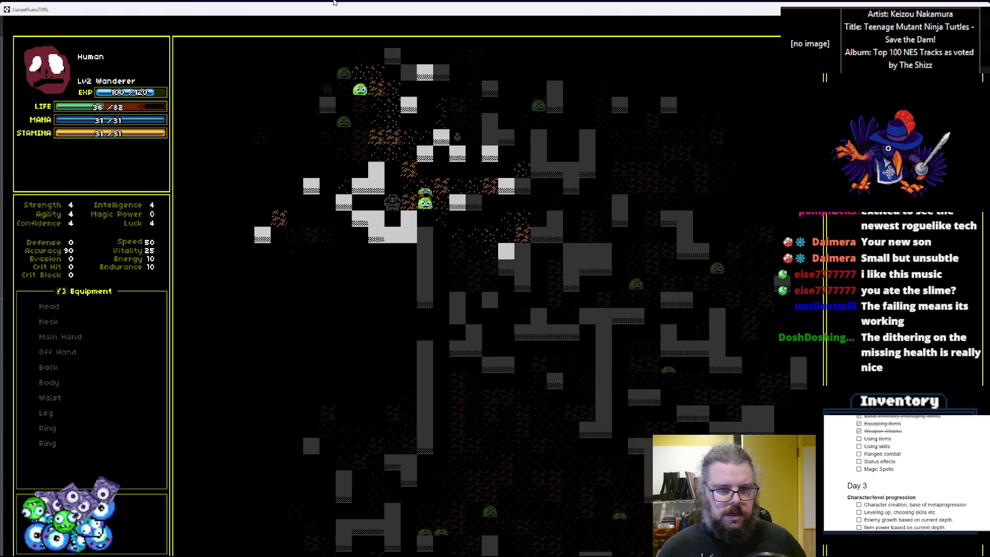
key("Left")
key("Left")
key("Left")
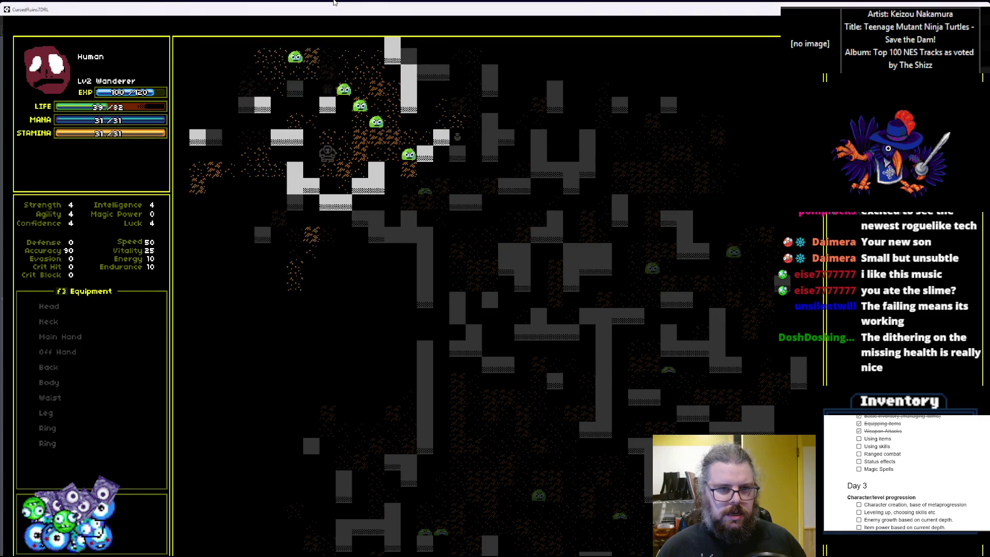
Step: Explore the dungeon, walking down the corridor and then back up and to the right
key("Down")
key("Down")
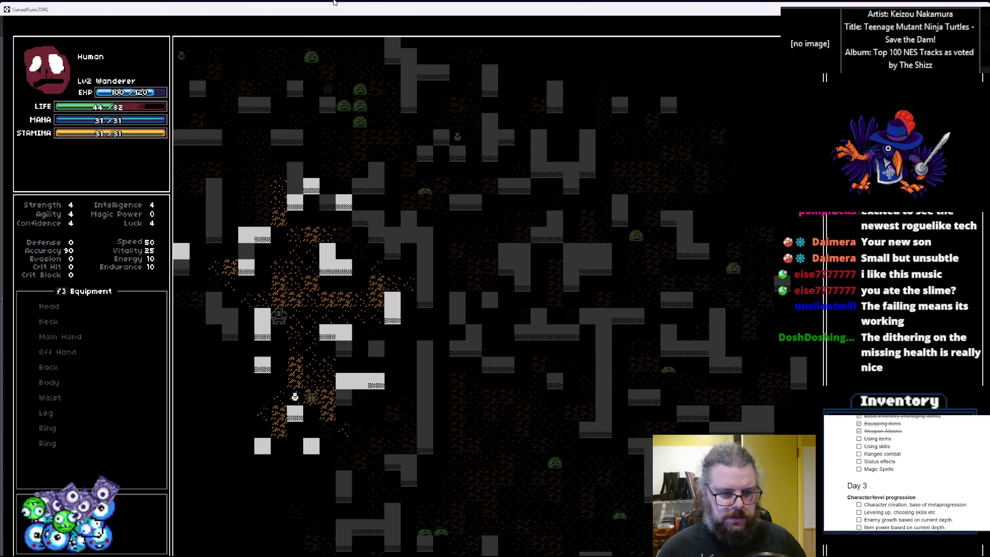
key("Down")
key("Down")
key("Down")
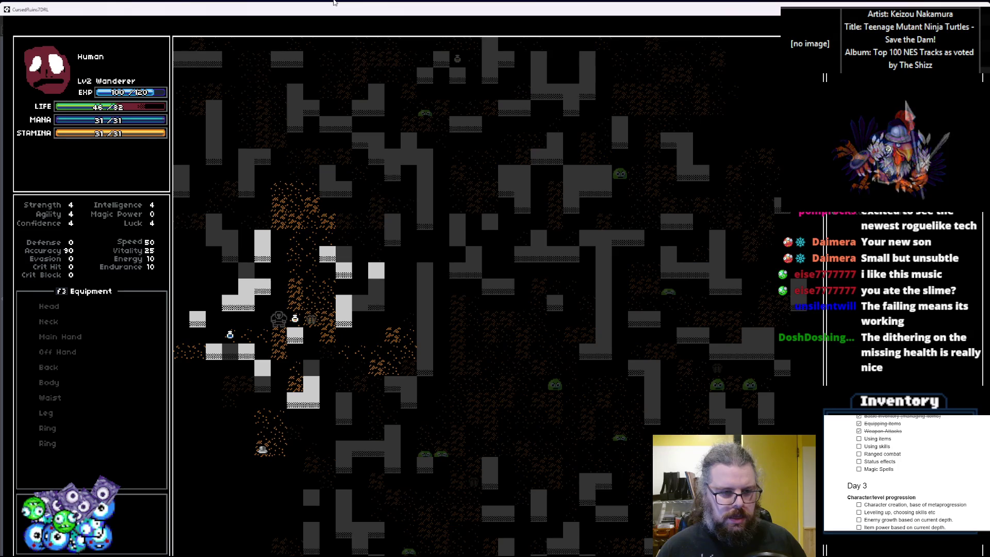
key("Down")
key("Down")
key("Down")
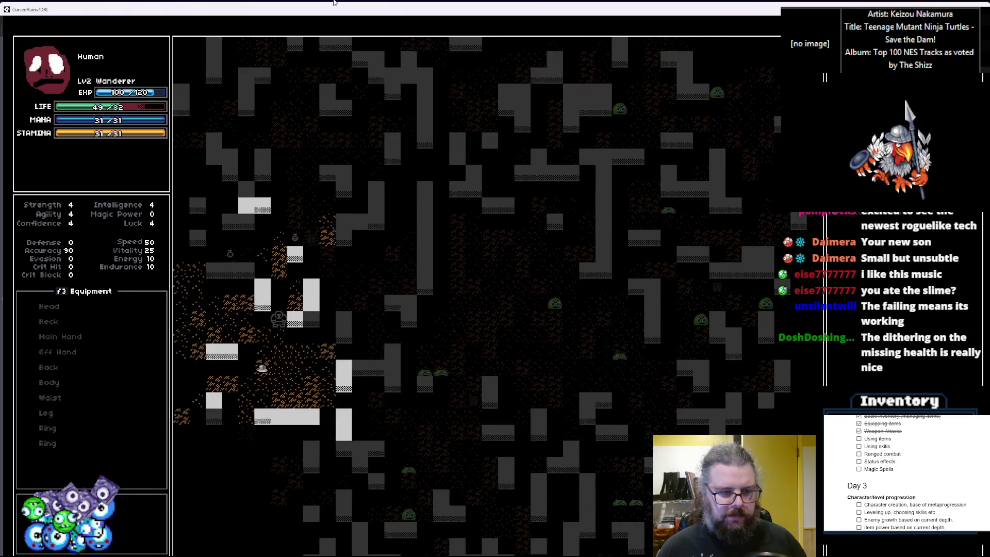
key("Down")
key("Down")
key("Down")
key("Left")
key("Down")
key("Down")
key("Down")
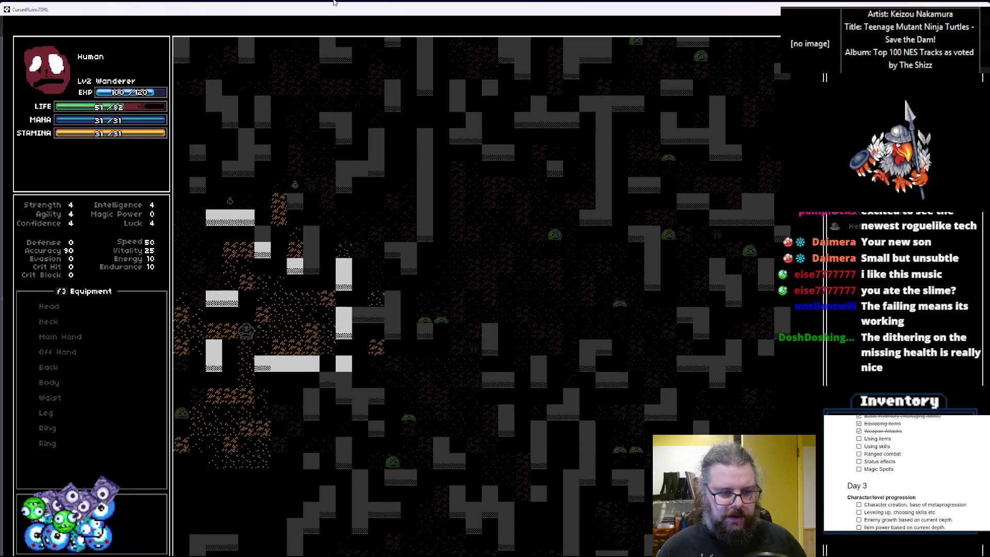
key("Down")
key("Down")
key("Down")
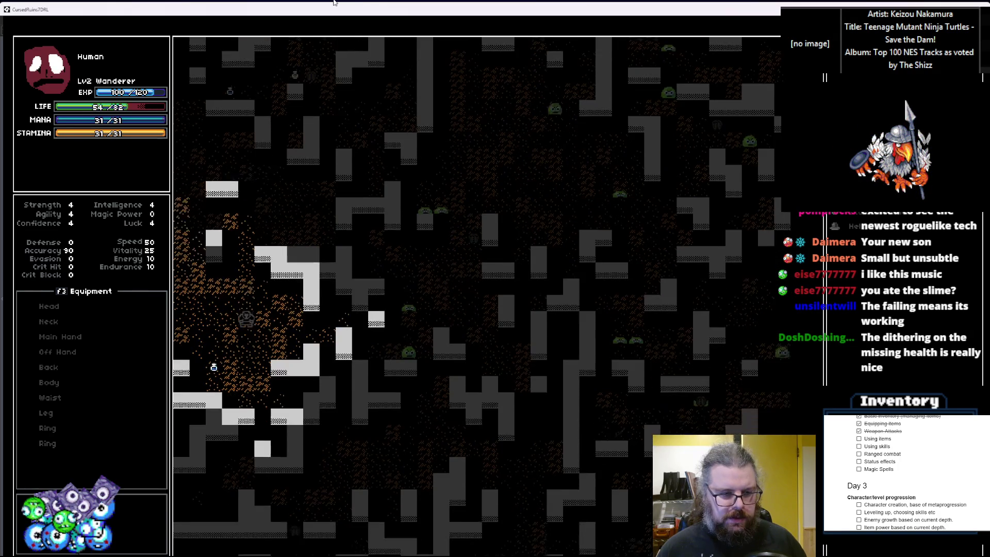
key("Right")
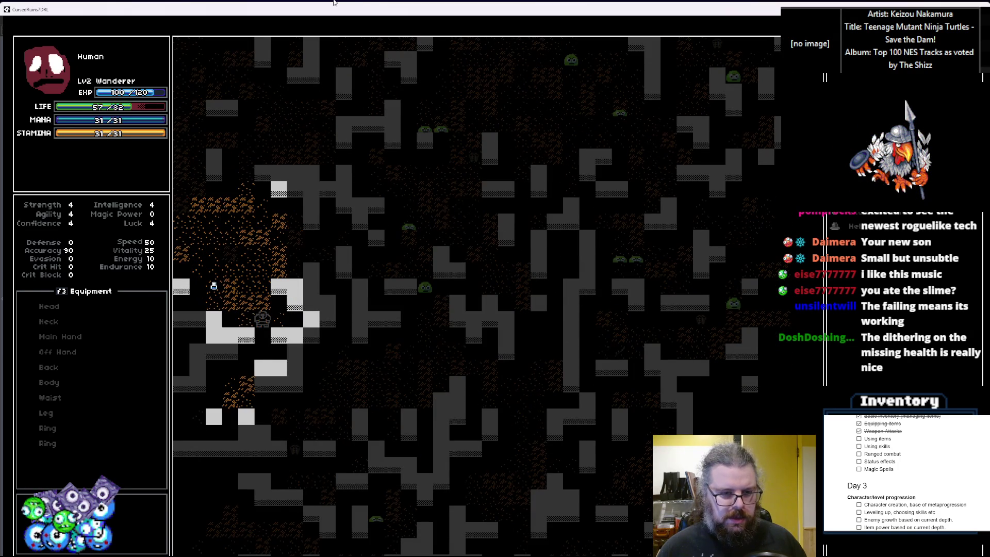
key("Left")
key("Up")
key("Up")
key("Up")
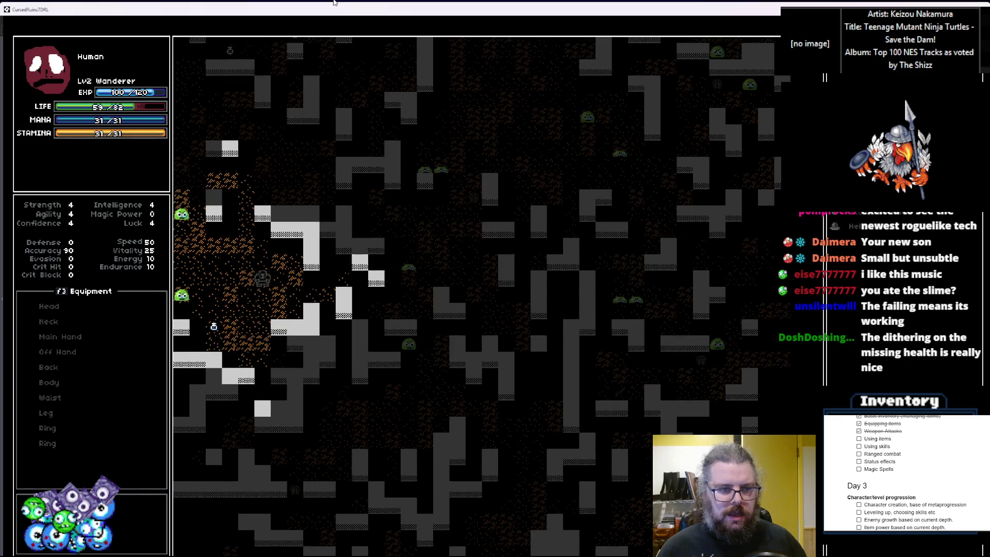
key("Up")
key("Up")
key("Up")
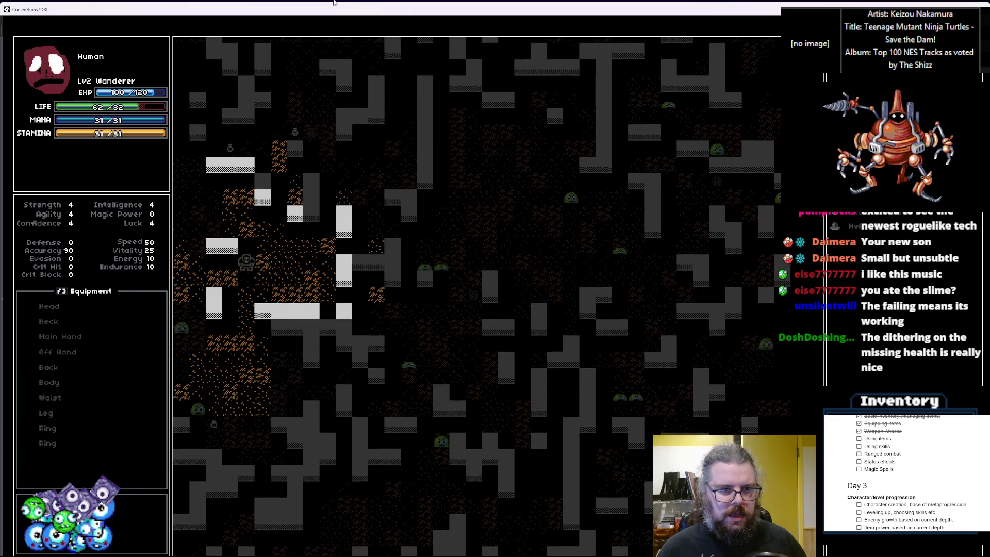
key("Up")
key("Up")
key("Up")
key("Right")
key("Right")
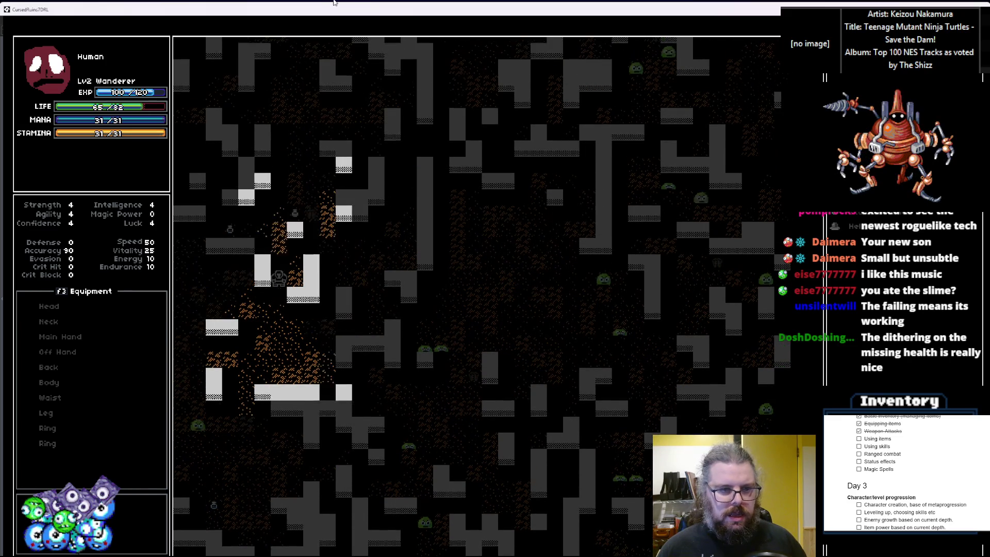
key("Up")
key("Up")
key("Up")
key("Right")
key("Right")
key("Right")
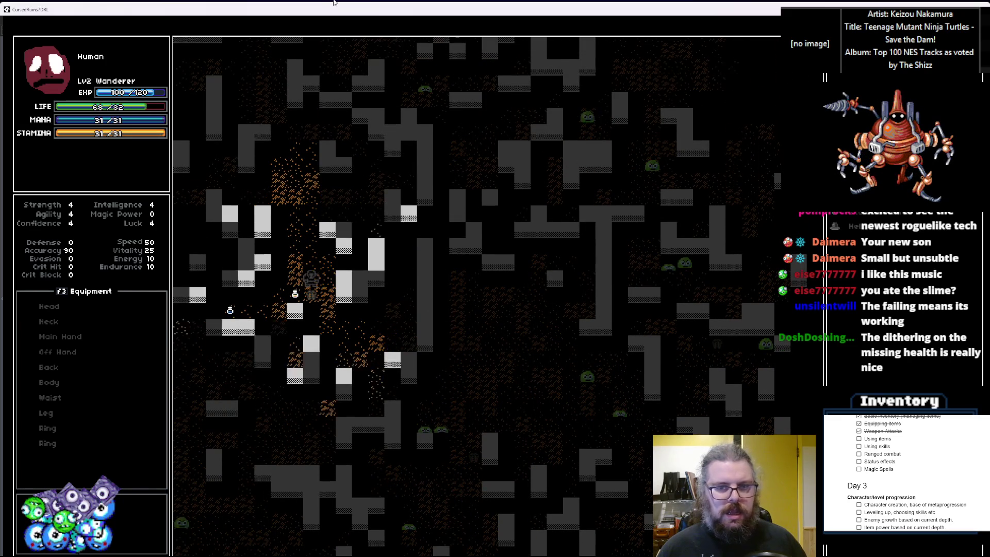
key("Up")
key("Up")
key("Right")
key("Right")
key("Right")
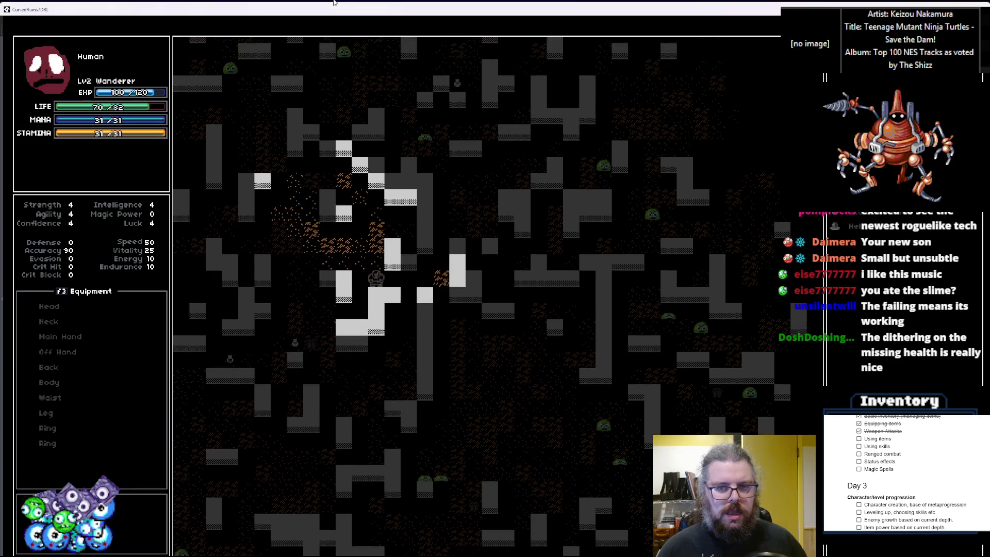
key("Up")
key("Up")
key("Up")
key("Right")
key("Right")
key("Right")
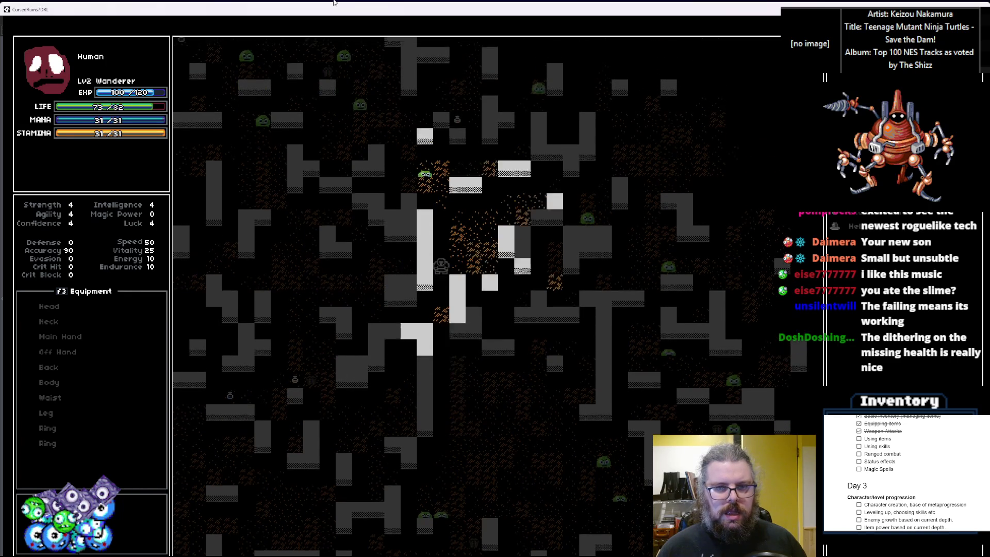
Step: Attack the nearby green slimes until the hero reaches level 3 with 40/140 EXP
key("Up")
key("Up")
key("Up")
key("Right")
key("Right")
key("Right")
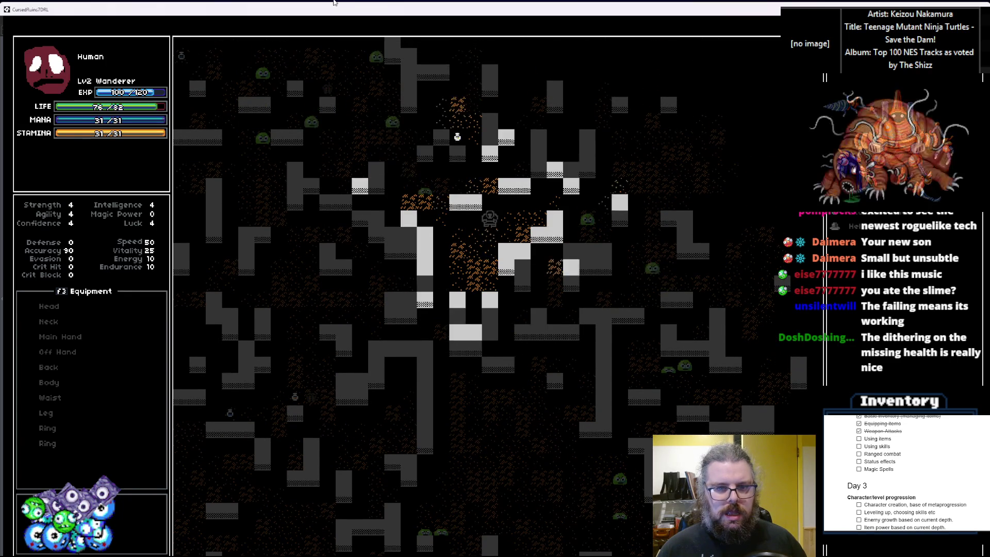
key("Right")
key("Right")
key("Right")
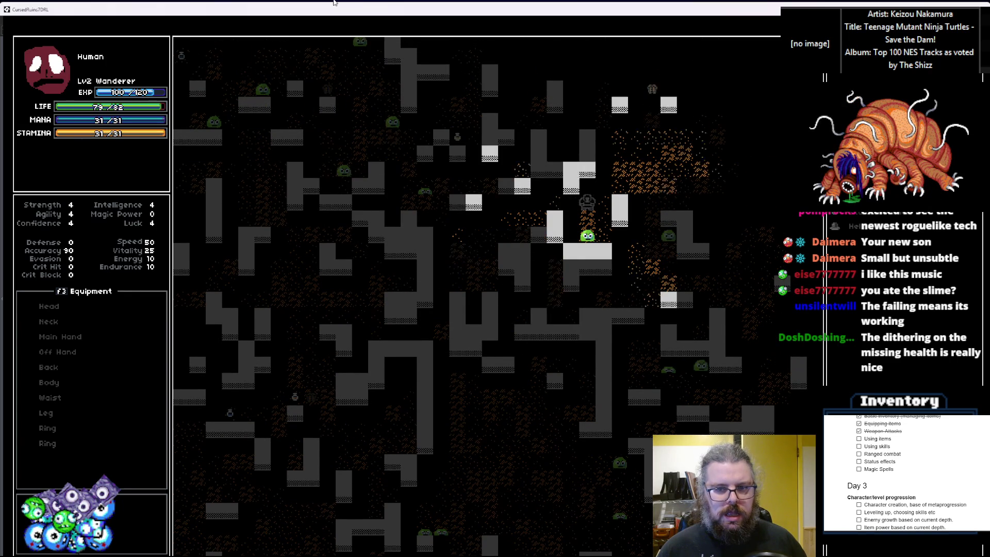
key("Right")
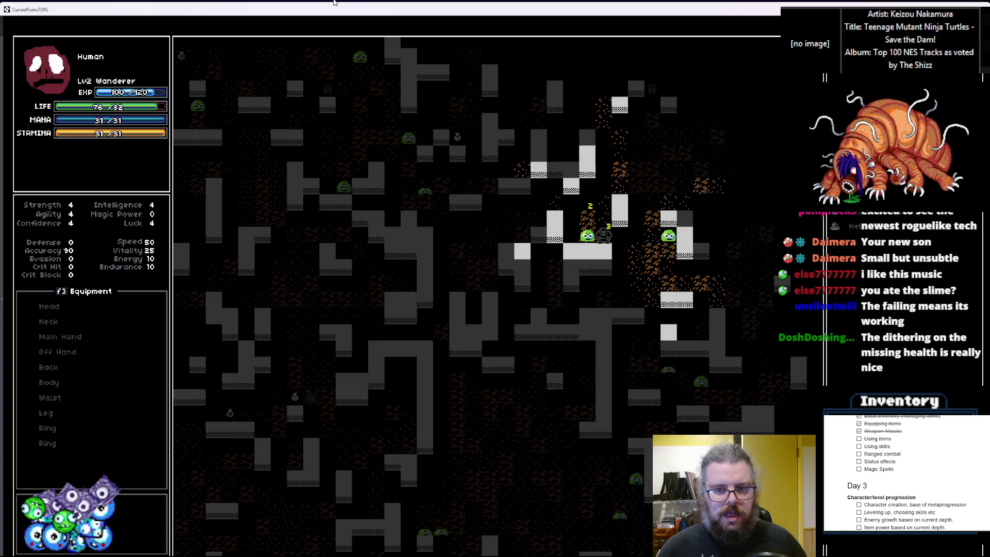
key("Right")
key("Right")
key("Up")
key("Up")
key("Up")
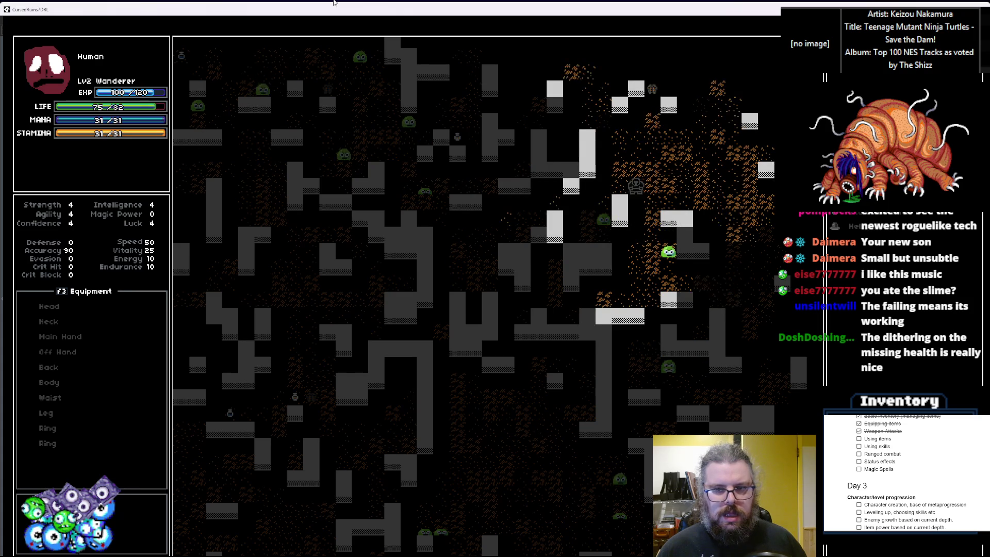
key("Right")
key("Right")
key("Right")
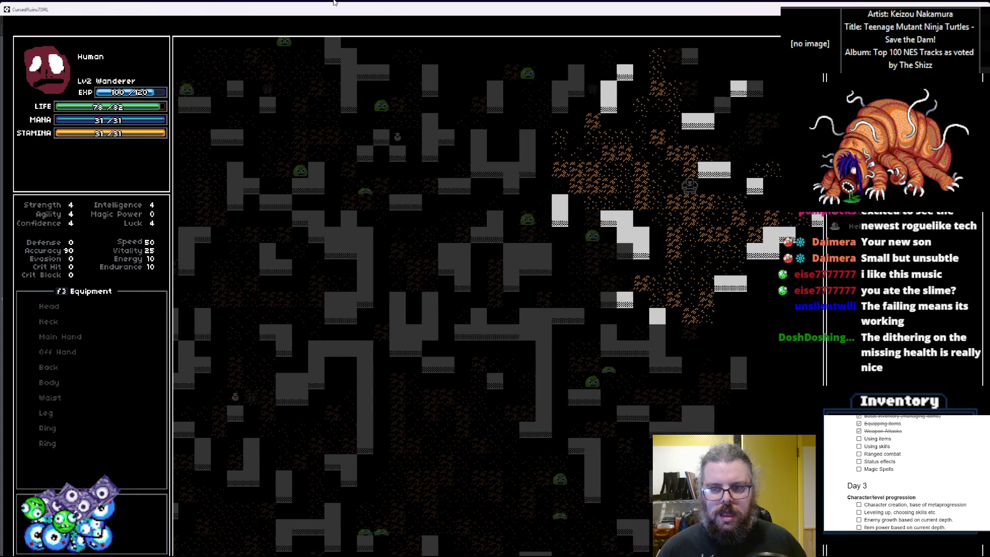
key("Right")
key("Right")
key("Up")
key("Right")
key("Right")
key("Right")
key("Right")
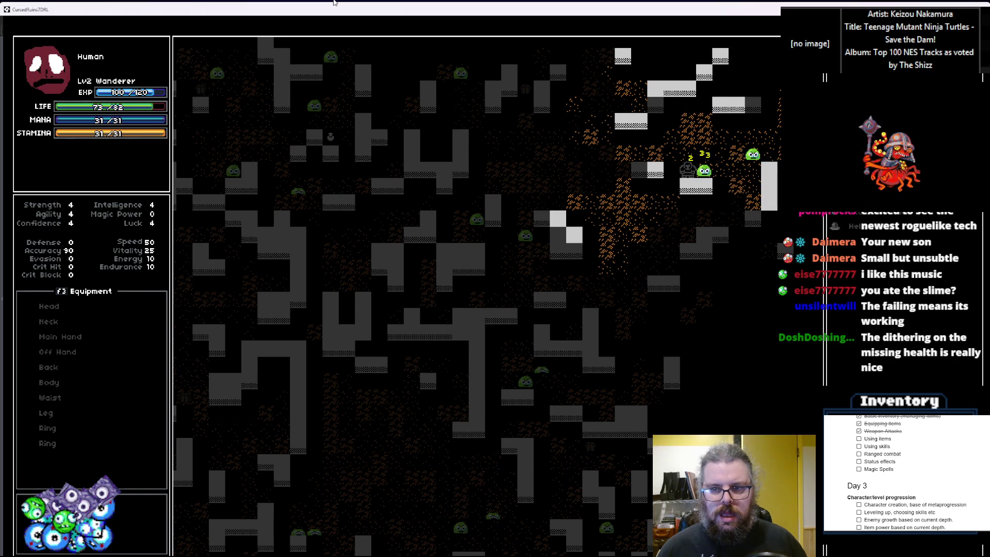
key("Right")
key("Right")
key("Right")
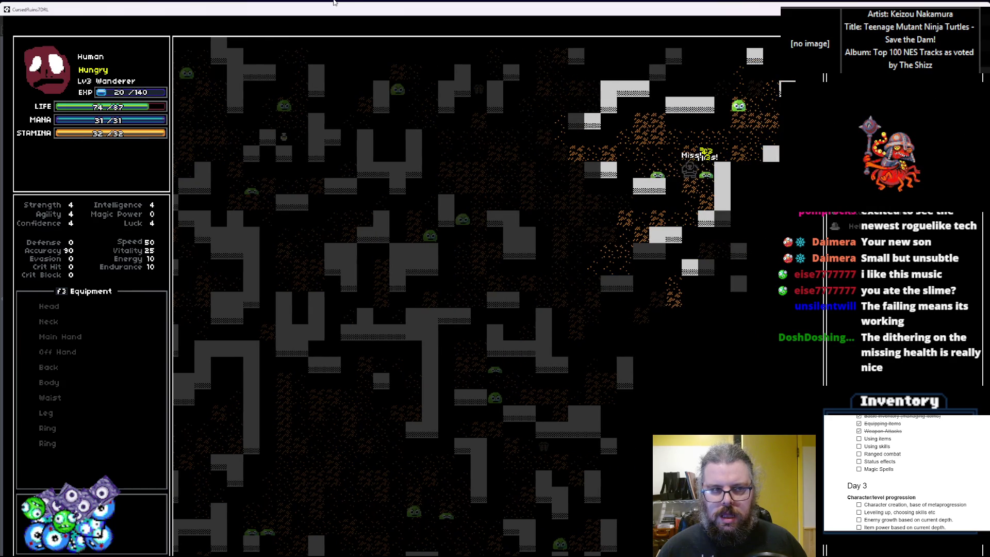
key("Right")
key("Right")
key("Right")
key("Down")
key("Down")
key("Right")
key("Down")
key("Down")
key("Down")
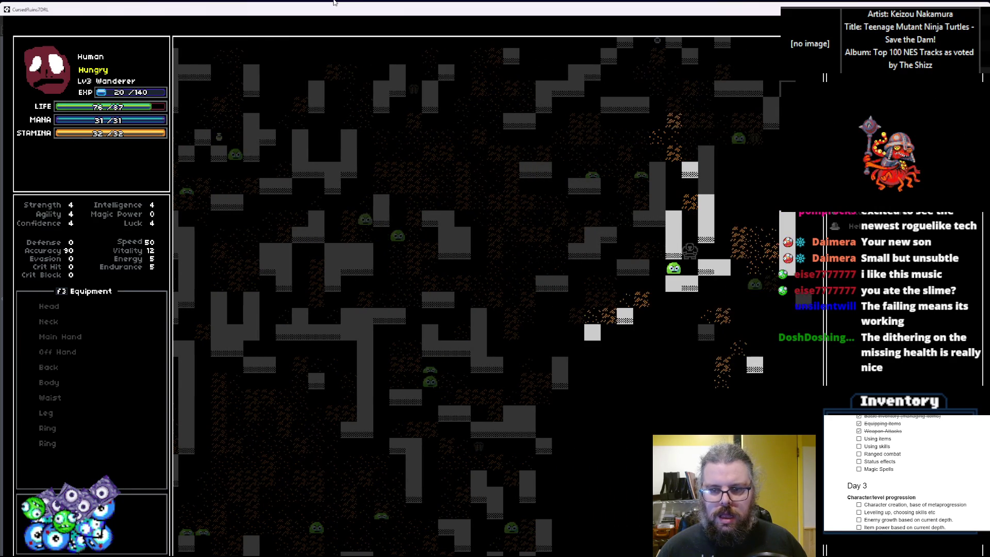
key("Right")
key("Right")
key("Right")
key("Up")
key("Up")
key("Up")
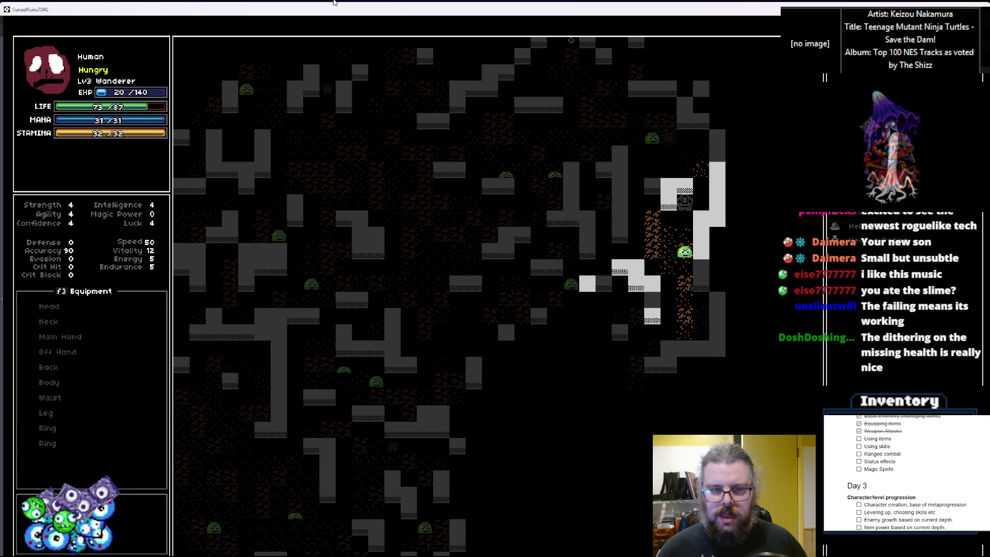
key("Down")
key("Down")
key("Left")
key("Down")
key("Down")
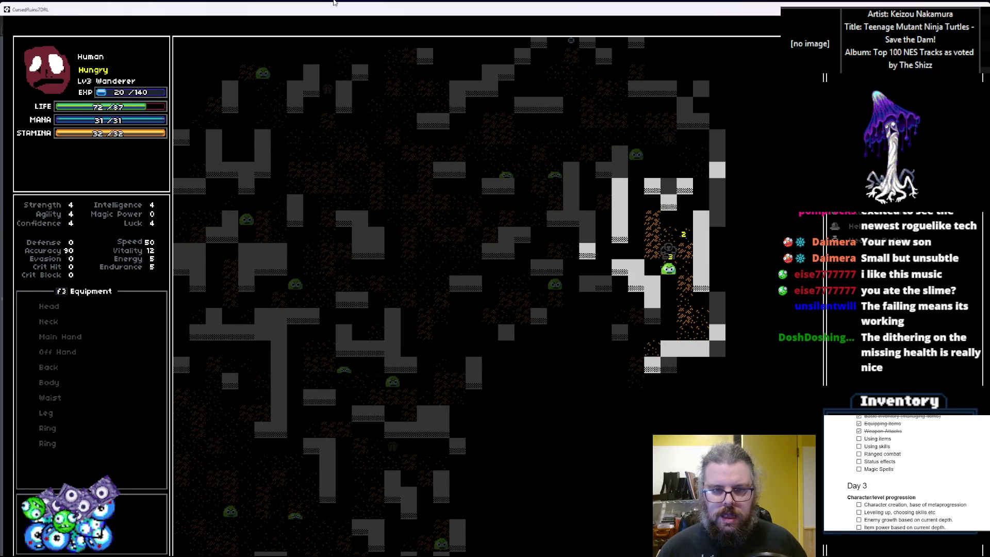
key("Down")
key("Down")
key("Down")
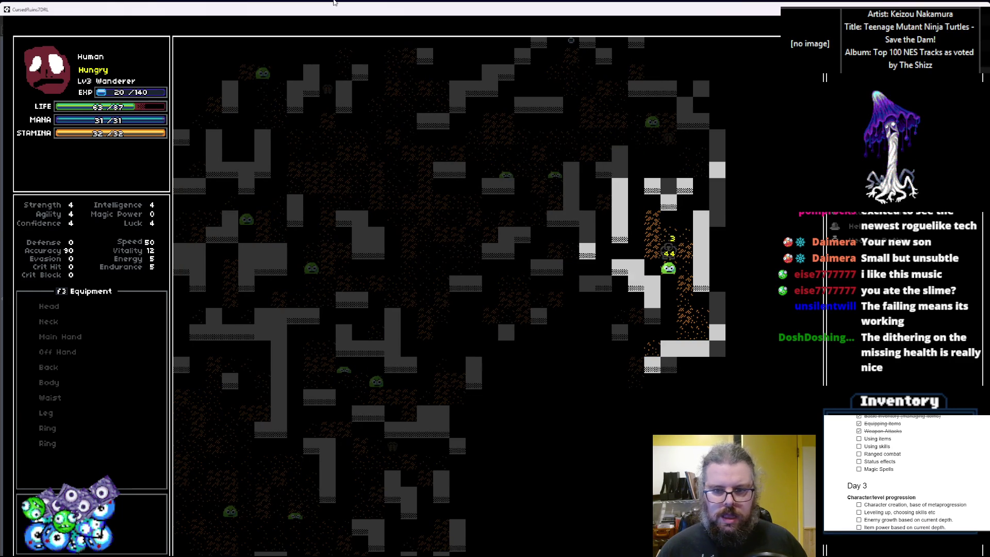
key("Down")
key("Down")
key("Down")
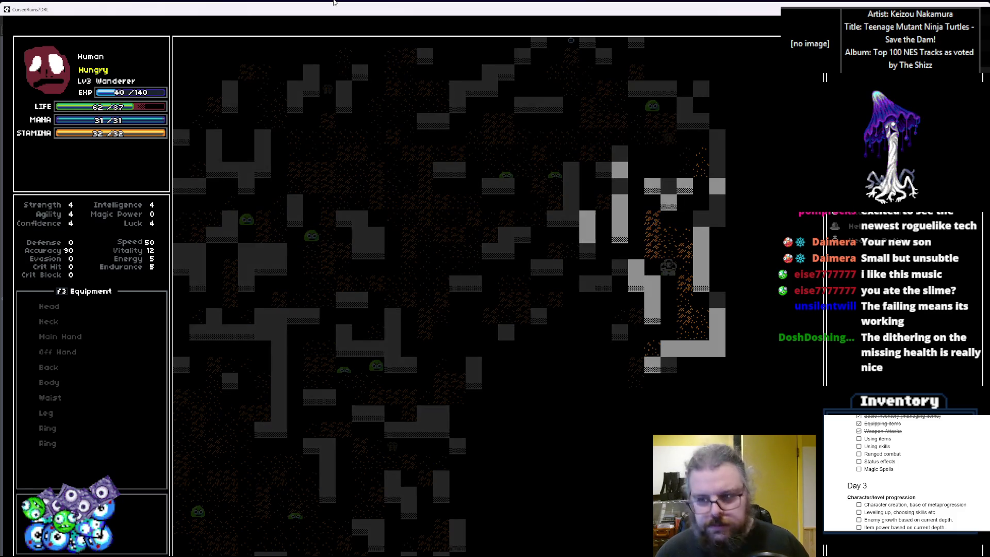
Step: Eat an inventory item to restore life to 87/87, walk up the corridor, then quit the game
key("Return")
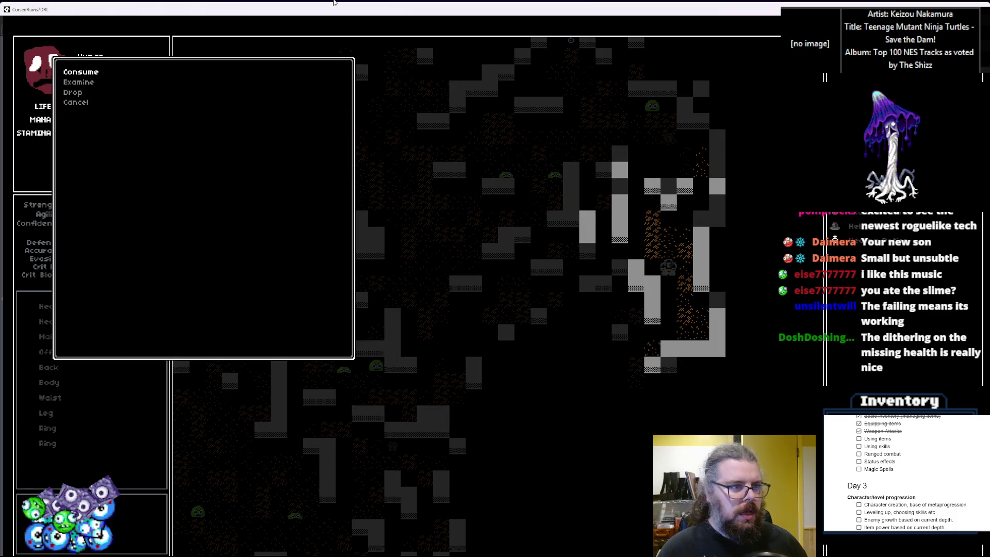
key("Return")
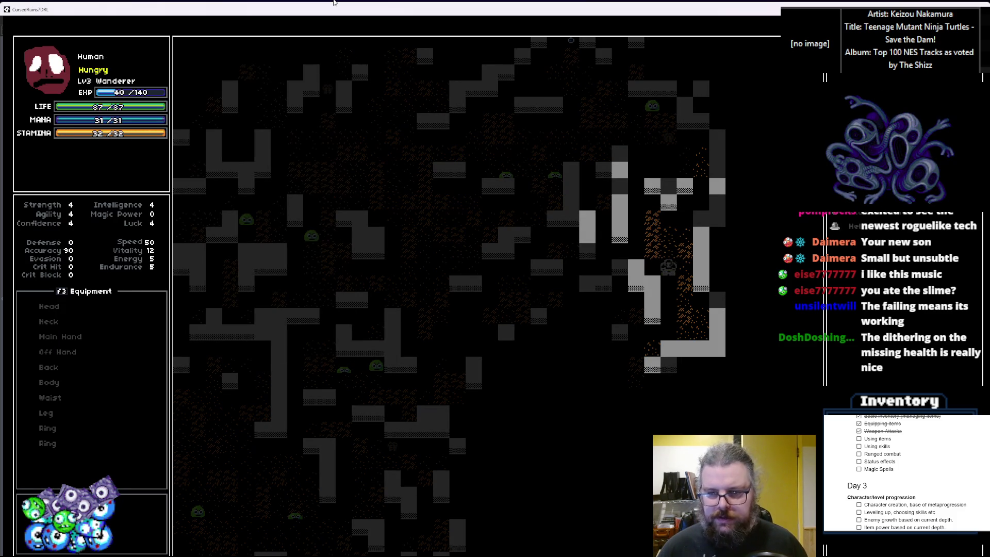
key("Left")
key("Left")
key("Up")
key("Left")
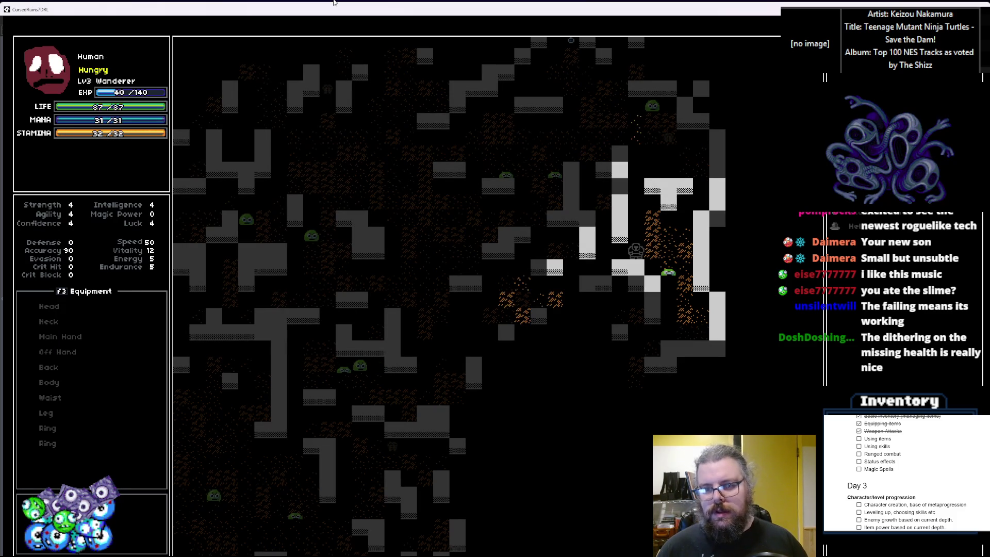
key("Left")
key("Up")
key("Up")
key("Up")
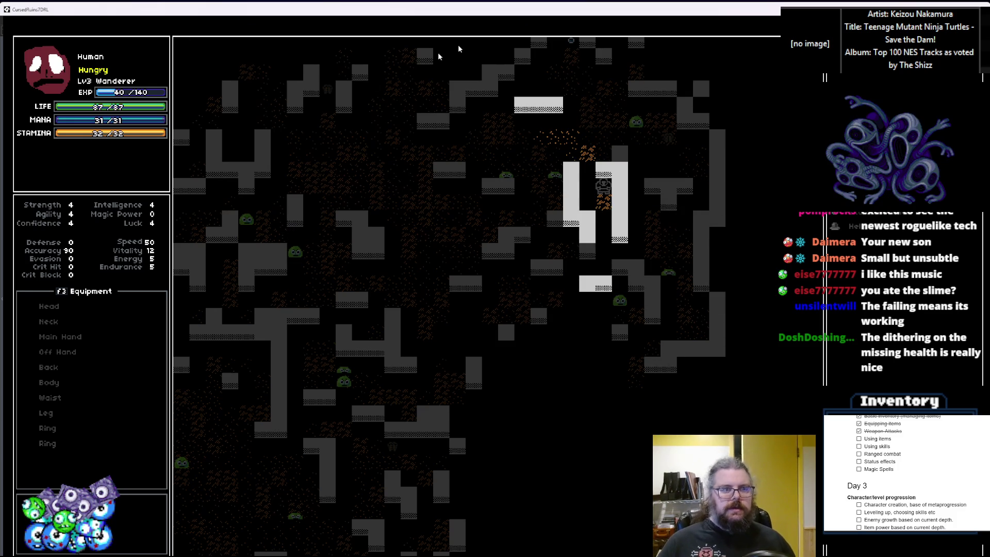
left_click(982, 6)
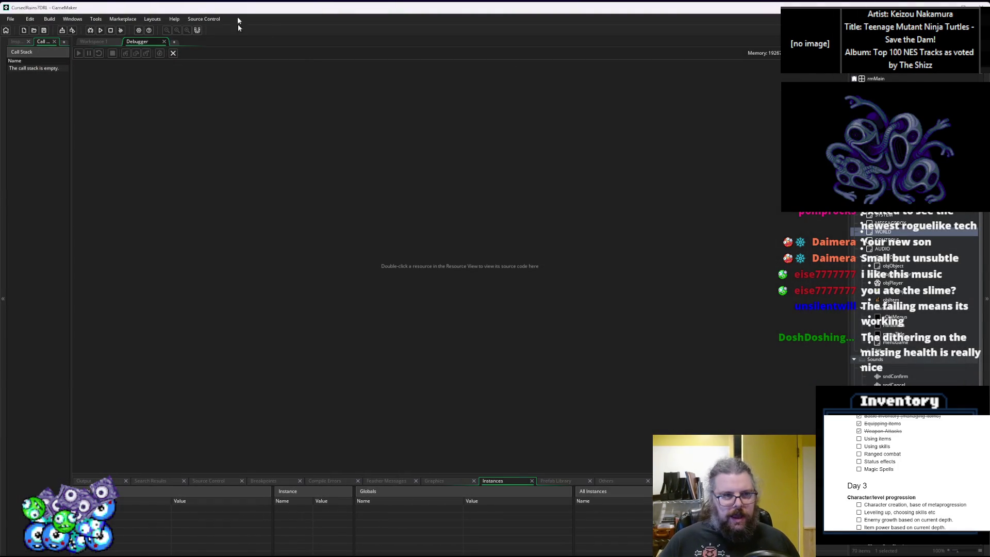
Step: Return to the code workspace, tick off Using items and add a 'Throwing Items' checklist entry
left_click(172, 54)
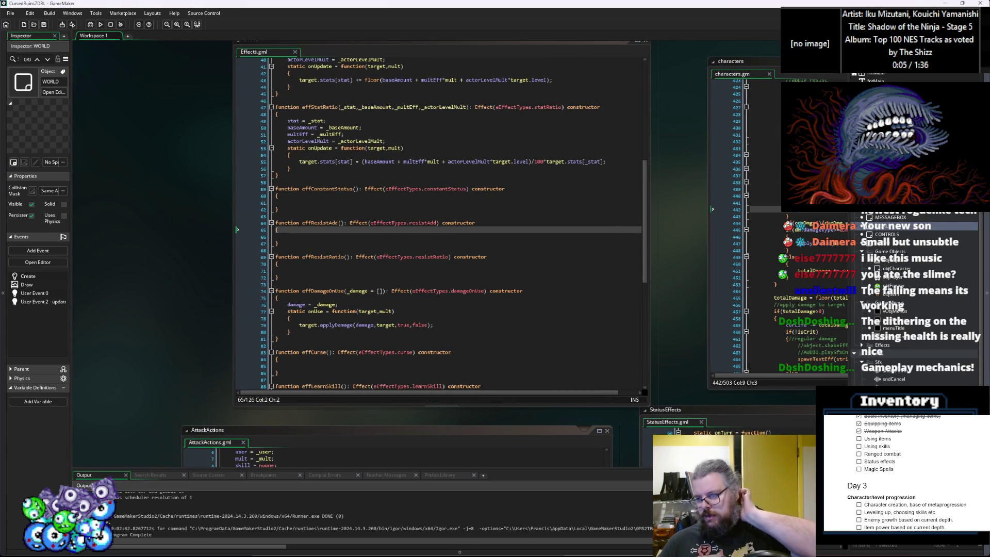
left_click(858, 439)
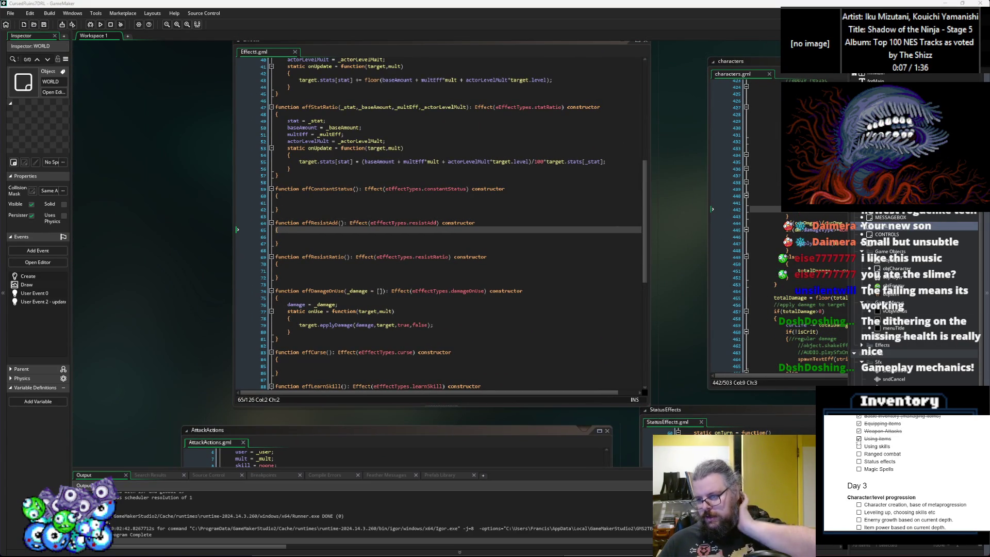
key("Return")
type("Throwing Items")
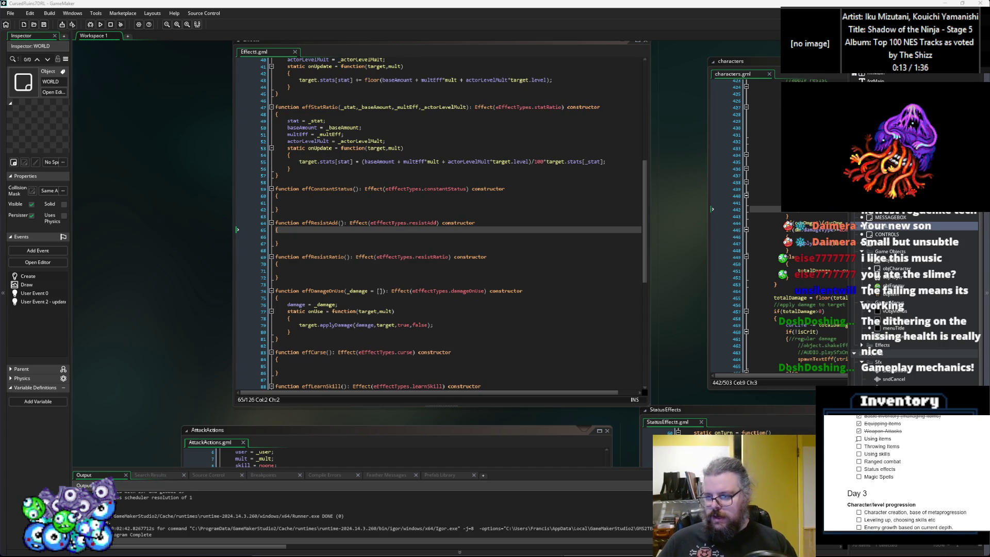
Step: Save the project and pan the workspace toward the other code editors
left_click(43, 24)
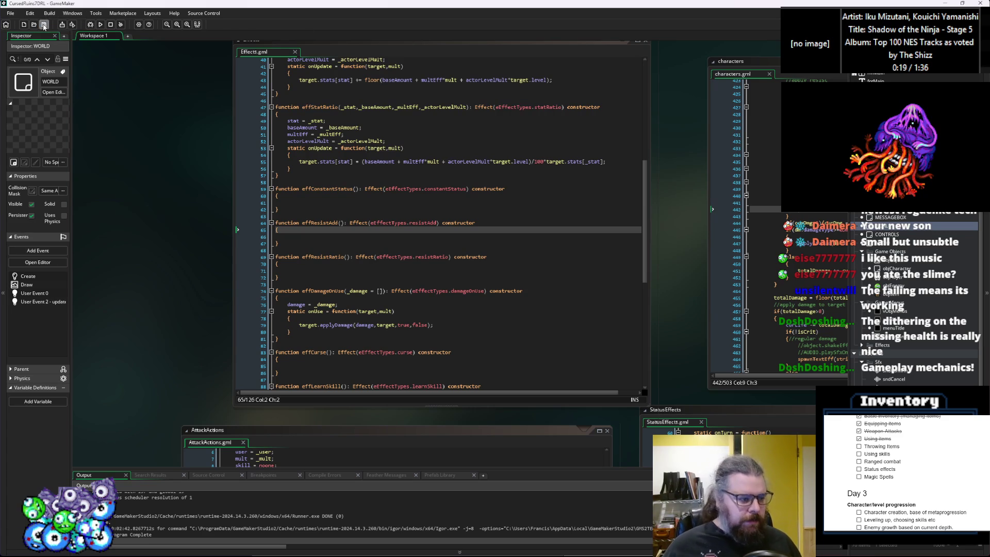
left_click(278, 277)
left_click_drag(426, 265, 258, 251)
Step: Duplicate the miniMenu object in the Asset Browser and rename the copy menu_targetTile
scroll(258, 251, "down", 5)
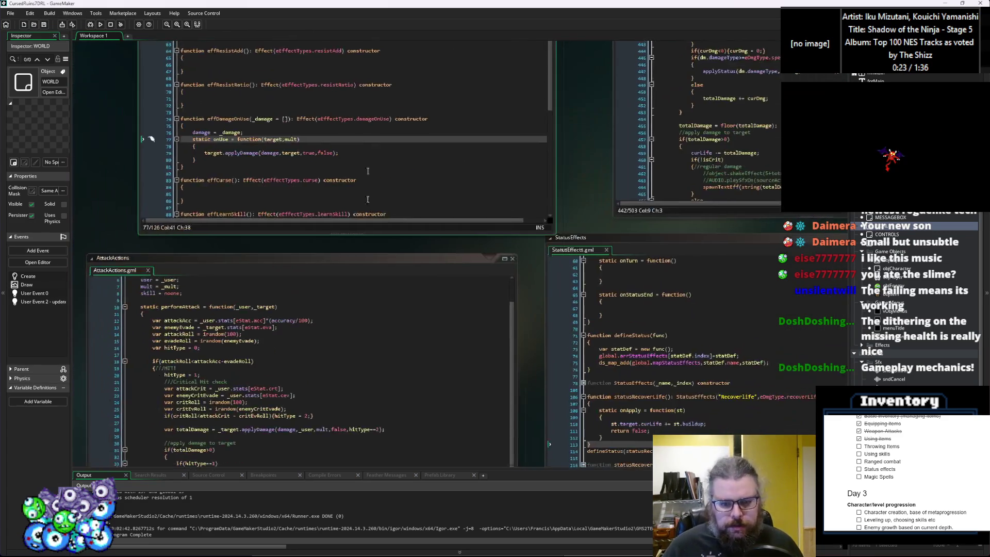
scroll(392, 253, "down", 8)
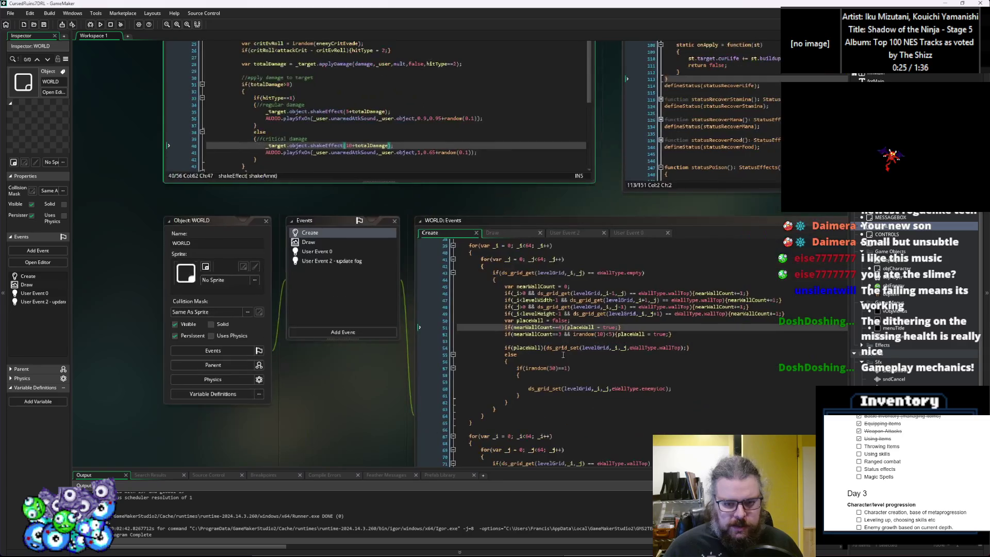
scroll(466, 251, "right", 5)
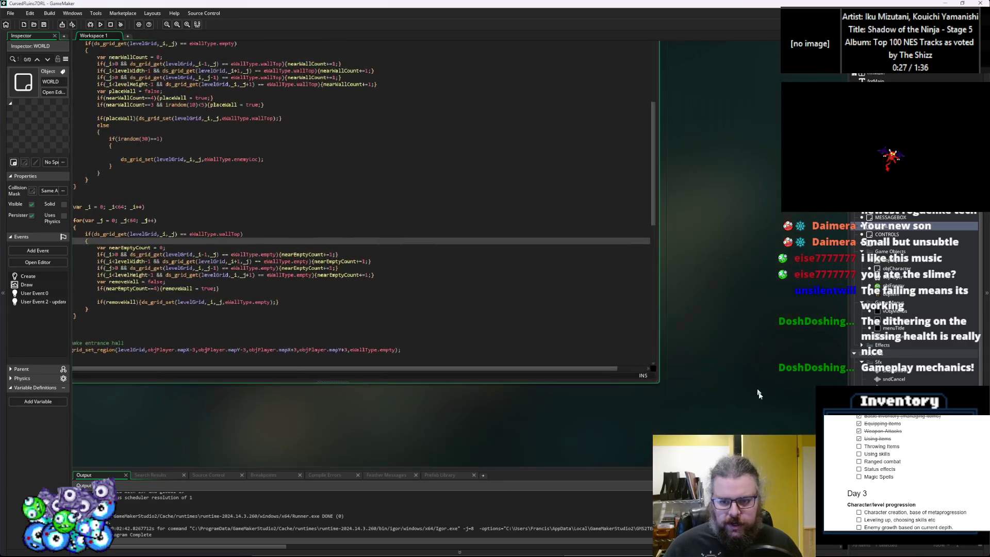
left_click_drag(657, 384, 377, 360)
scroll(569, 296, "up", 5)
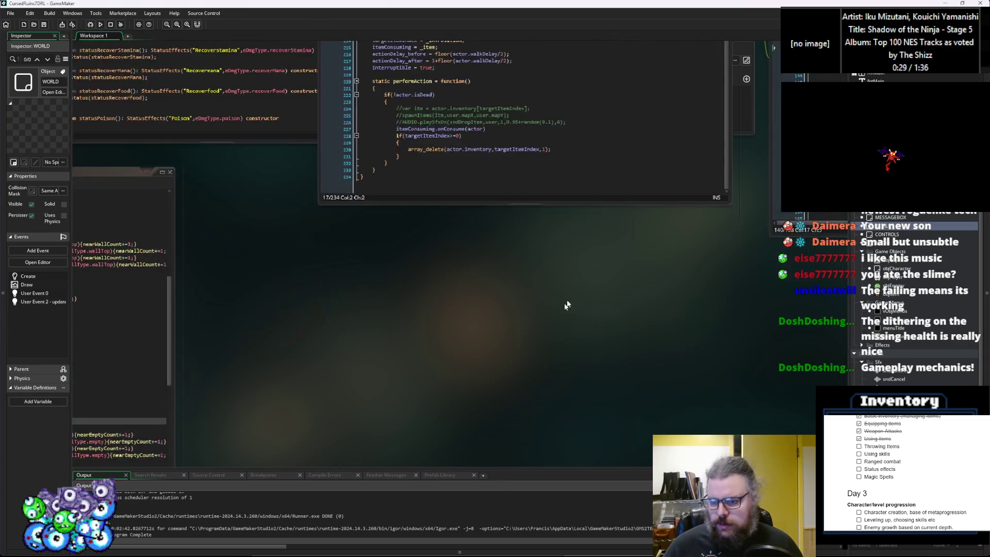
left_click(900, 334)
right_click(895, 329)
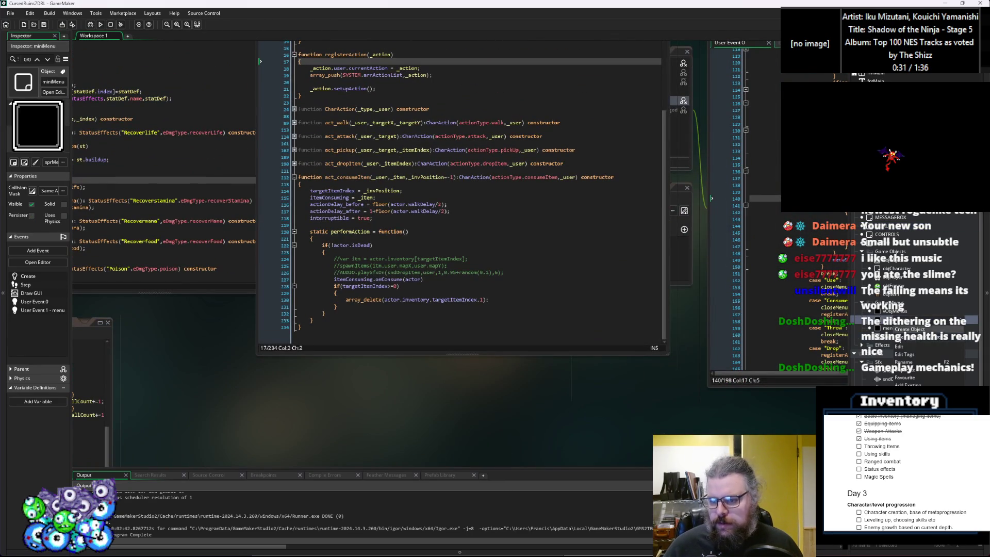
left_click(903, 370)
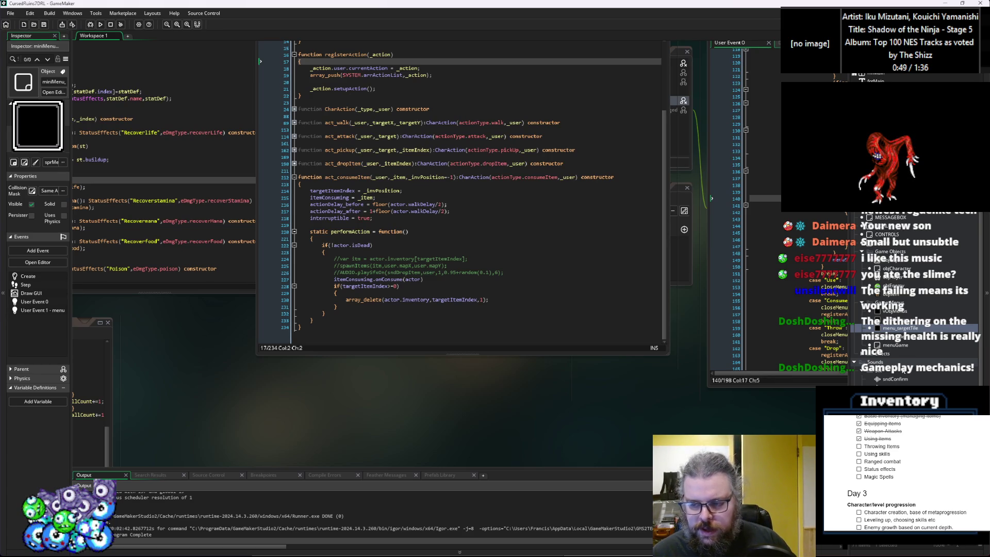
left_click(903, 352)
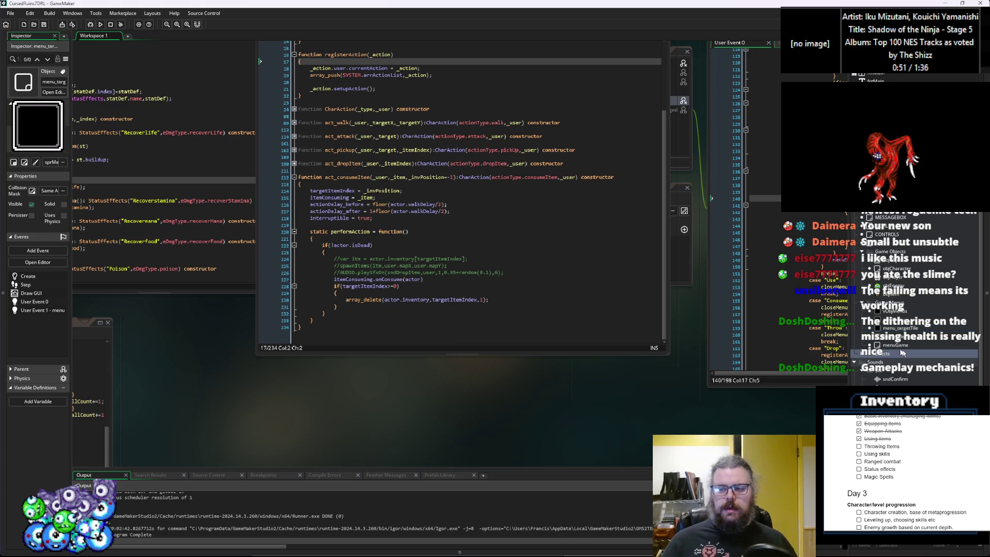
left_click(886, 330)
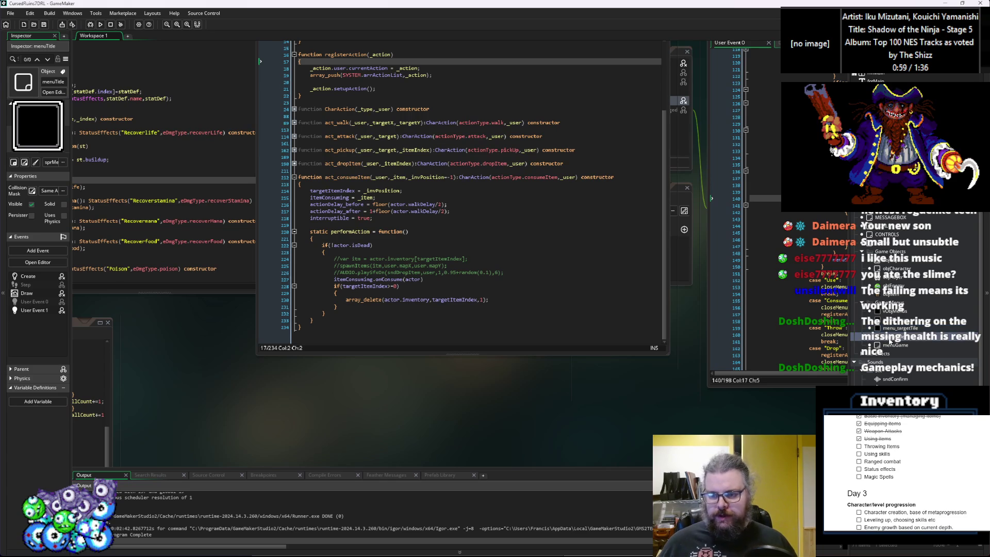
Step: Open the menuTitle object's editors and save the project from characters.gml
double_click(889, 338)
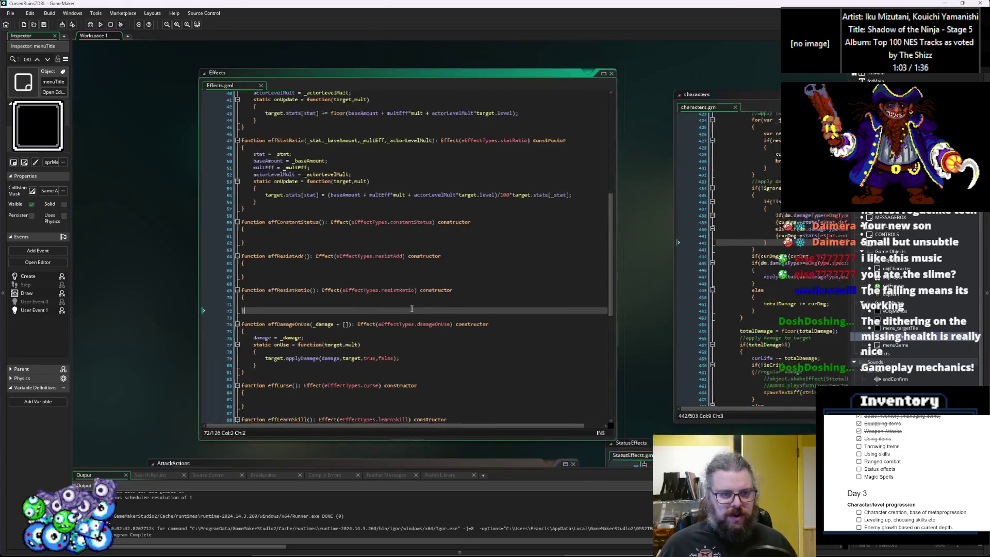
left_click(213, 317)
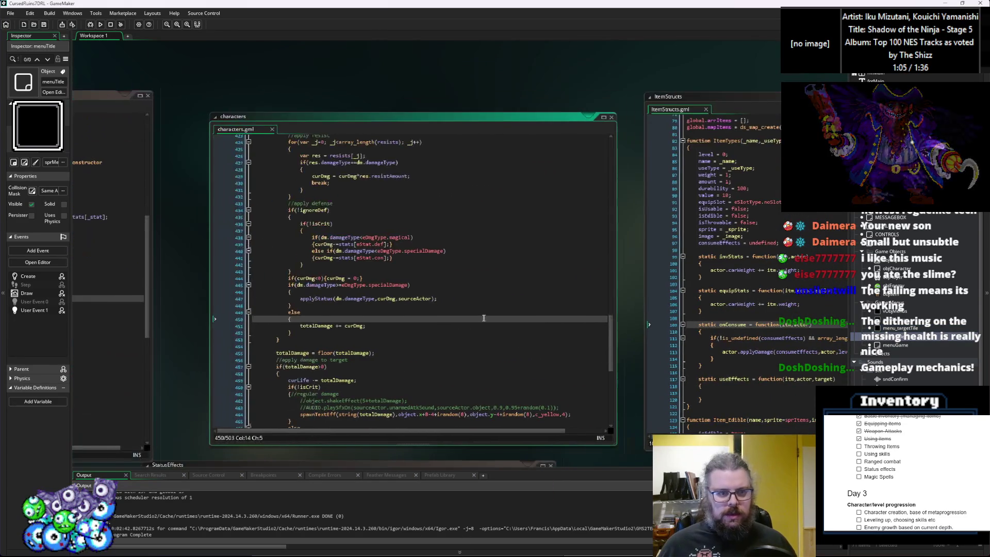
left_click(43, 26)
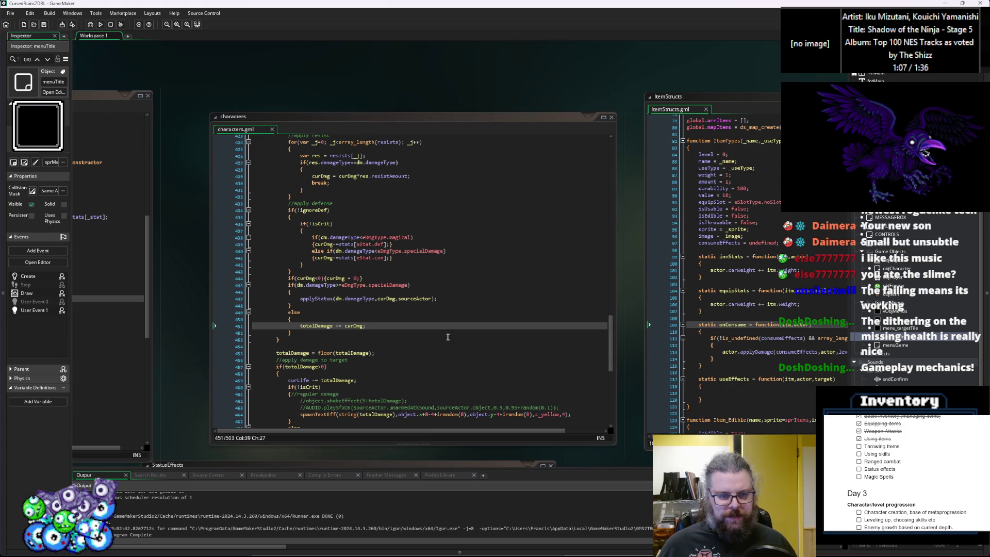
Step: Focus the AttackActions.gml editor, then pan over to the menuGame object's events
left_click(363, 364)
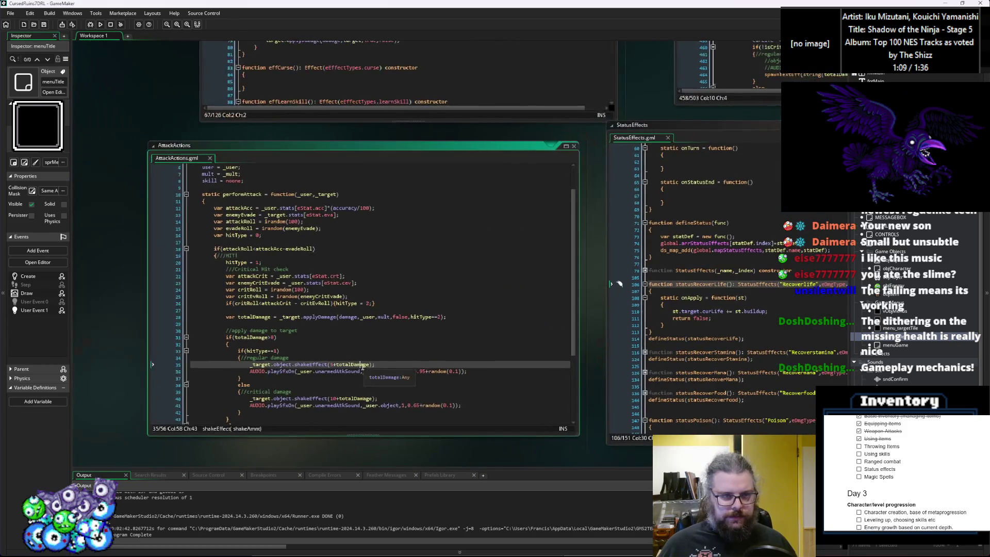
scroll(363, 364, "down", 1)
scroll(368, 356, "up", 3)
mouse_move(133, 217)
left_mouse_down()
mouse_move(618, 277)
mouse_move(569, 359)
mouse_move(466, 290)
mouse_move(732, 288)
mouse_move(673, 305)
left_mouse_up()
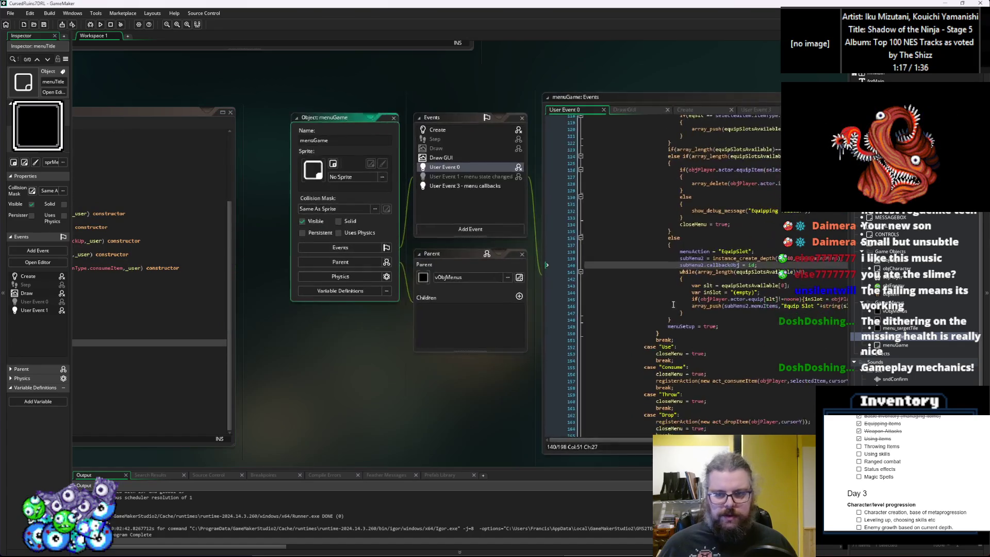
Step: Copy the Equip case's if(!menuSetup) check and paste it above closeMenu in the Throw case
left_click(673, 304)
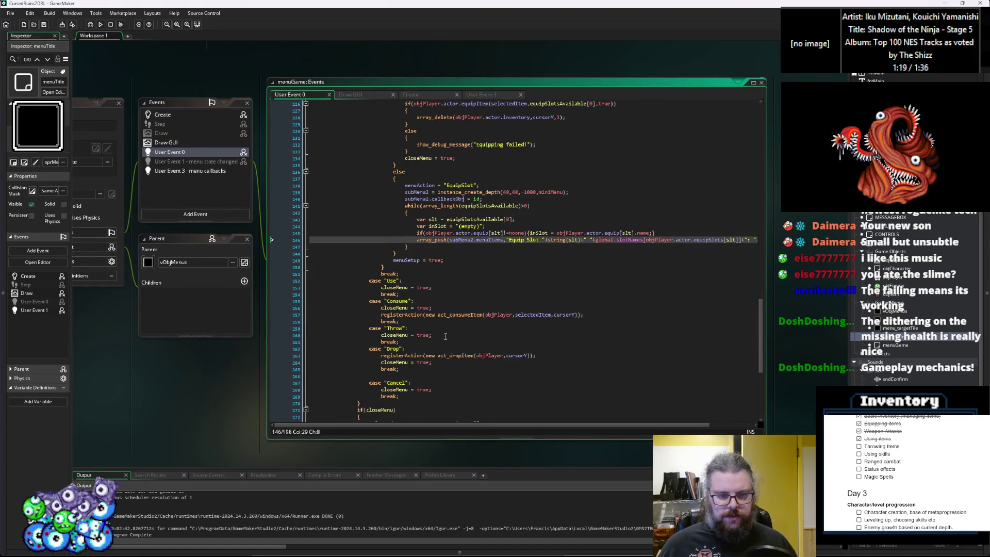
left_click(446, 337)
scroll(448, 320, "up", 7)
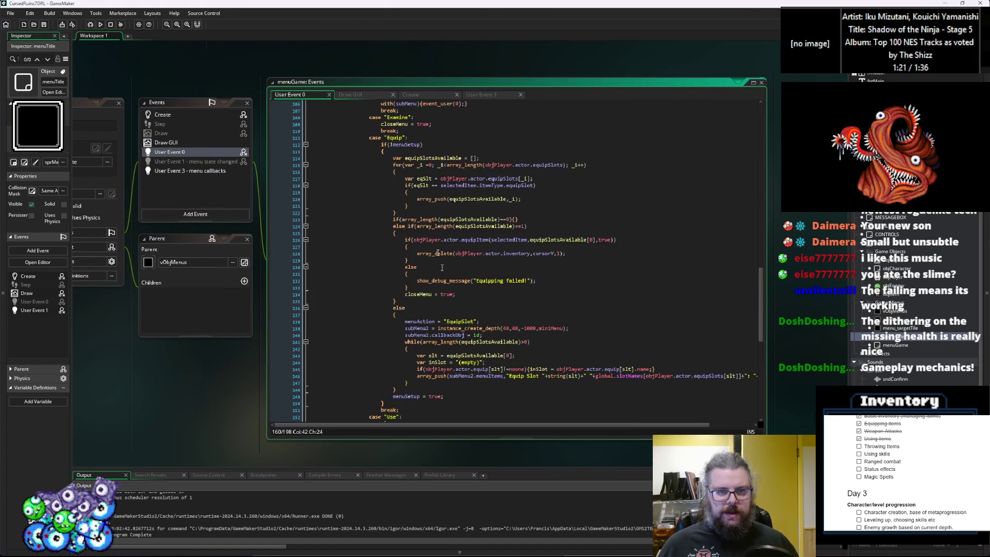
left_click_drag(389, 156, 381, 149)
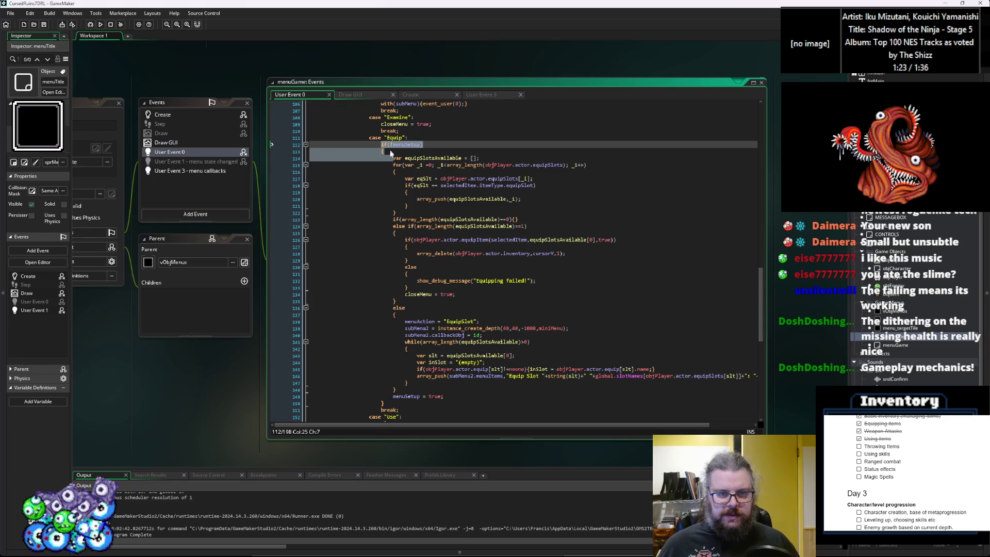
scroll(403, 304, "down", 8)
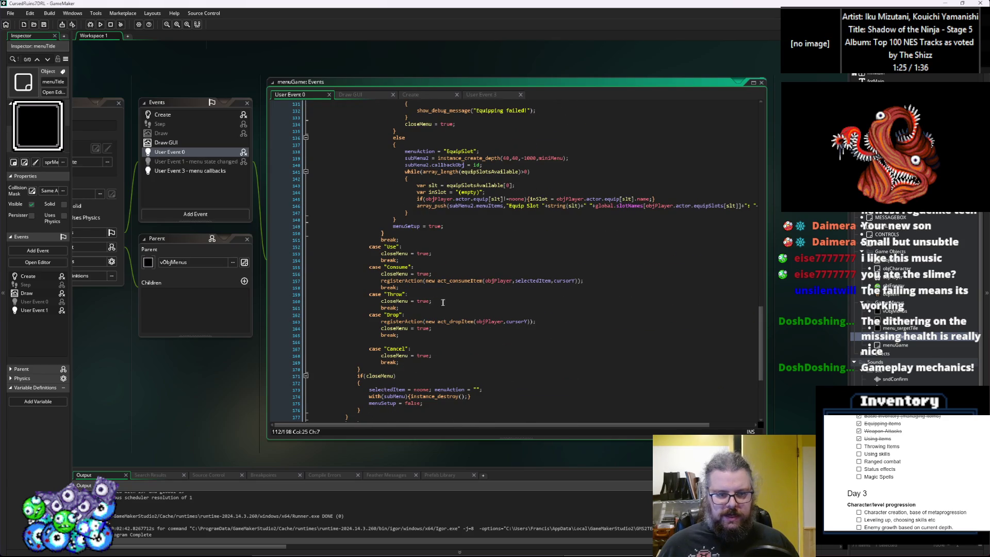
left_click(445, 301)
key("Home")
key("ctrl+v")
key("Return")
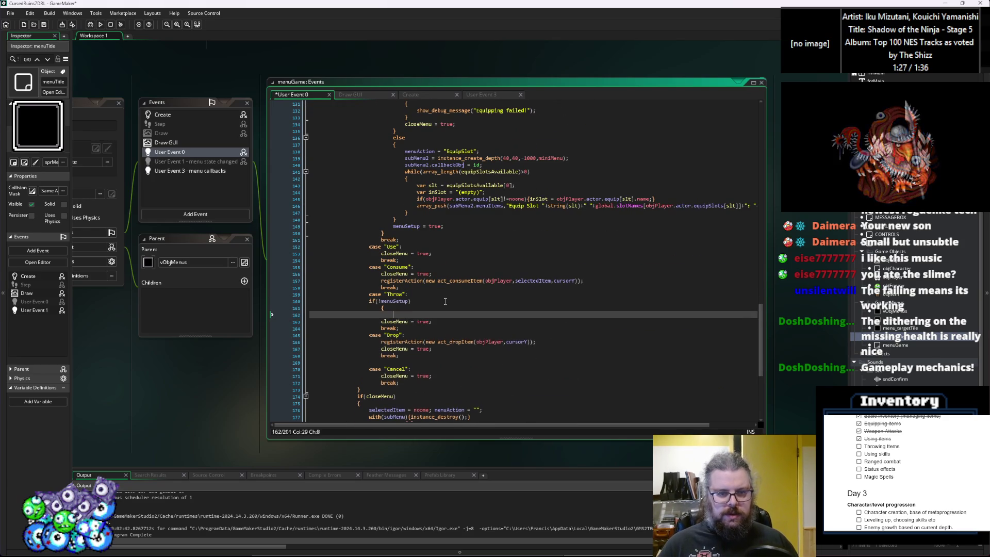
key("Up")
Step: Open an empty block under the check and select Equip's subMenu2 creation lines
left_click(445, 301)
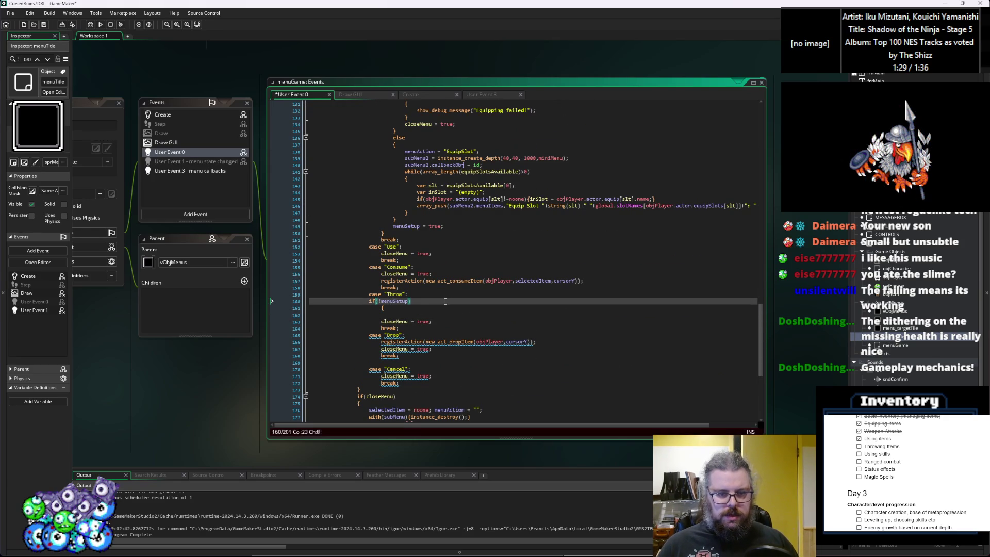
key("Down")
key("Return")
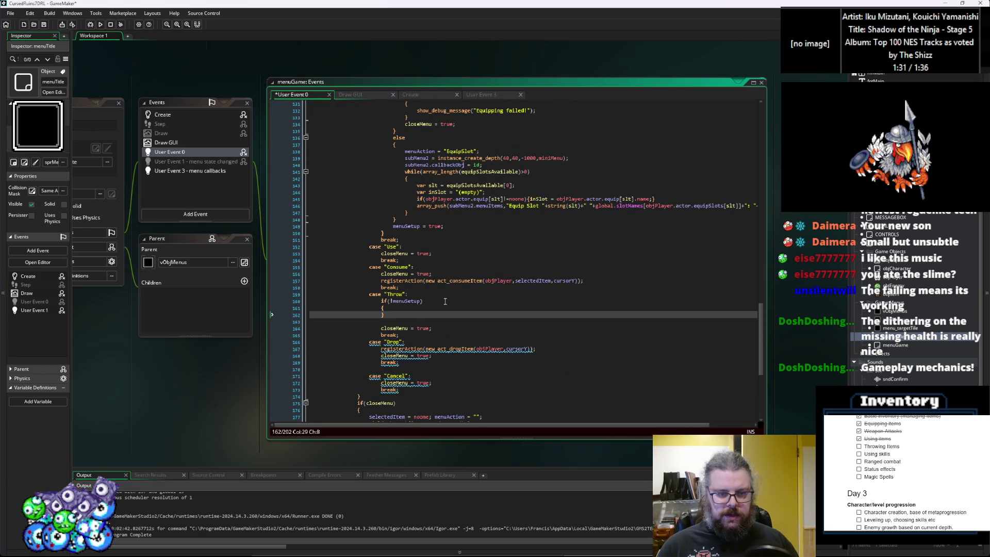
scroll(445, 301, "up", 3)
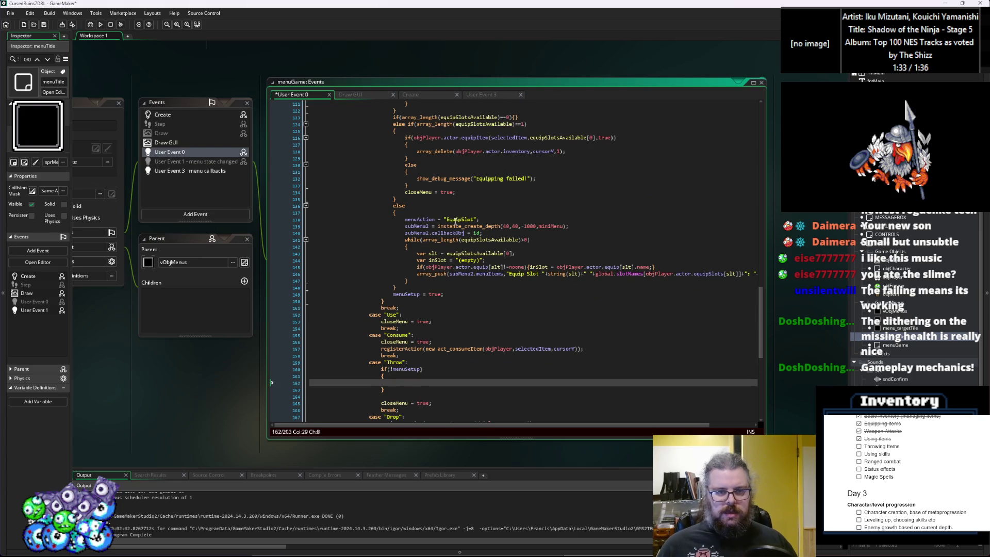
left_click_drag(482, 233, 405, 227)
key("ctrl+c")
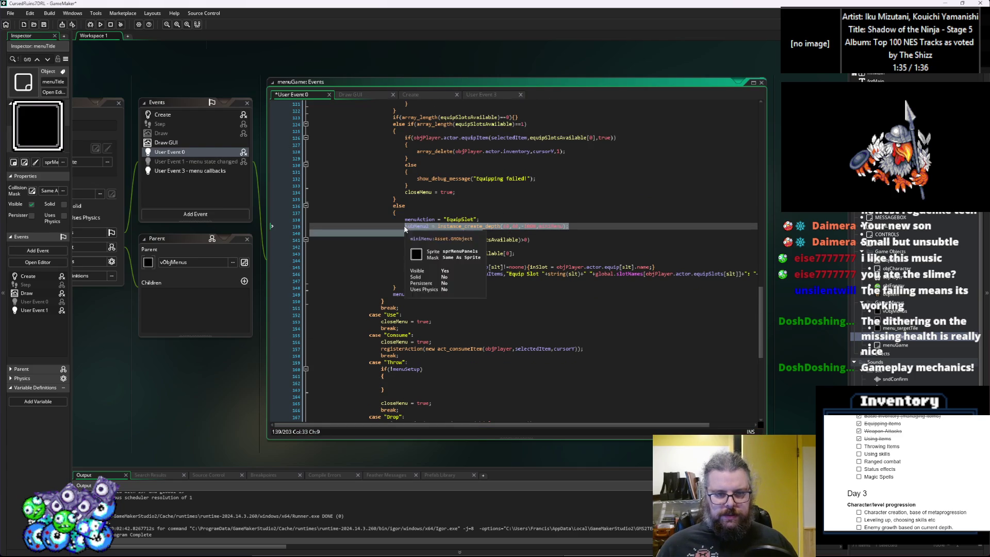
scroll(417, 289, "down", 4)
Step: Paste the subMenu2 creation into Throw, replacing miniMenu with menu_targetTile
left_click(417, 296)
key("ctrl+v")
left_click(406, 304)
key("BackSpace")
left_click_drag(553, 297, 517, 299)
double_click(527, 298)
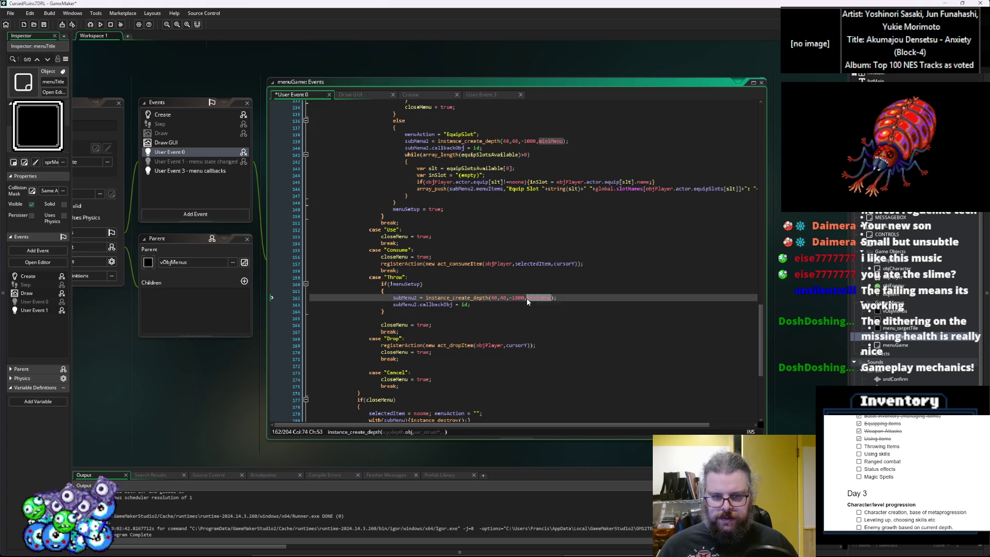
type("menu_targetTile")
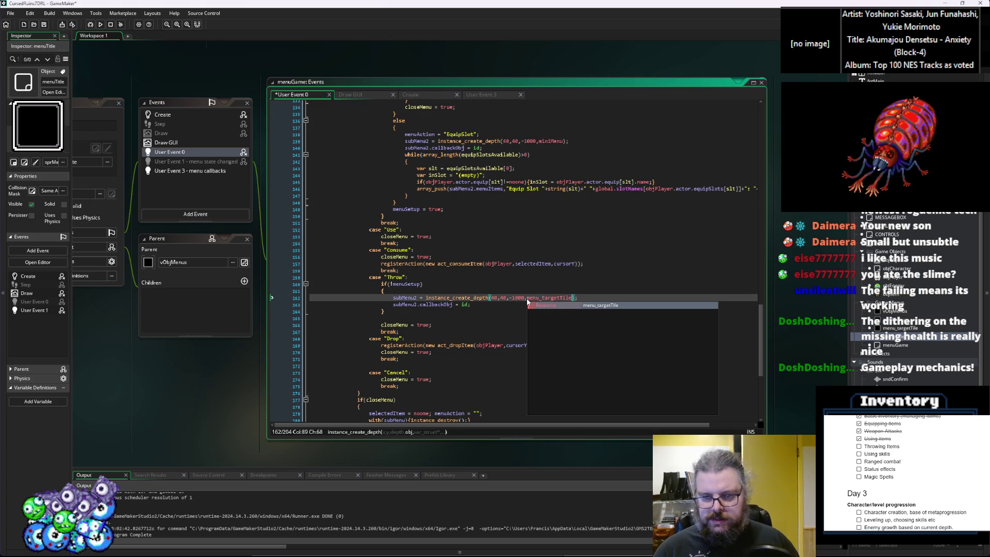
key("Escape")
key("Right")
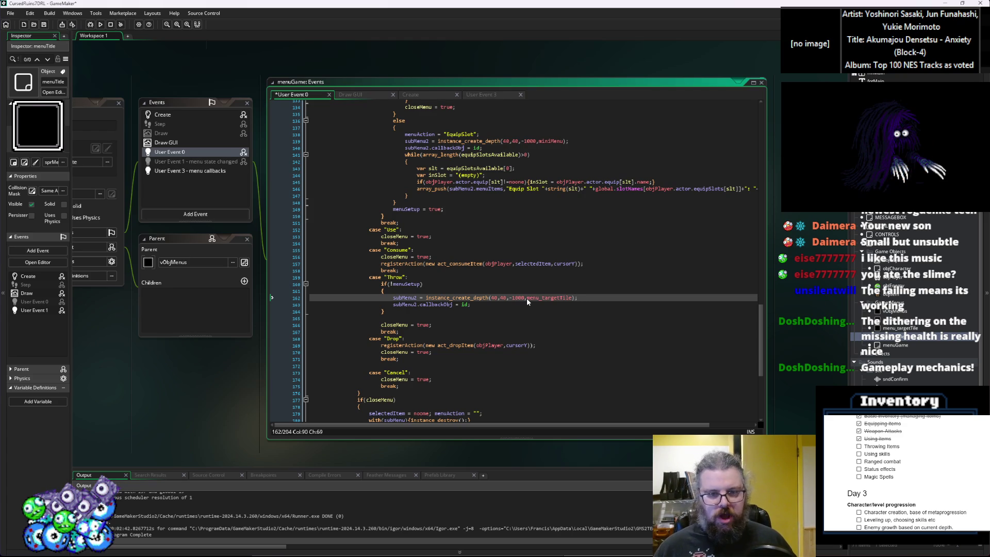
Step: Add with(subMenu2){ event_user(0); } below the menuSetup block
key("Down")
key("Return")
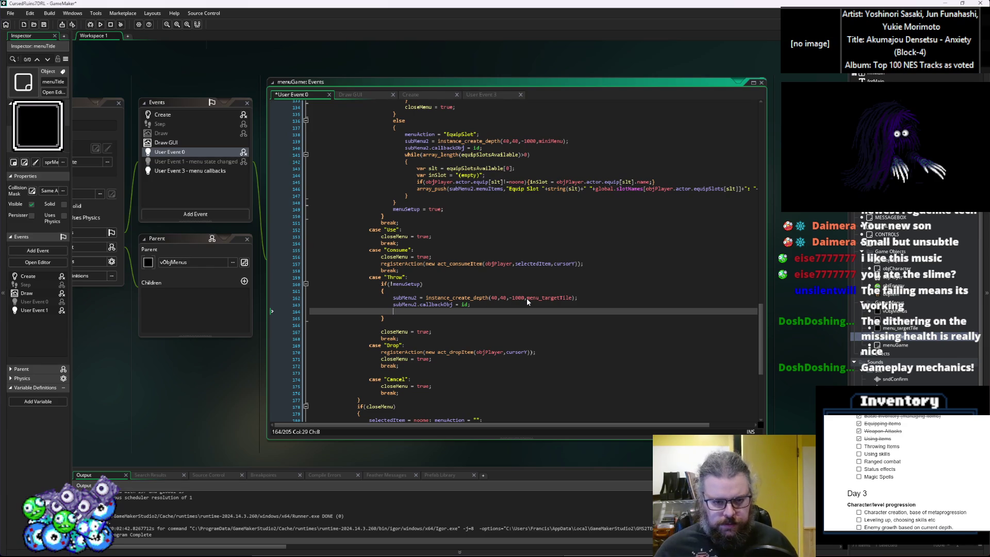
key("Down")
key("Down")
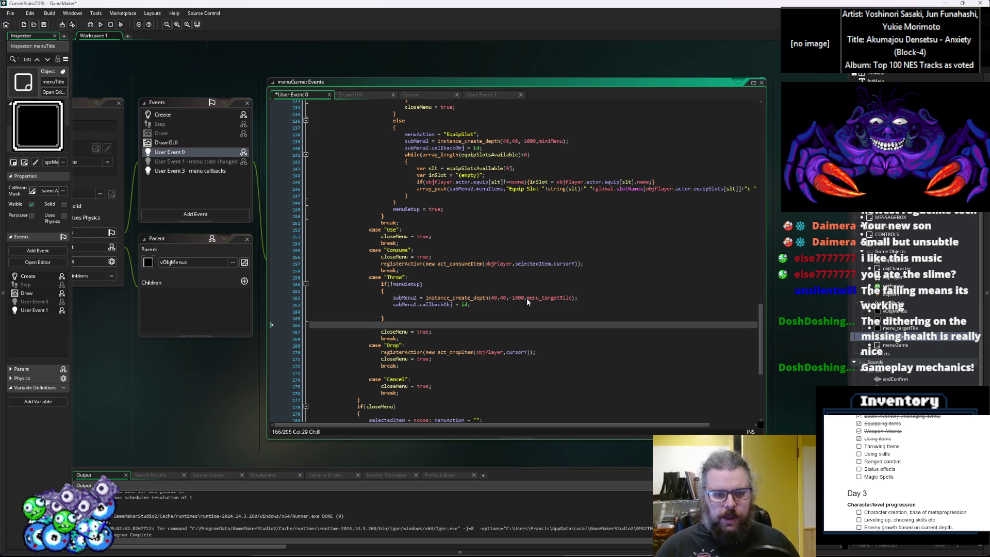
type("with(subMenu2")
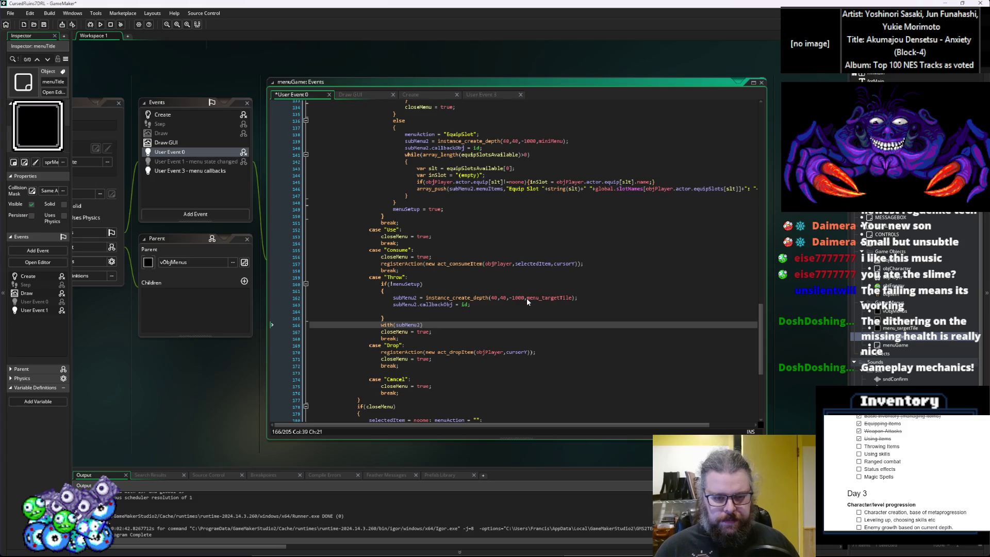
key("Return")
type("{")
key("Return")
type("ev")
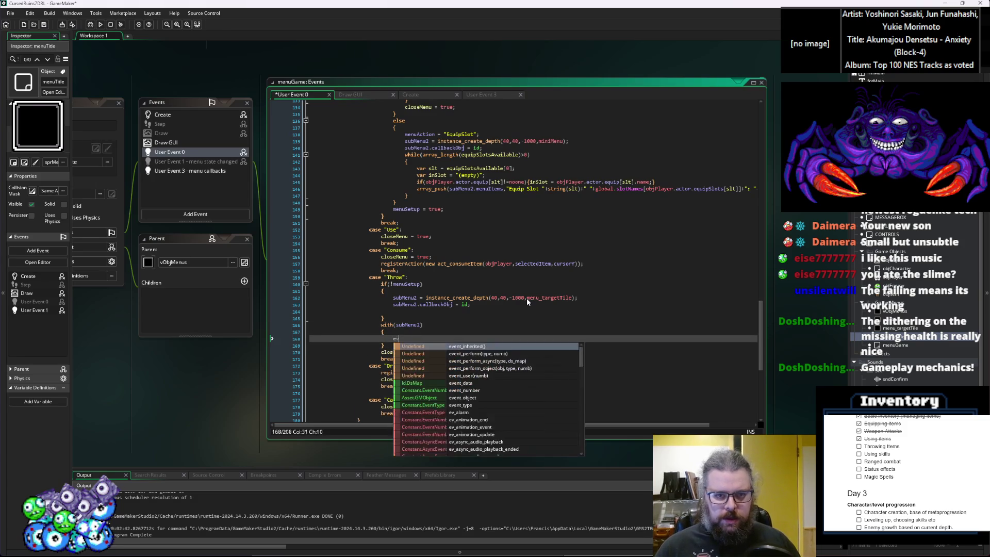
type("ent_user(0)")
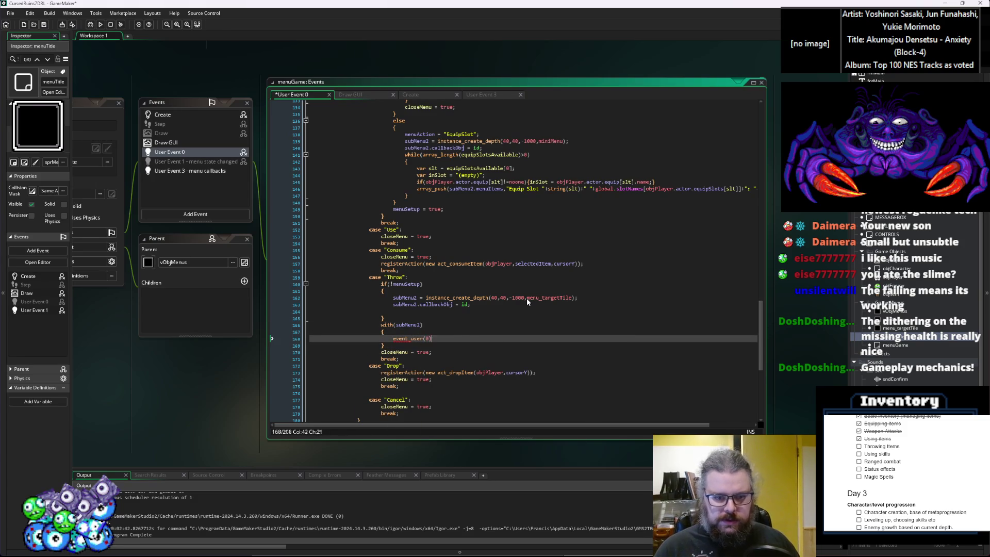
Step: Delete the closeMenu = true; line from the Throw case
mouse_move(434, 352)
left_mouse_down()
mouse_move(281, 363)
mouse_move(283, 355)
left_mouse_up()
key("BackSpace")
key("BackSpace")
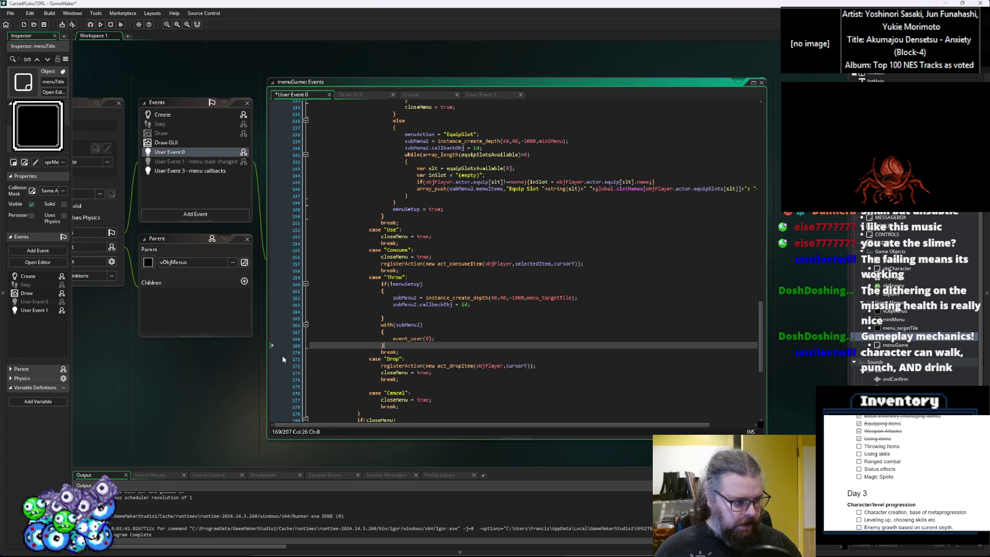
left_click(393, 302)
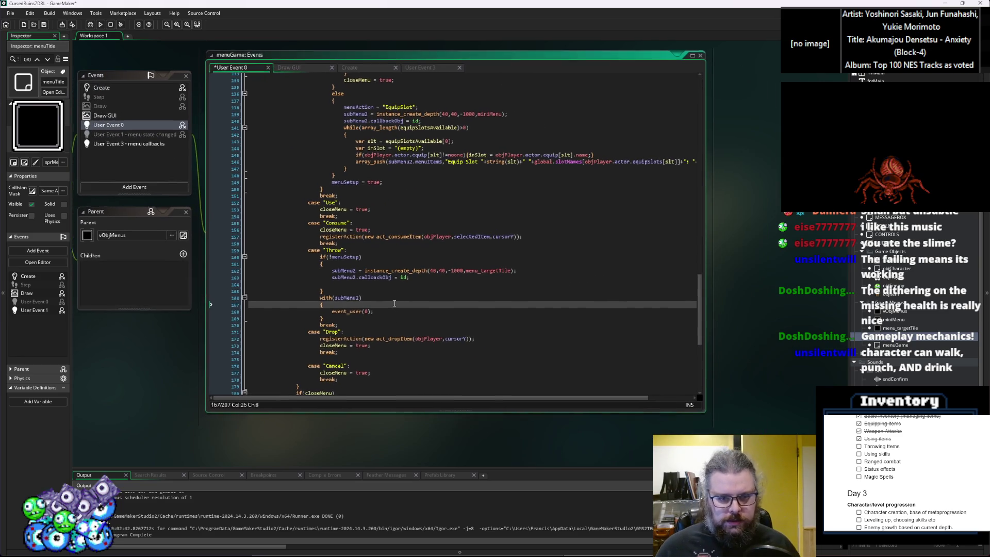
Step: Add subMenu2.rangeLimit = 0; after the callbackObj line and save
left_click(494, 268)
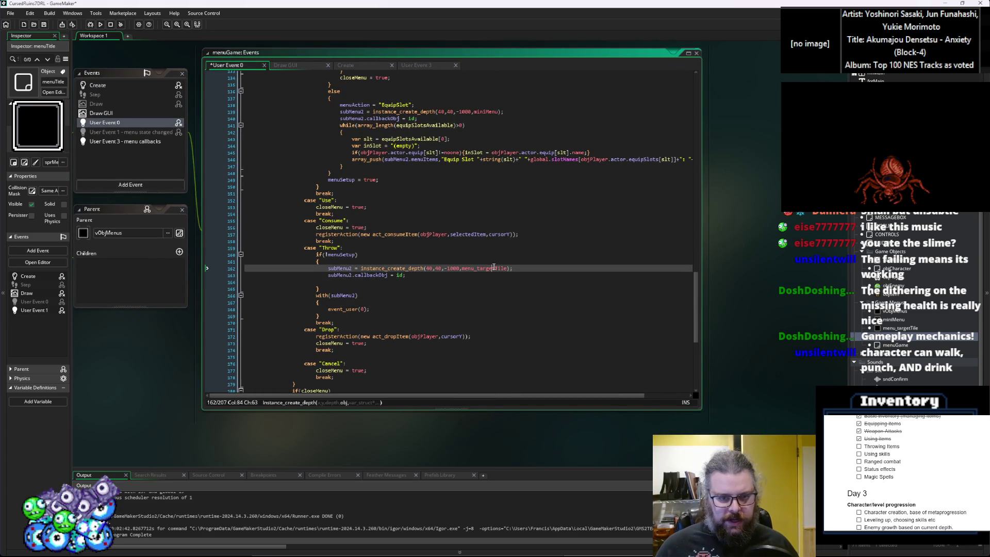
key("Down")
left_click(384, 283)
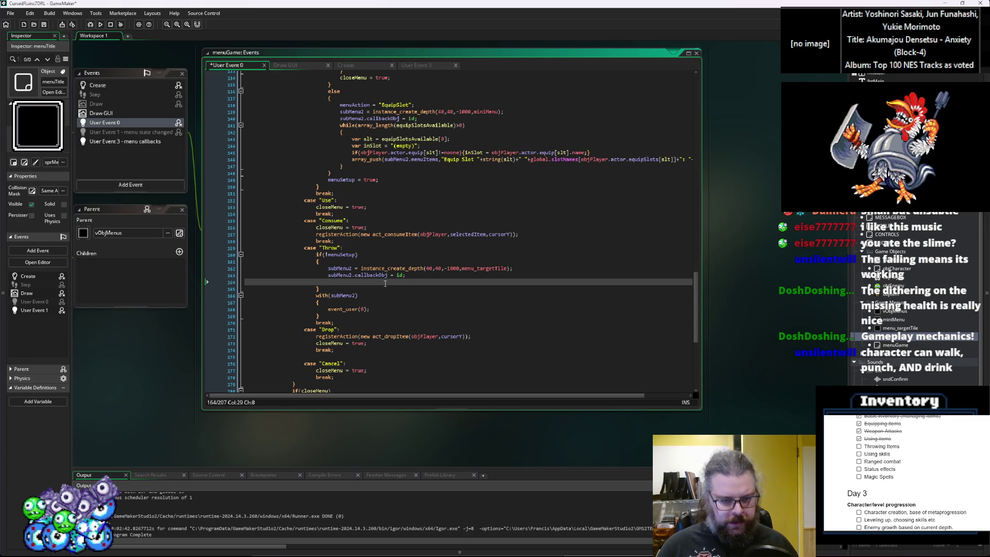
type("sub")
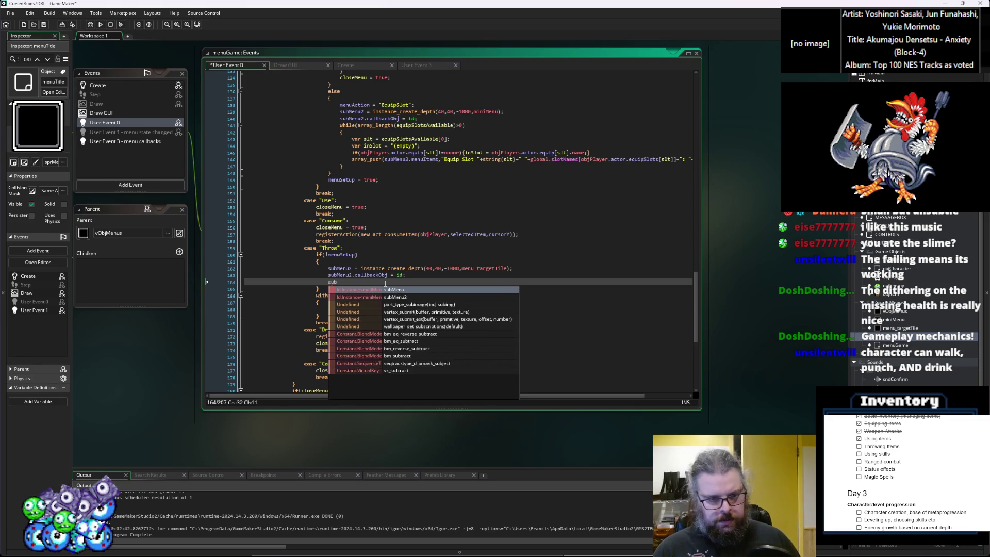
type("Menu2.rangeLimi")
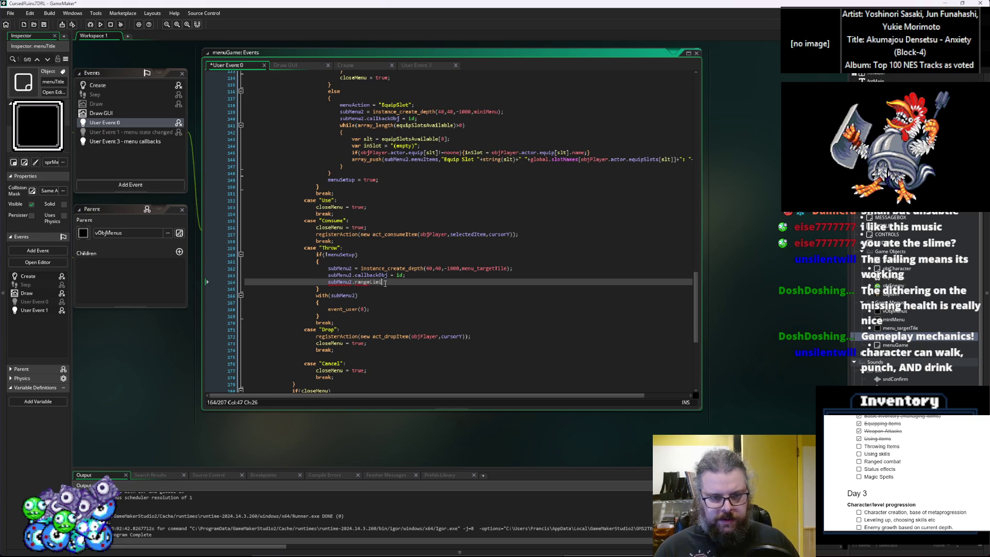
type("t = ")
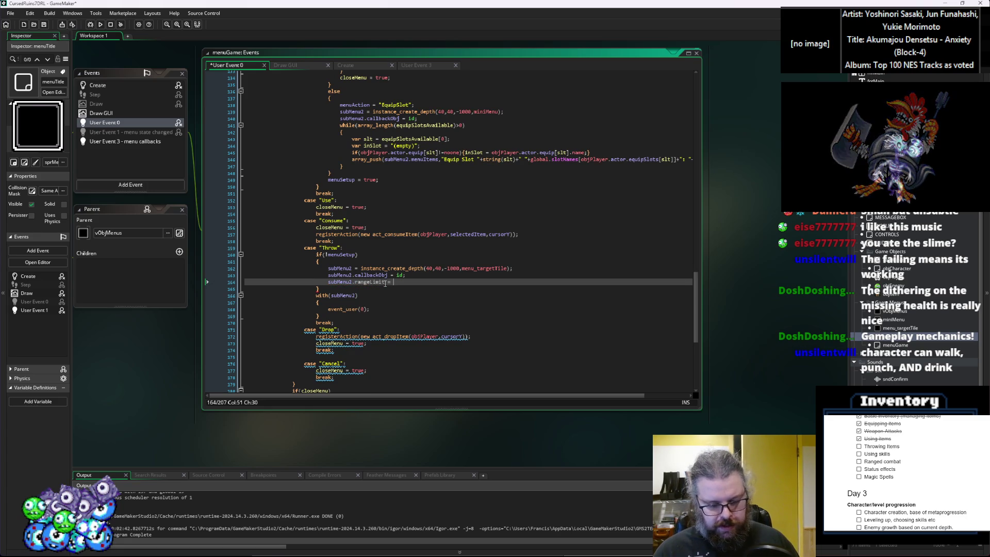
type("0;")
key("ctrl+s")
Step: Set subMenu2.centerX to objPlayer.mapX and centerY to objPlayer.mapY, then save
left_click(424, 282)
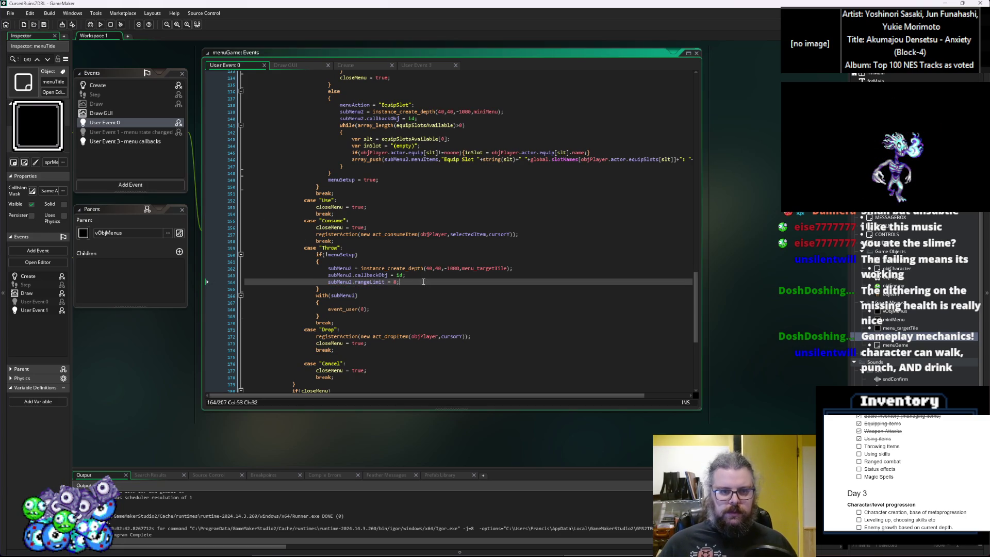
key("Return")
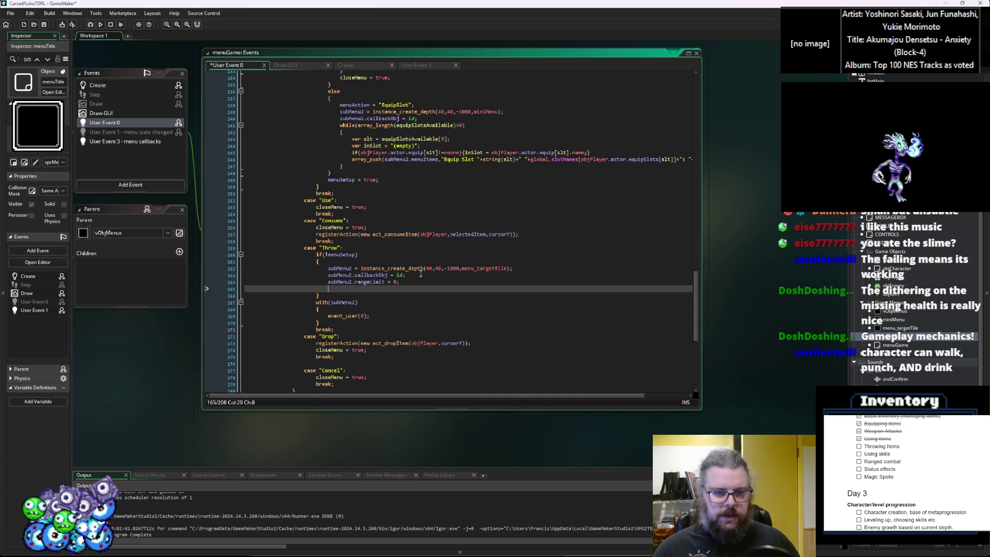
type("subMenu2.")
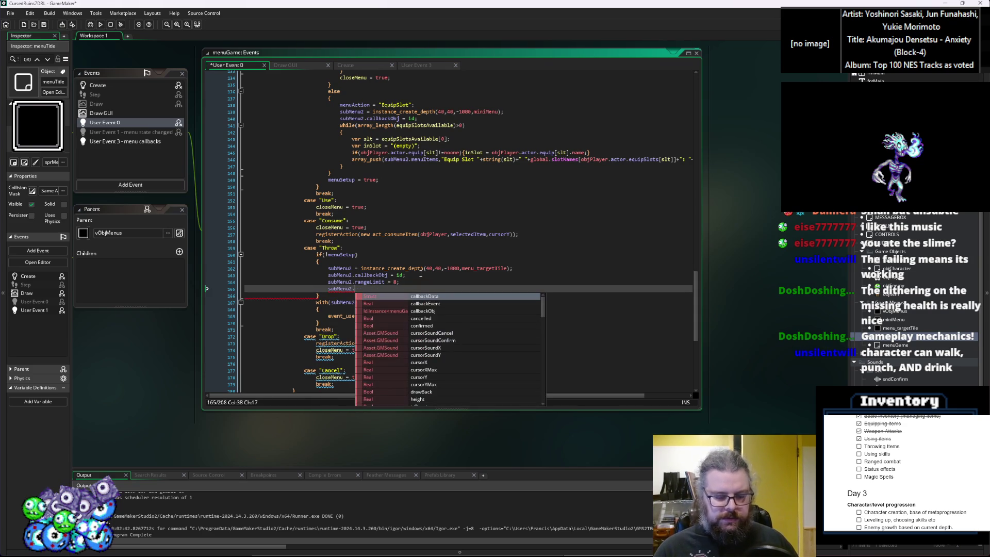
type("cente")
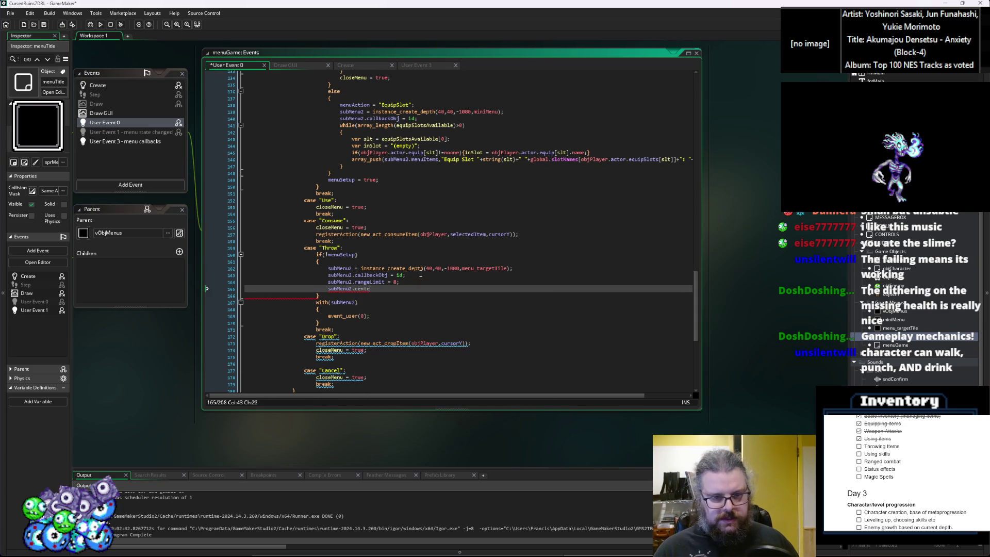
type("rX = ")
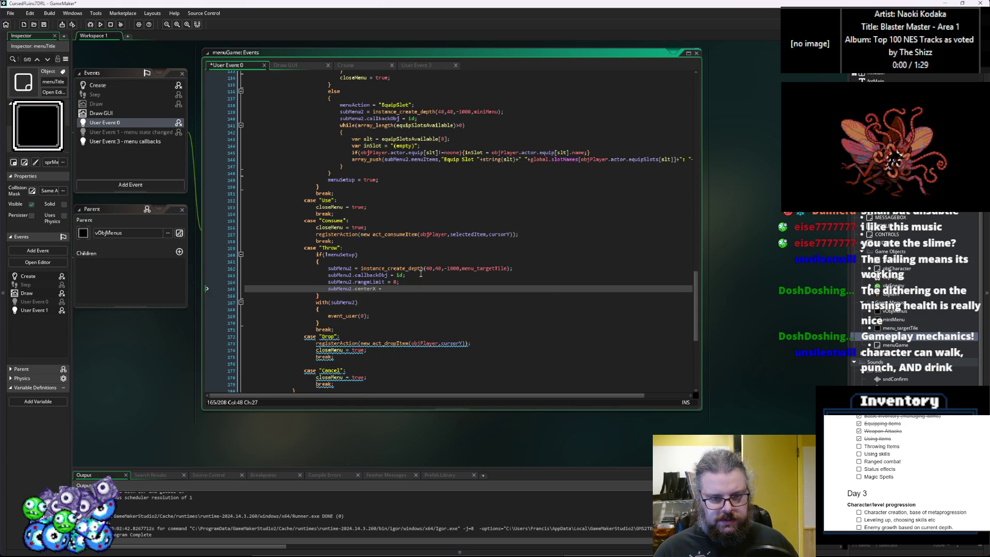
type("objPlaye")
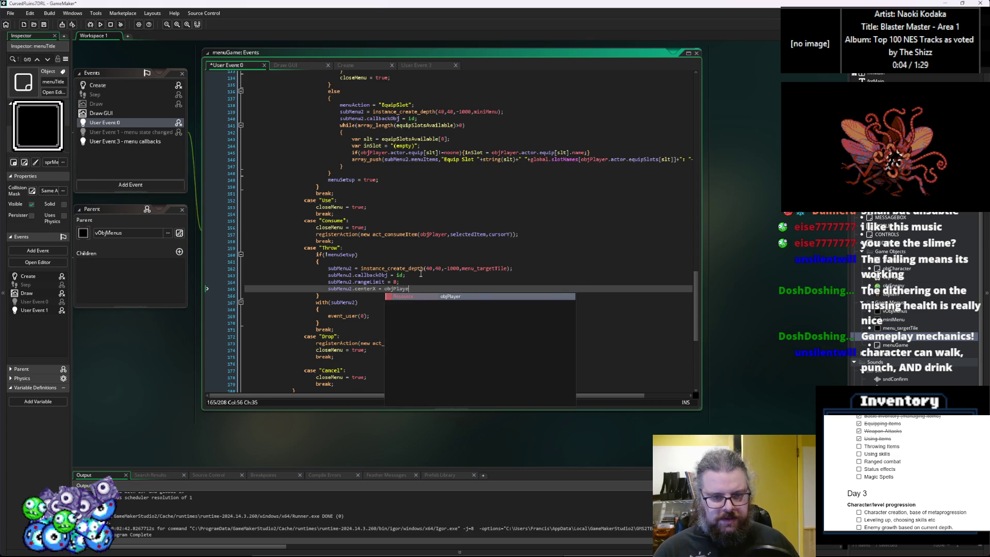
type("r.mapX;")
key("Return")
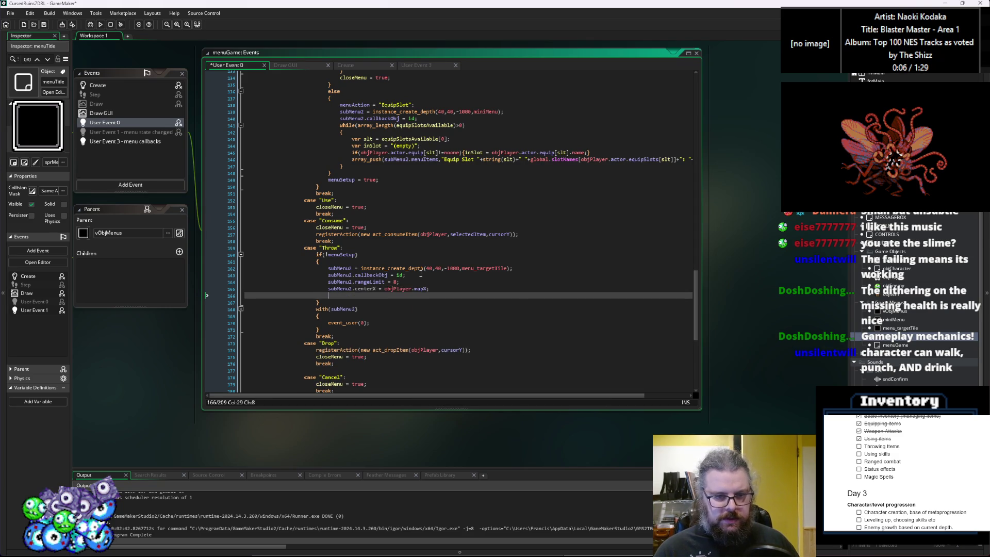
type("subMenu2.center")
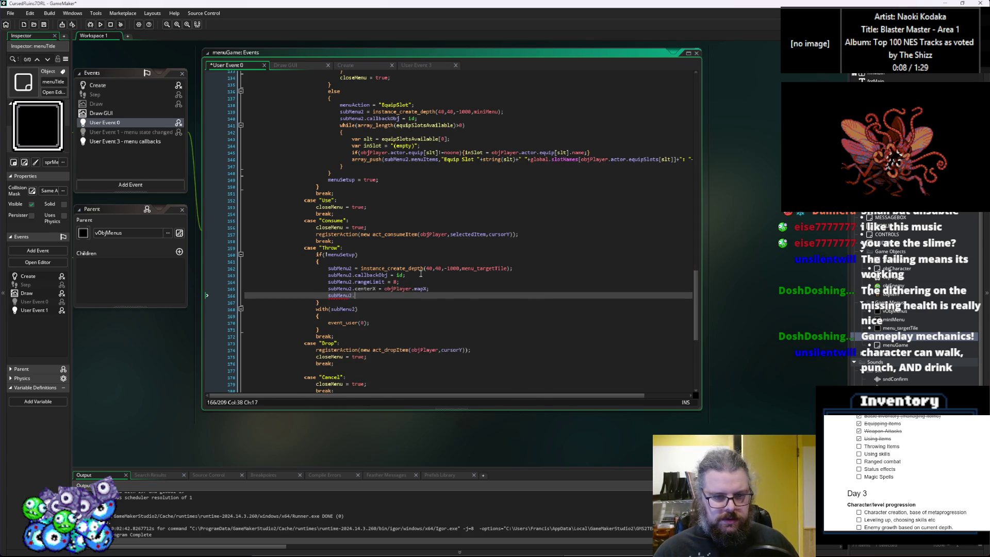
type("Y = o")
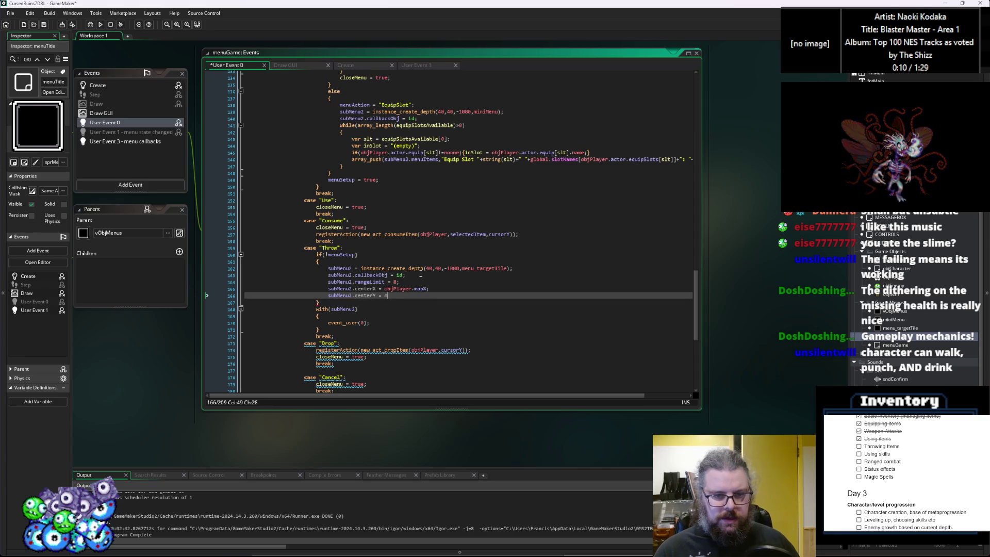
type("bjPlayer.mapY;")
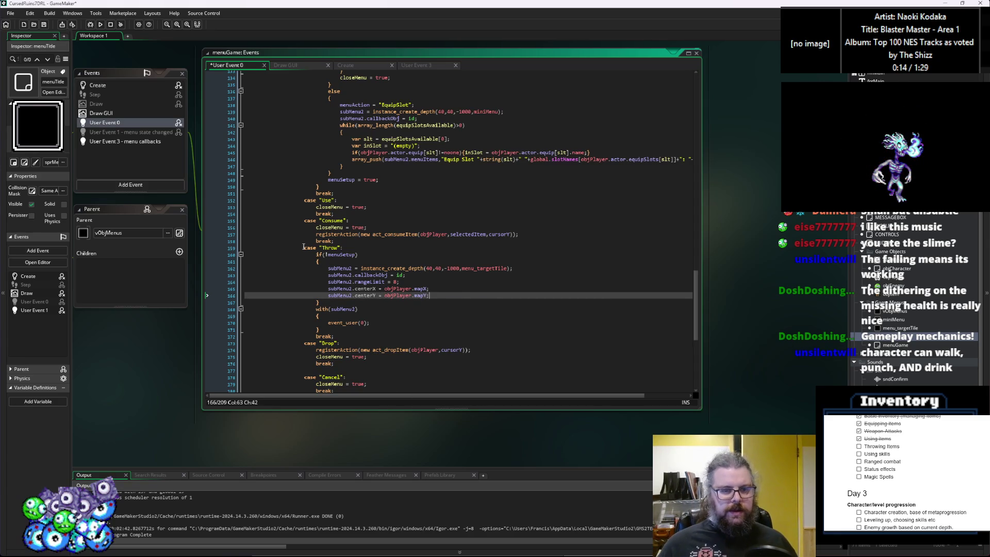
key("Up")
key("ctrl+s")
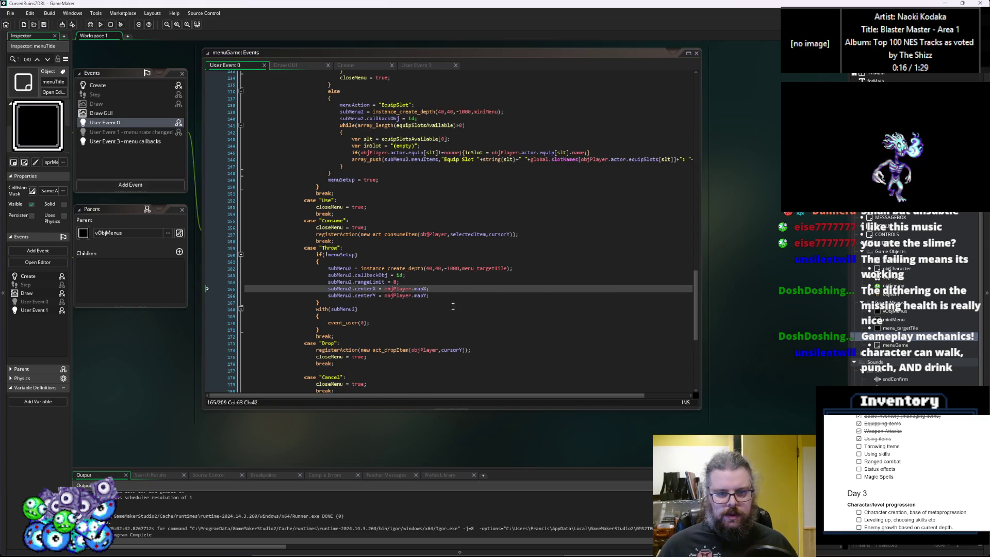
left_click(407, 279)
Step: Open menu_targetTile's Create event code and add a new line after callbackData
left_click(562, 319)
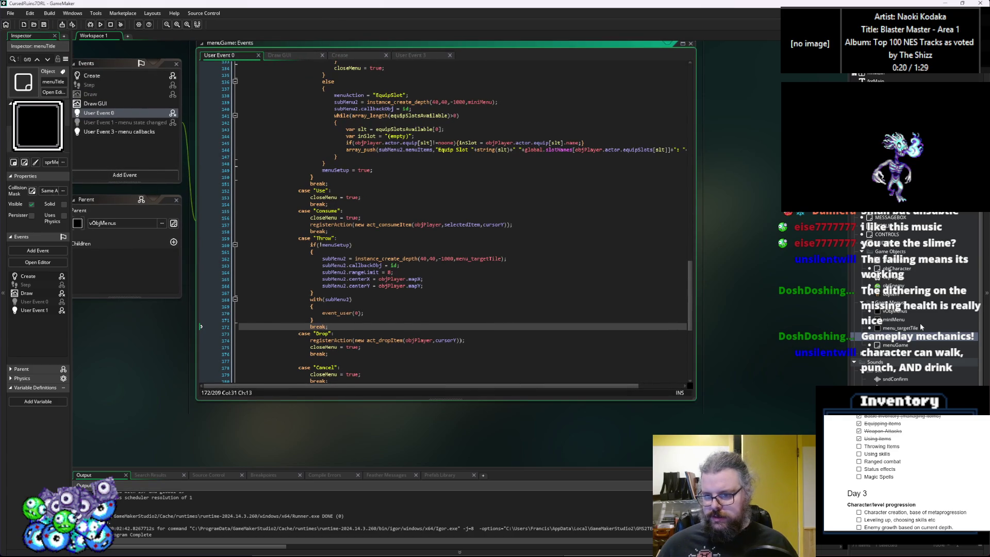
left_click(919, 328)
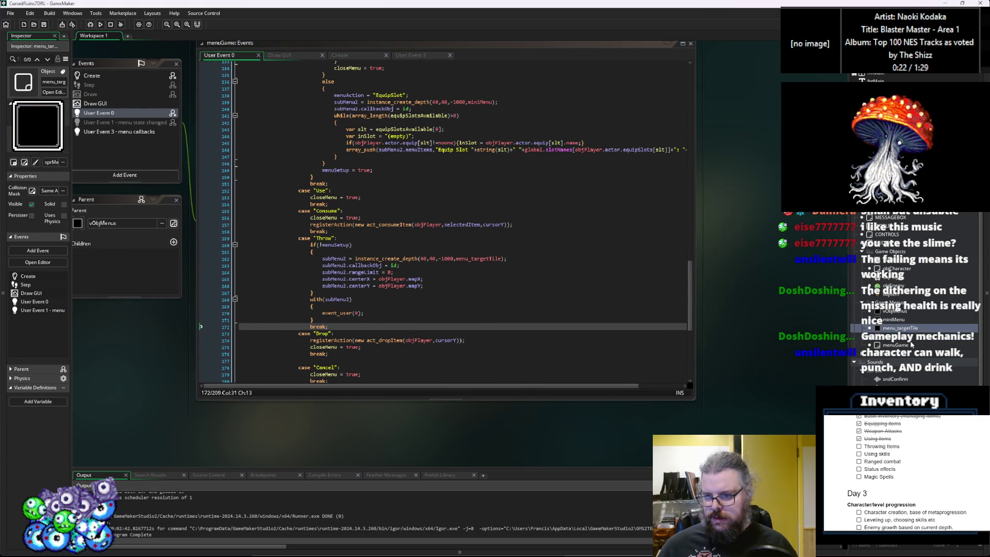
double_click(909, 329)
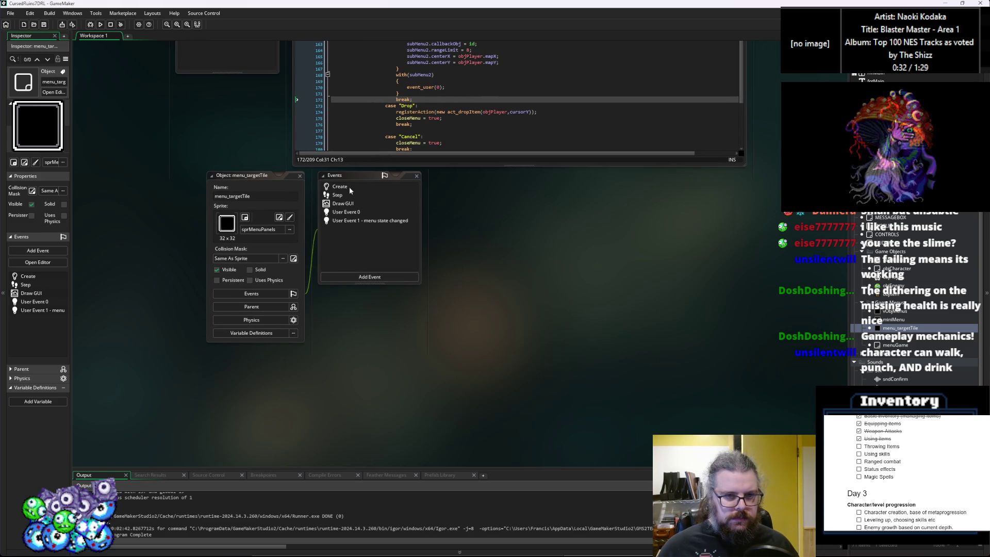
left_click(348, 187)
double_click(349, 186)
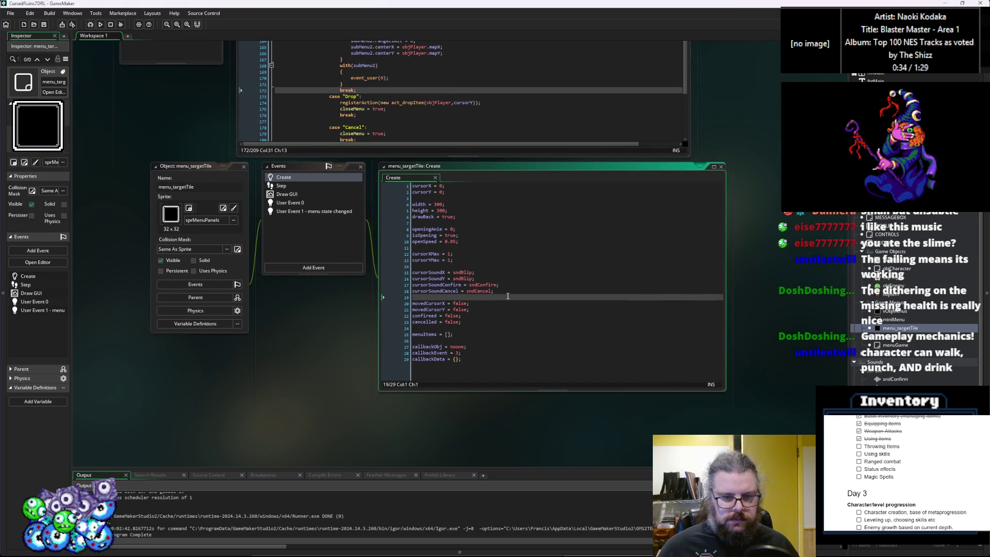
left_click(512, 359)
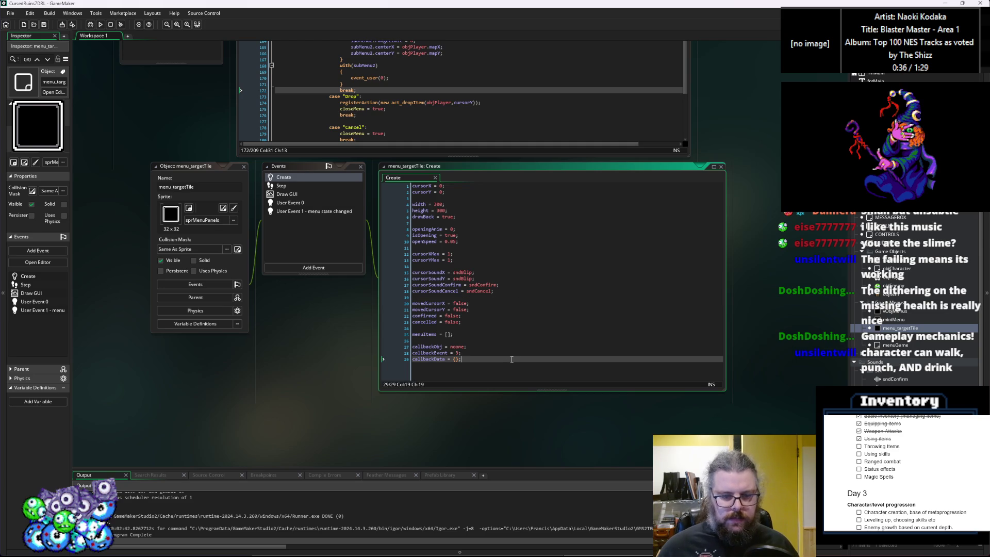
key("Return")
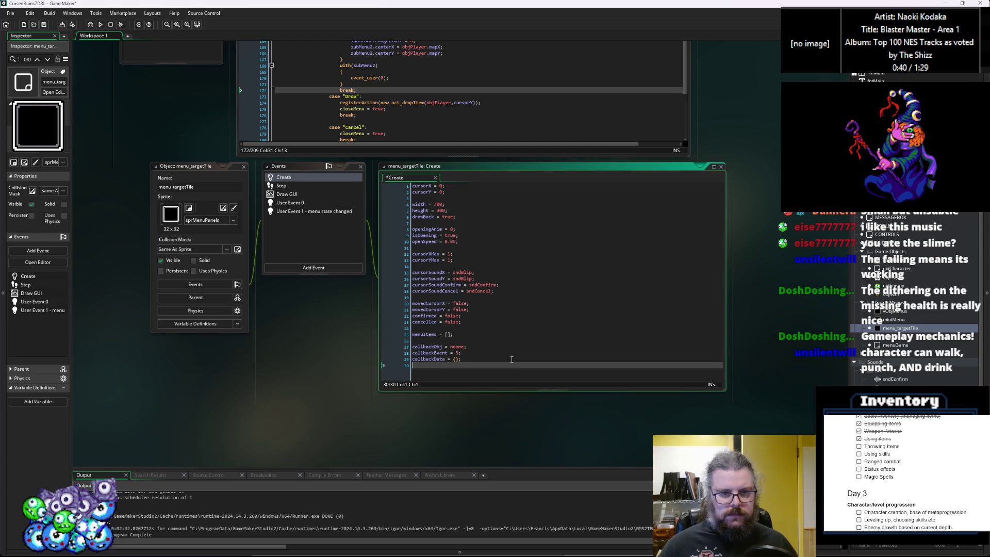
Step: Delete the width, height, drawBack and openingAnim lines from the Create code
left_click(443, 185)
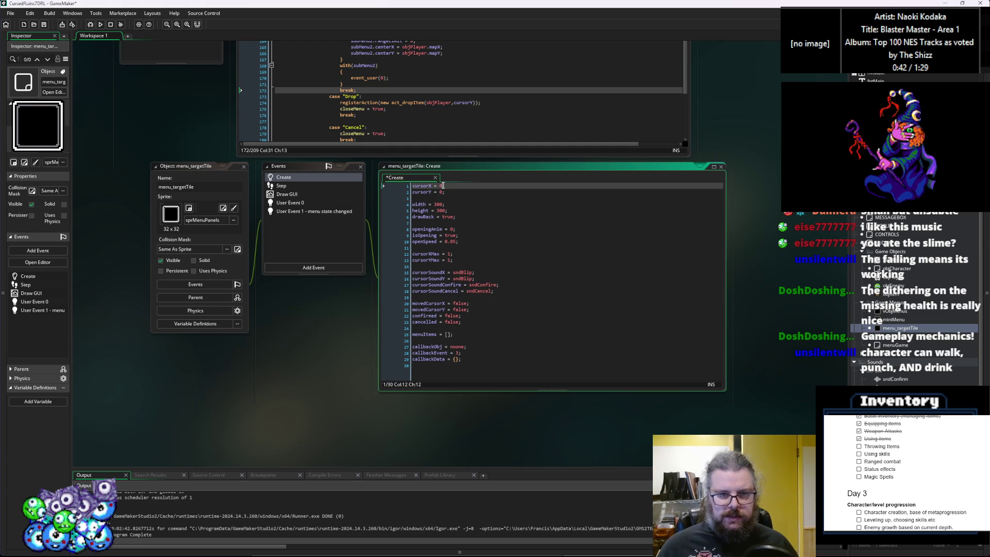
key("BackSpace")
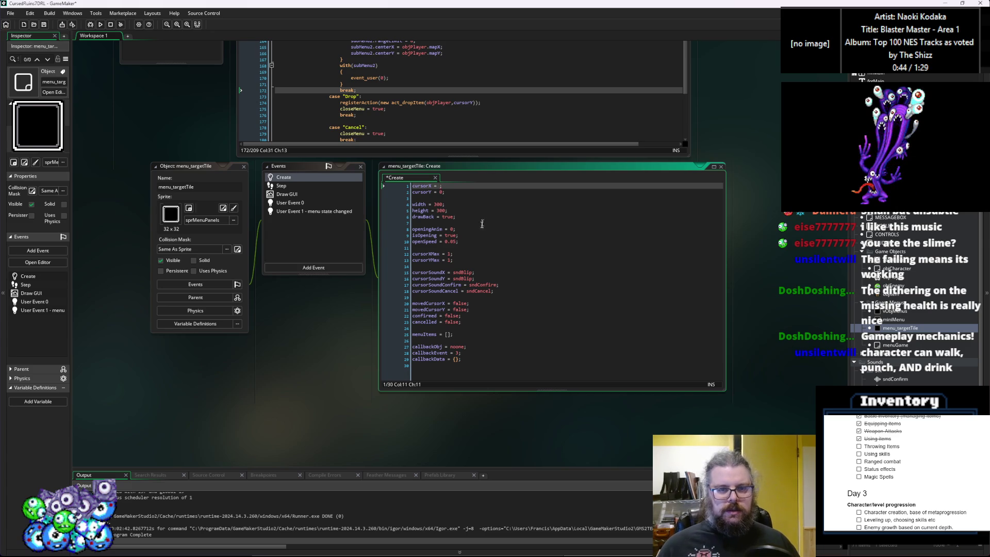
left_click(482, 223)
left_click(461, 249)
left_click(431, 238)
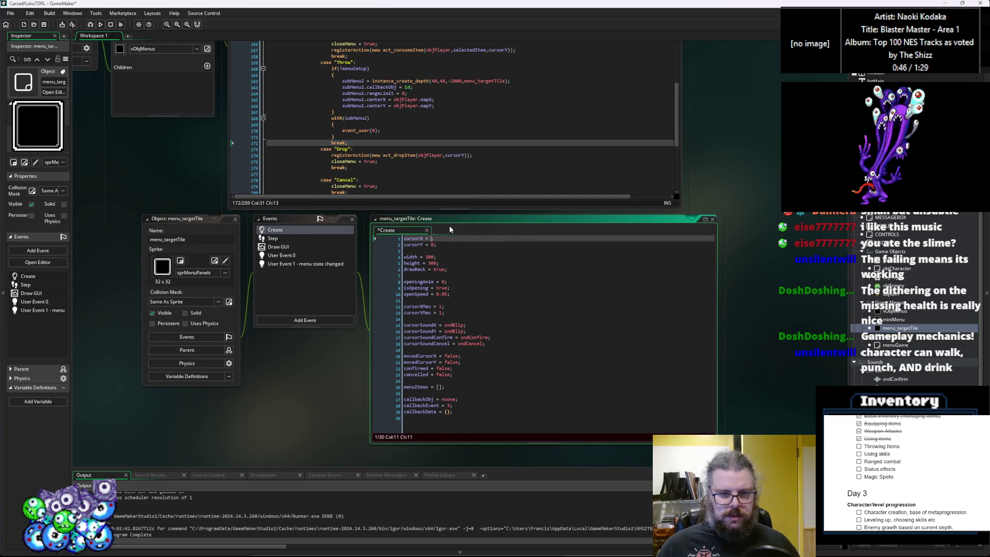
type("0")
key("Down")
key("Down")
key("Down")
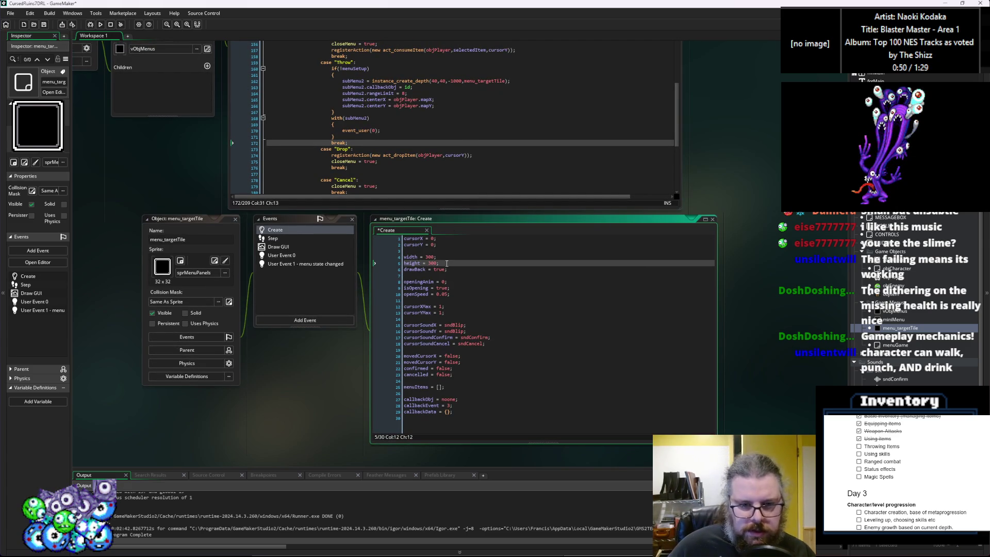
key("Up")
key("ctrl+d")
key("ctrl+d")
key("Down")
key("Down")
key("Up")
key("ctrl+d")
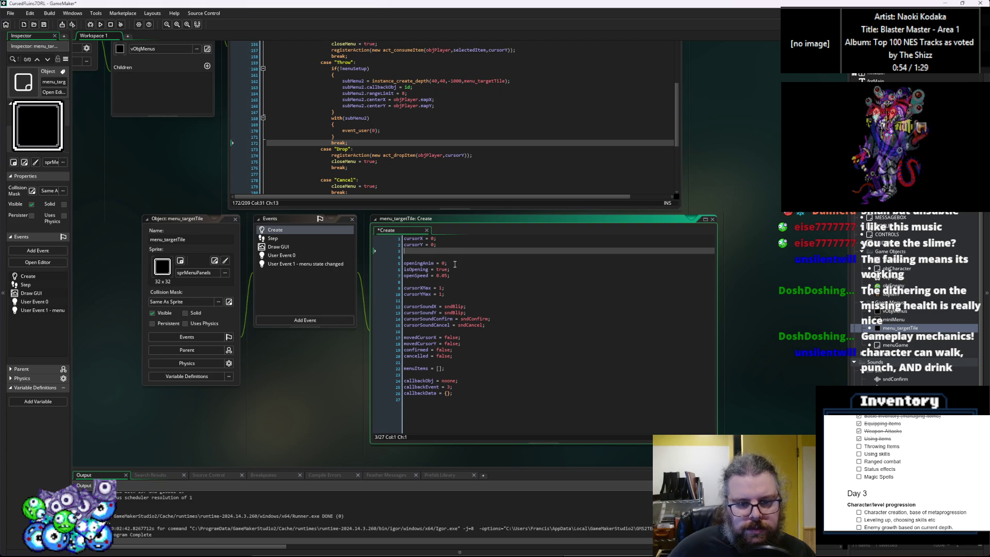
key("ctrl+d")
key("Up")
key("Up")
key("Down")
key("Down")
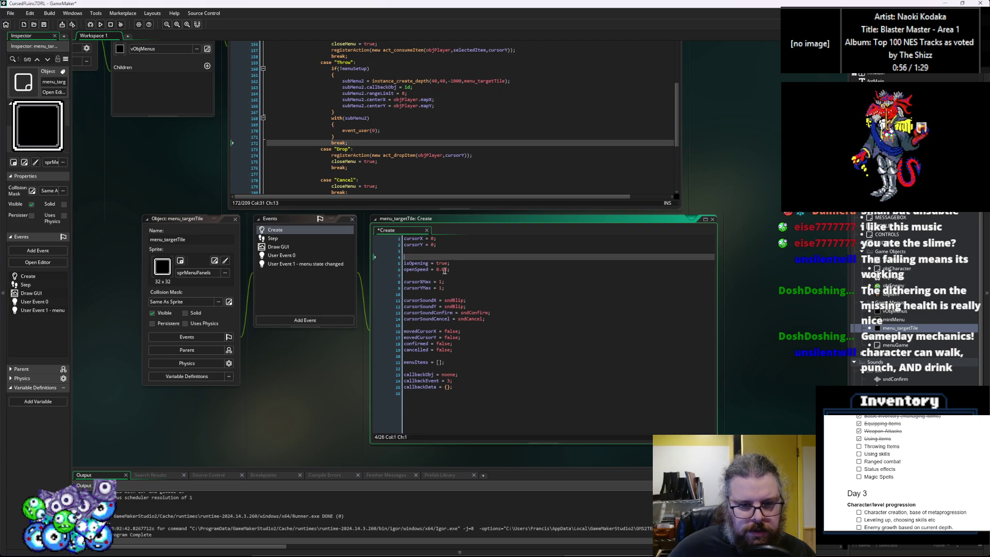
key("ctrl+d")
Step: Delete the isOpening, openSpeed, cursorXMax and cursorYMax lines
left_click(395, 258)
key("ctrl+d")
key("ctrl+d")
key("ctrl+d")
key("Up")
key("Up")
left_click_drag(461, 264, 393, 253)
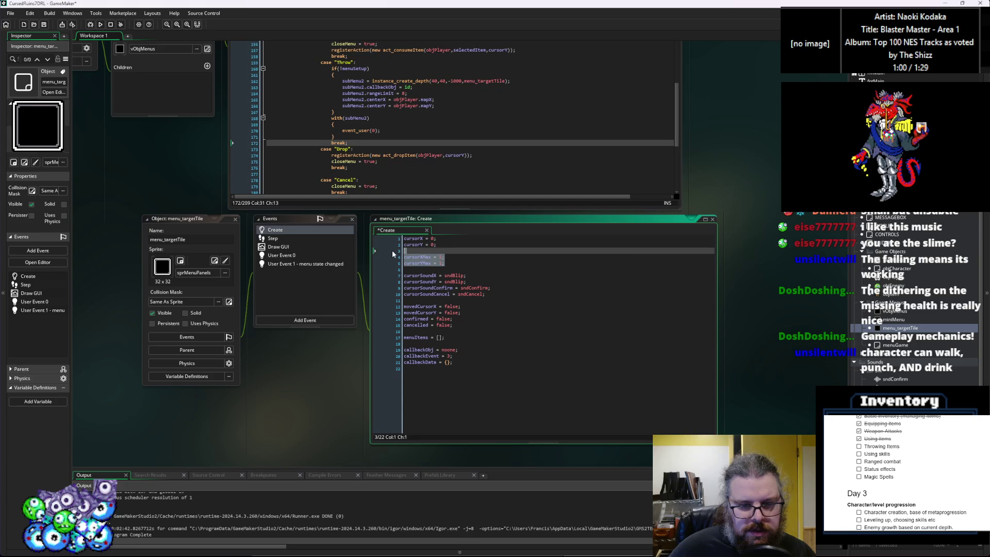
key("shift+Down")
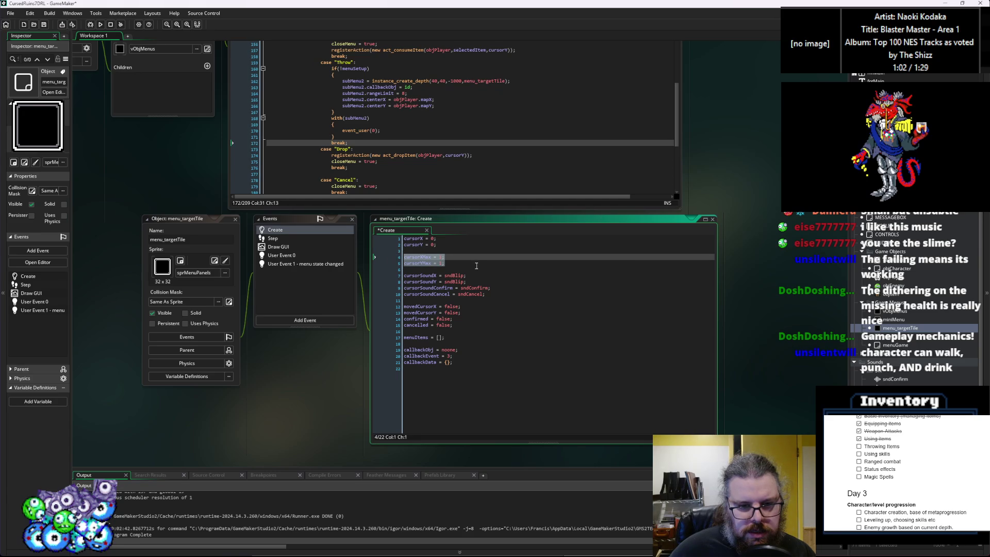
key("ctrl+d")
key("ctrl+d")
key("ctrl+d")
key("Up")
key("Up")
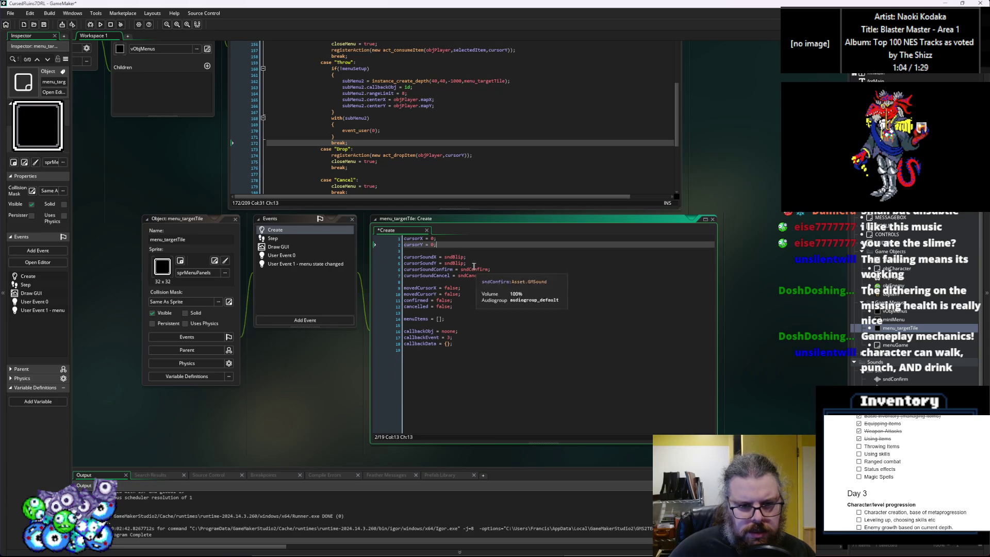
Step: Add rangeLimit = 8; centerX = 0; and centerY = 0; declarations
key("Return")
key("Return")
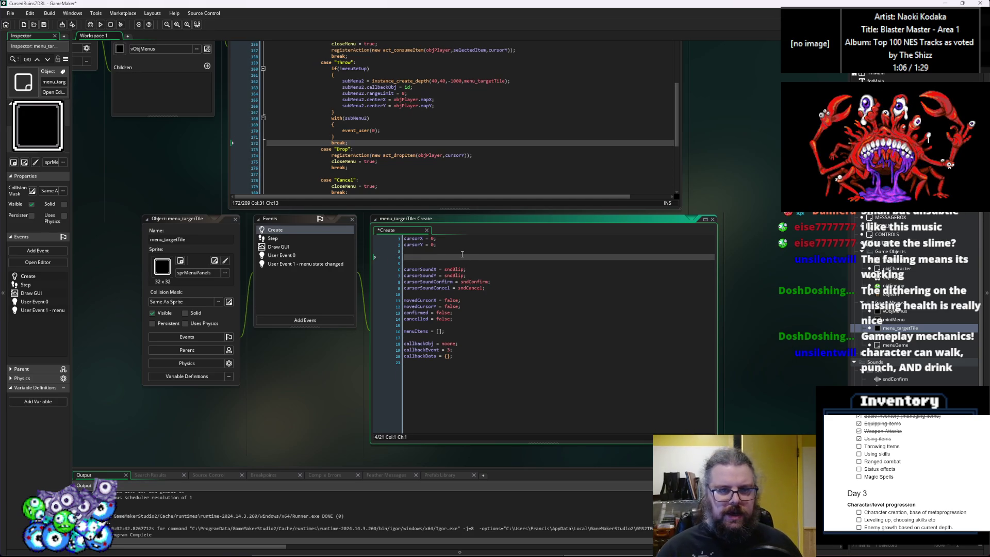
type("c")
key("BackSpace")
type("rangeL")
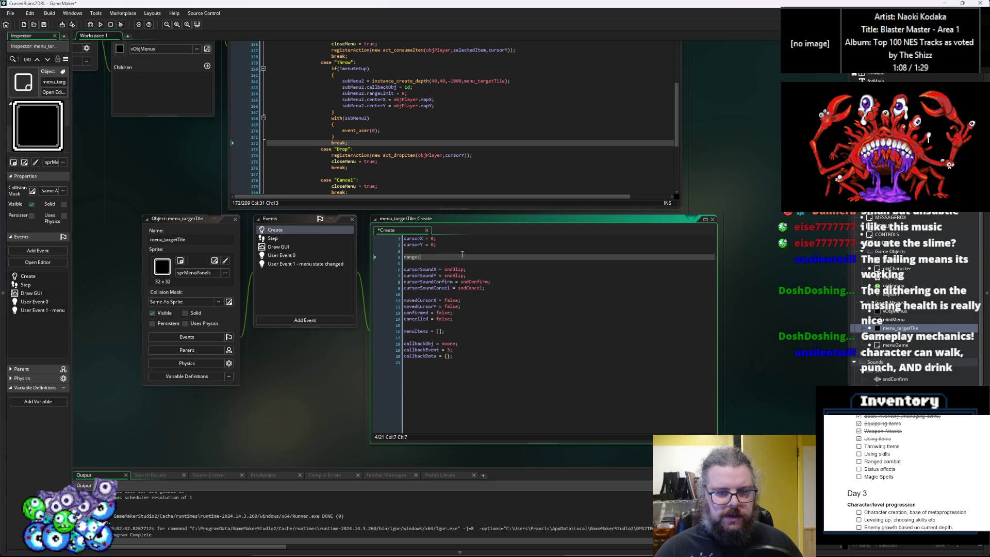
type("imit = 8;")
key("Return")
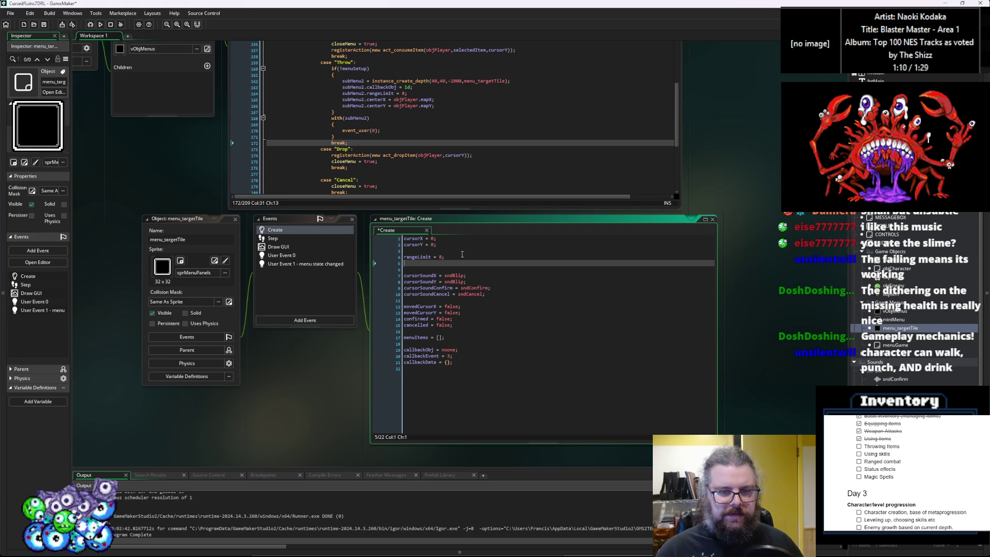
type("centerX 0;")
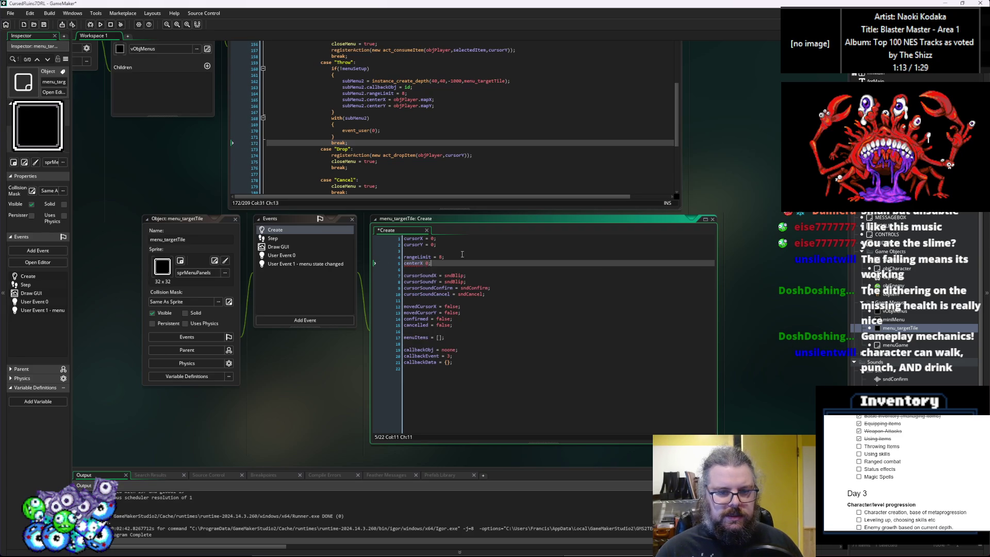
key("Return")
type("center")
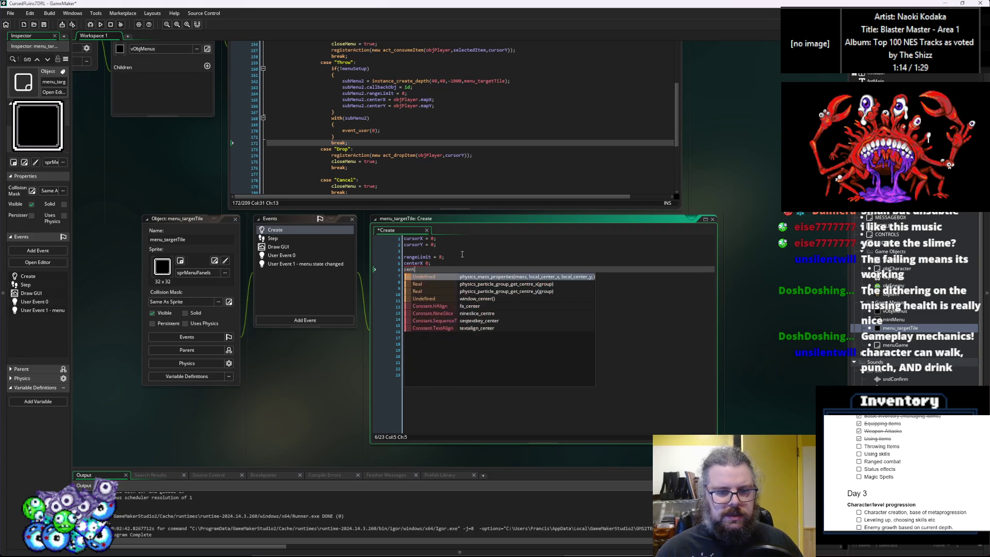
type("Y = 0;l")
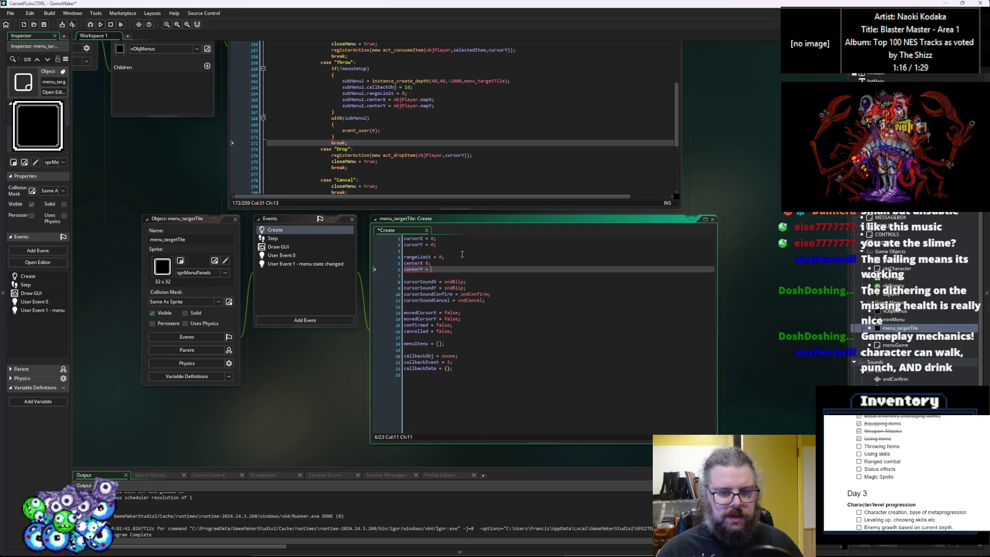
key("BackSpace")
key("Up")
key("Left")
type("=")
key("Down")
key("End")
key("Return")
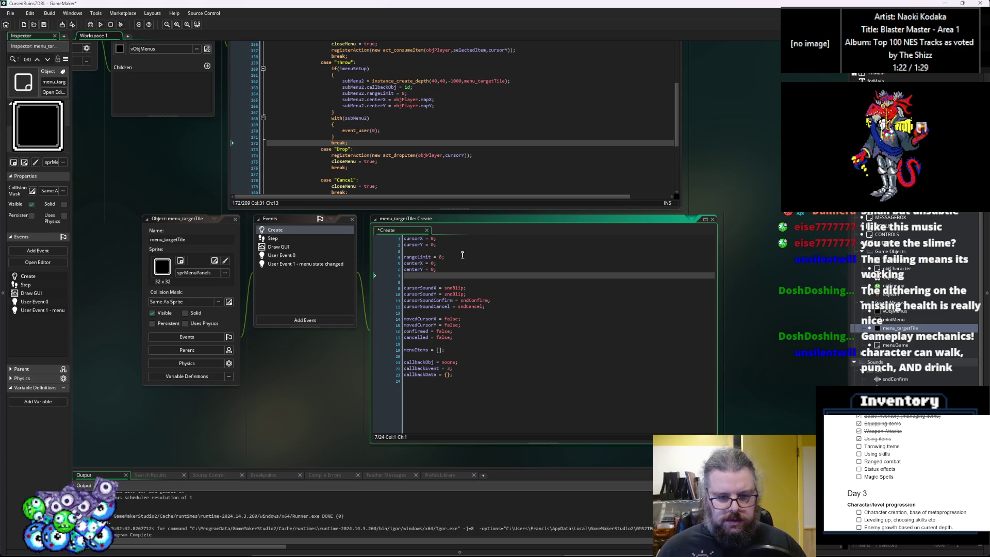
Step: Remove the menuItems, movedCursorX/Y, confirmed and cancelled lines and the extra blank lines
left_click(450, 351)
left_click(403, 351, "shift")
scroll(450, 356, "up", 1)
scroll(450, 359, "down", 3)
key("BackSpace")
key("BackSpace")
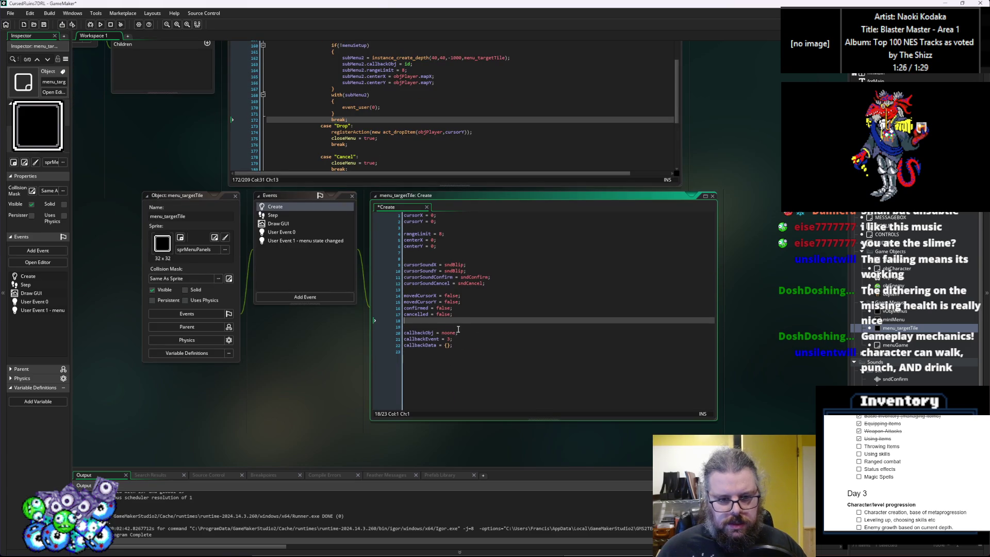
left_click_drag(466, 316, 395, 294)
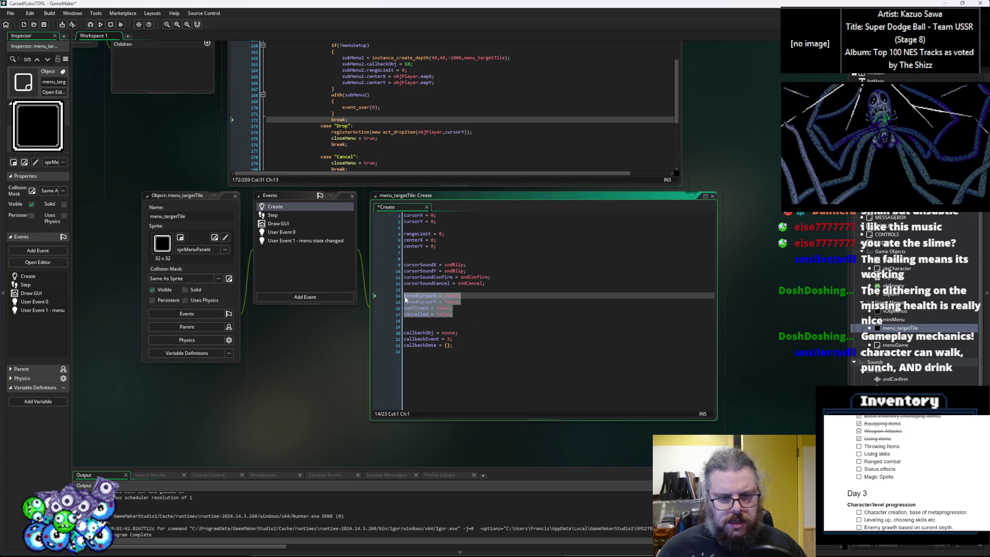
key("BackSpace")
key("BackSpace")
key("Delete")
key("Delete")
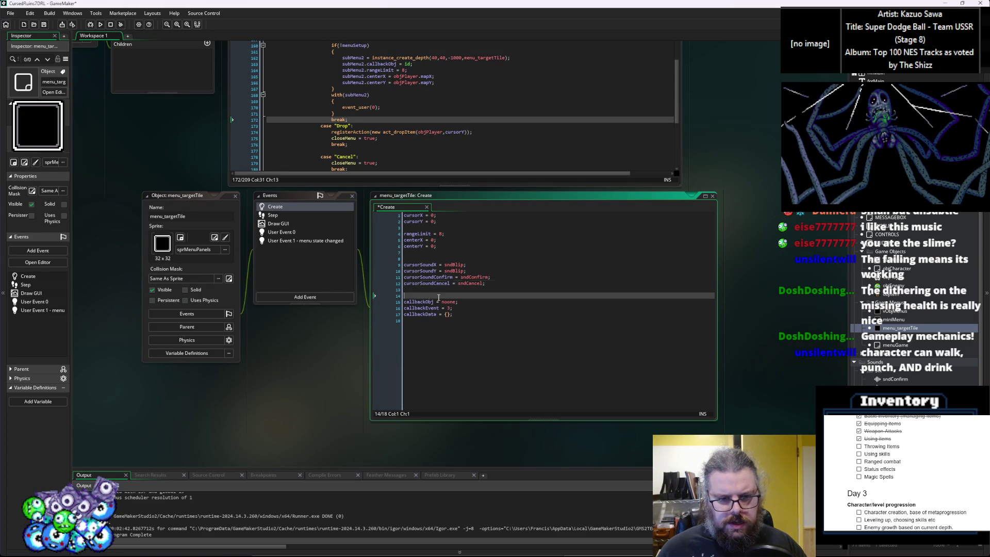
left_click(428, 258)
key("BackSpace")
left_click(498, 277)
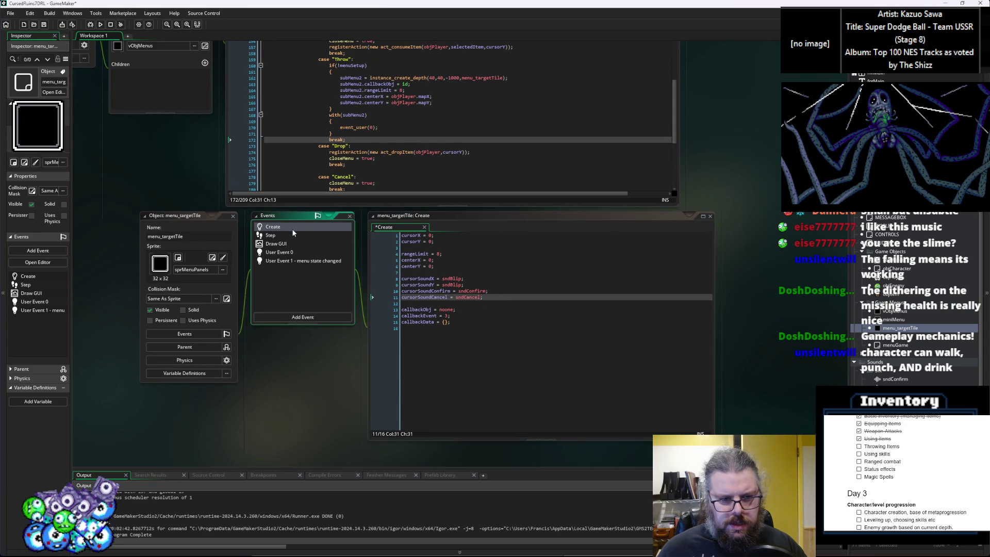
Step: Change the Draw GUI event to a Draw event via Change Event > Draw > Draw
left_click(289, 235)
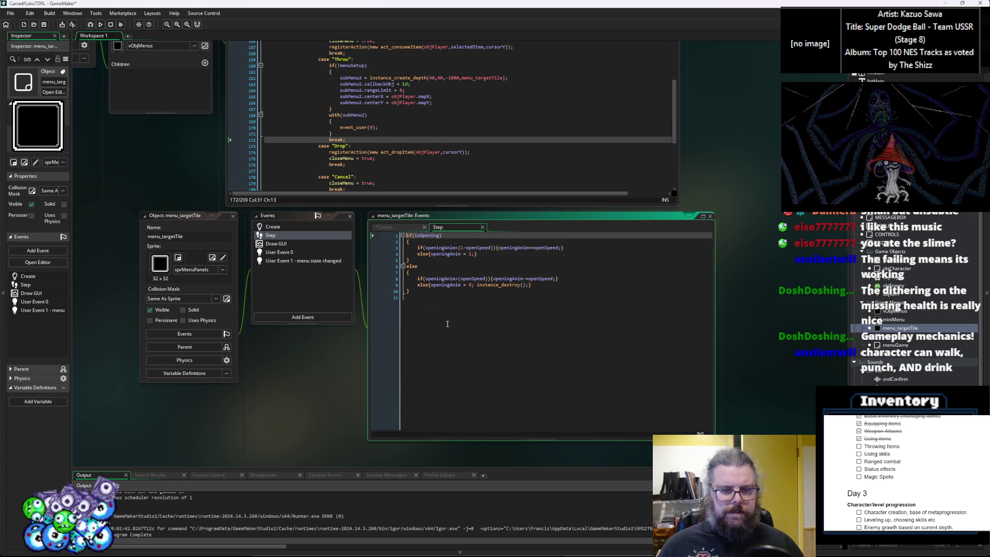
left_click(301, 244)
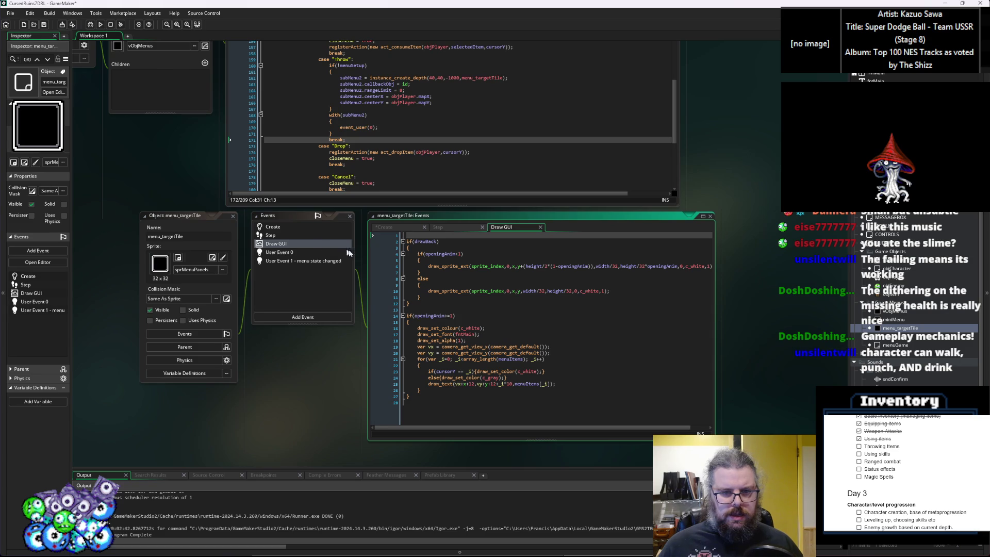
left_click(497, 316)
right_click(290, 202)
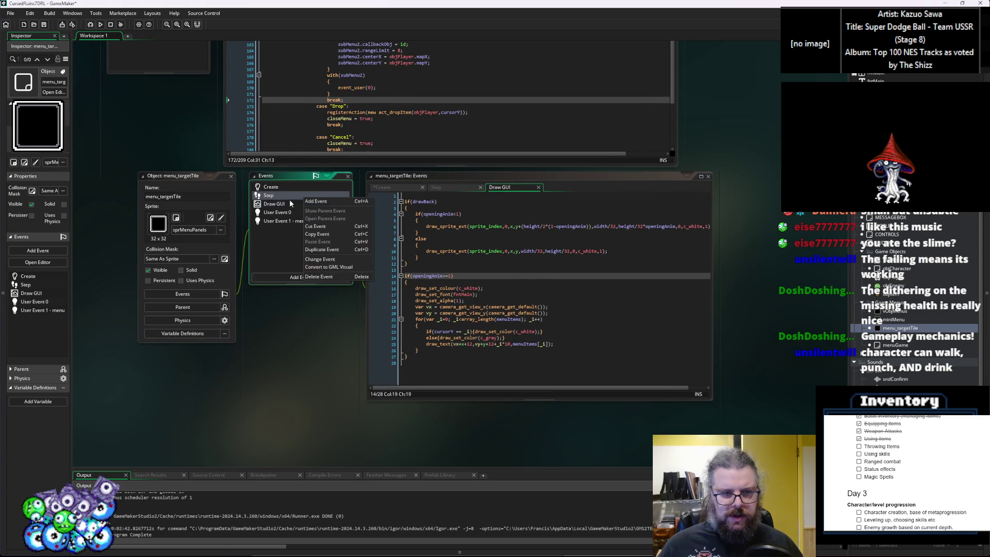
left_click(312, 263)
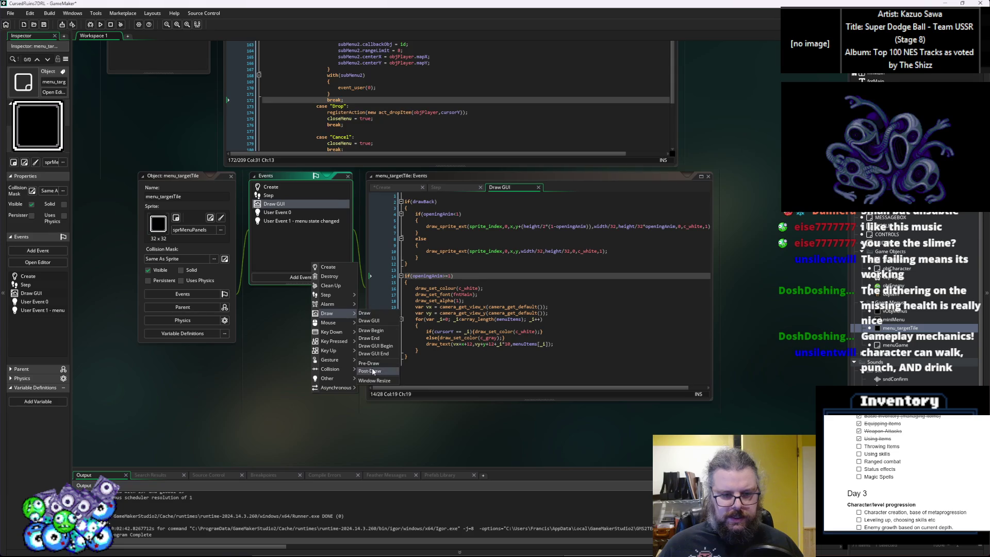
left_click(372, 313)
Step: Enlarge the code editor window and bring up the Create event code
left_click(422, 292)
left_click(429, 259)
mouse_move(691, 366)
left_mouse_down()
mouse_move(720, 408)
mouse_move(760, 404)
left_mouse_up()
left_click(459, 258)
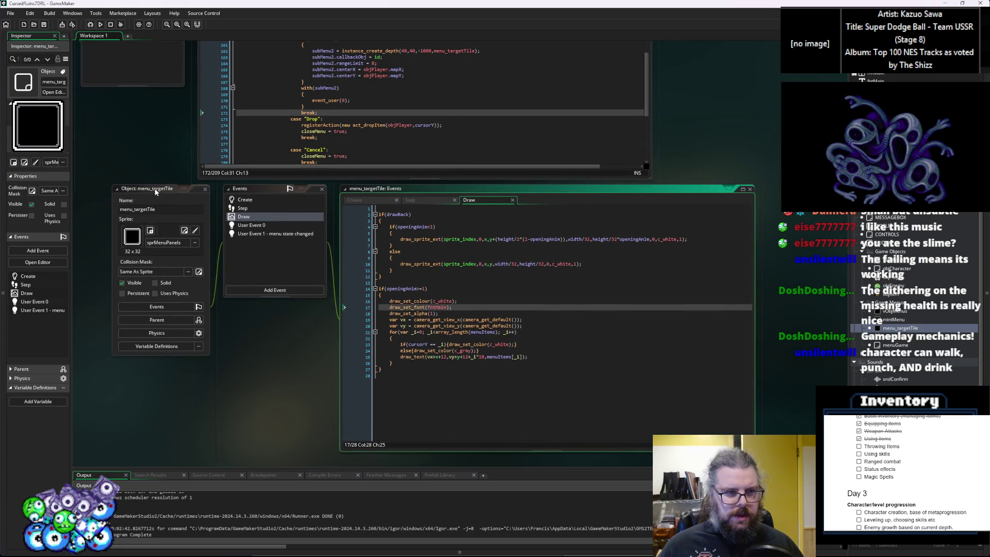
left_click(157, 192)
double_click(236, 209)
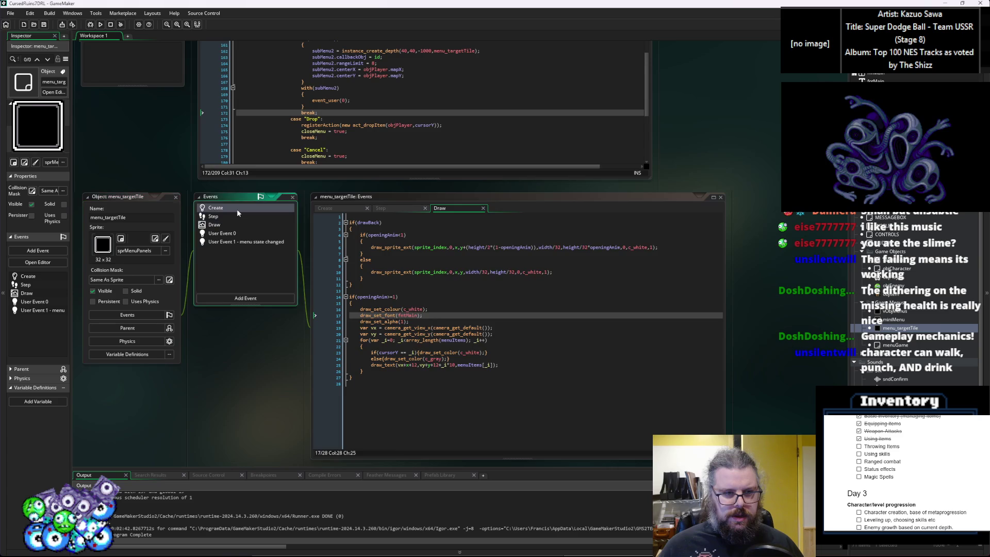
Step: Declare setupStart = false; at the end of the Create code
left_click(476, 319)
key("Return")
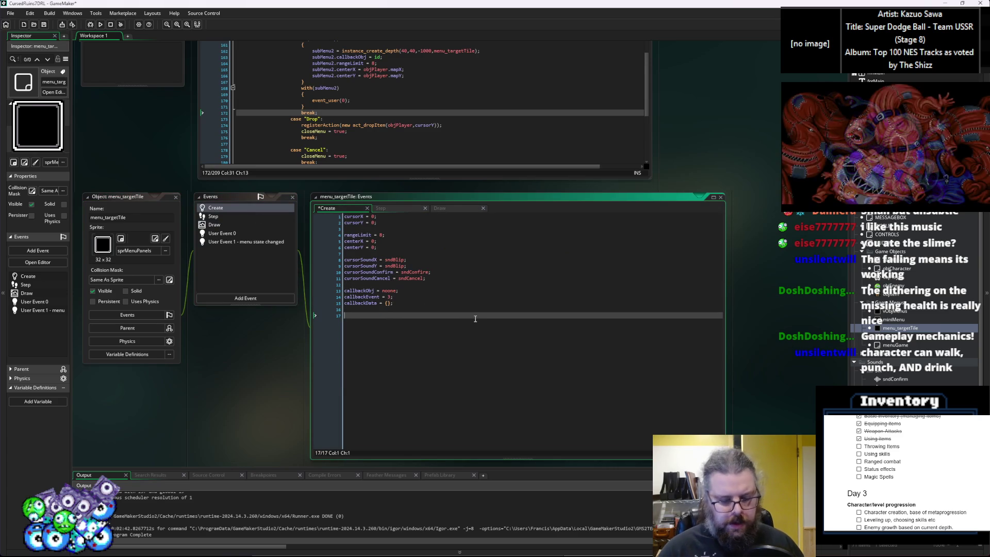
type("setupS")
type("tarty ")
type("= false;")
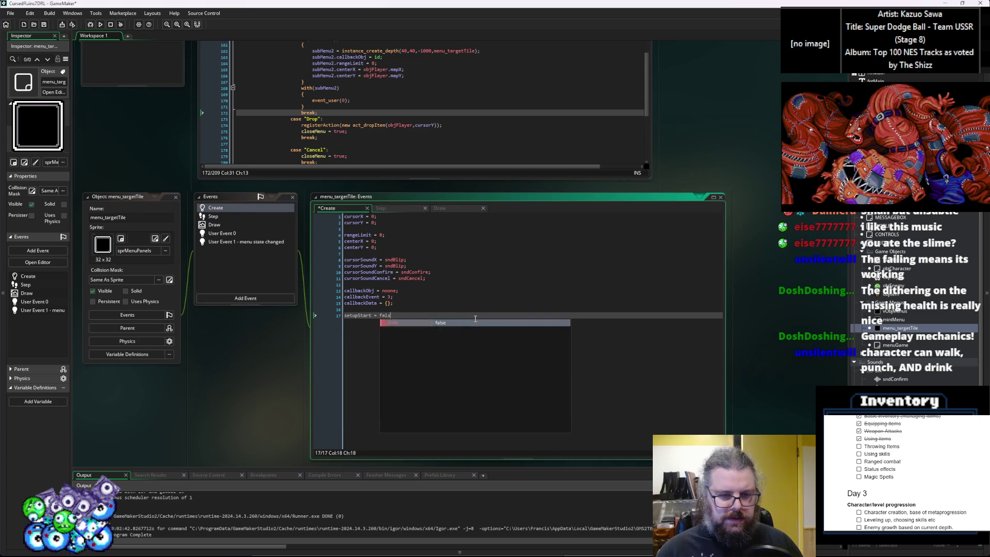
left_click(362, 310)
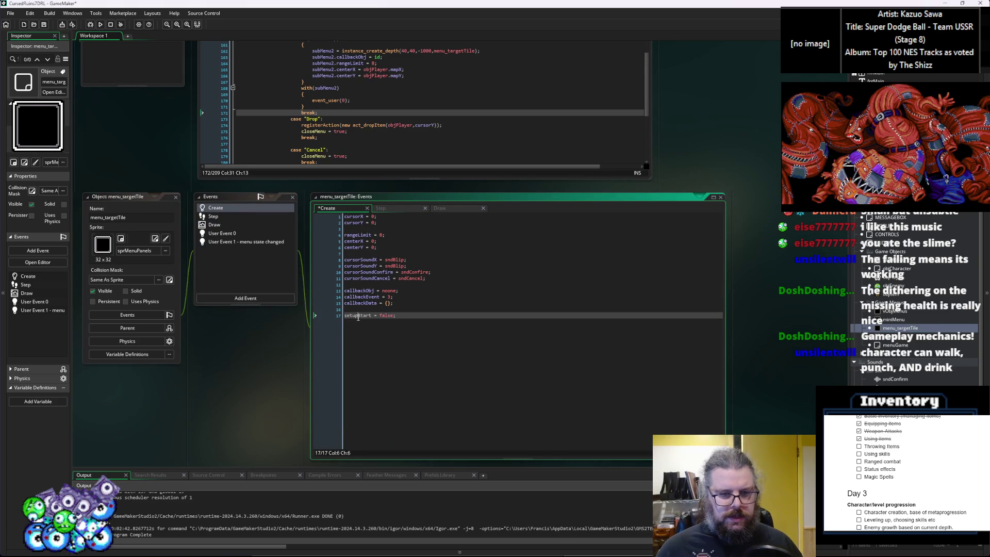
Step: At the top of the Step code, begin an if !setupStart block setting setupStart = true
left_click(235, 217)
left_click(428, 296)
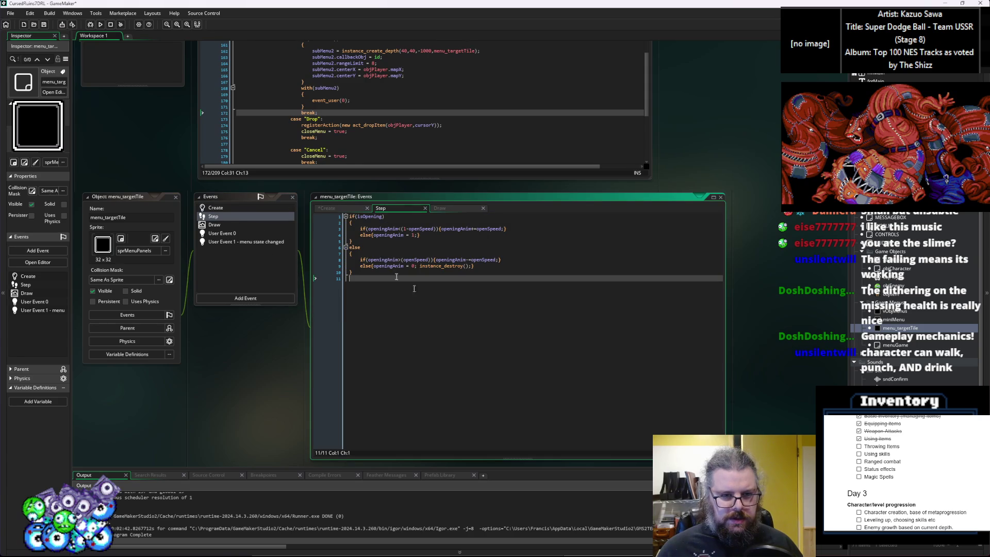
left_click(349, 217)
key("Return")
key("Up")
type("if !setupStart")
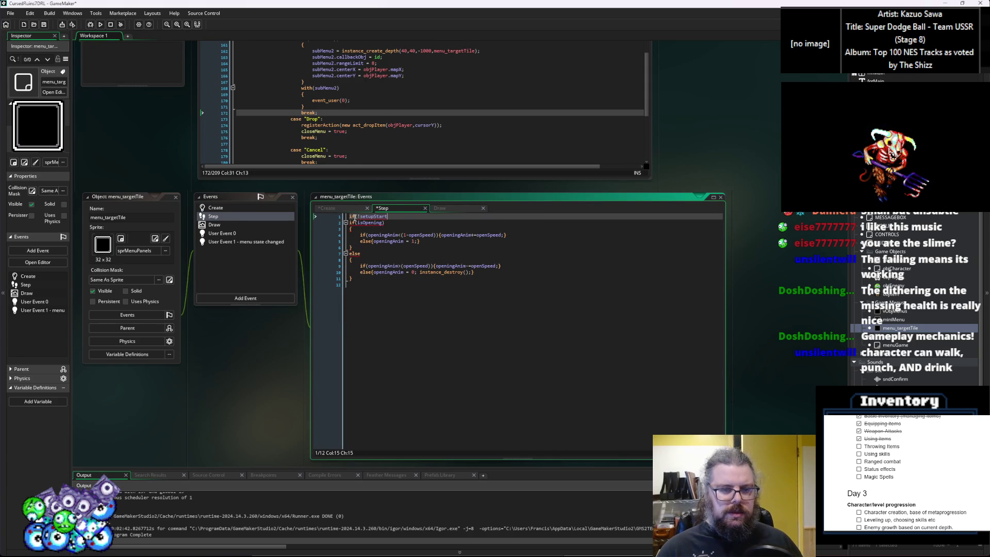
key("Return")
type("{")
key("Return")
type("setupStart")
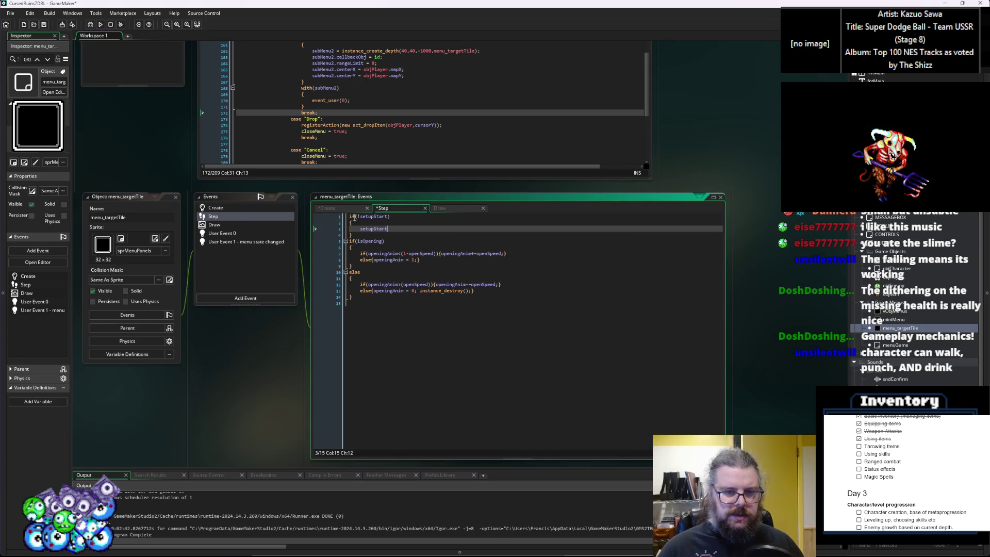
type(" = tru")
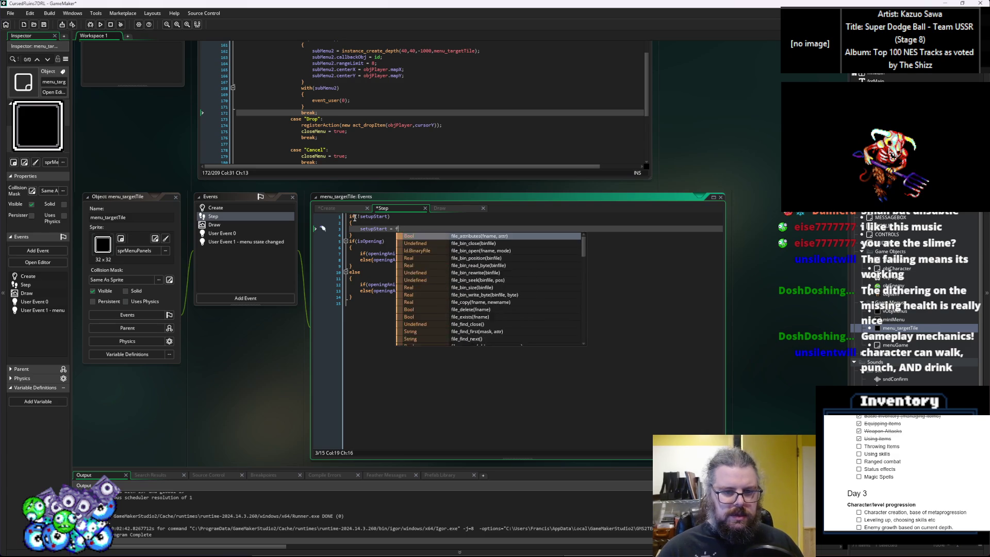
type("e;")
key("Return")
Step: Inside the setup block, set cursorX = centerX; and cursorY = centerY;
left_click(356, 253)
mouse_move(108, 200)
left_mouse_down()
mouse_move(163, 273)
mouse_move(135, 228)
left_mouse_up()
scroll(149, 204, "up", 5)
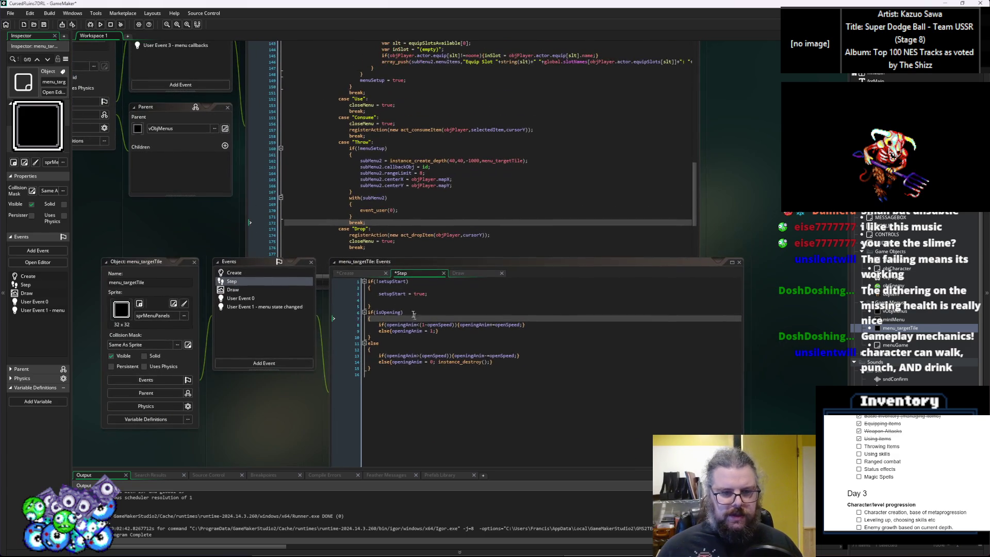
left_click(382, 428)
scroll(382, 429, "down", 2)
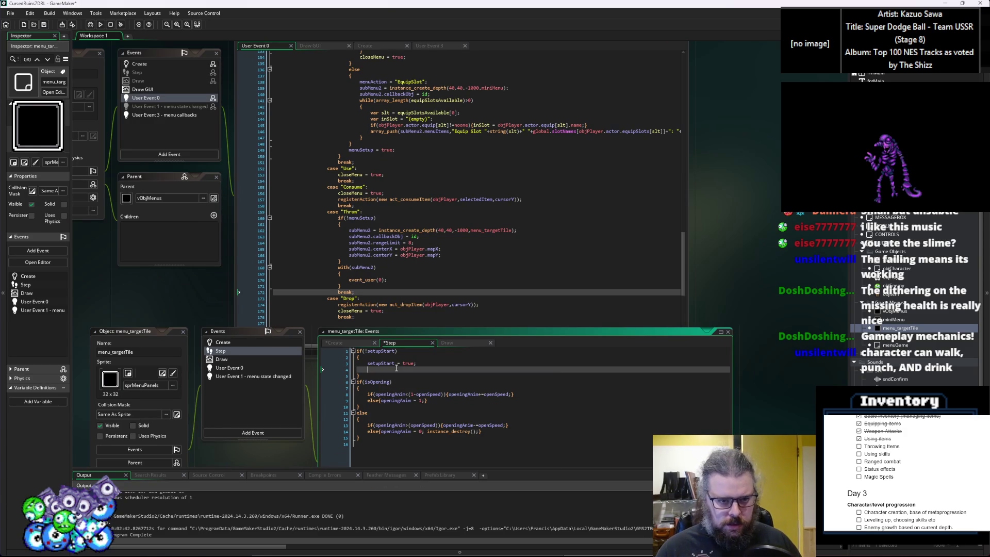
left_click(396, 370)
type("se")
key("BackSpace")
key("BackSpace")
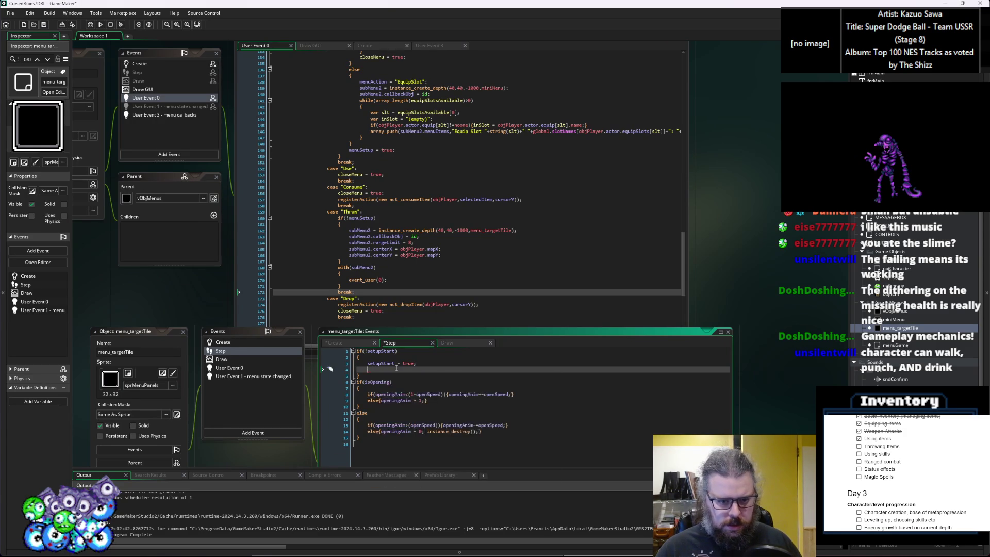
type("cen")
key("BackSpace")
key("BackSpace")
type("ursuor")
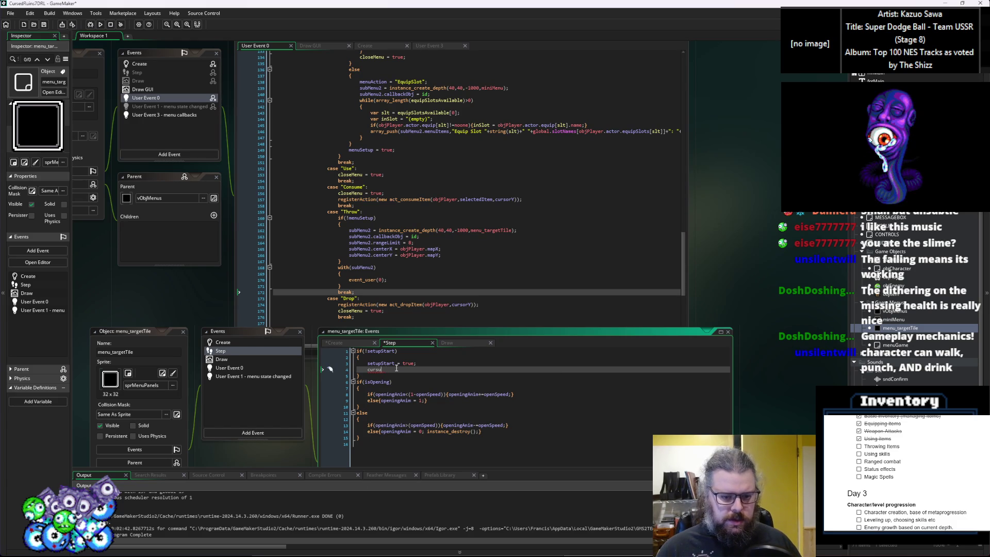
key("BackSpace")
type("orX = ")
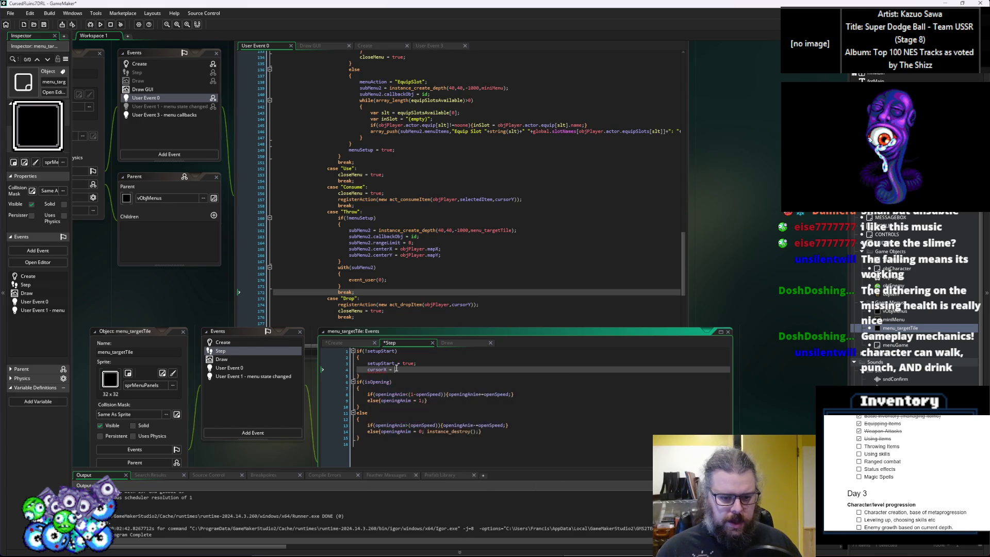
type("centerX;")
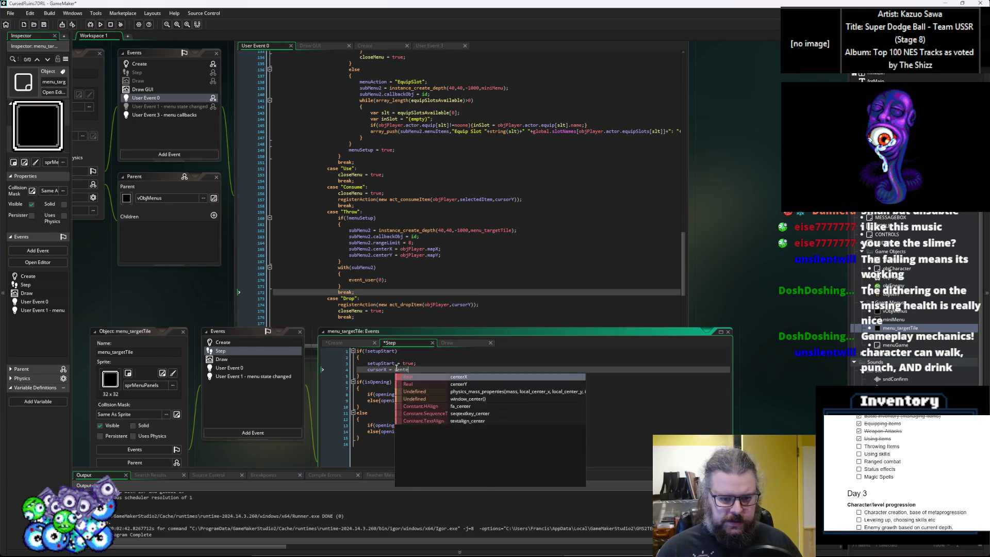
key("Return")
type("rsorY = center")
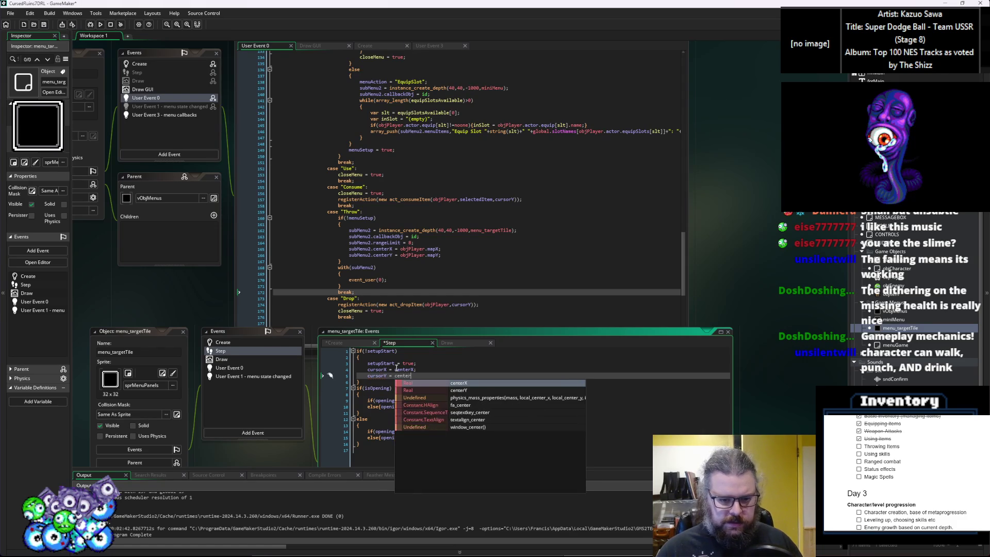
type("Y;")
key("Return")
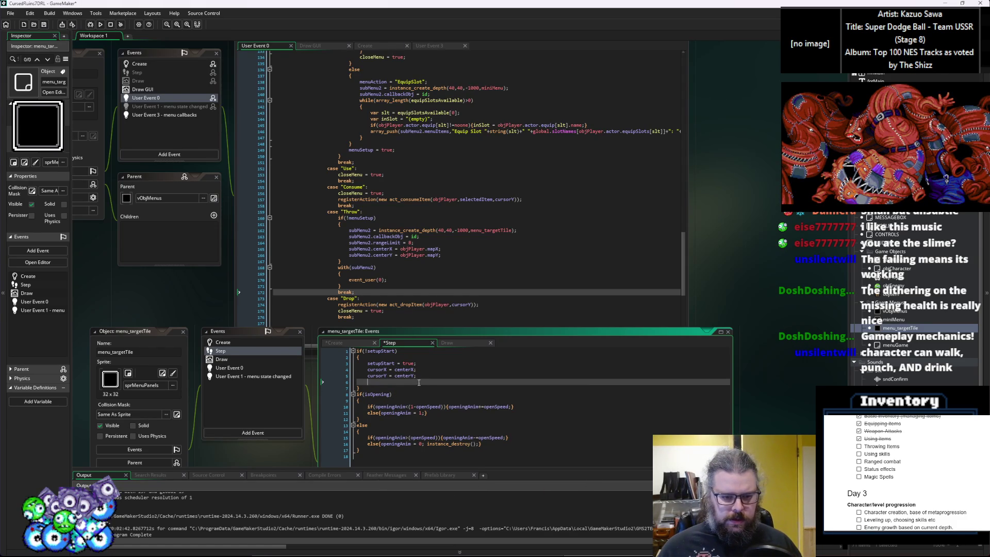
scroll(419, 383, "down", 2)
key("BackSpace")
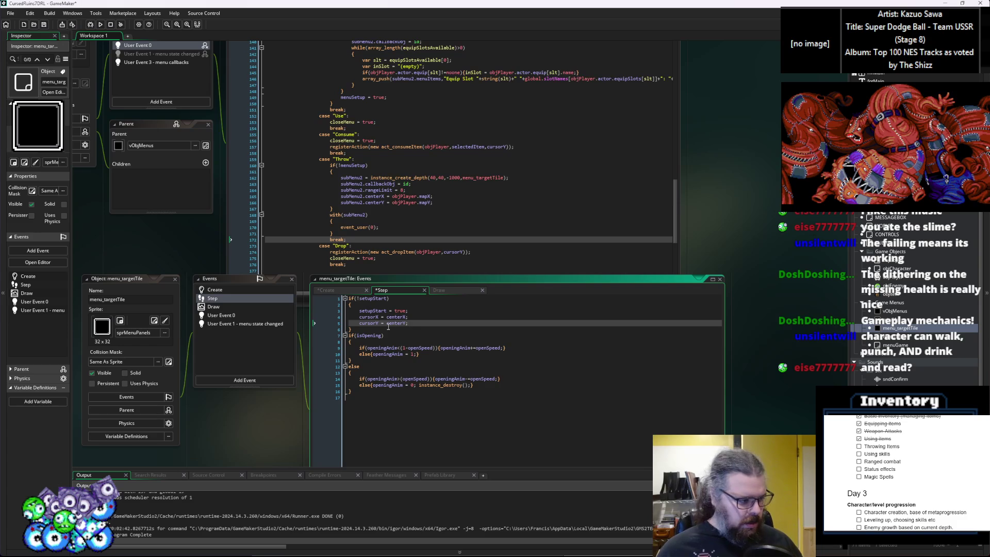
Step: Add a blank line after the setup block and select the whole block
left_click(387, 379)
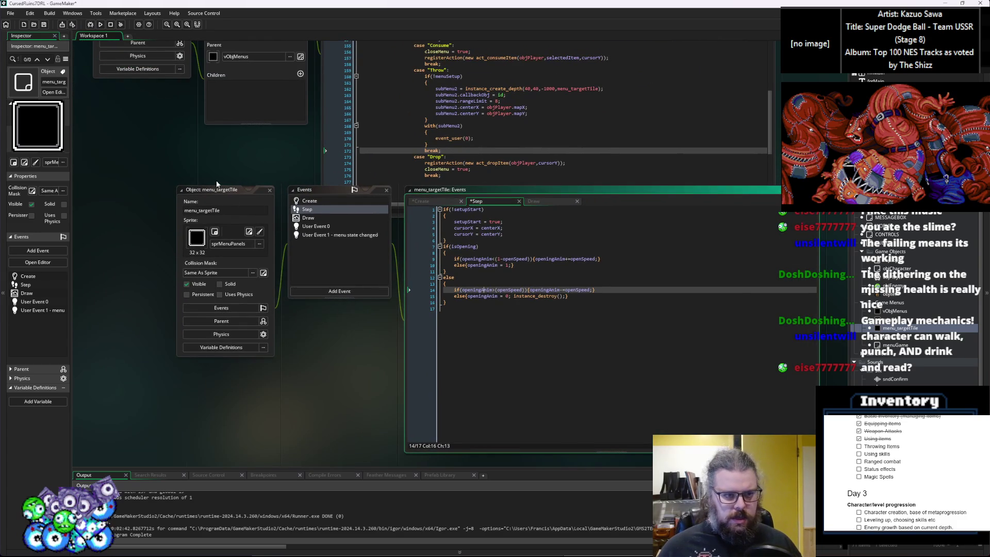
left_click_drag(215, 196, 185, 204)
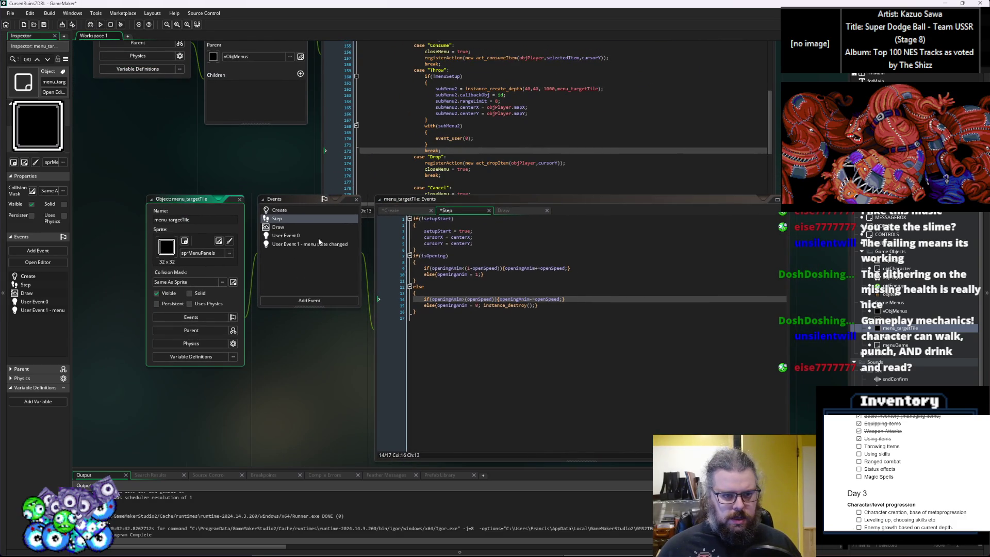
left_click(424, 249)
key("Return")
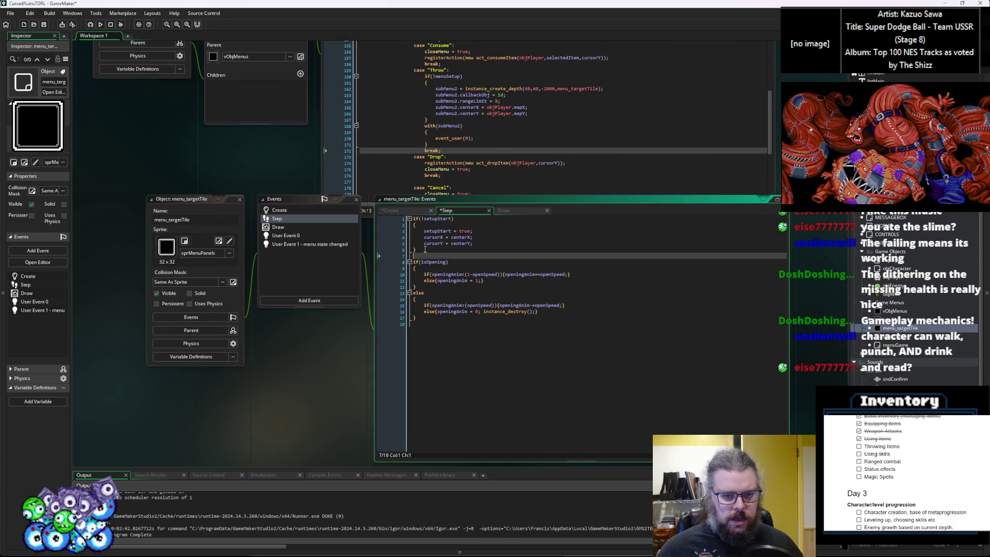
left_click_drag(425, 249, 412, 218)
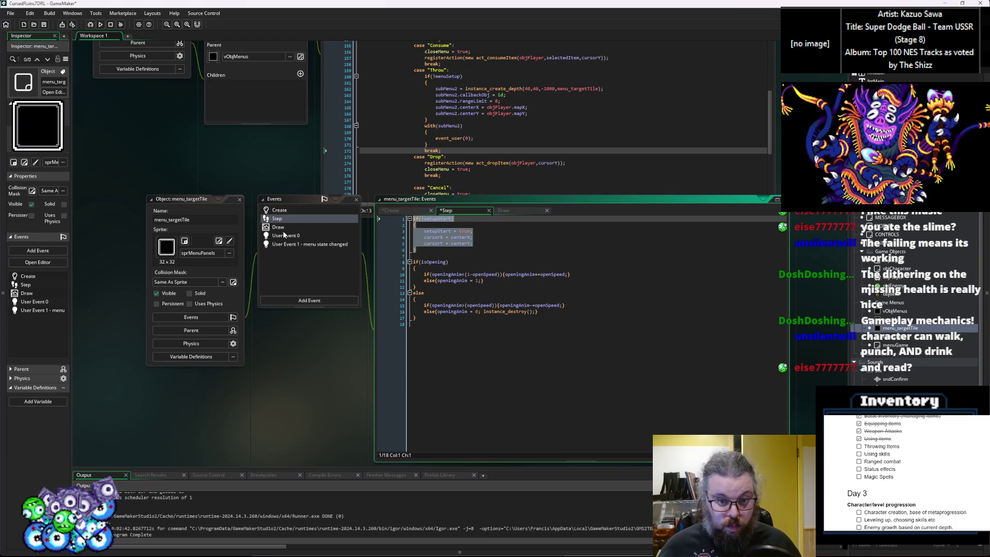
left_click_drag(335, 265, 311, 340)
left_click(527, 185)
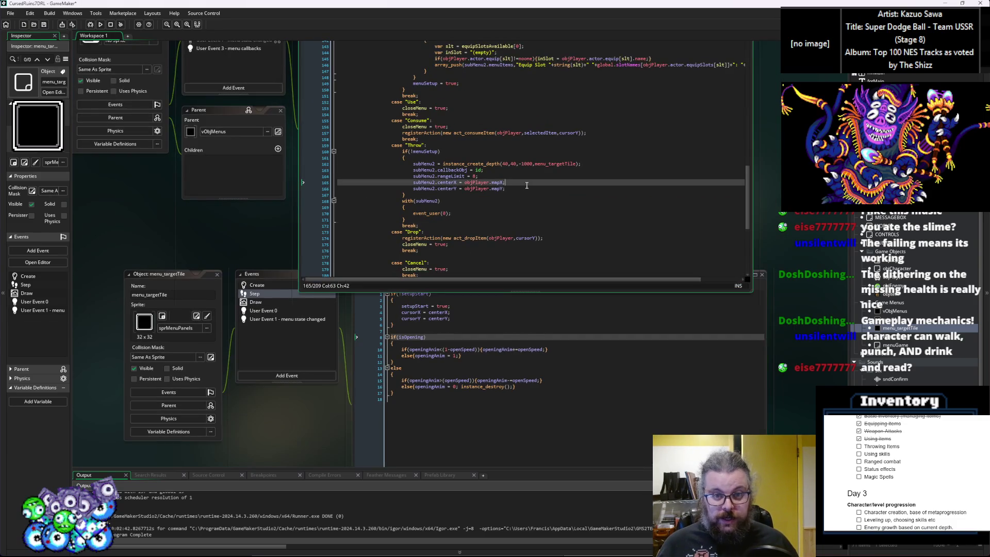
Step: After the centerY line, add subMenu2.cursorX = objPlayer.mapX; and subMenu2.cursorY = objPlayer.mapY;
key("Down")
key("Return")
type("subMenu2.curs")
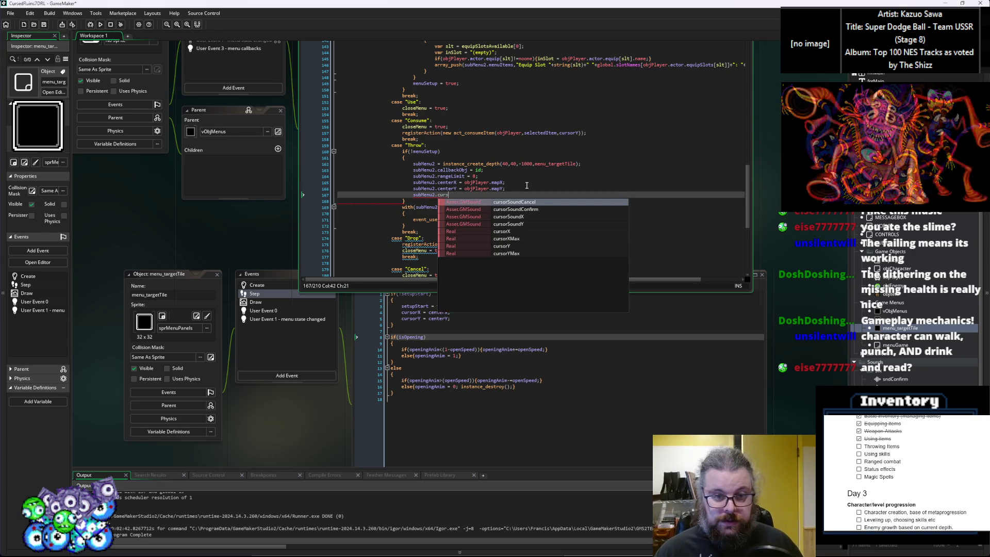
type("orX = s")
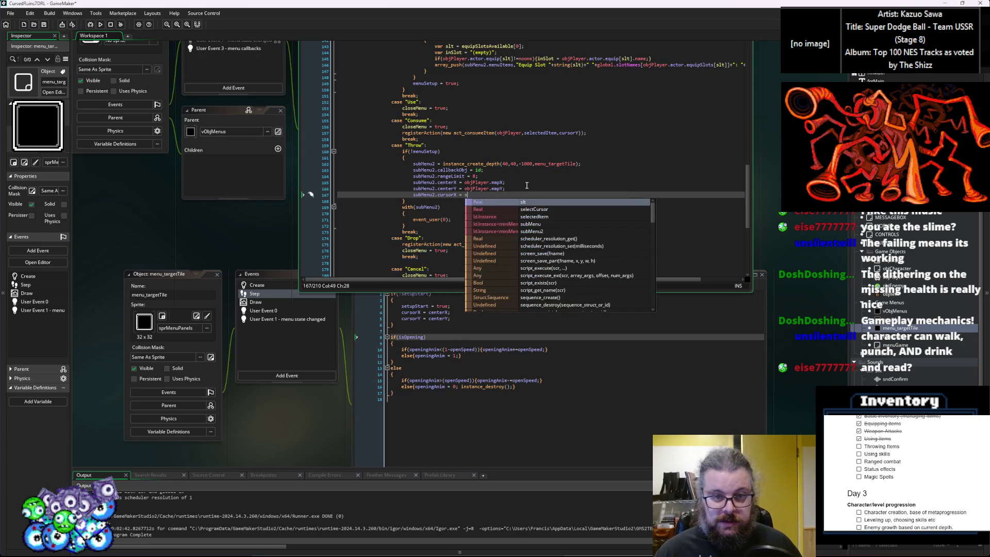
key("Escape")
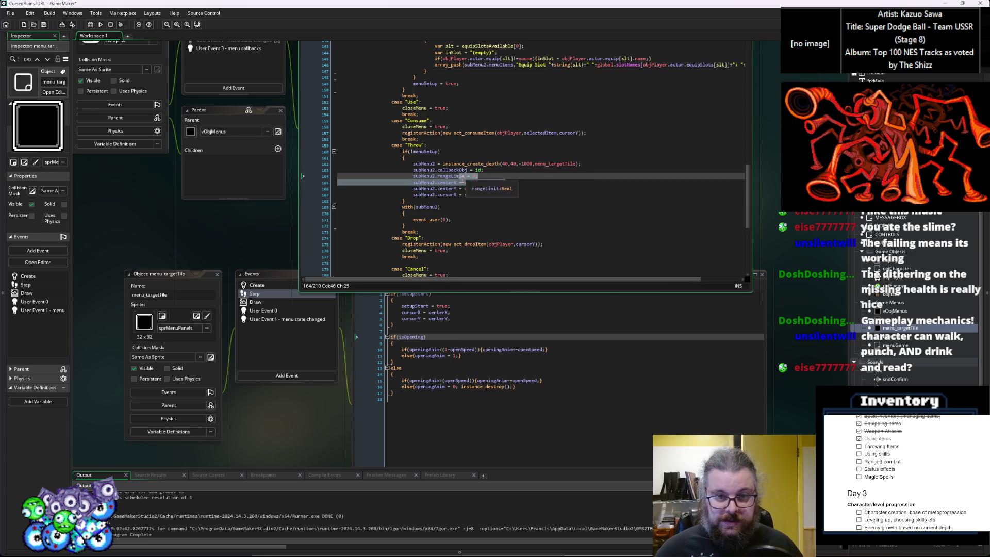
left_click(469, 197)
key("BackSpace")
type("objPlayer.mapX;")
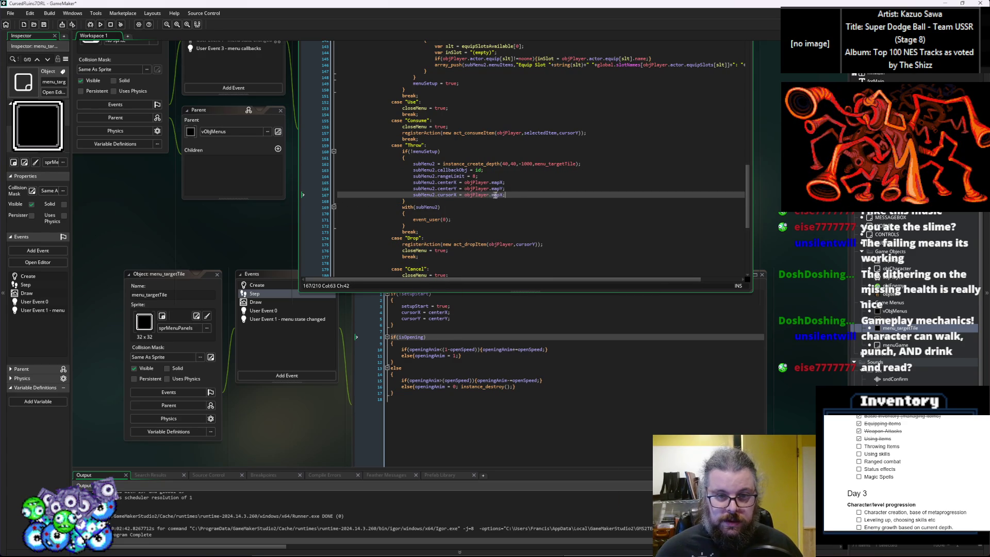
key("Return")
type("sub")
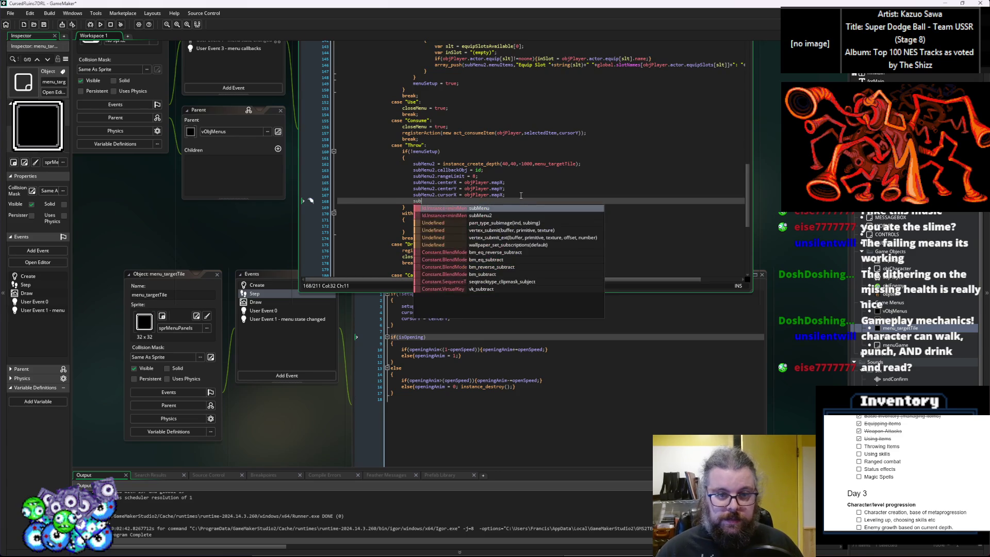
type("Menu2.cursorY =")
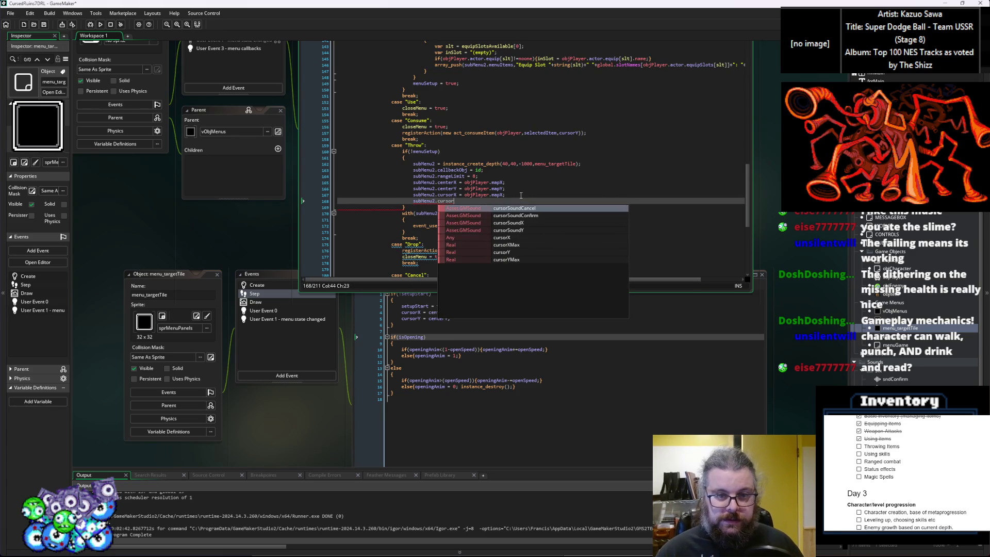
left_click_drag(505, 189, 465, 189)
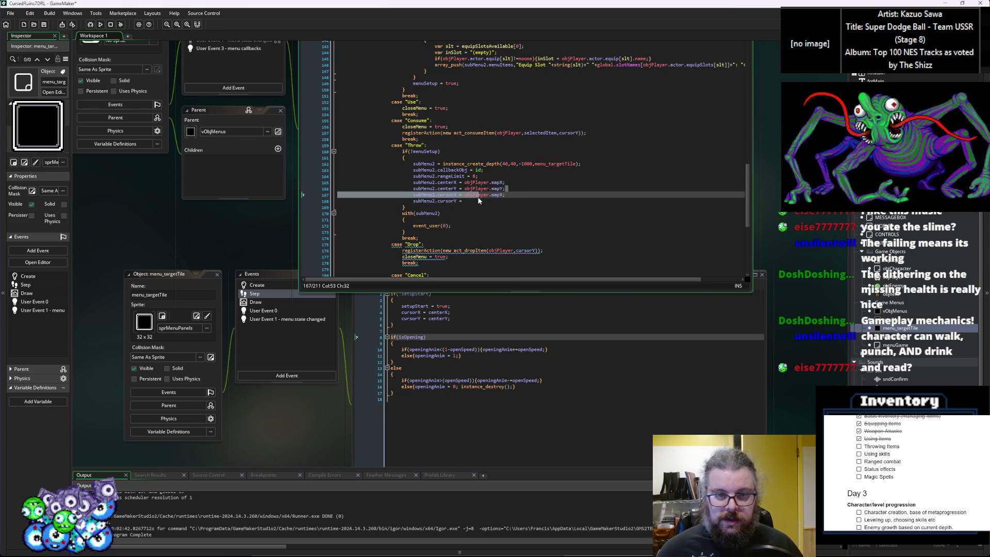
key("ctrl+c")
left_click(469, 199)
key("ctrl+v")
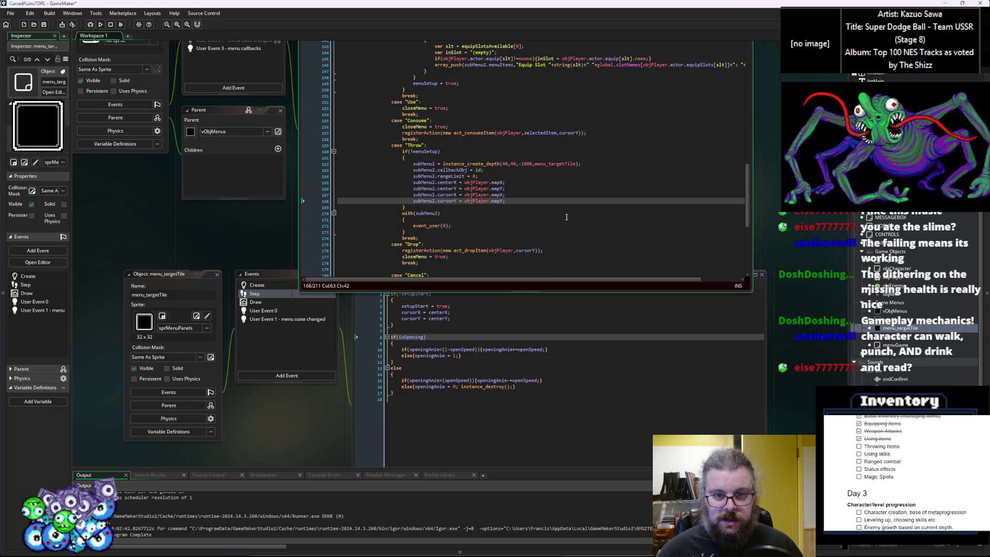
left_click_drag(396, 330, 325, 289)
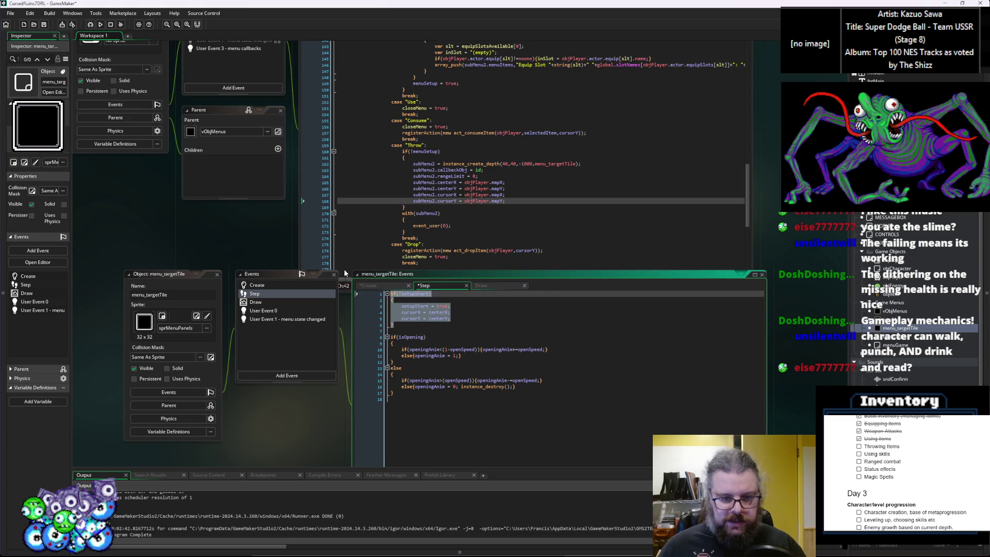
Step: Delete the setupStart block from the Step code and review the Create code
key("BackSpace")
left_click(270, 285)
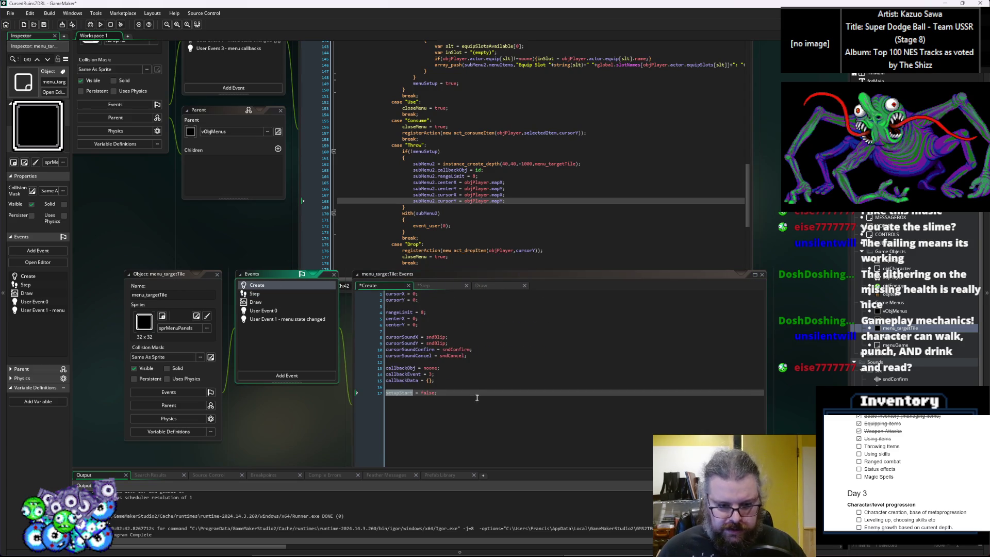
left_click(436, 380)
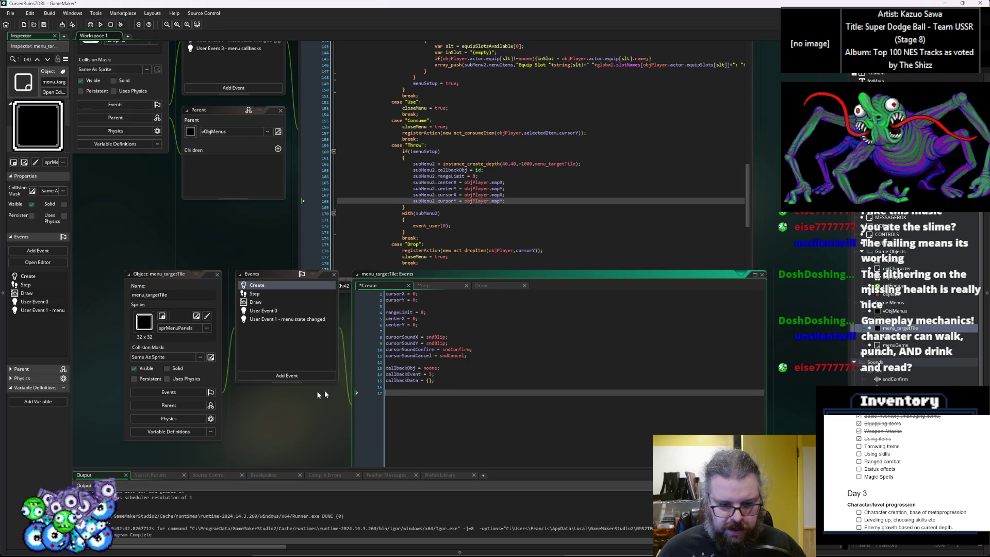
Step: Bring up User Event 0, save the project, and select the west and east input lines
left_click(263, 311)
mouse_move(394, 356)
left_mouse_down()
mouse_move(340, 281)
mouse_move(325, 212)
mouse_move(393, 255)
mouse_move(330, 255)
mouse_move(331, 235)
left_mouse_up()
left_click(540, 314)
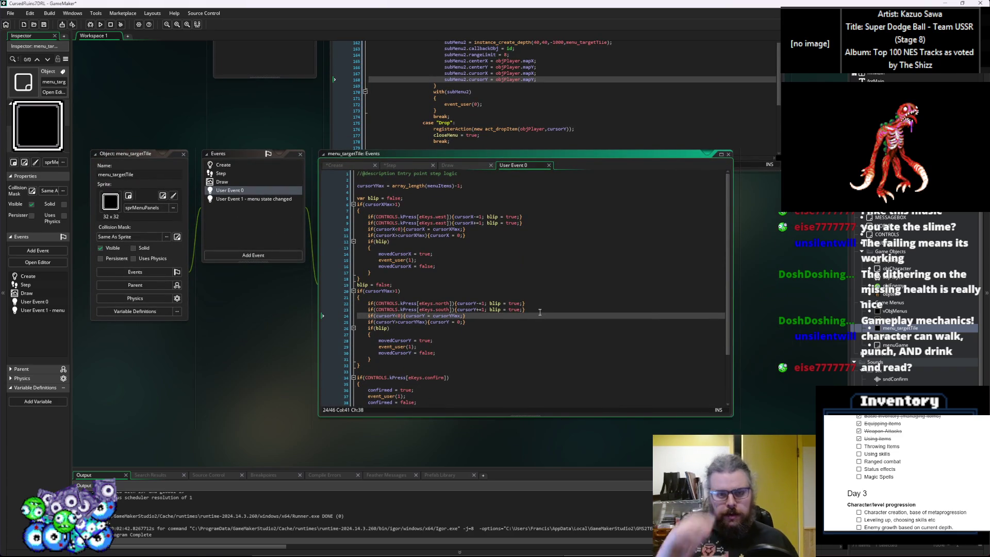
left_click(43, 25)
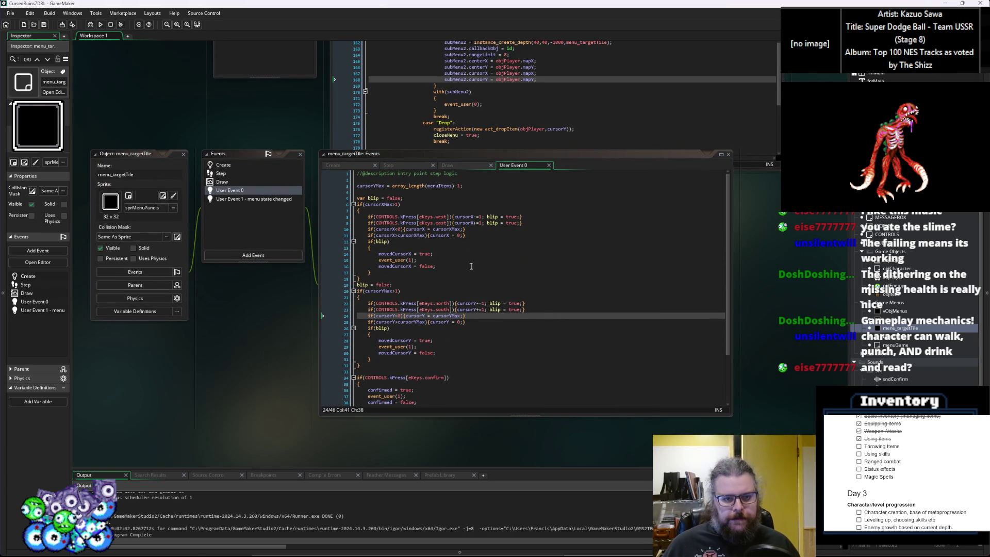
left_click(454, 248)
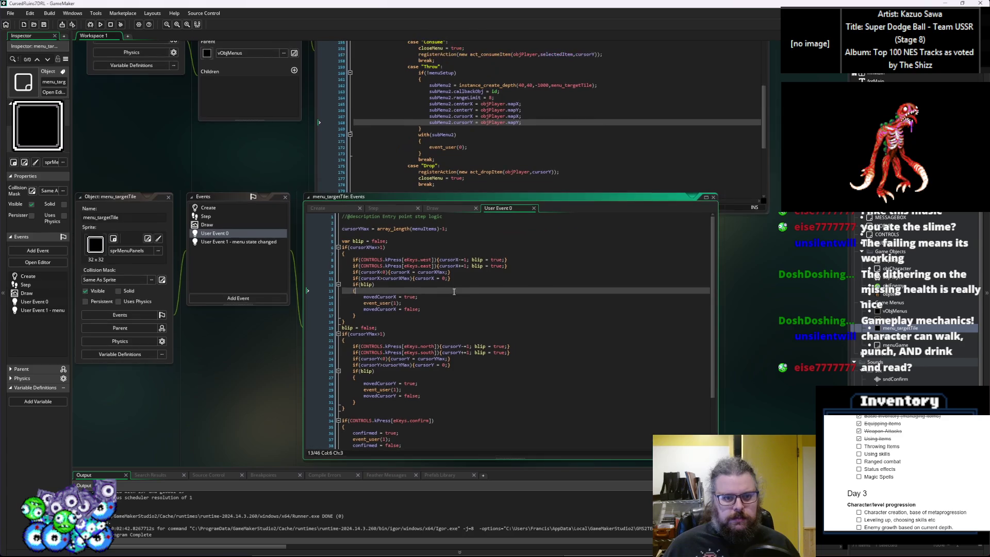
left_click(465, 254)
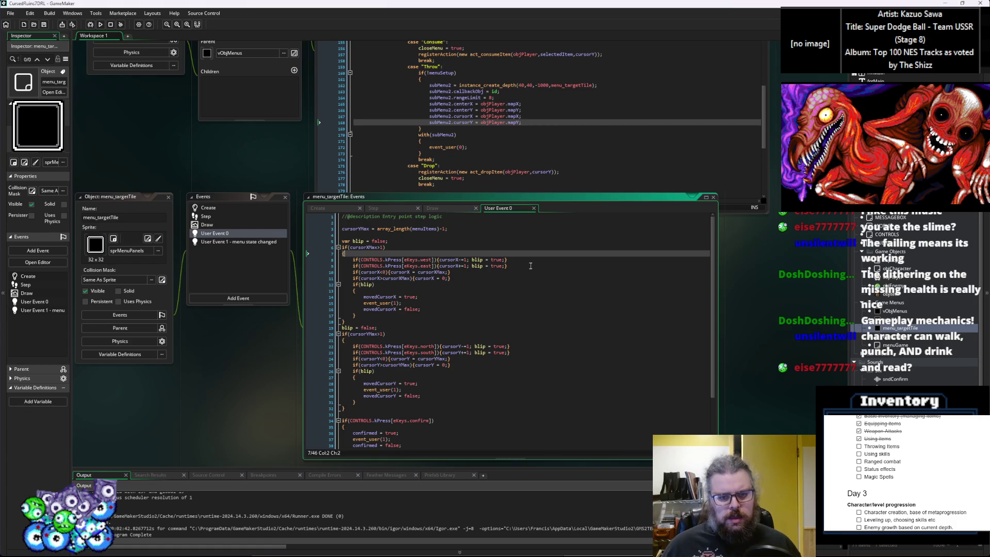
left_click_drag(531, 265, 353, 259)
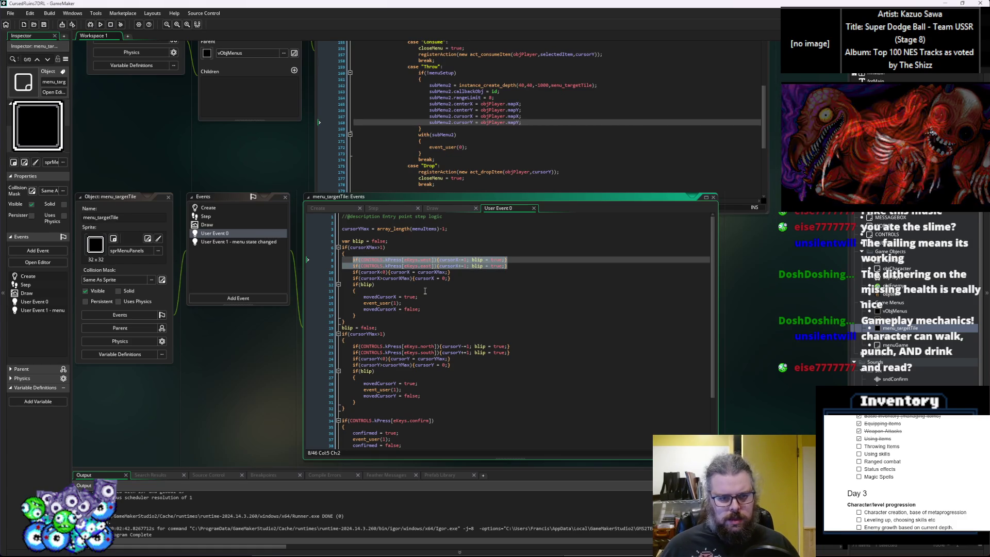
Step: Remove the cursorXMax wrap condition and its braces, unindenting the west/east input lines
key("Delete")
key("ctrl+v")
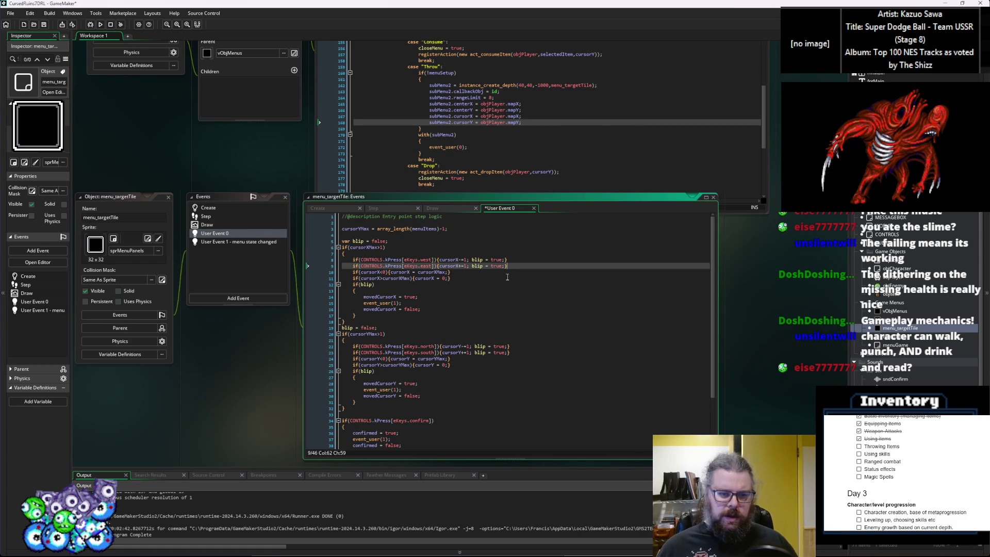
key("Down")
left_click_drag(341, 253, 338, 249)
left_click(345, 255)
key("Delete")
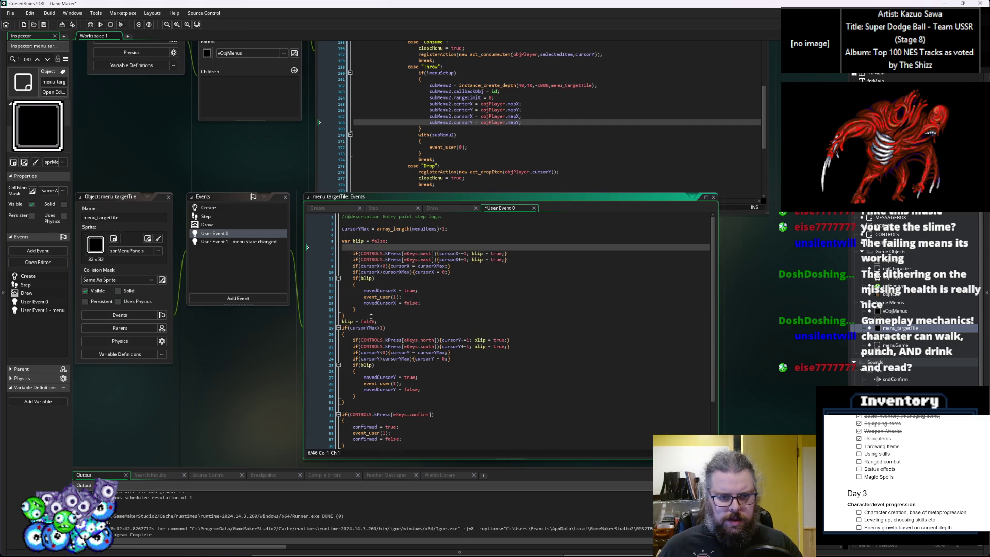
key("Delete")
key("BackSpace")
left_click(350, 254, "shift")
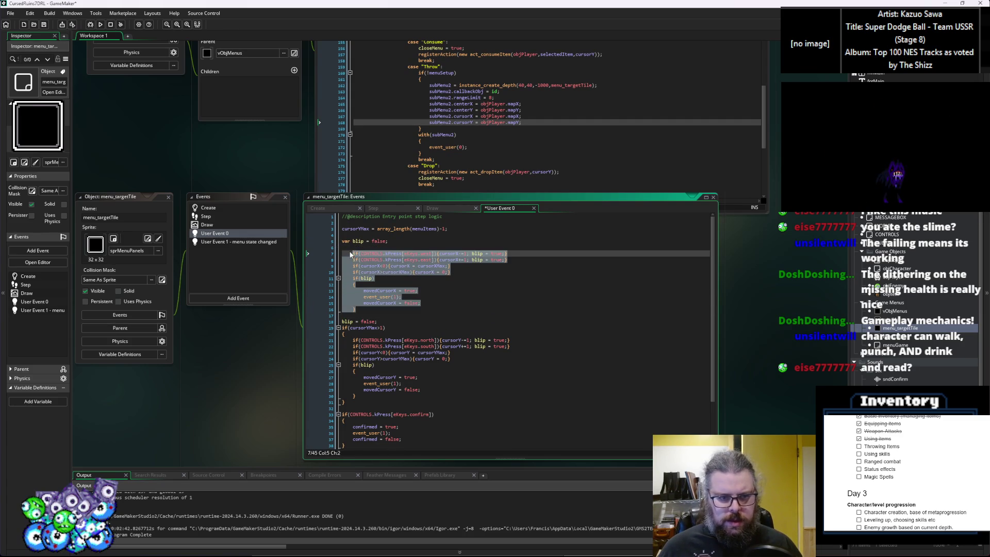
key("shift+Tab")
left_click(371, 248)
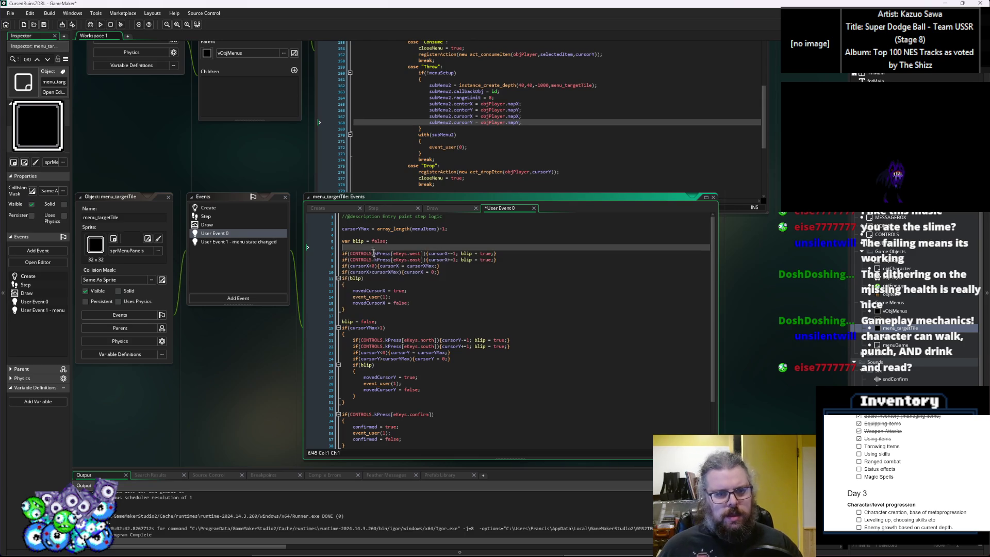
key("BackSpace")
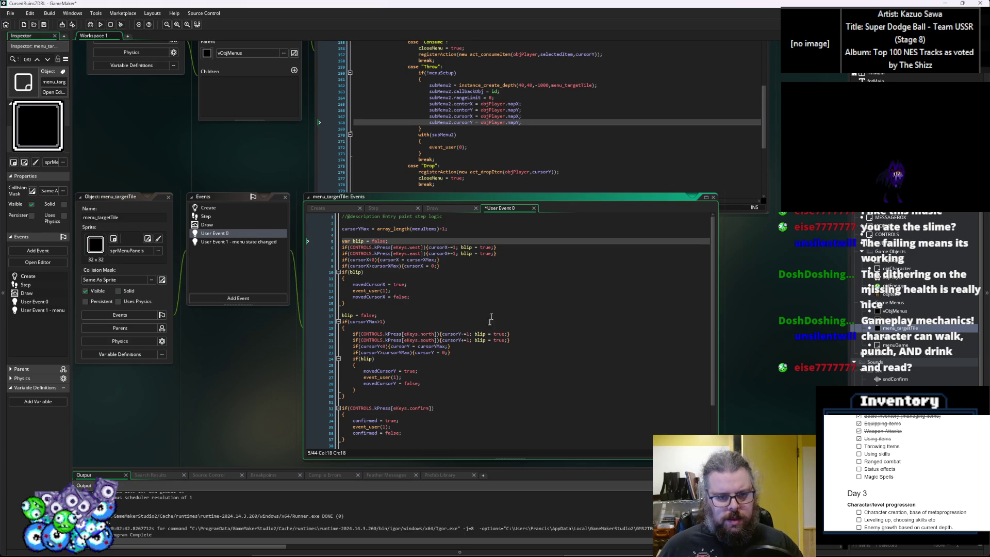
Step: Move the north/south input lines below the west/east ones and delete the cursorX wrap statements
left_click_drag(529, 343, 352, 335)
key("ctrl+x")
left_click(510, 247)
left_click(509, 254)
key("Return")
key("ctrl+v")
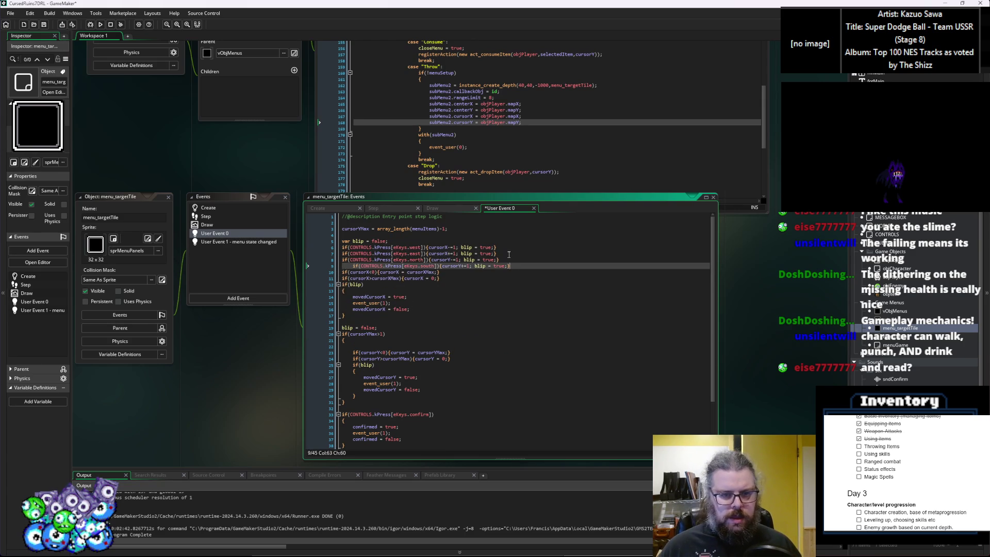
key("shift+Home")
key("shift+Tab")
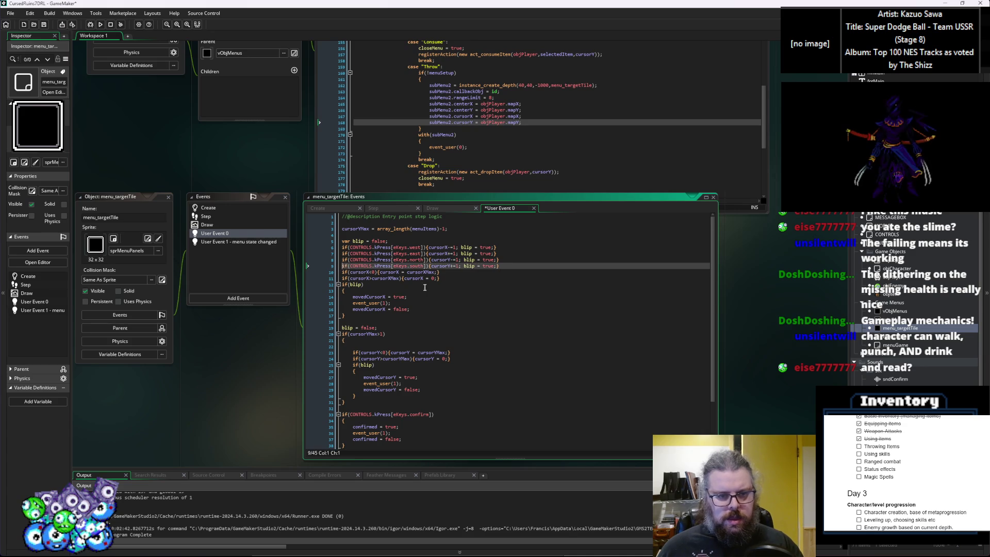
key("Down")
key("shift+Down")
key("shift+End")
key("ctrl+x")
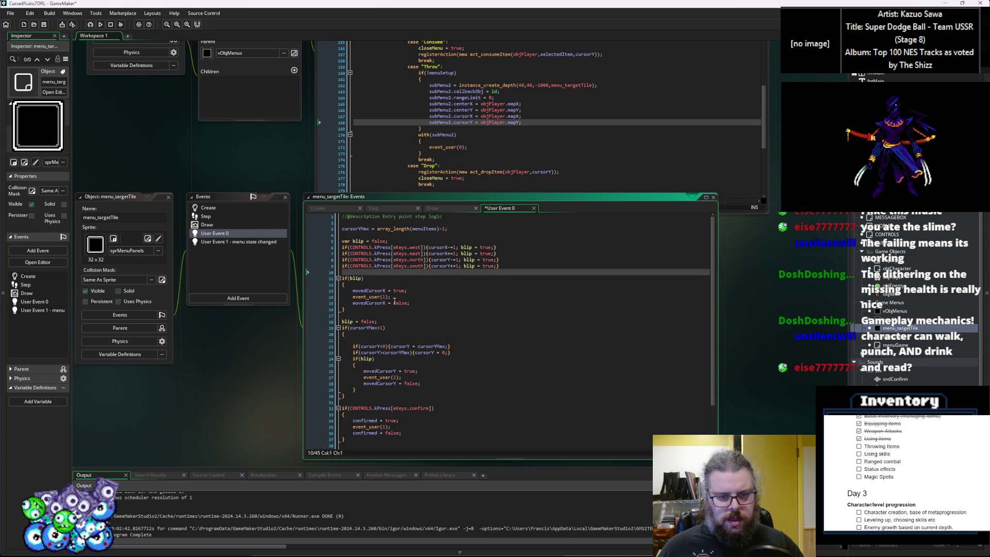
key("Return")
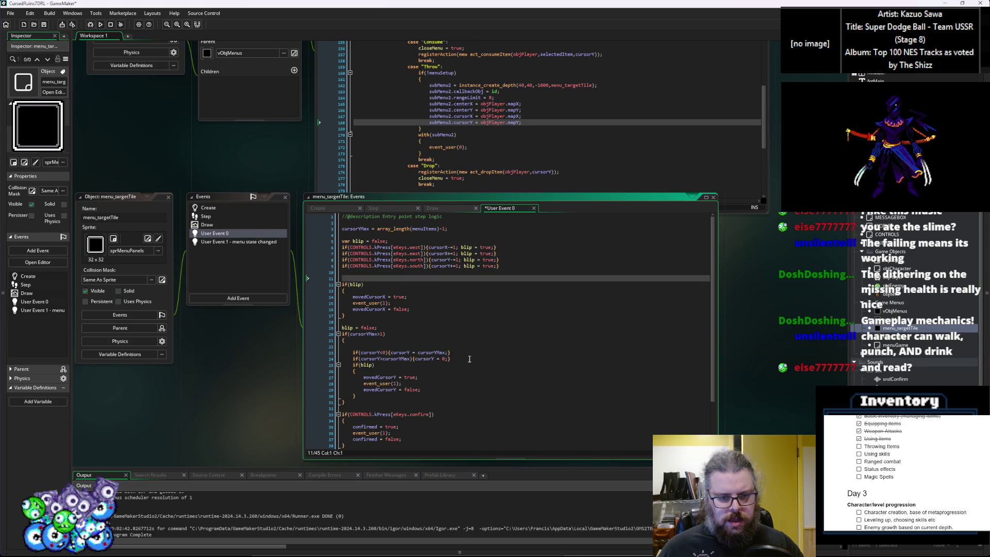
Step: Delete the cursorYMax wrap block and the leftover blank lines above if(blip)
mouse_move(377, 402)
left_mouse_down()
mouse_move(381, 359)
mouse_move(410, 329)
left_mouse_up()
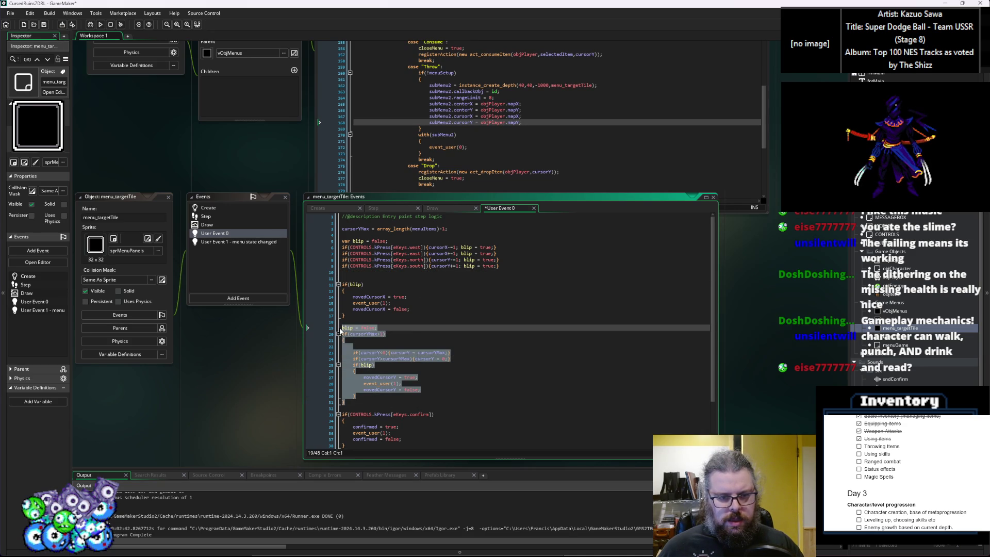
key("Delete")
key("BackSpace")
key("BackSpace")
left_click(417, 284)
left_click(417, 273)
key("Return")
type("if(bl")
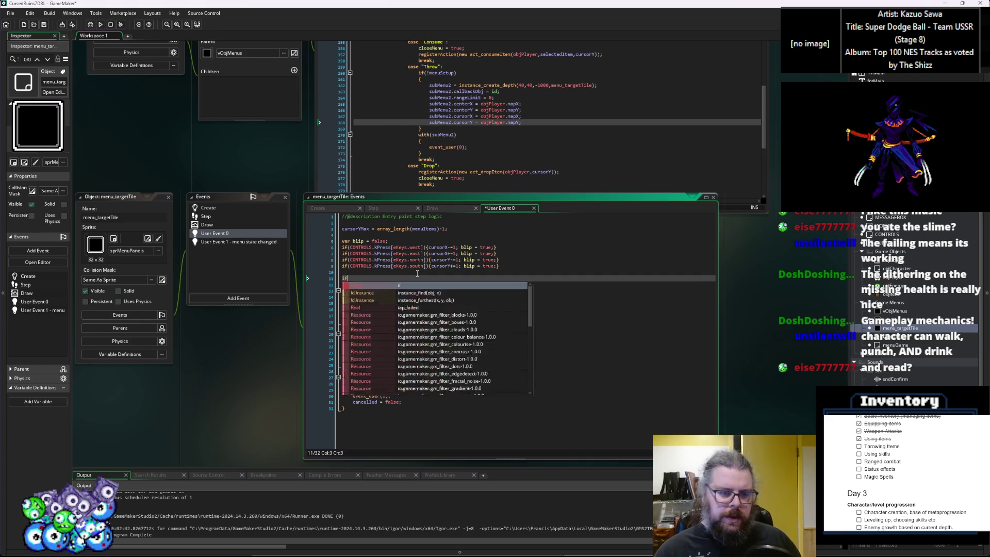
key("BackSpace")
key("BackSpace")
key("BackSpace")
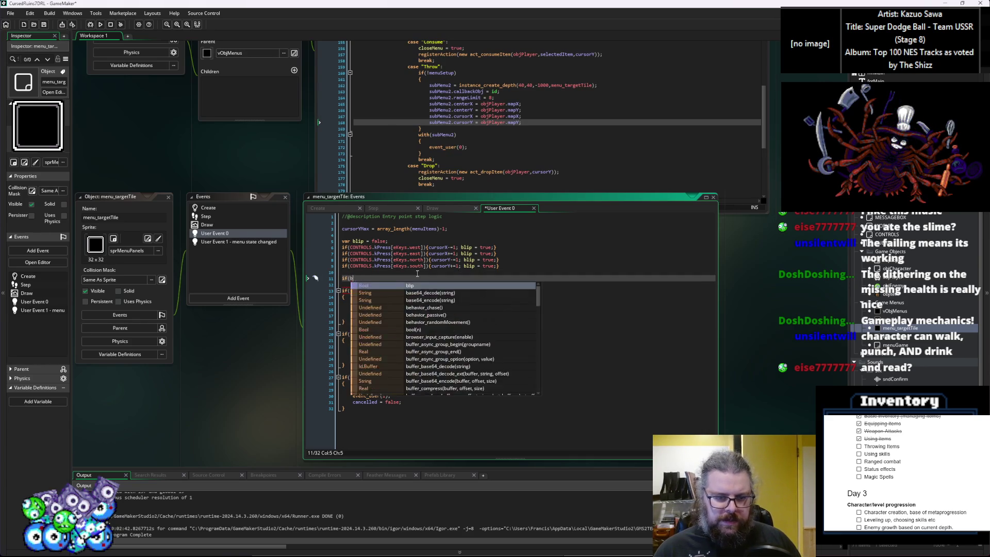
key("BackSpace")
key("BackSpace")
key("BackSpace")
key("Delete")
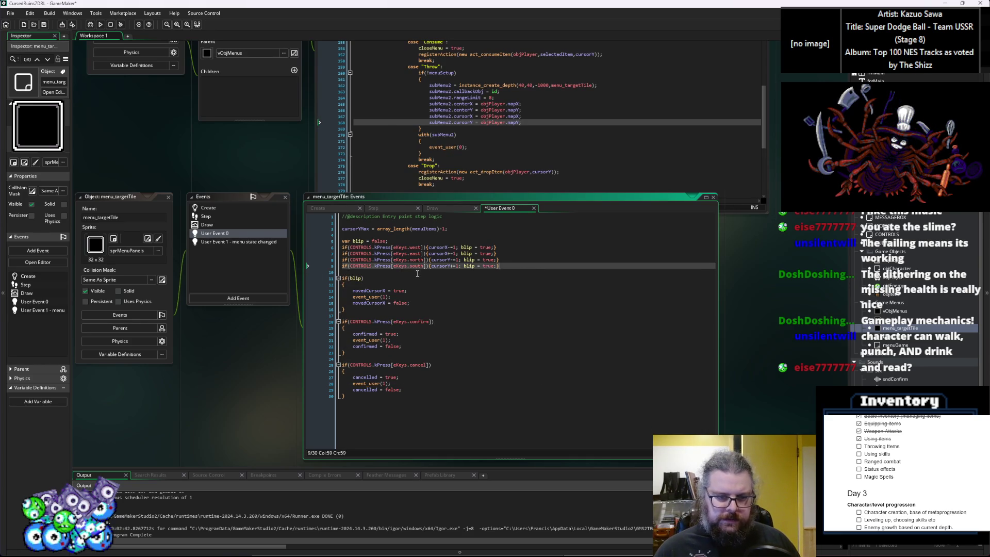
Step: Tidy the empty lines inside the if(blip) block and below the cursorYMax line
key("Down")
key("Down")
key("End")
key("Return")
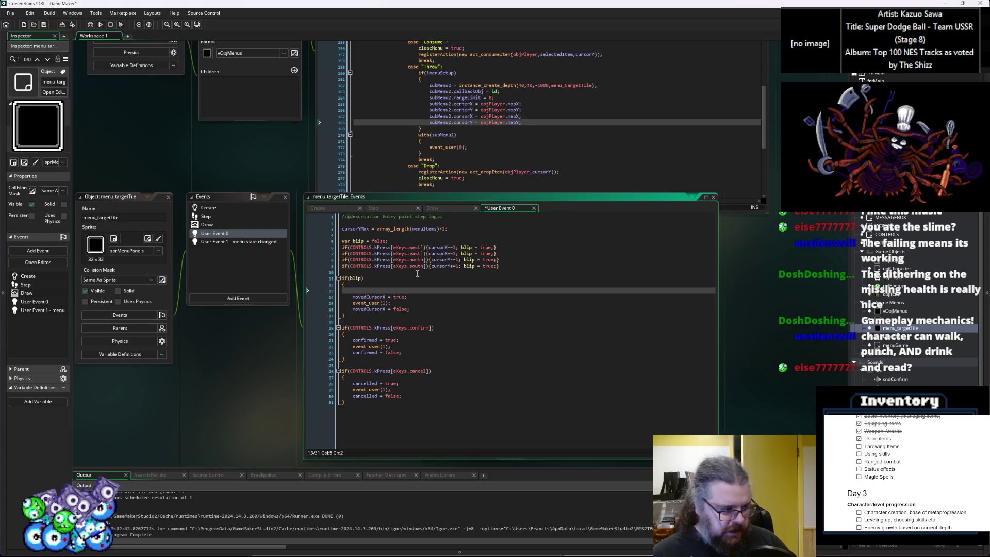
type("i")
key("BackSpace")
key("Up")
key("Up")
key("Up")
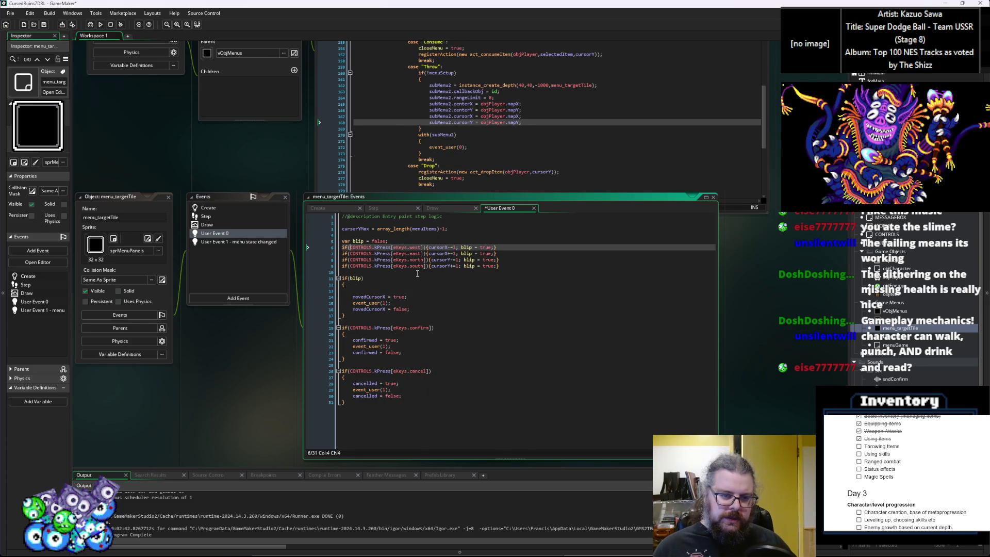
key("Up")
key("Up")
left_click(450, 228)
key("Delete")
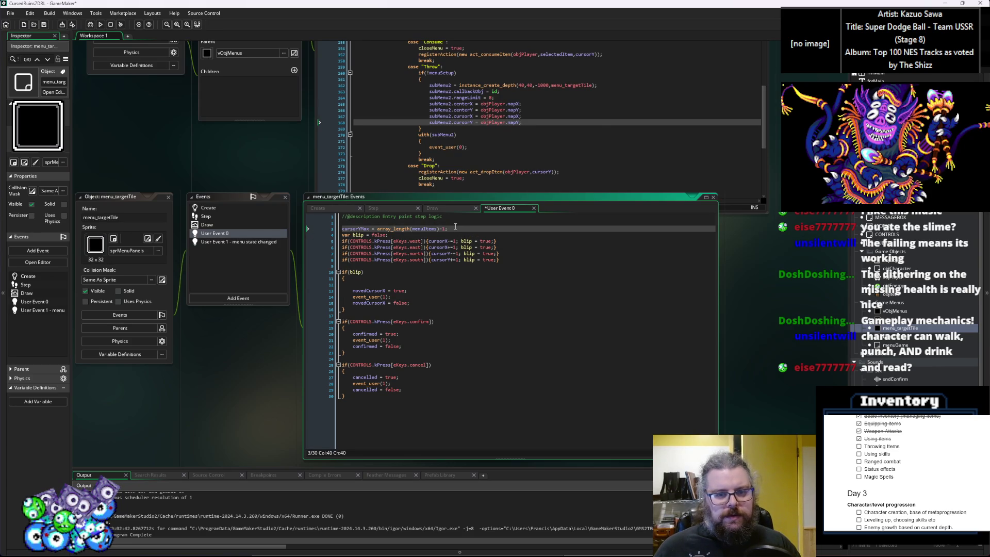
Step: Swap the cursorYMax line for var prevX = cursorX; and var prevY = cursorY;, removing the blank line in if(blip)
key("ctrl+x")
key("Delete")
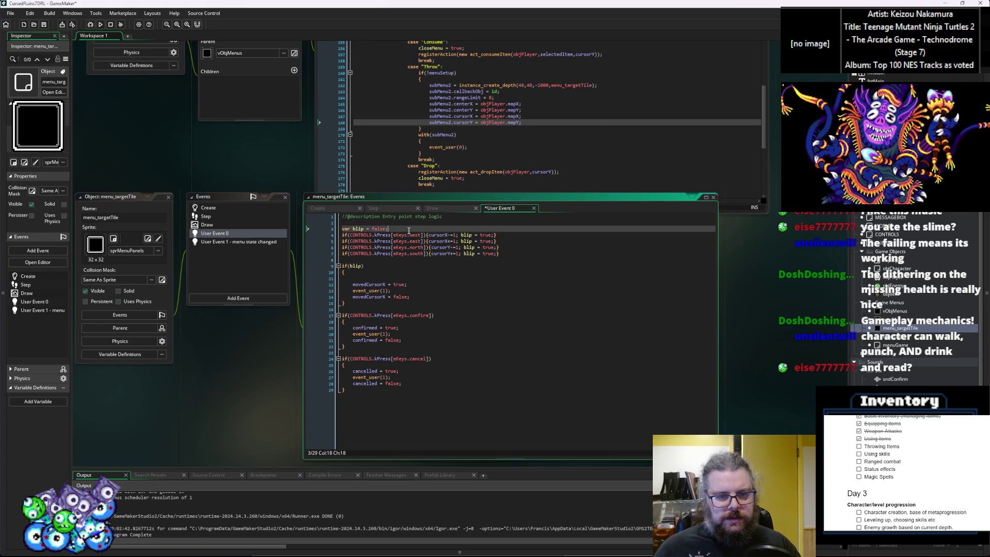
key("End")
key("Return")
type("va")
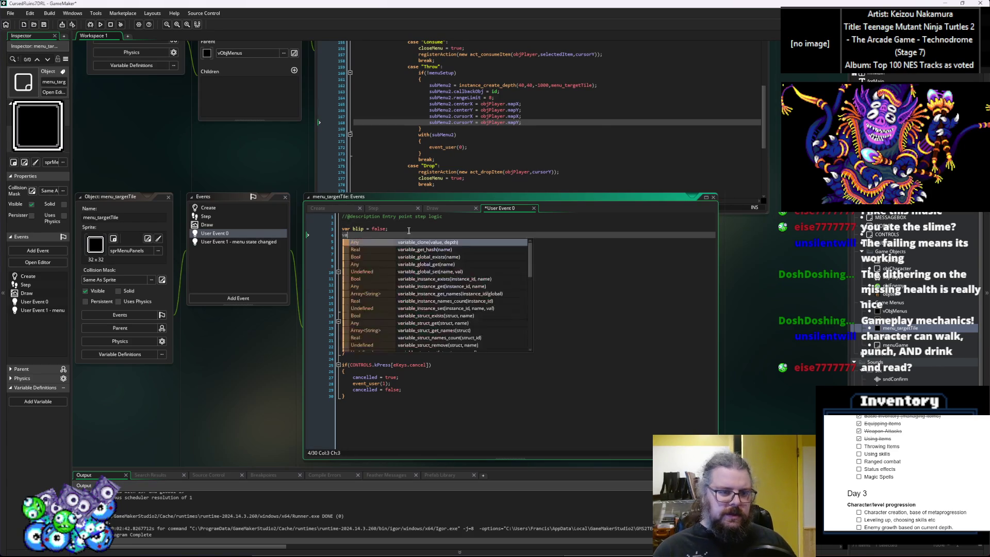
type("r prevX = cursorX;")
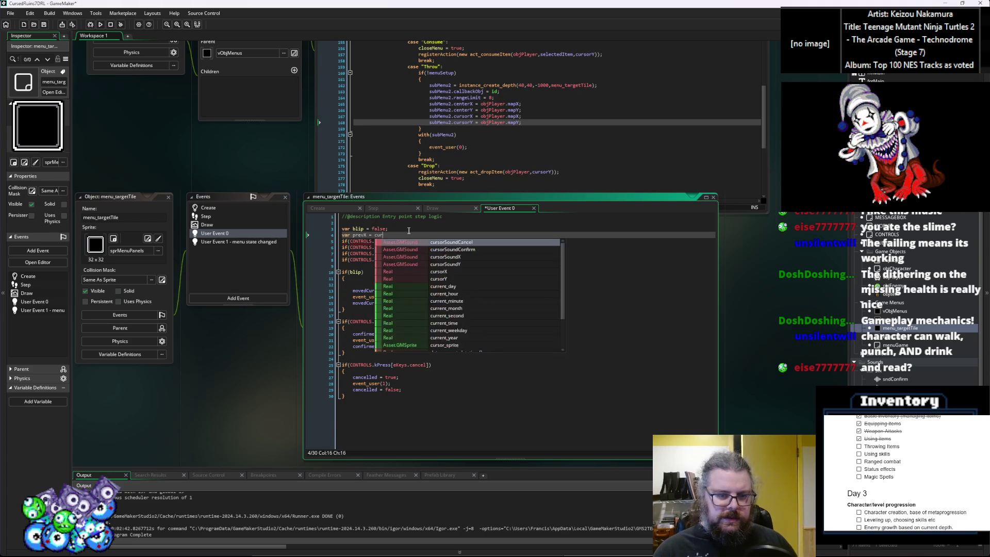
key("Return")
type("var prevY = cursorY;")
key("Return")
key("Down")
key("Down")
key("Down")
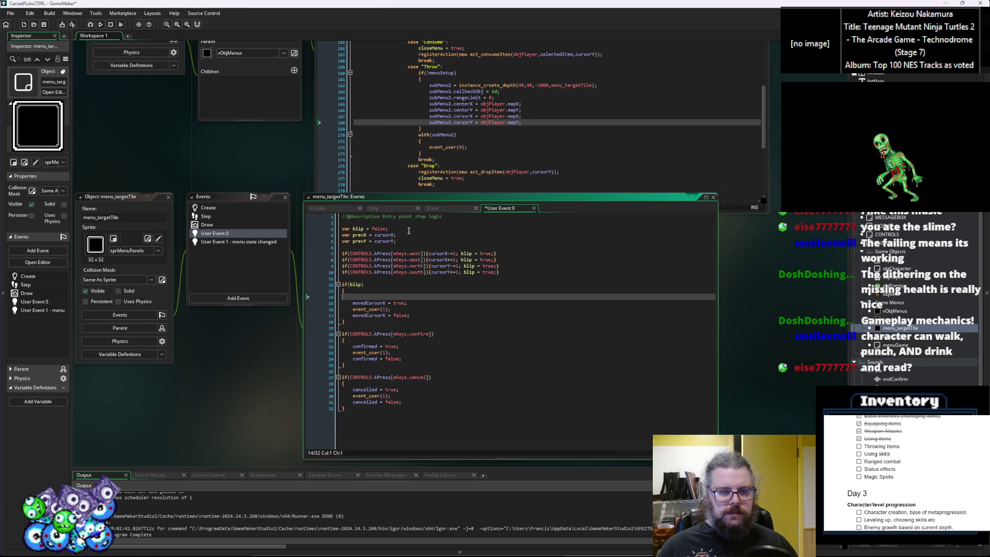
key("Delete")
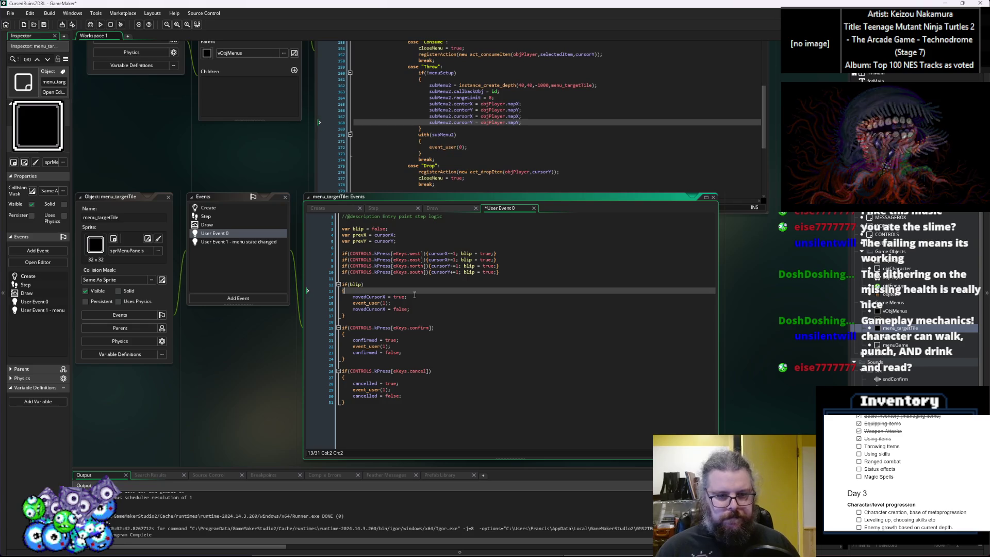
Step: Inside if(blip), add the check if(point_distance(centerX,centerY,cursorX,cursorY)>rangeLimit)
key("Return")
type("if(cursorX")
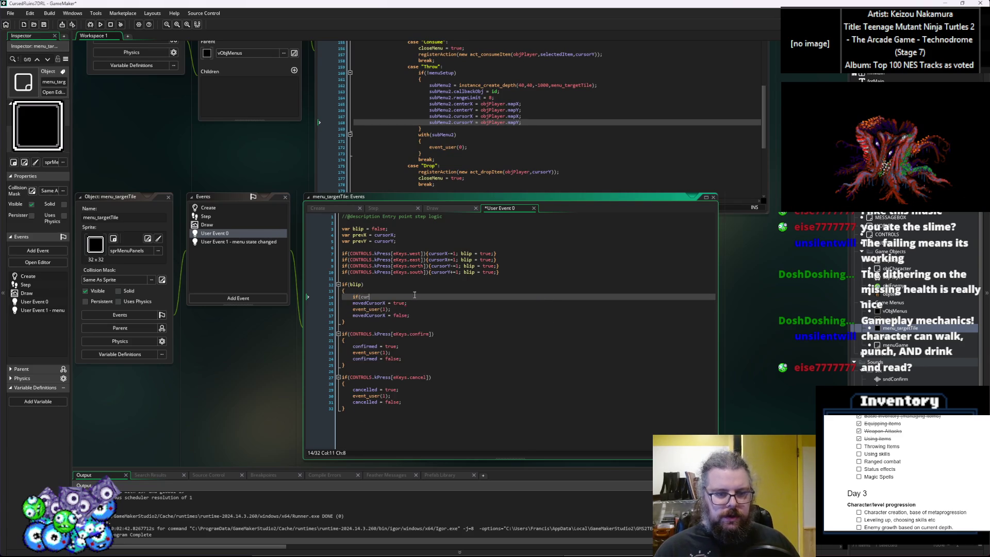
key("BackSpace")
key("BackSpace")
key("BackSpace")
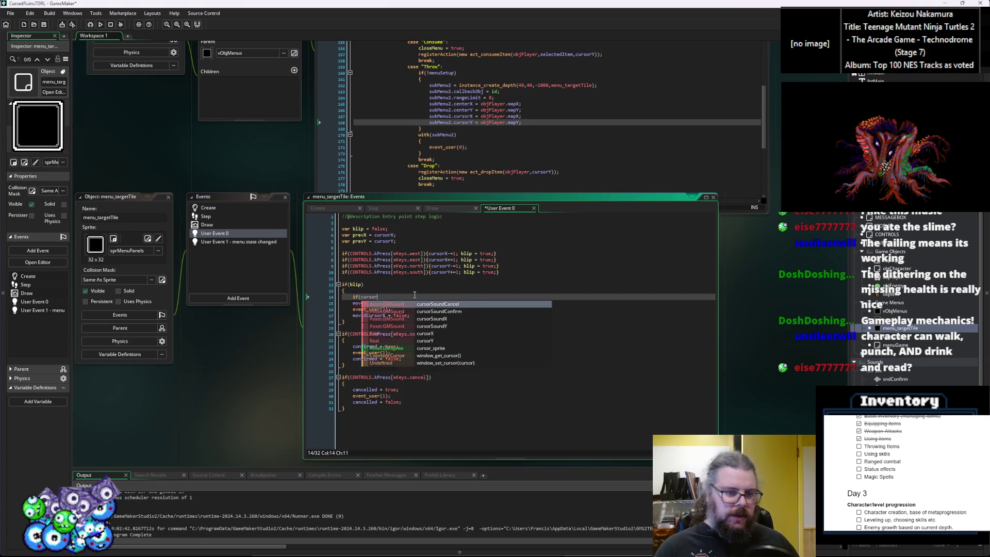
type("point_")
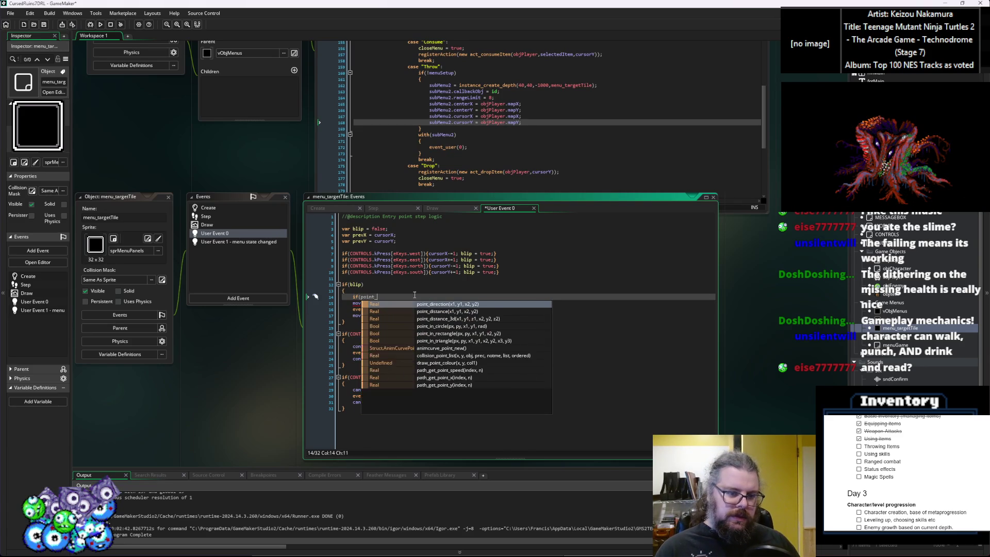
type("distance(")
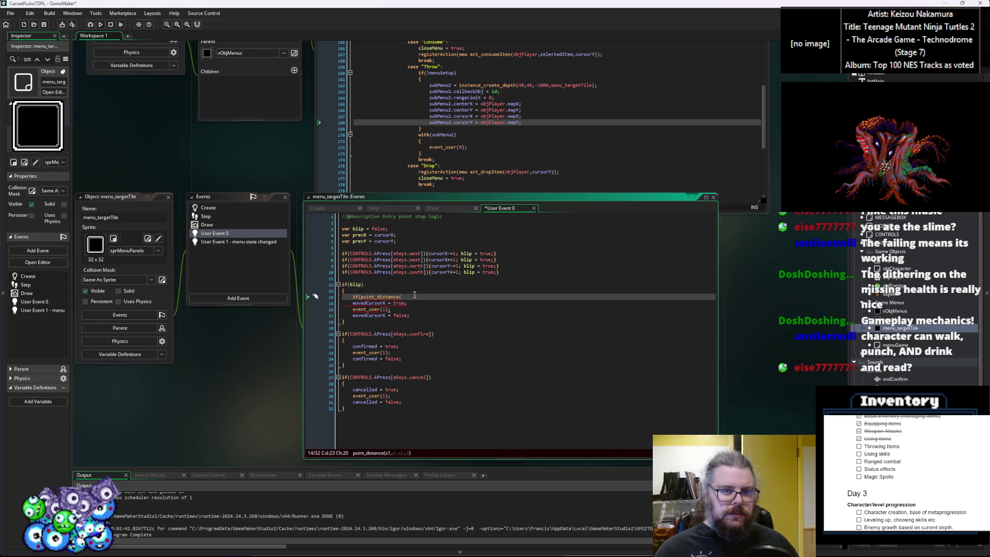
type("center")
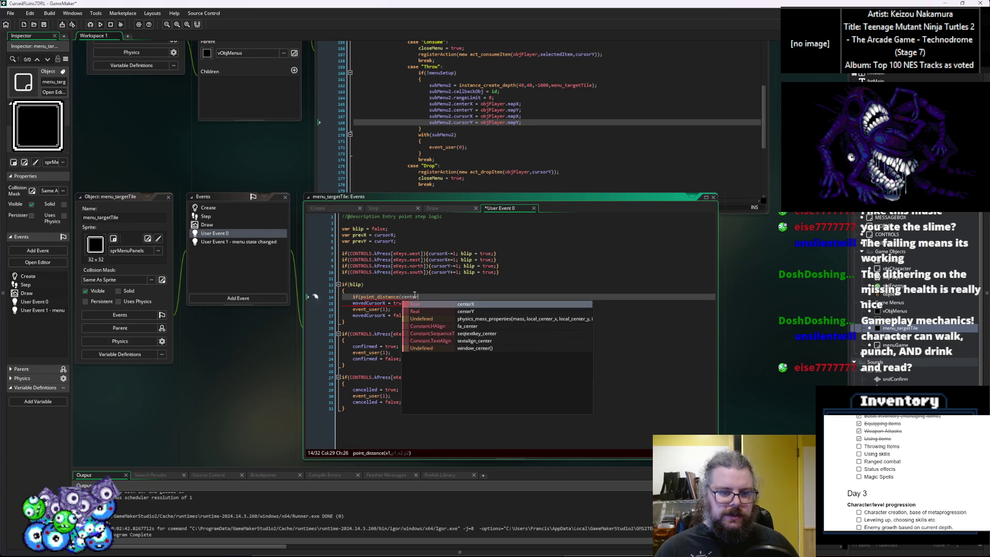
type("X,centerY")
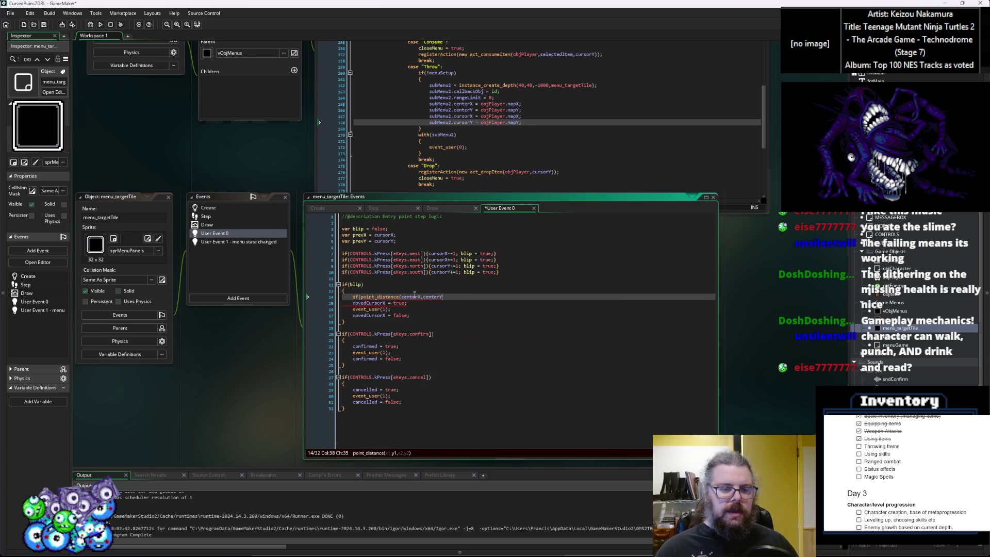
type(",cursorX")
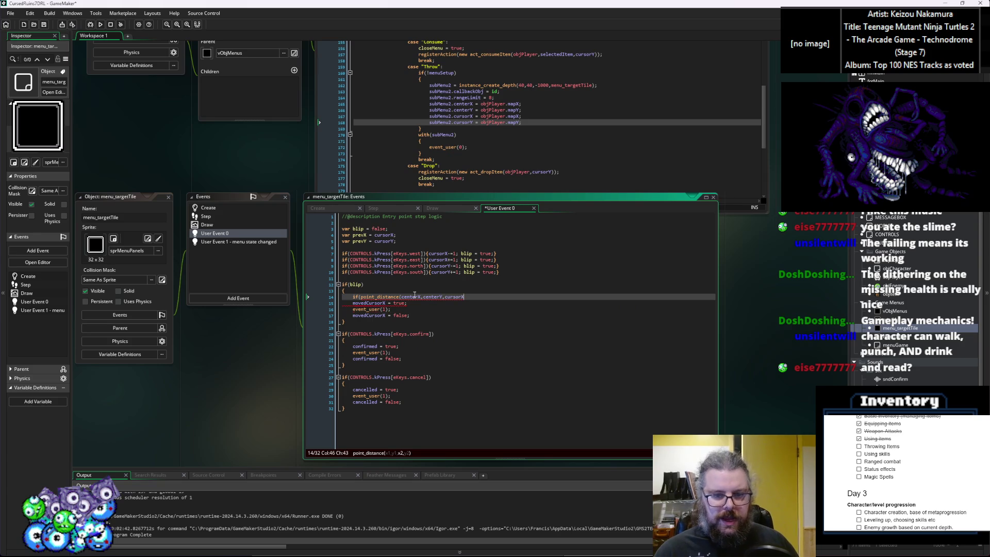
type(",cursorY")
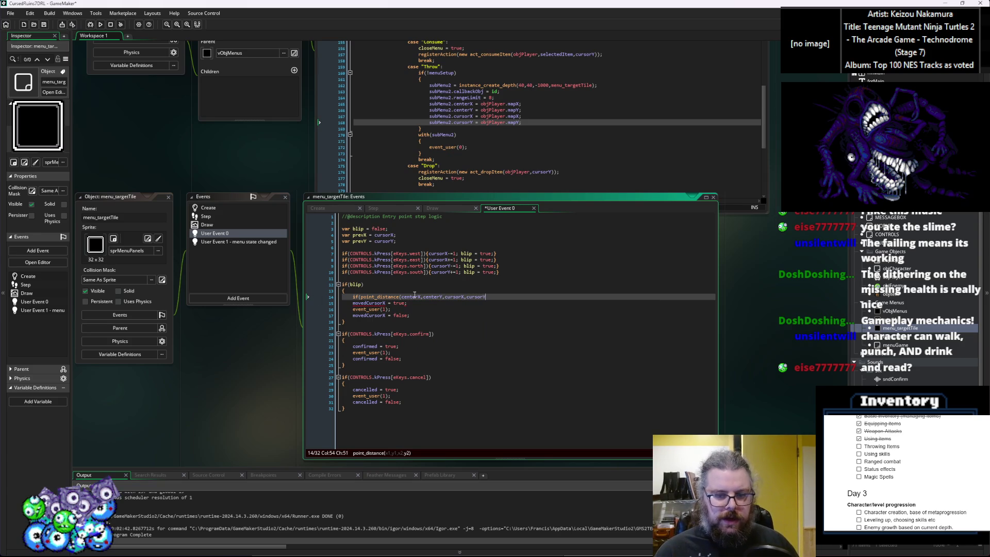
type("))")
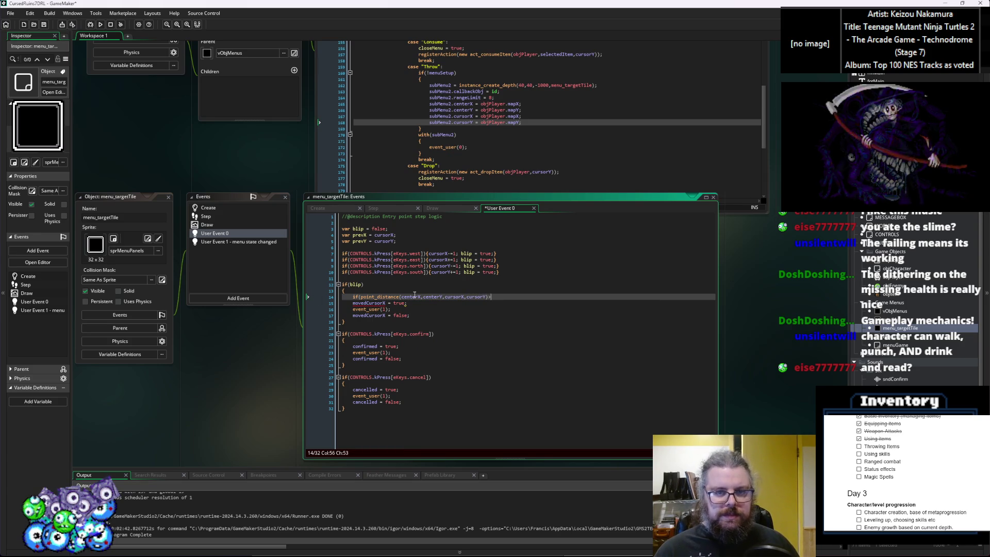
double_click(468, 98)
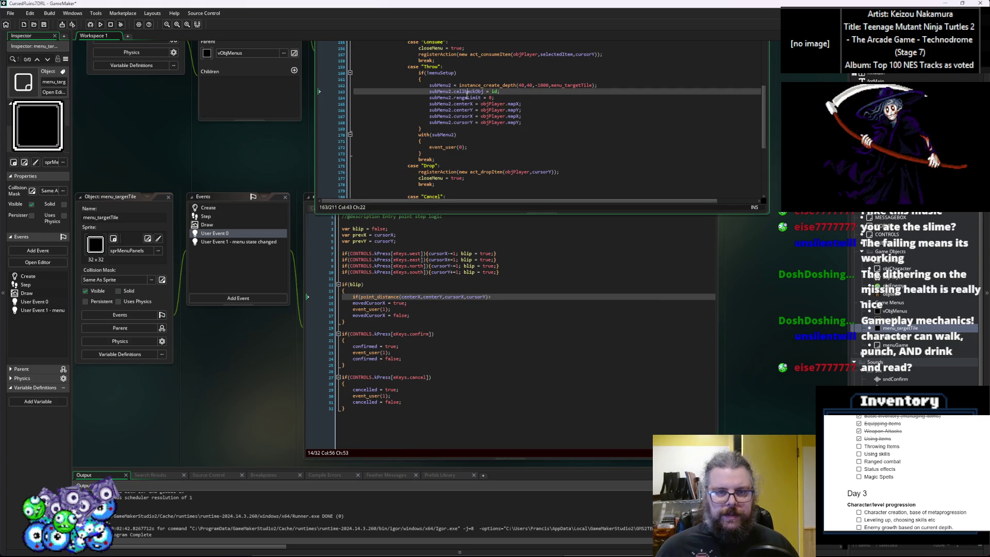
left_click(492, 297)
type(">rangeLimit")
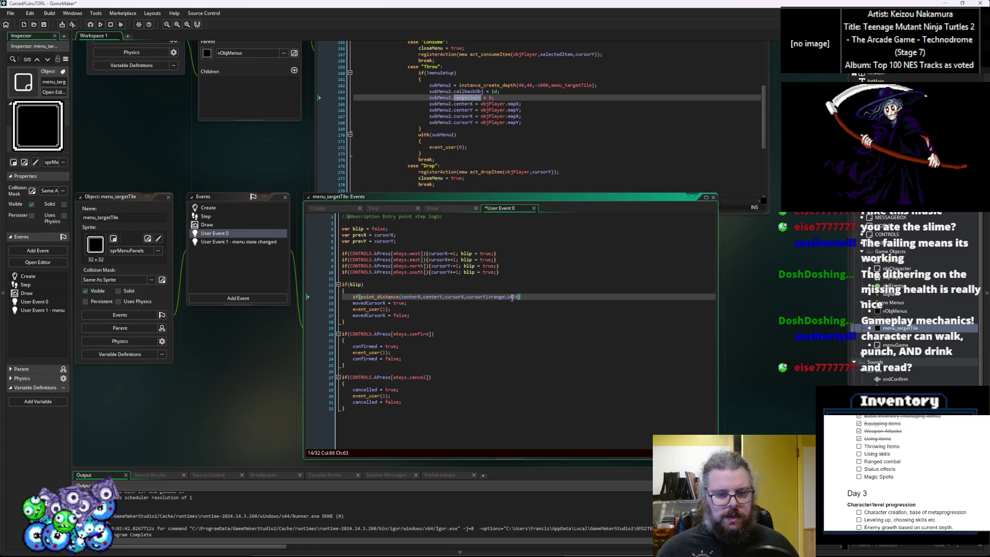
Step: Give the range check a body setting cursorX = prevX; cursorY = prevY
key("Return")
type("{")
key("Return")
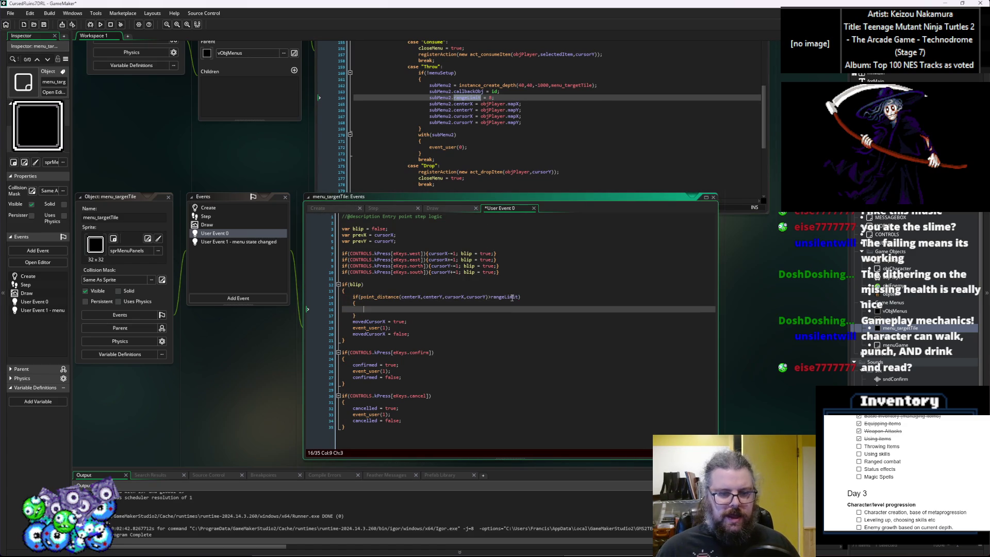
double_click(440, 254)
key("ctrl+c")
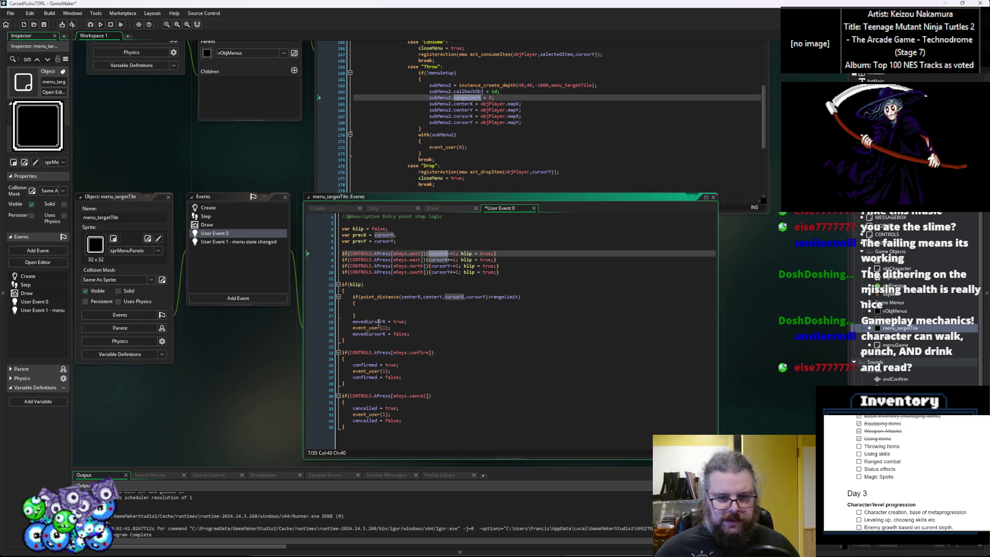
left_click(380, 310)
key("ctrl+v")
type("= prevX; cursorY = p")
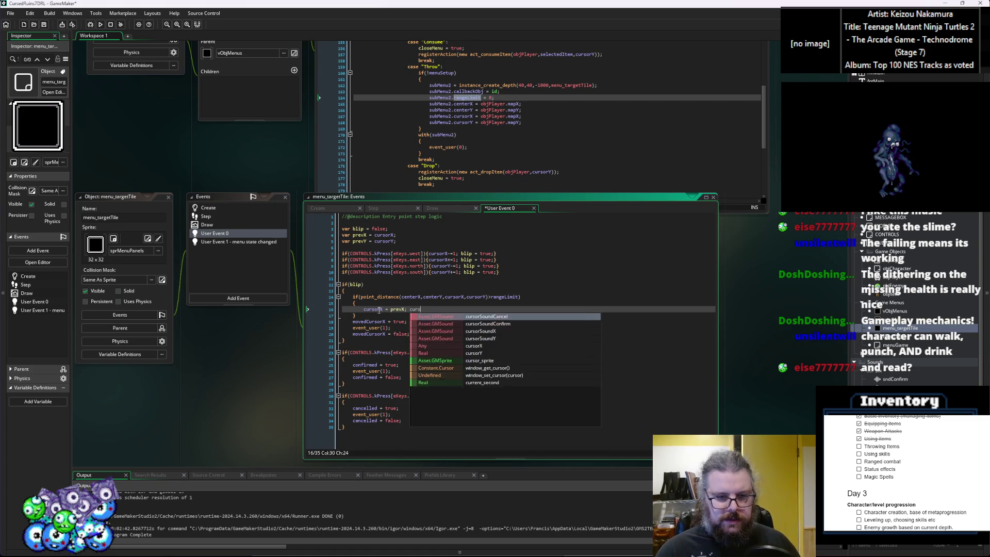
type("revY;")
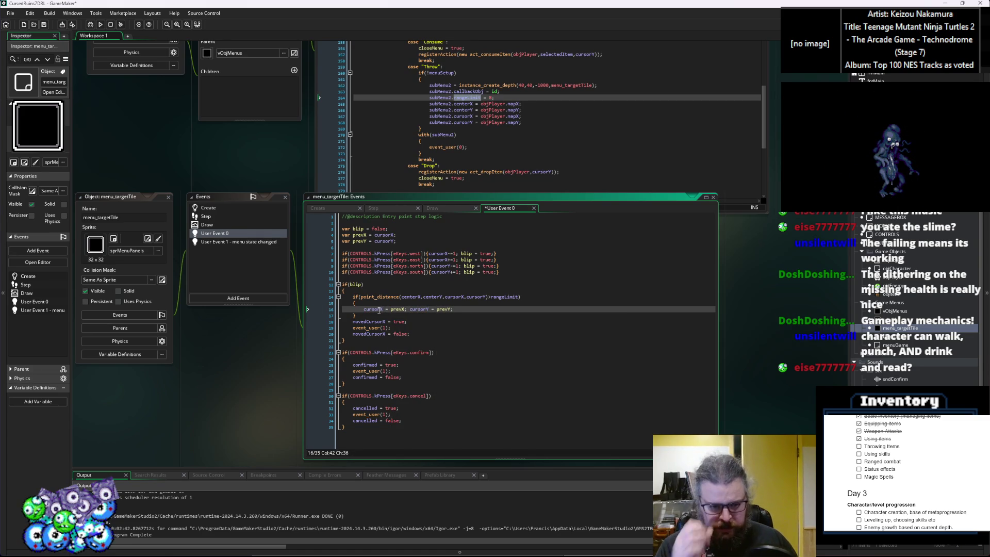
Step: Wrap the three moved-cursor lines in an indented else block, then switch to User Event 1
key("Down")
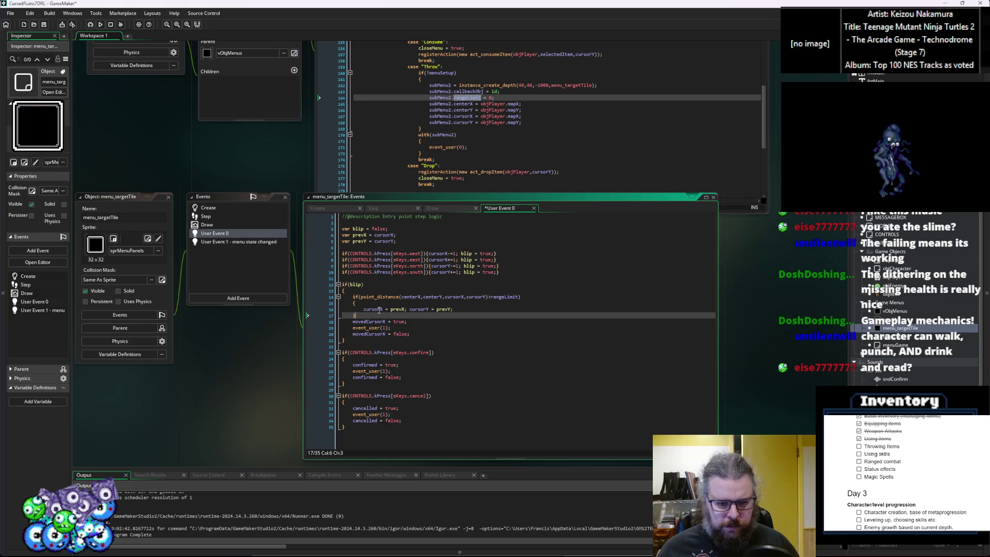
key("Return")
type("else")
key("Return")
type("{")
left_click(416, 346)
key("Return")
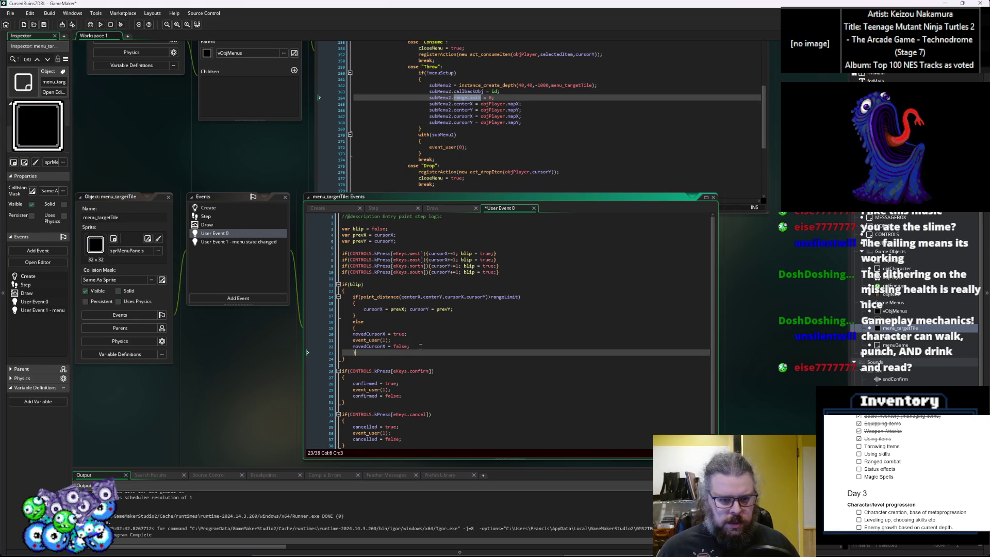
left_click_drag(421, 347, 349, 332)
key("Tab")
left_click(435, 341)
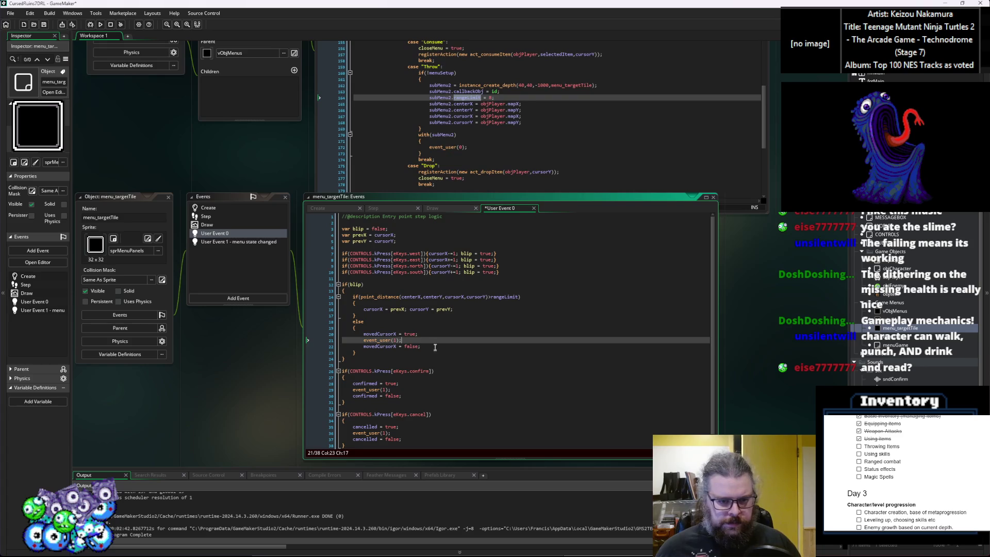
left_click(221, 243)
left_click(444, 295)
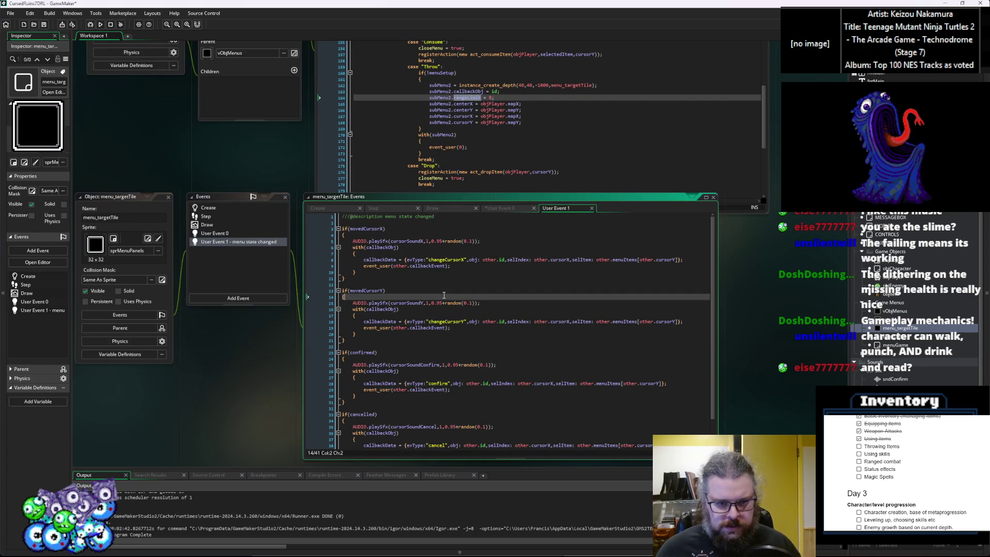
Step: Paste the with(callbackObj) block over movedCursorX = false and rename its event to "movedCursor"
left_click_drag(363, 272, 350, 246)
left_click(214, 233)
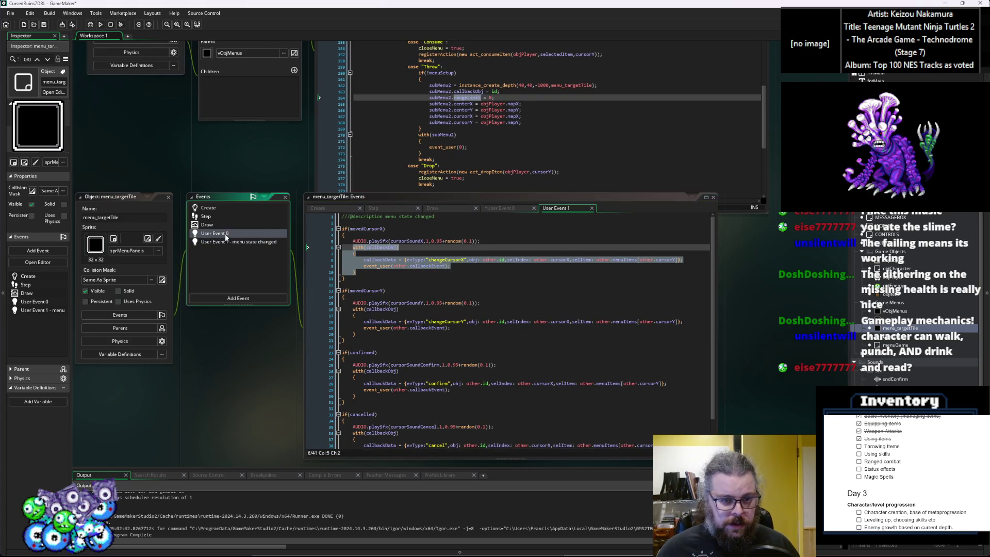
left_click_drag(435, 347, 361, 352)
key("ctrl+v")
key("Tab")
left_click(477, 359)
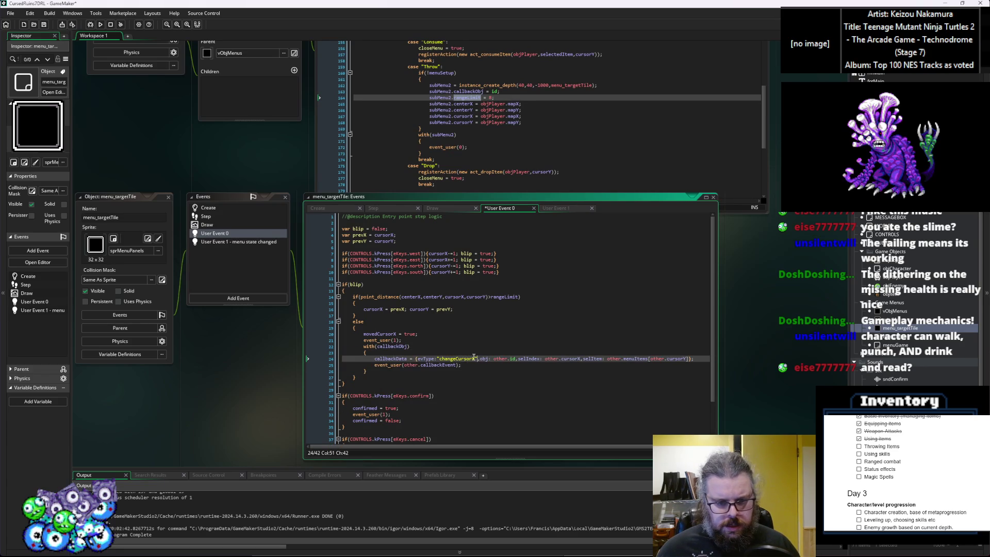
left_click_drag(457, 358, 439, 359)
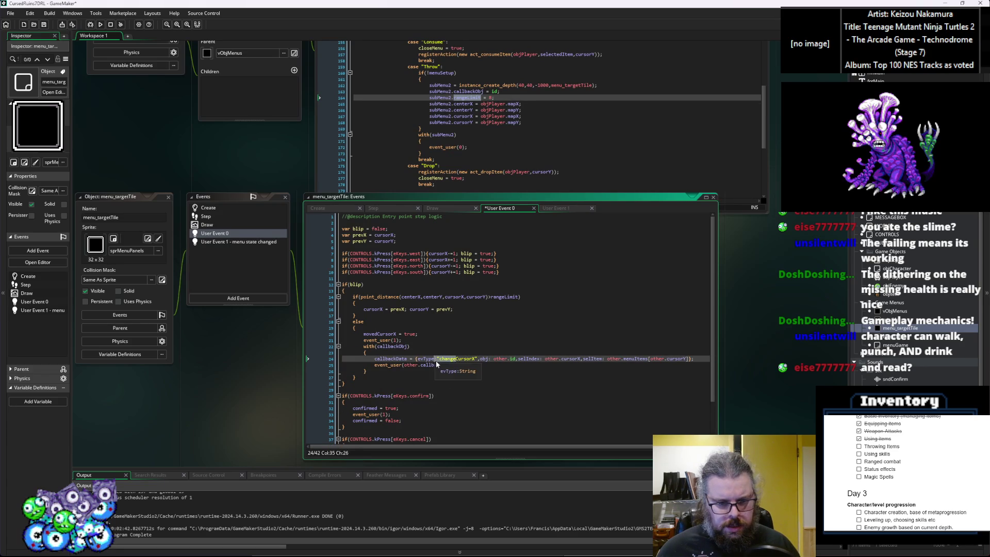
type("movedC")
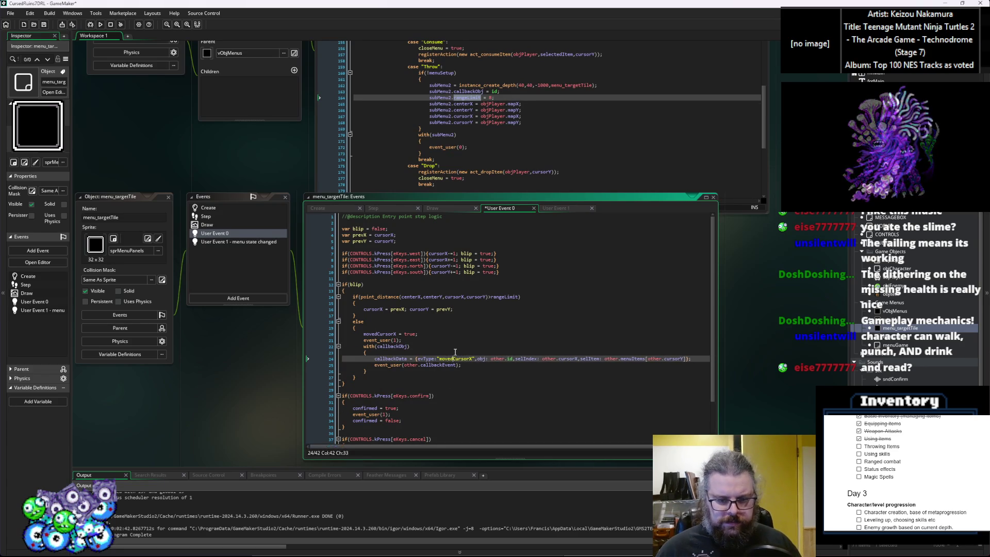
key("BackSpace")
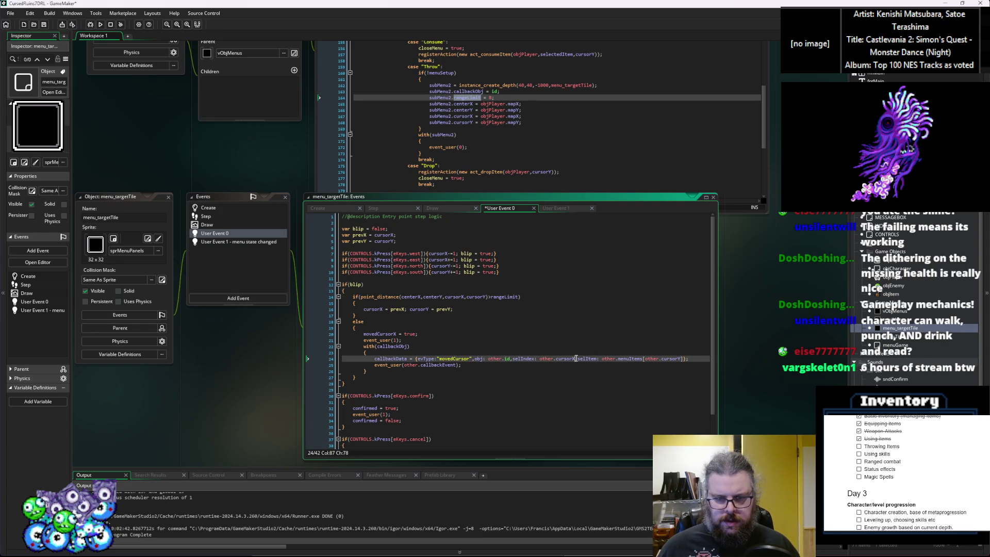
Step: Replace the selIndex and selItem callback data fields with cursorX and cursorY
left_click(683, 358)
mouse_move(683, 358)
left_mouse_down()
mouse_move(567, 358)
mouse_move(578, 359)
left_mouse_up()
left_click_drag(514, 360, 533, 359)
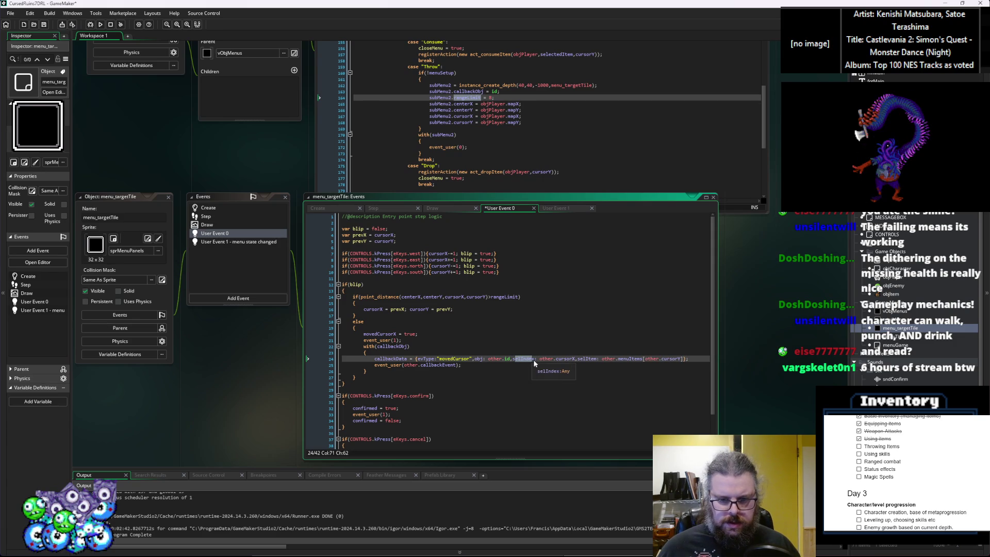
type("cur")
type("rsorX")
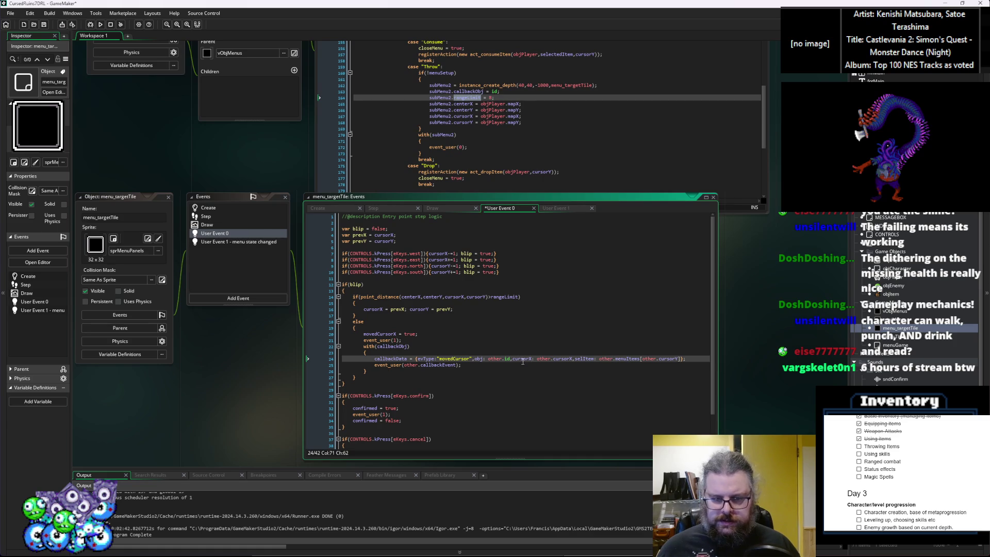
double_click(584, 359)
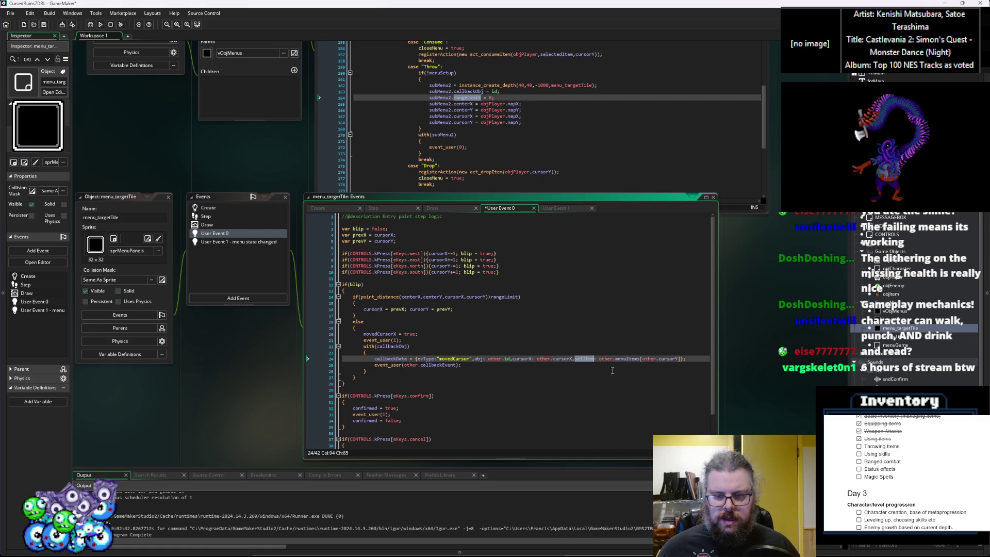
type("cursorX")
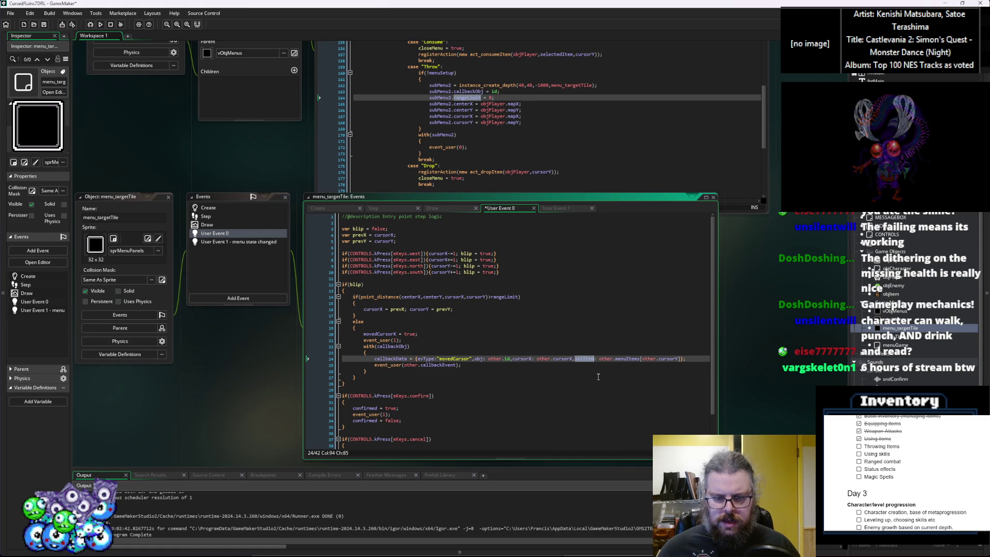
key("BackSpace")
type("Y")
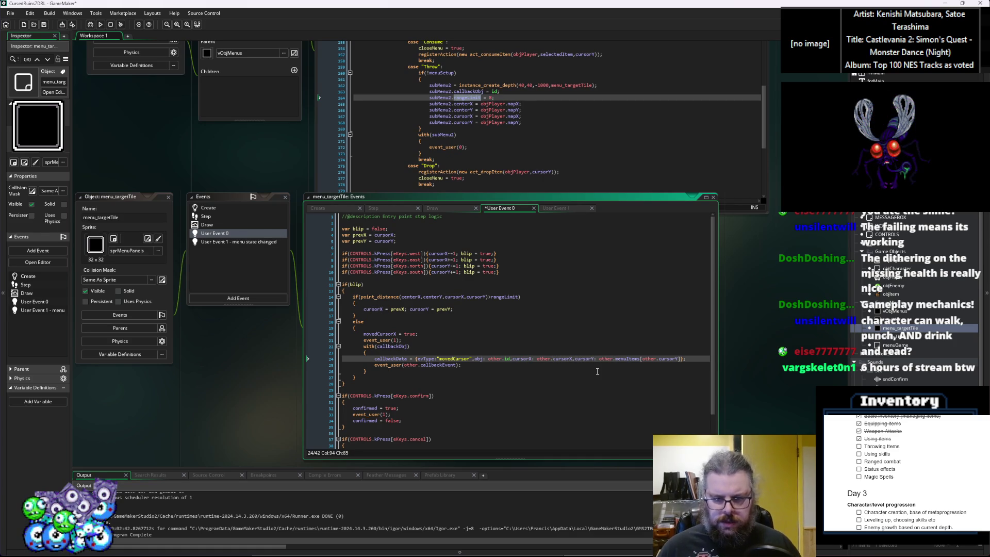
Step: Delete the leftover menuItems lookup and close the callback data with a brace
key("Right")
key("Right")
key("Right")
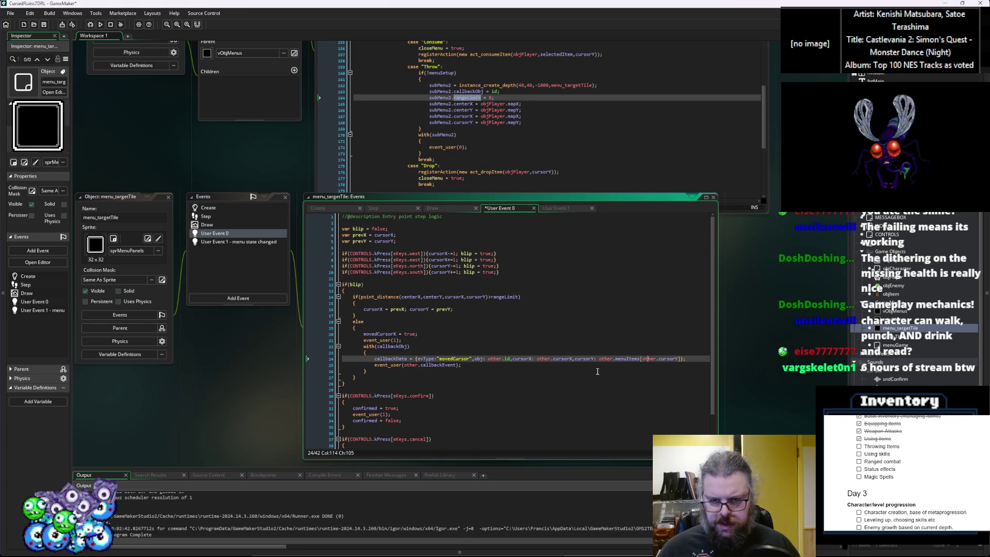
mouse_move(648, 358)
key("ctrl+shift+Left")
key("ctrl+shift+Left")
key("ctrl+shift+Left")
key("BackSpace")
left_click(632, 359)
key("Delete")
type("}")
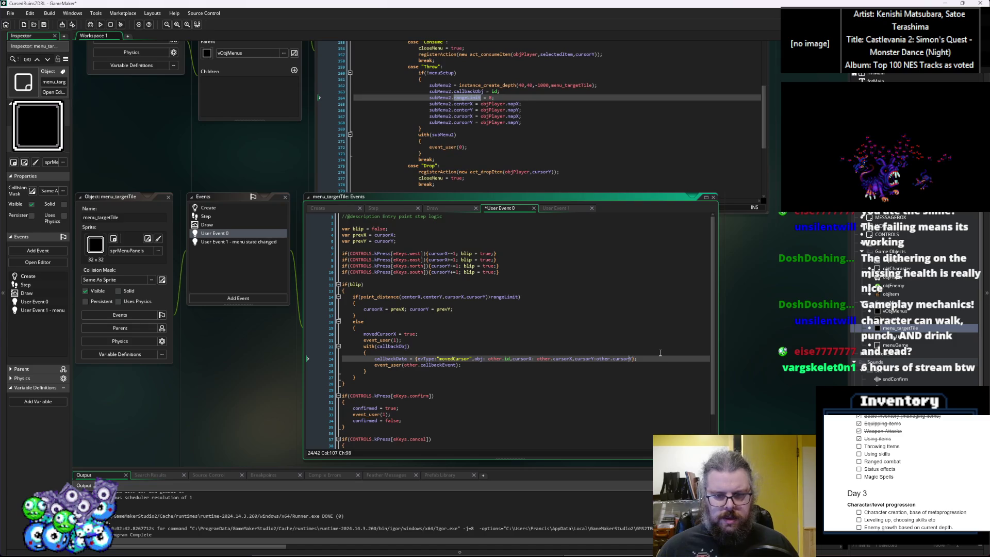
key("End")
key("Down")
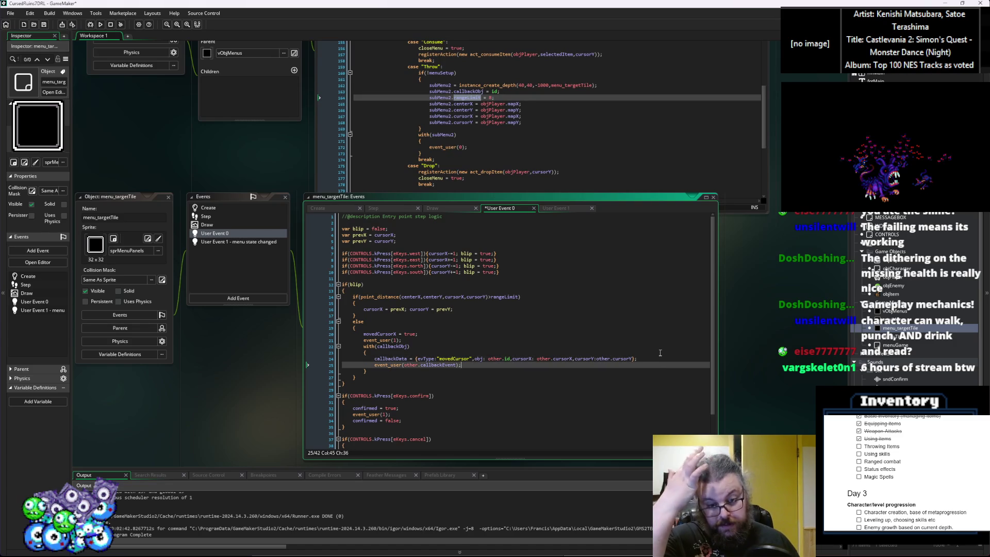
scroll(468, 374, "down", 1)
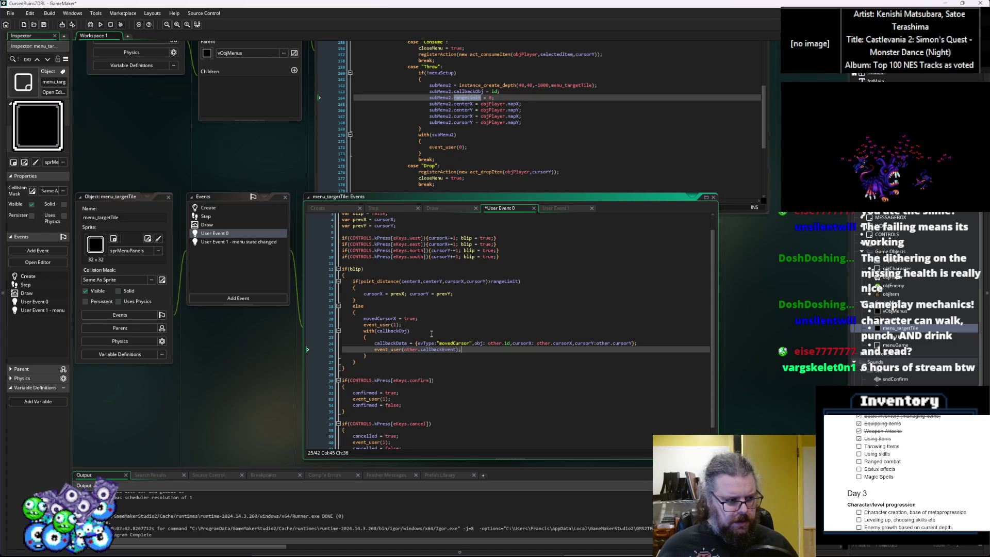
Step: Delete the movedCursorX = true; and event_user(1); lines from the else branch
left_click(448, 337)
left_click(460, 330)
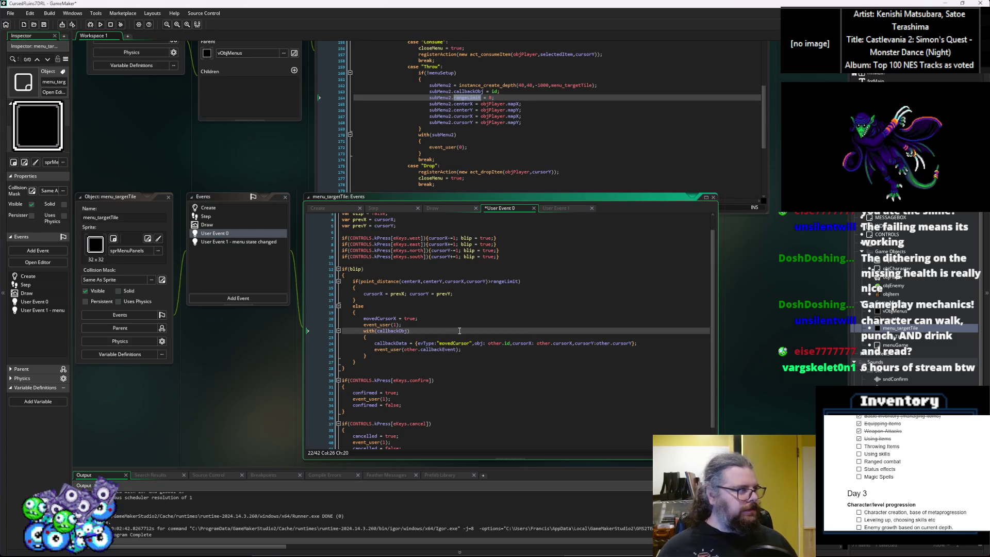
left_click(442, 319)
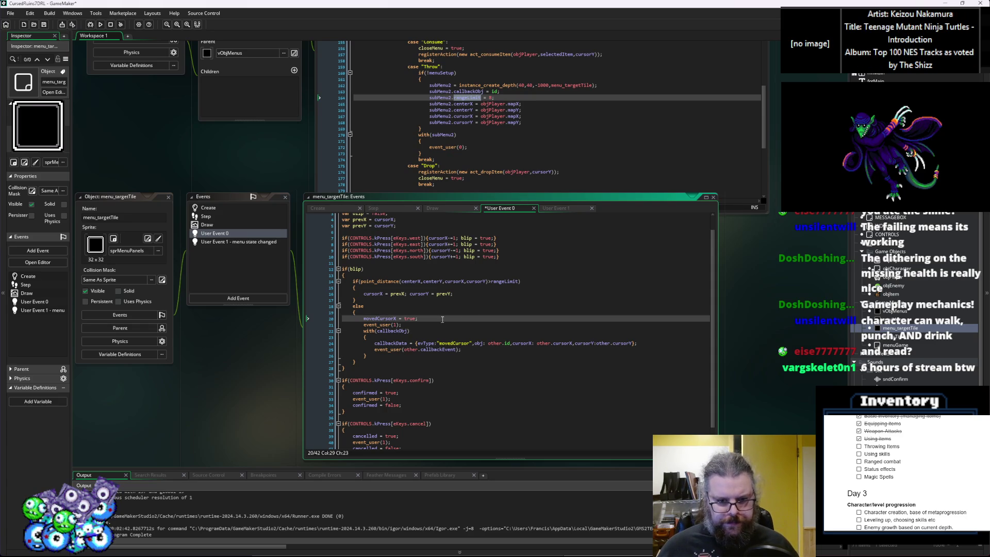
left_click(436, 343)
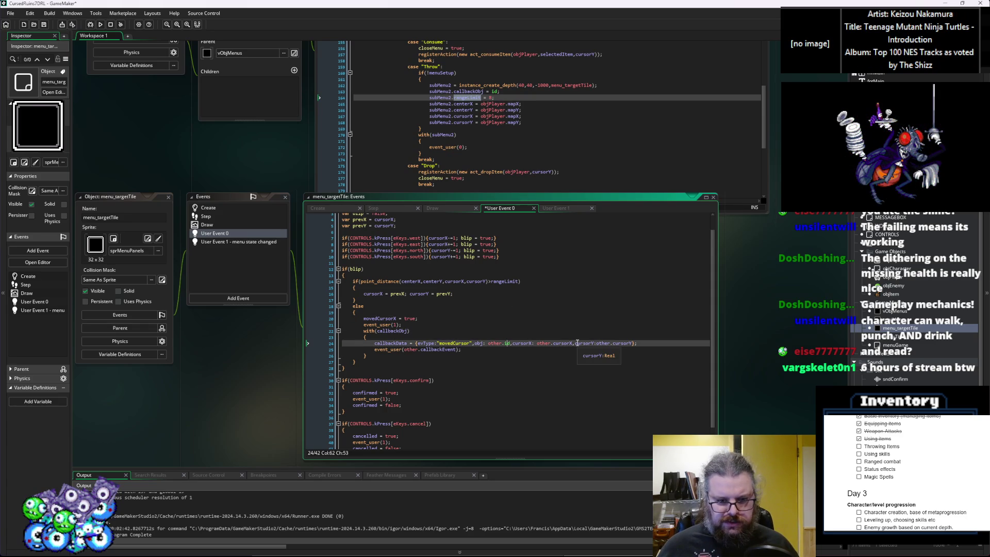
left_click(426, 314)
left_click(324, 317)
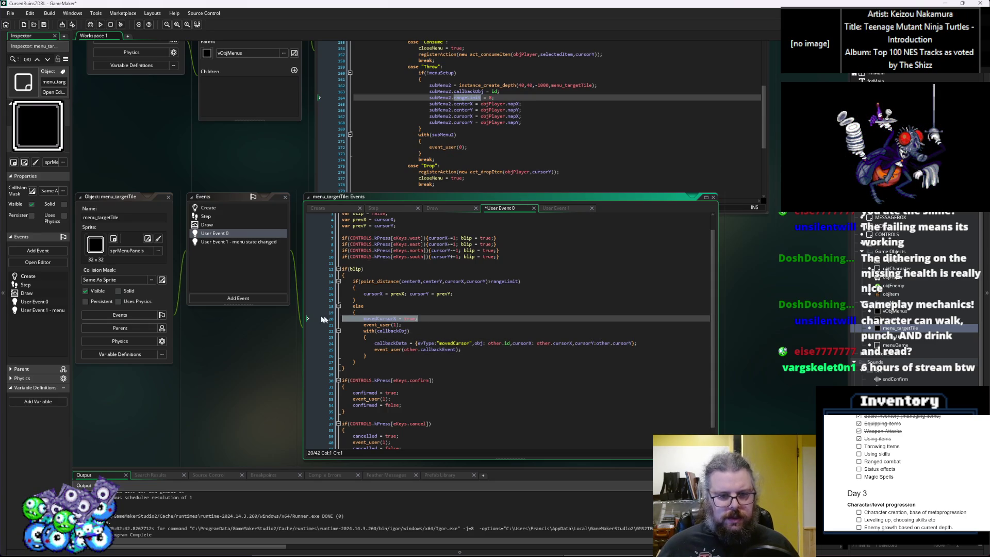
key("Delete")
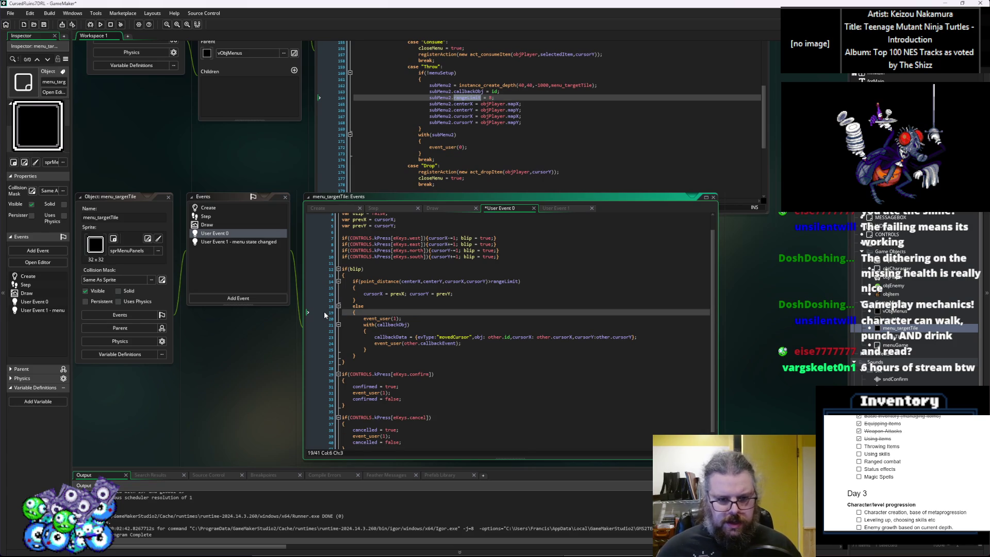
left_click(407, 319)
triple_click(407, 319)
key("Delete")
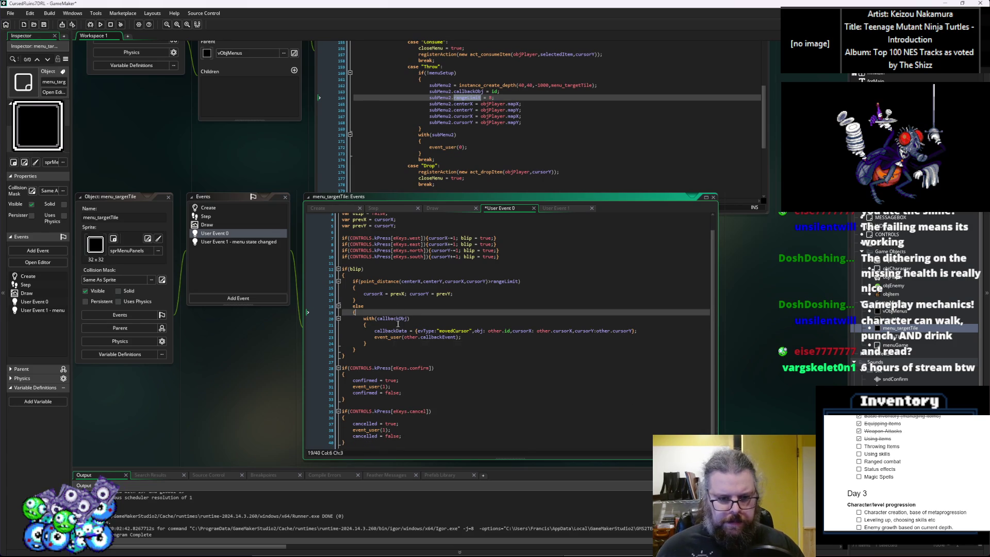
Step: Copy the with(callbackObj) callback block and position the caret in the confirm branch
left_click(407, 294)
left_click(386, 281)
scroll(424, 301, "up", 1)
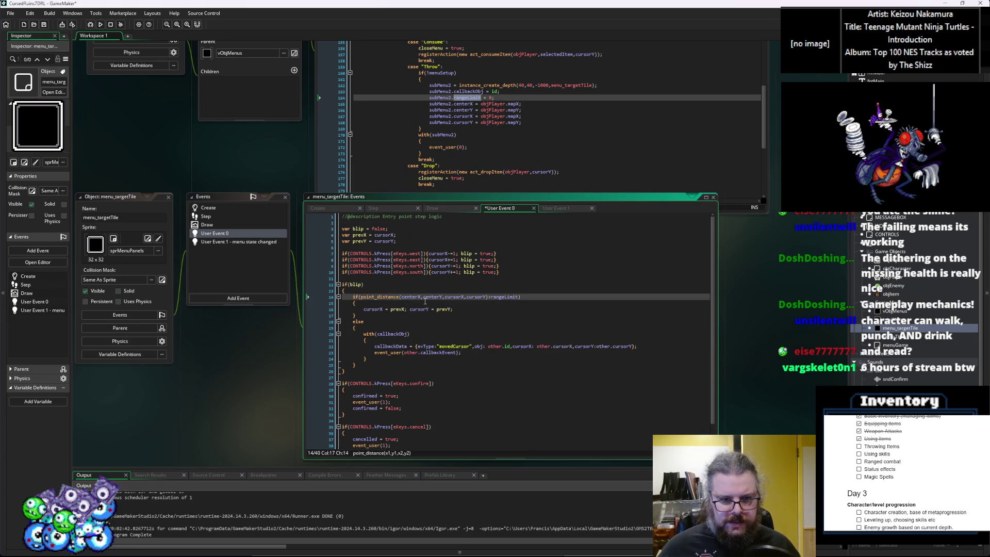
scroll(425, 301, "down", 1)
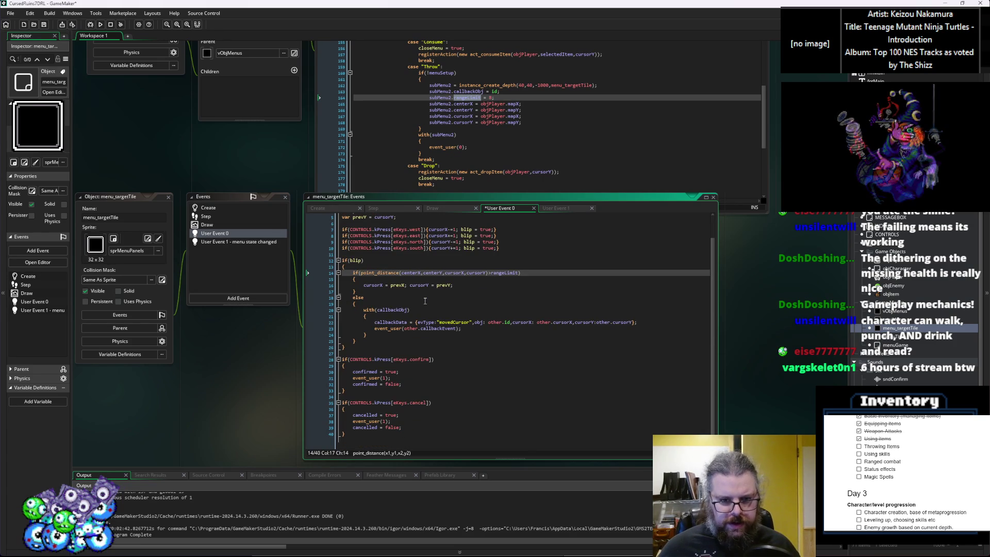
scroll(423, 299, "up", 1)
scroll(423, 298, "down", 1)
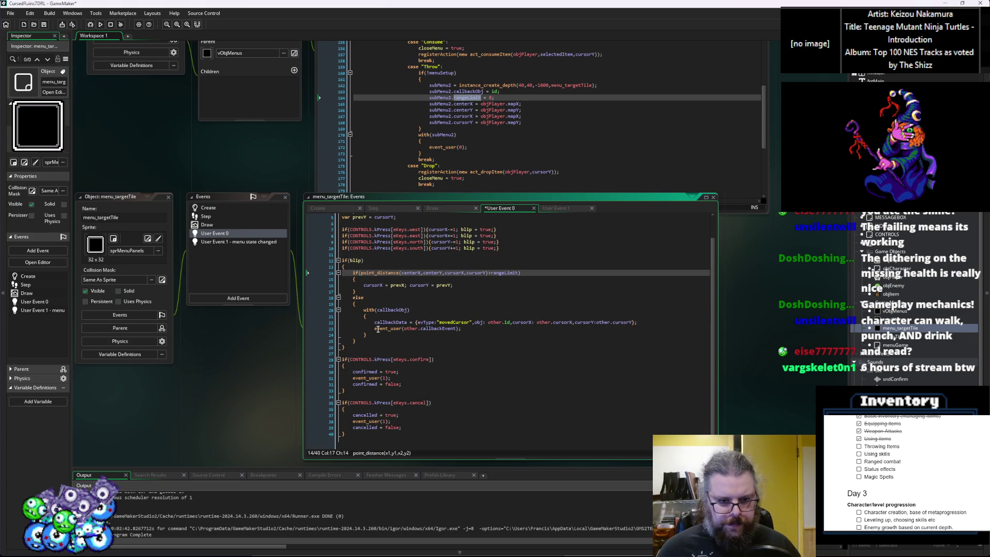
left_click_drag(373, 333, 364, 311)
key("ctrl+c")
left_click(380, 370)
key("Home")
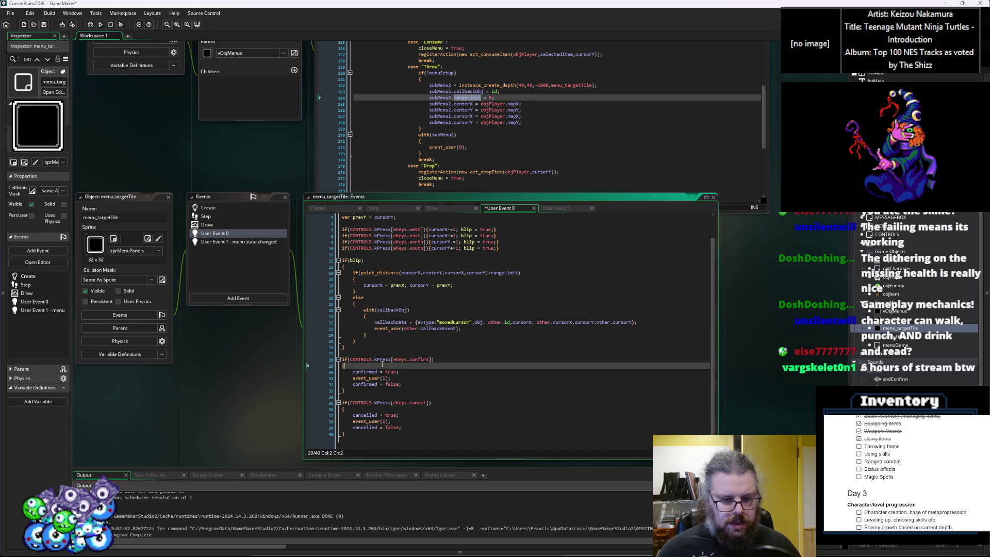
Step: Paste the with(callbackObj) callback block into the confirm branch and outdent its lines one level
key("ctrl+v")
key("Return")
key("Up")
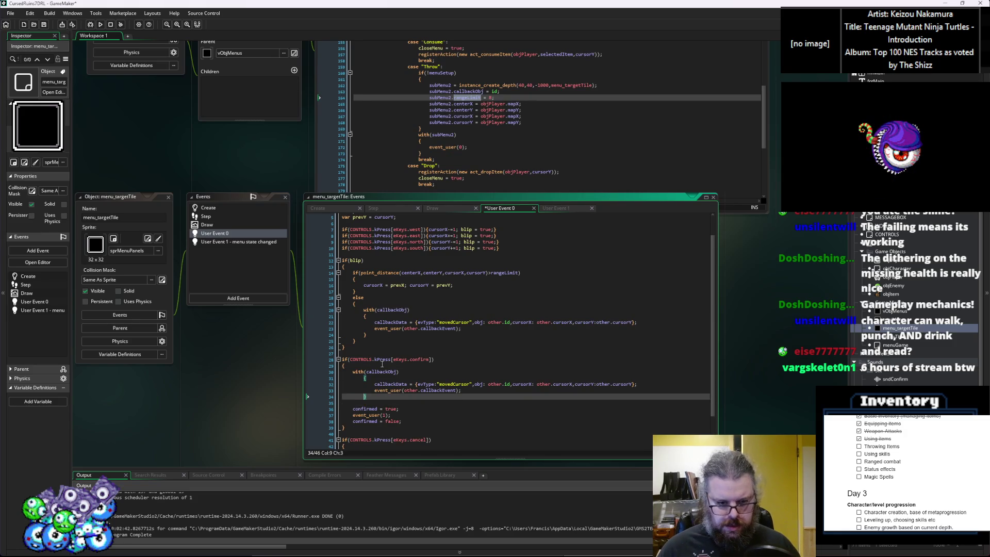
key("Up")
key("Up")
key("Up")
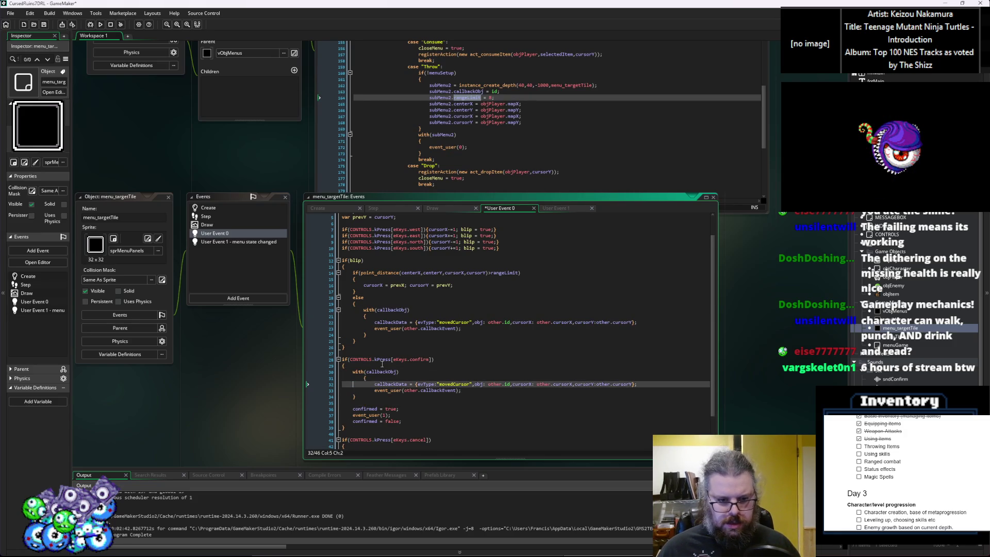
key("Down")
key("Home")
key("BackSpace")
key("Down")
key("Home")
key("BackSpace")
Step: Rename the callback event to "Confirm" and delete the old confirmed flag and event lines
double_click(444, 384)
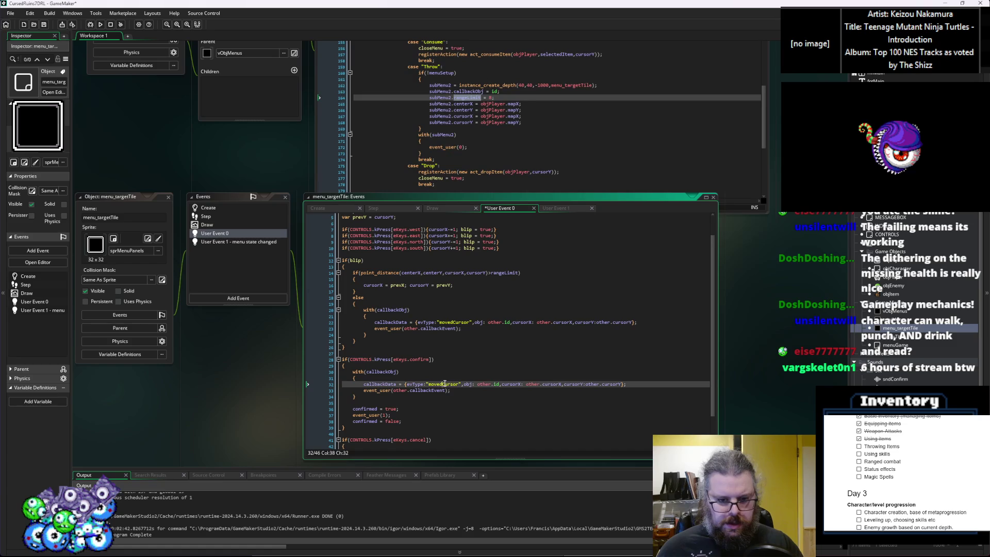
type("Confirm")
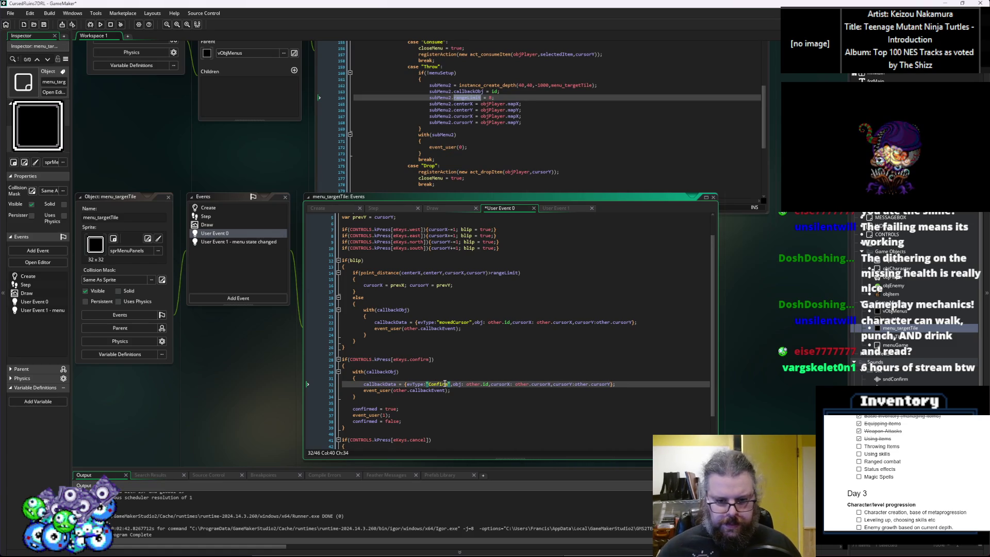
left_click(606, 384)
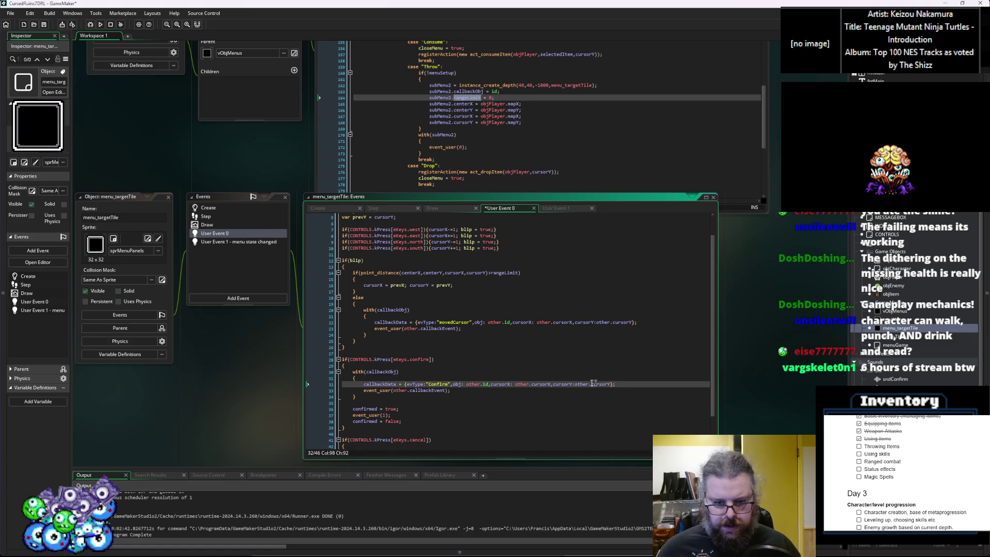
left_click(506, 384)
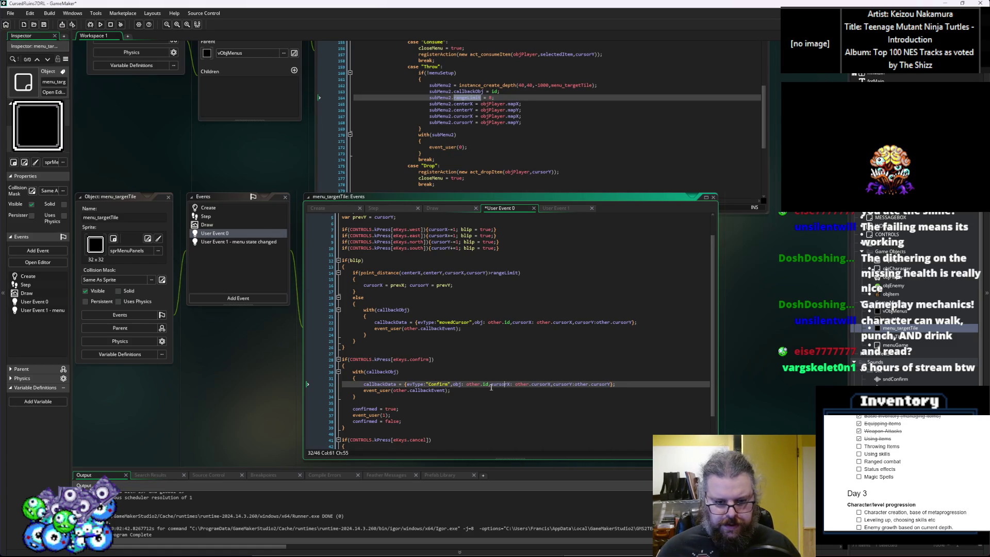
left_click(448, 391)
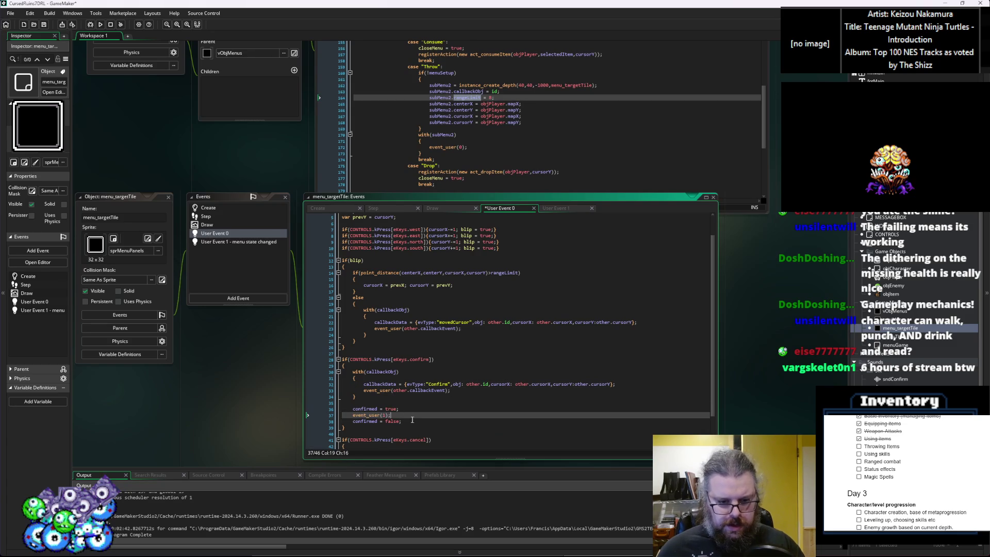
left_click_drag(408, 421, 339, 403)
key("BackSpace")
key("BackSpace")
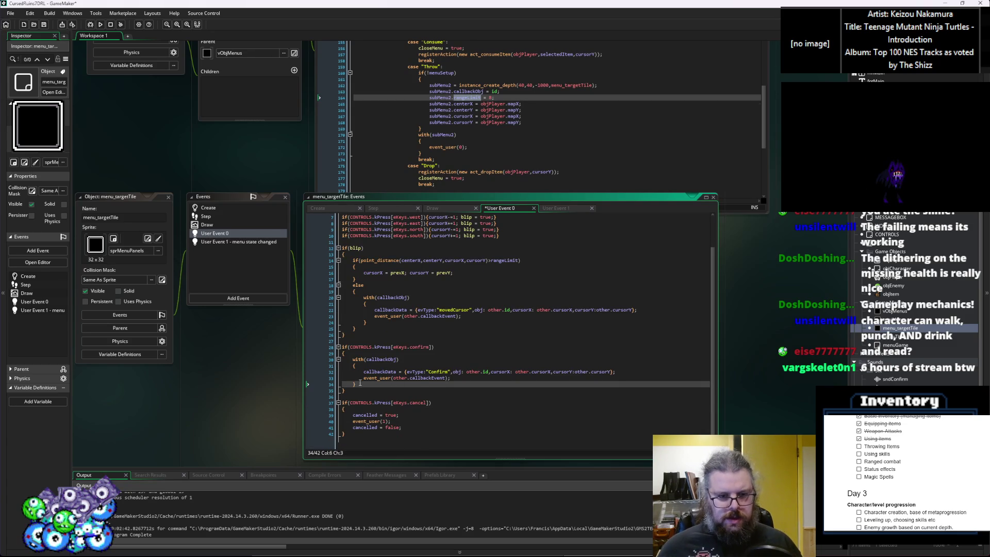
Step: Paste the callback block over the three cancel-block lines and change "Confirm" to "Cancel"
left_click_drag(360, 384, 353, 359)
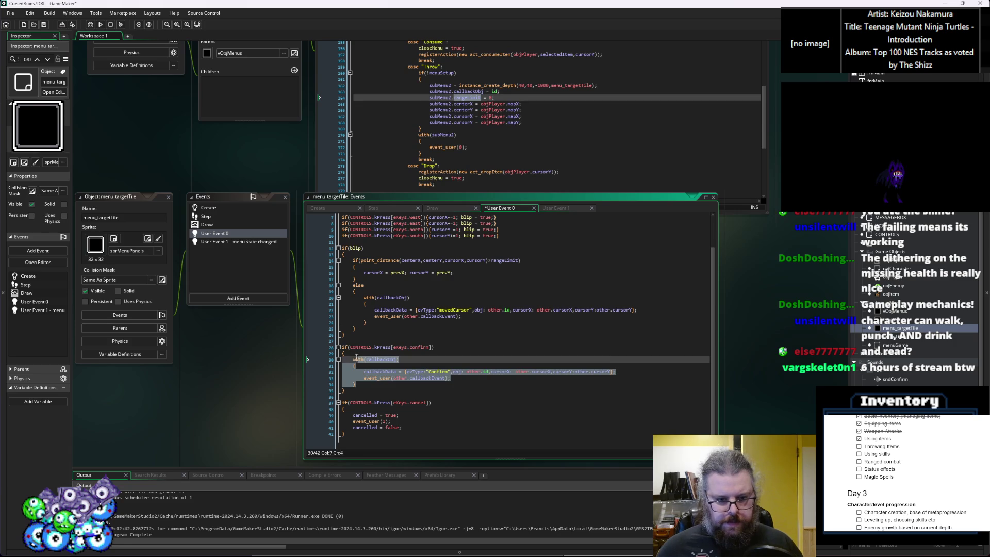
left_click(412, 427)
key("Up")
key("Up")
key("Up")
left_click_drag(405, 428, 425, 408)
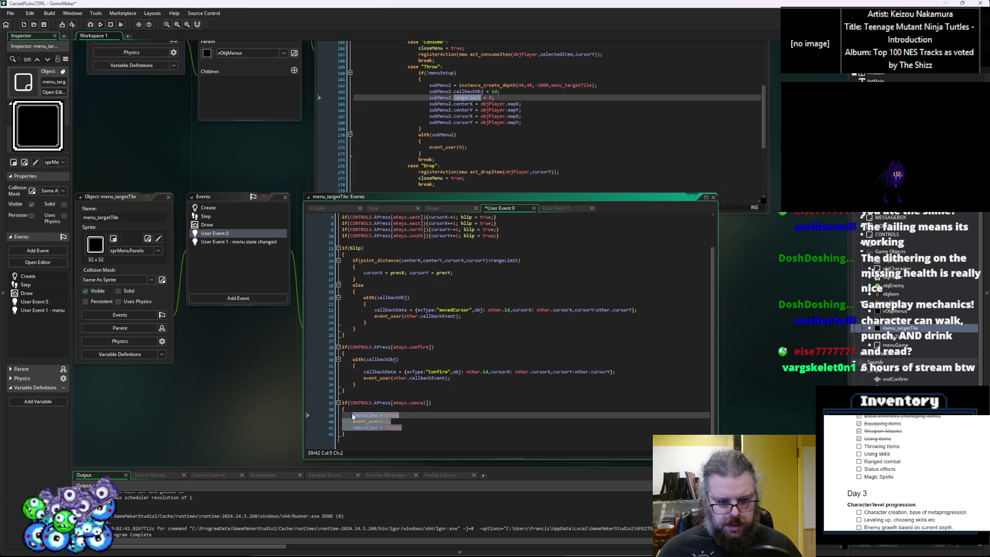
key("ctrl+v")
scroll(428, 408, "down", 1)
left_click(468, 424)
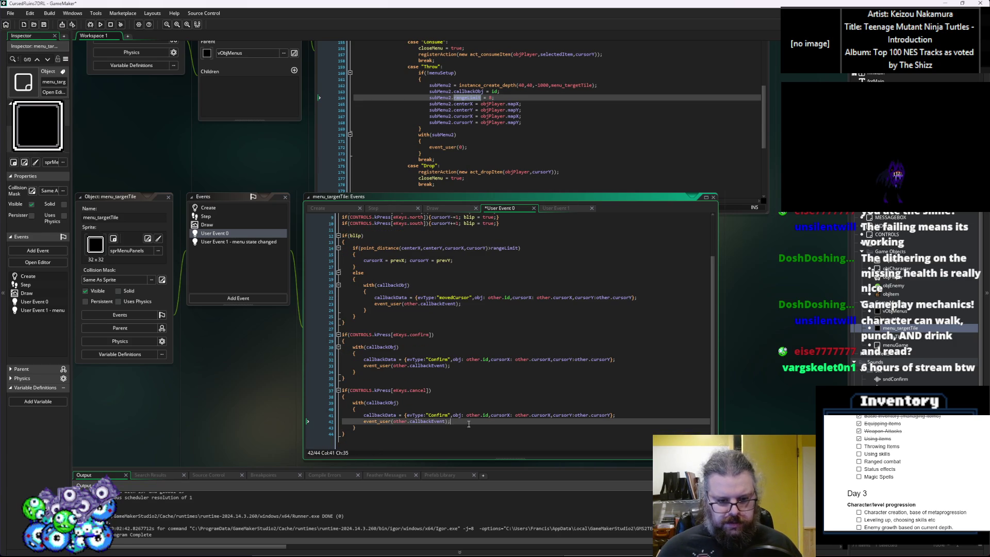
double_click(437, 415)
type("Canc")
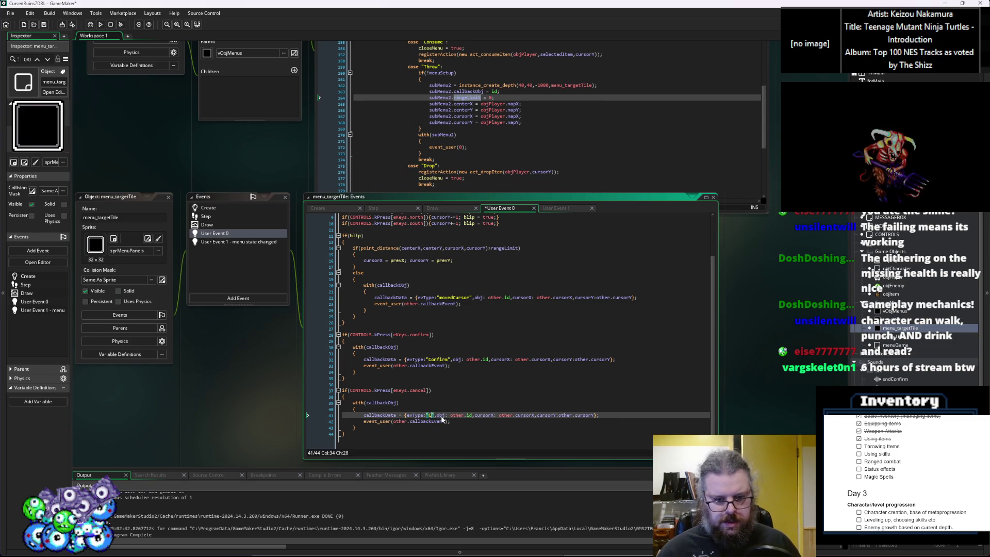
type("el")
scroll(466, 358, "up", 3)
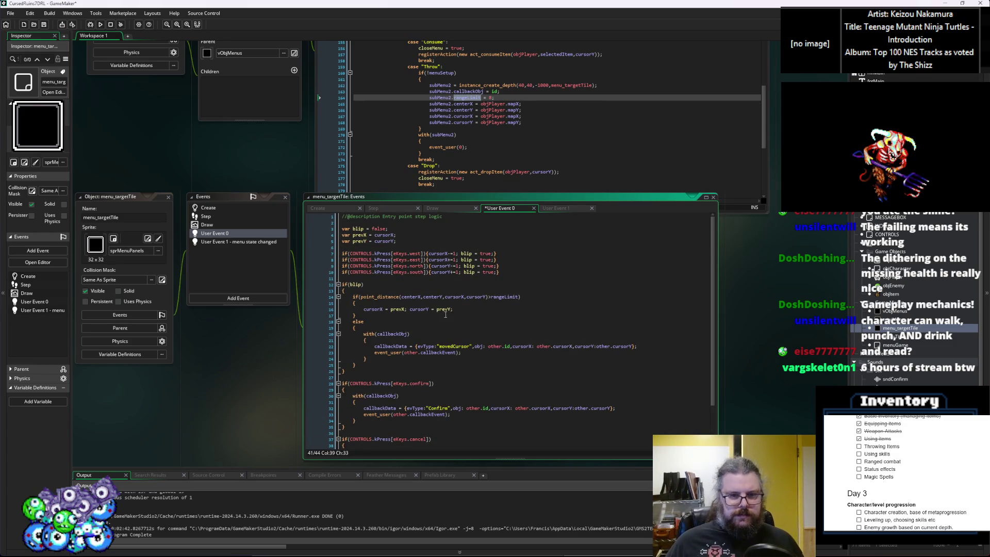
Step: Delete menu_targetTile's User Event 1 (menu state changed) event and confirm with OK
left_click(446, 278)
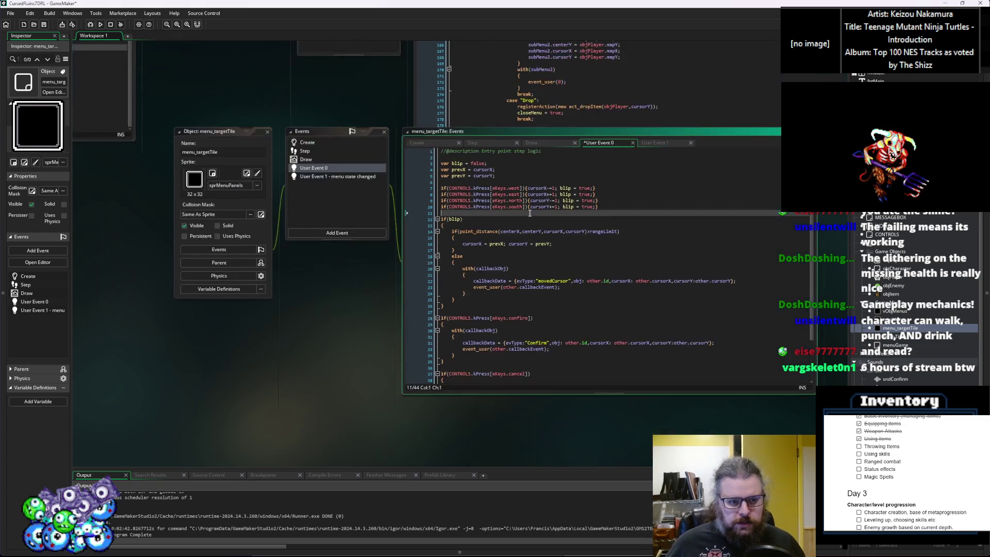
left_click(316, 189)
right_click(317, 190)
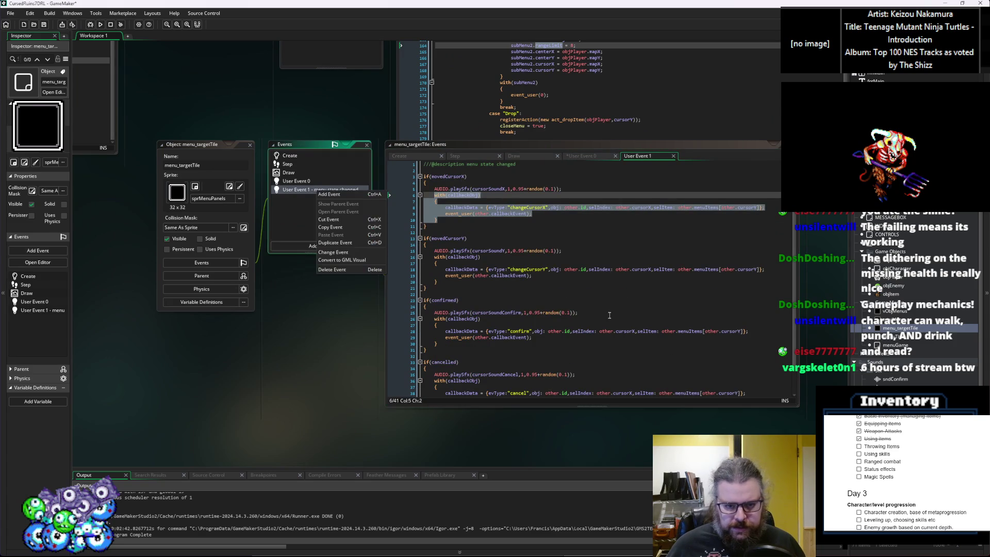
key("Escape")
right_click(323, 193)
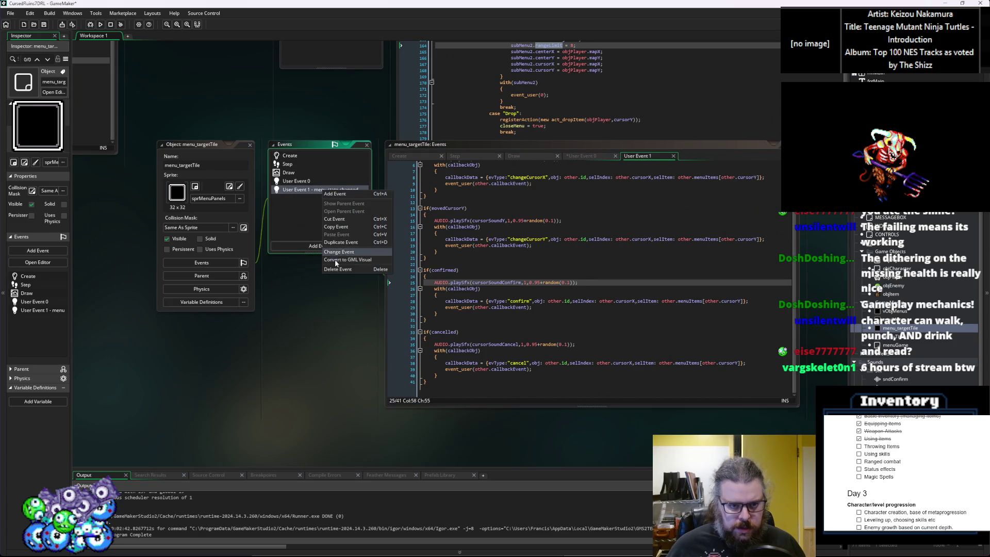
left_click(340, 268)
left_click(518, 294)
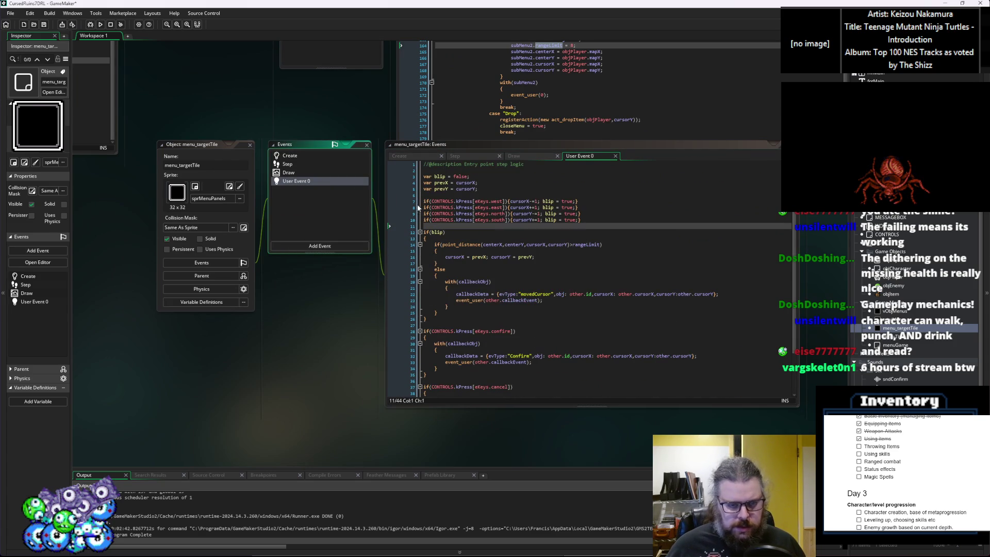
Step: Bring up menuGame's User Event 3 menu callbacks and review the inventory case's cancel/confirm handling
left_click(168, 320)
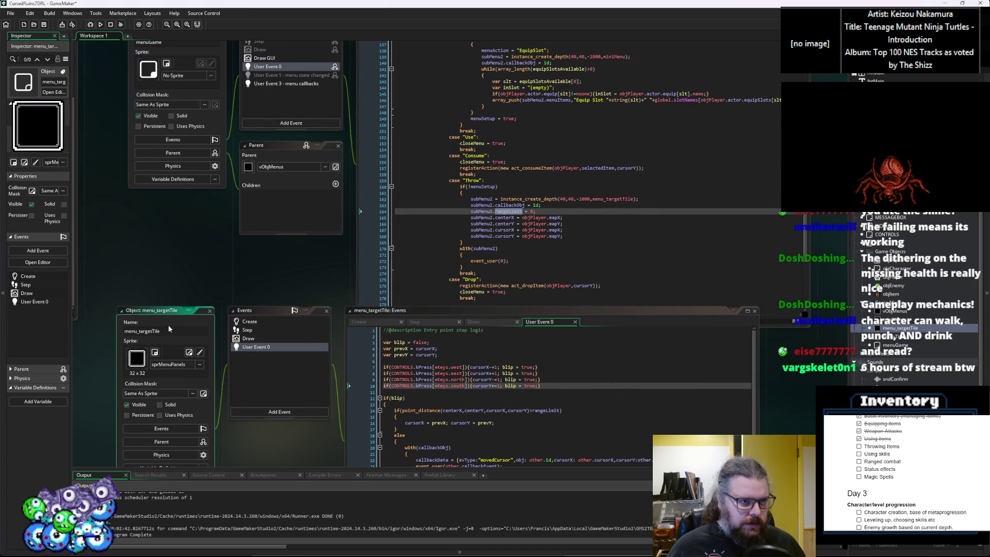
key("ctrl+Tab")
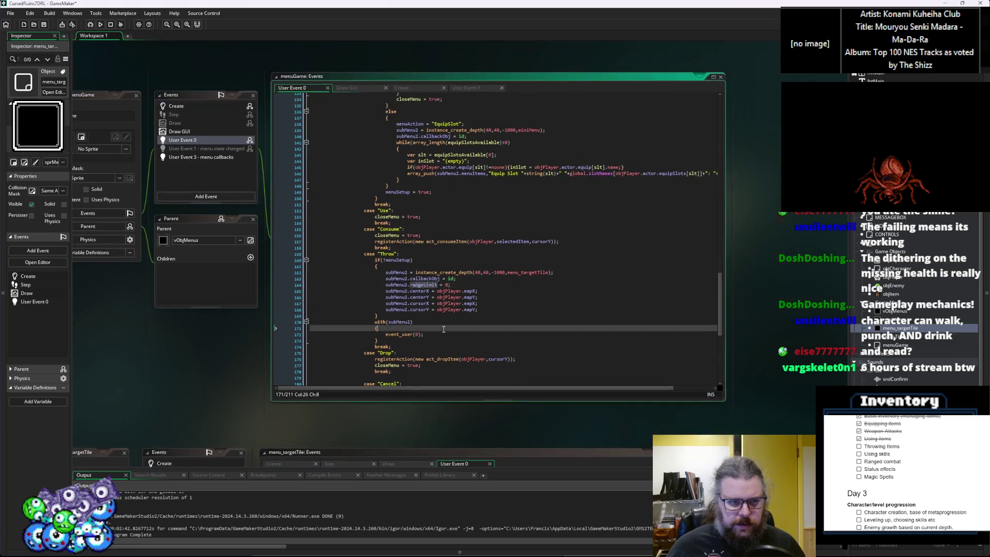
left_click(224, 158)
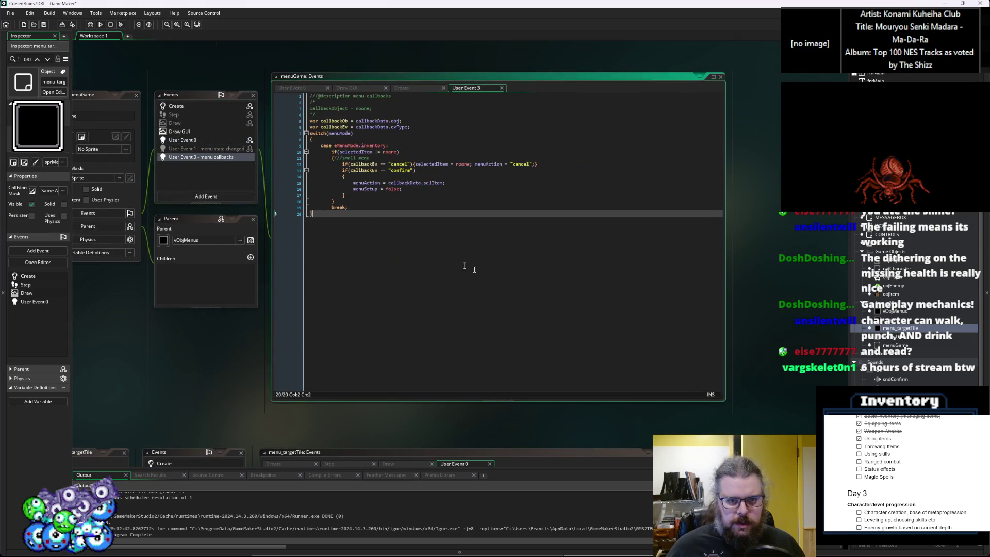
left_click(396, 233)
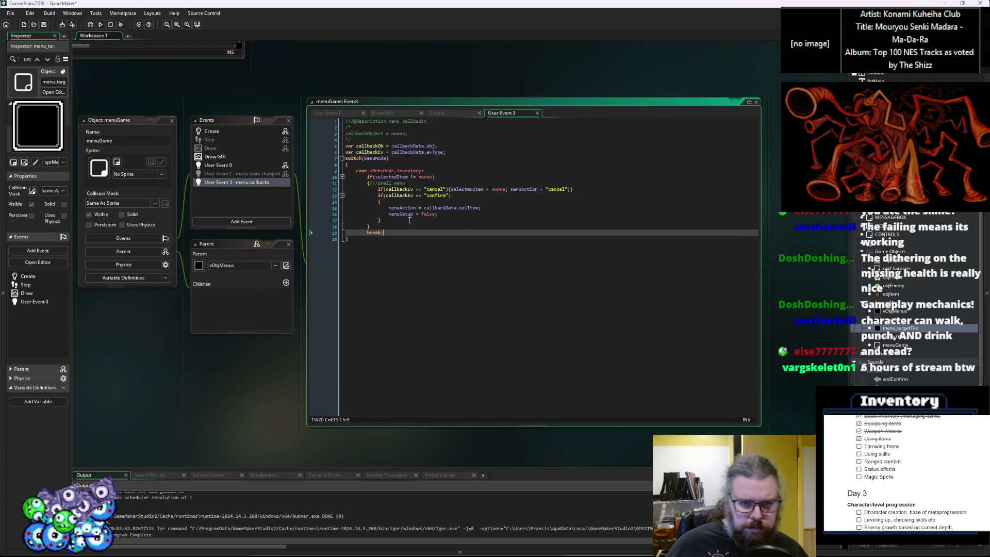
left_click(418, 222)
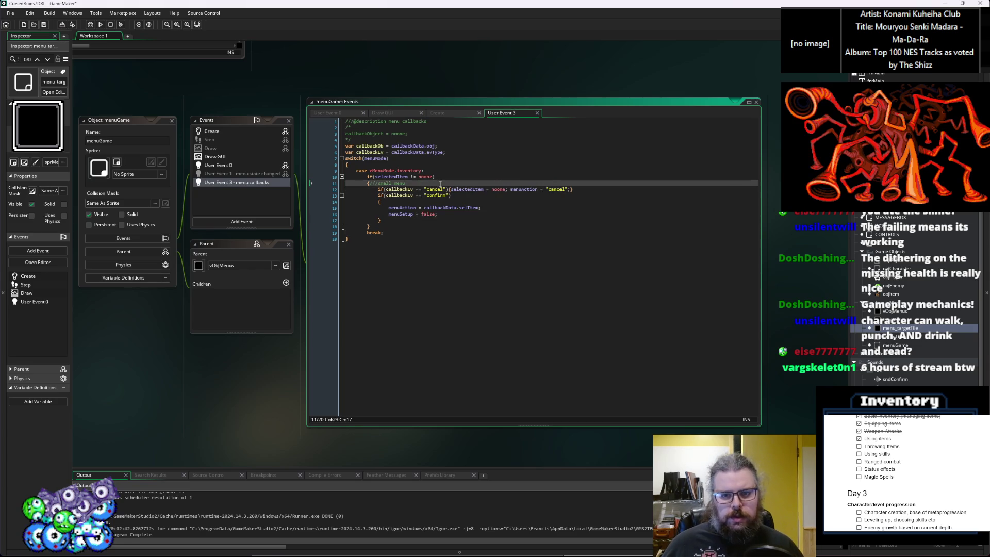
left_click(477, 257)
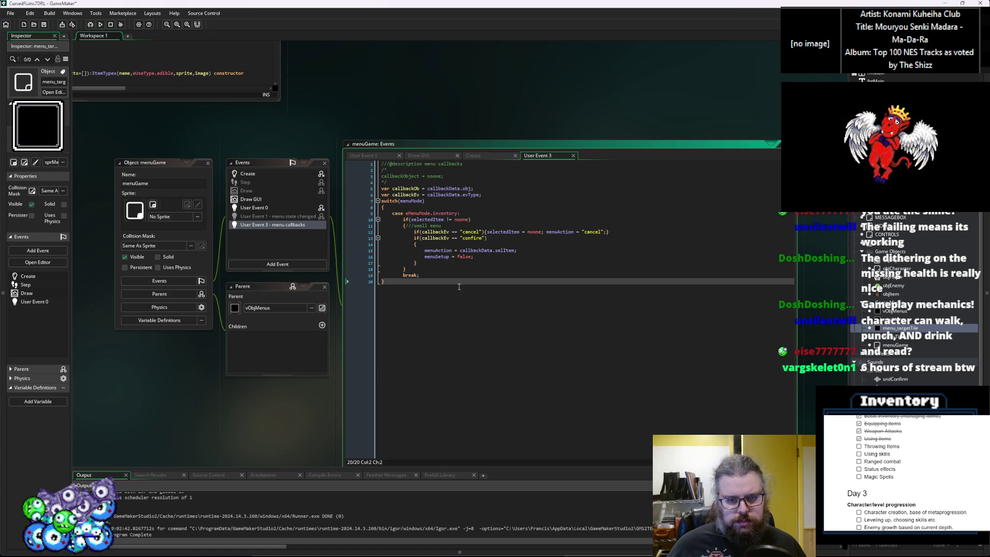
Step: Check the menuAction variable in User Event 0's submenu code, then return to the small menu block
double_click(273, 208)
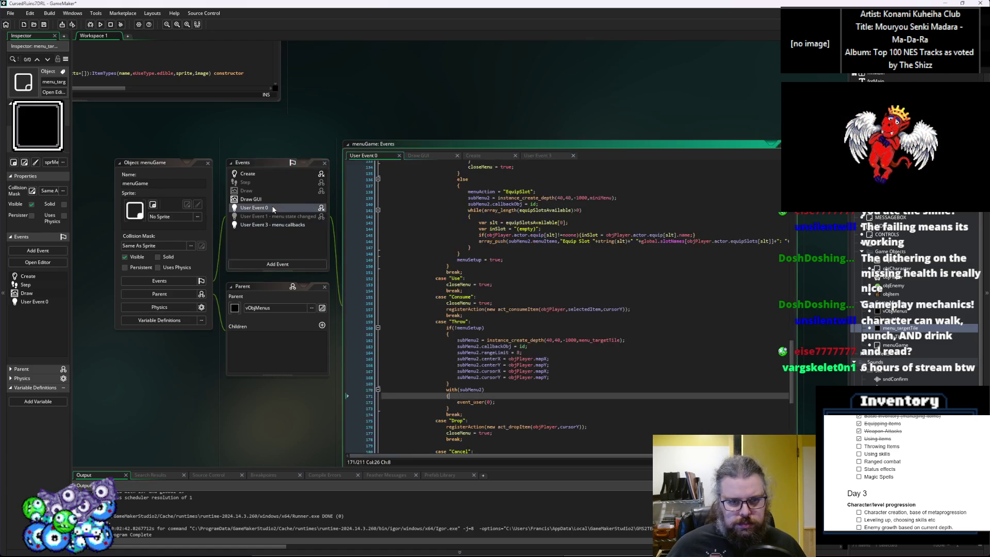
left_click(523, 340)
scroll(407, 274, "up", 15)
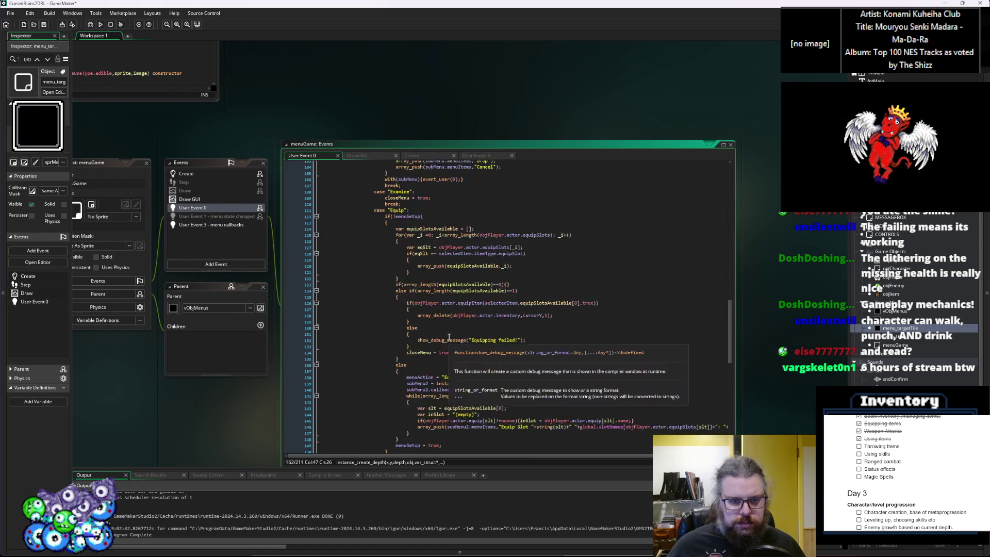
double_click(395, 260)
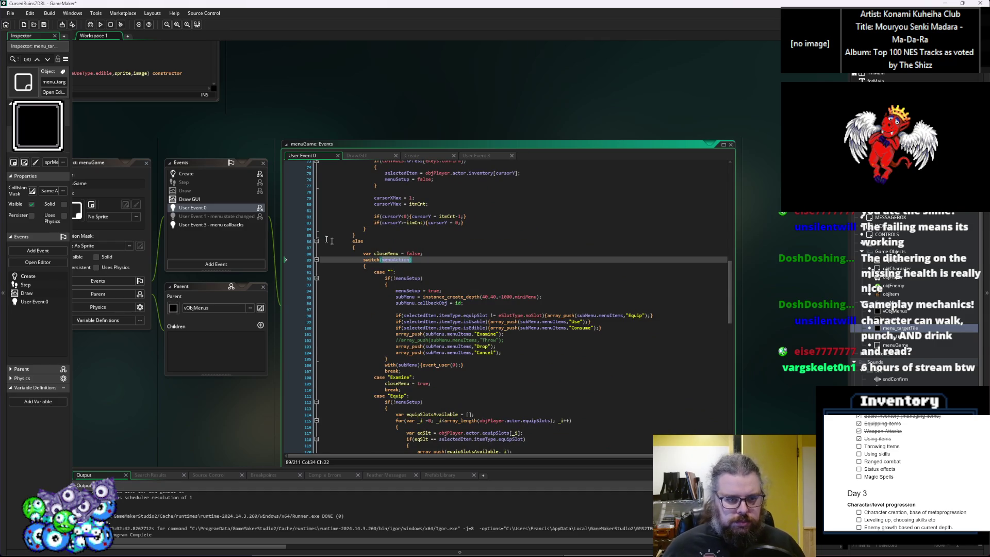
left_click(243, 225)
left_click(408, 226)
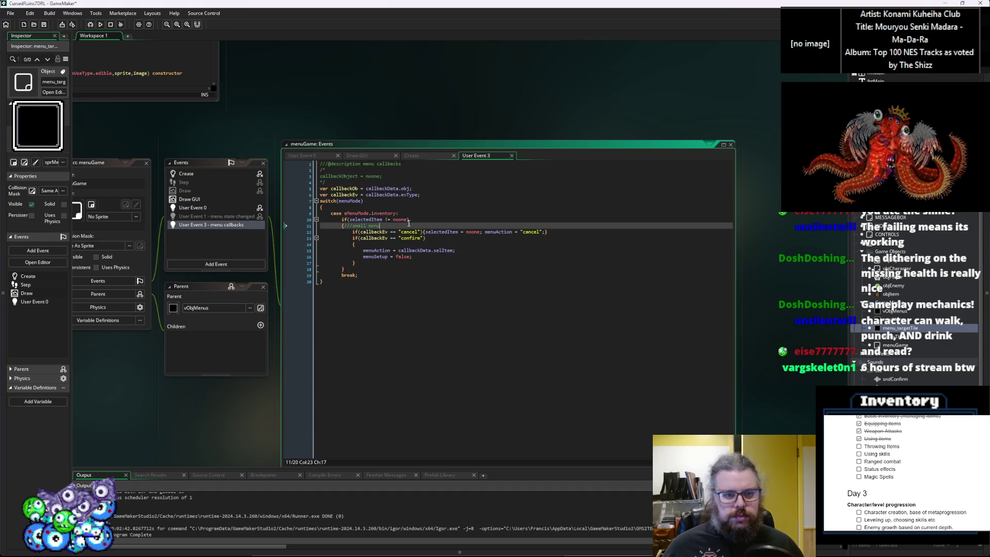
Step: Wrap the cancel and confirm handling lines in a new switch(menuAction) block
key("Return")
type("switch(menuAction)")
key("Return")
type("{")
key("Return")
key("Down")
key("Down")
key("Down")
key("Return")
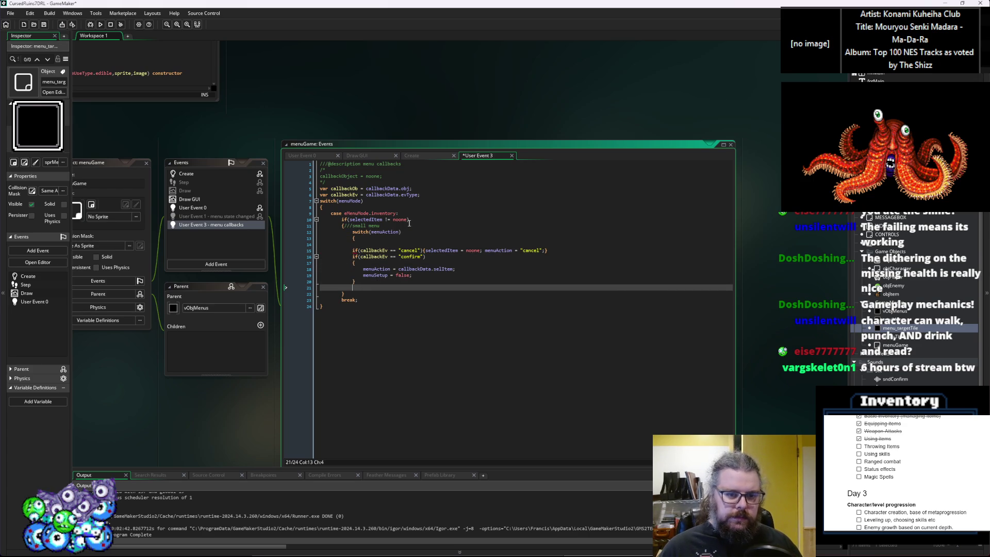
left_click_drag(361, 287, 292, 243)
key("Tab")
Step: Make the existing handling the switch's default case, ending it with break;
type("default")
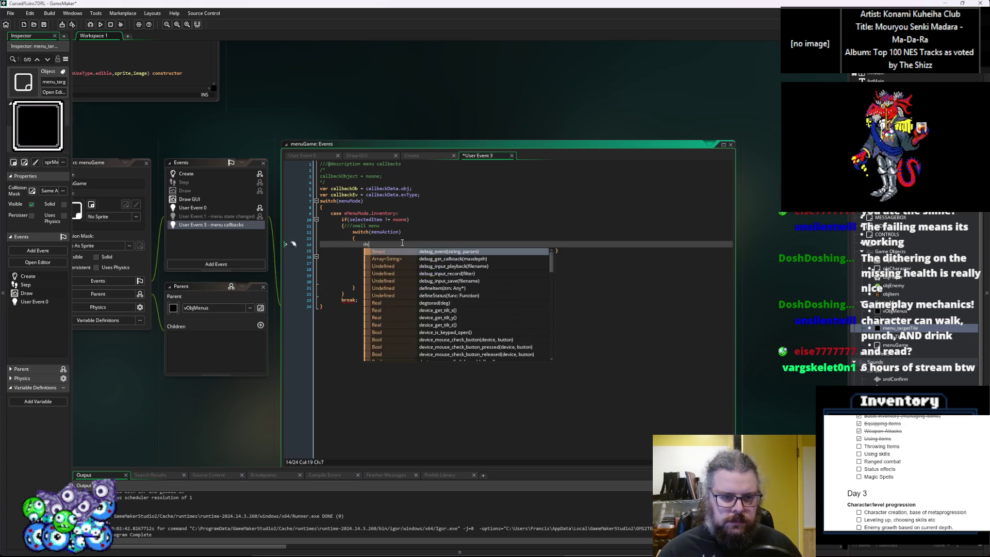
key("Escape")
key("Down")
key("Down")
key("Down")
key("Up")
key("End")
key("Return")
type("break;")
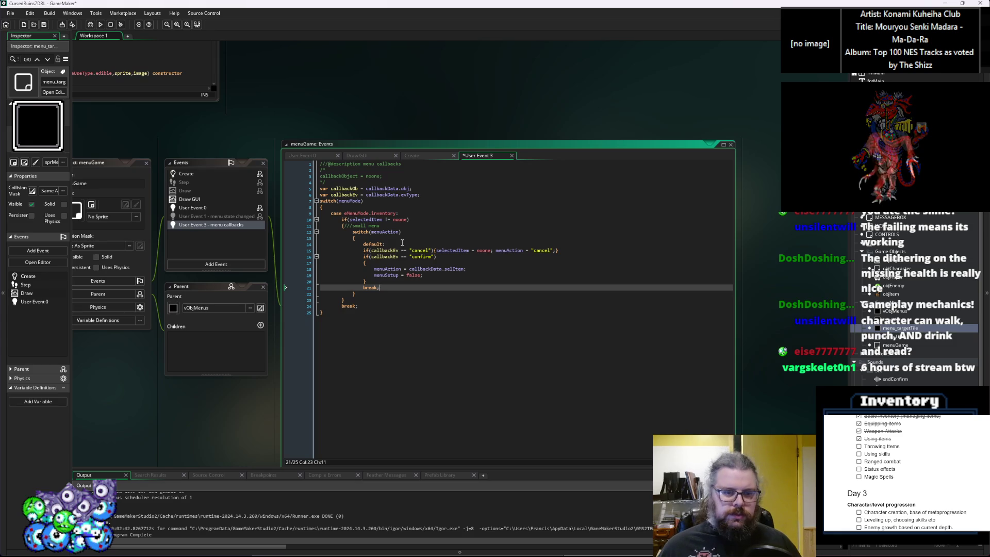
Step: Add an empty case with its own break; above the default case
left_click(402, 243)
key("Up")
key("Return")
key("Return")
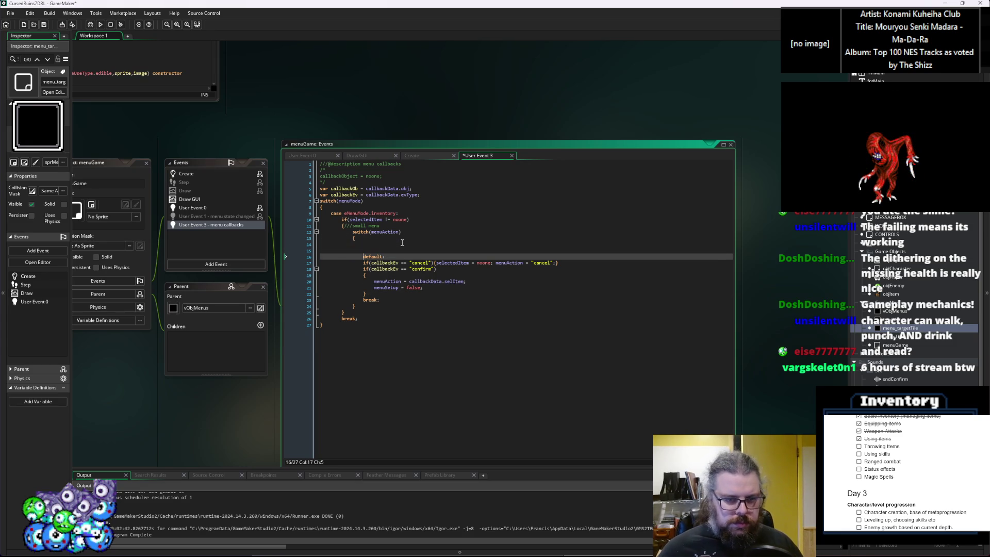
key("Up")
type("case")
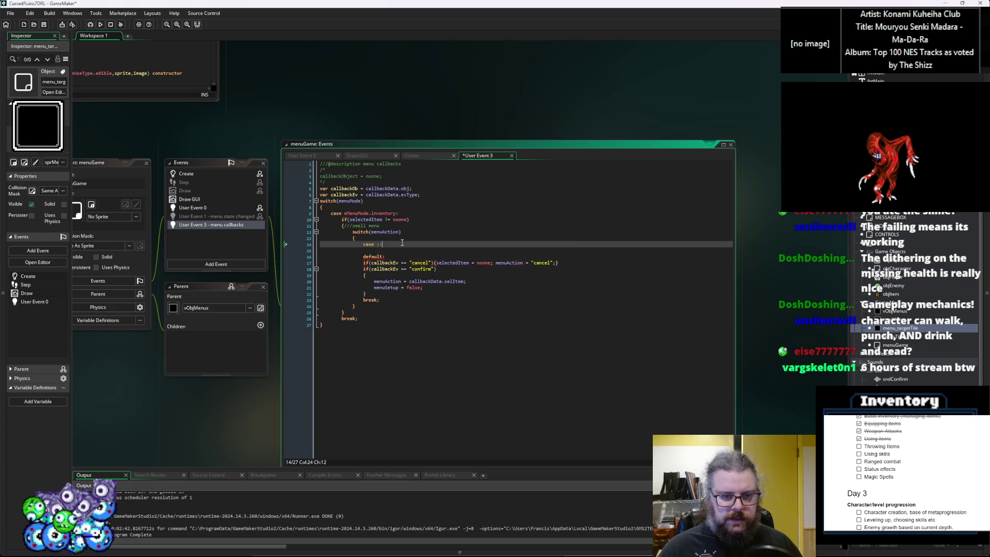
key("Return")
key("Return")
key("Tab")
type("break;")
key("Up")
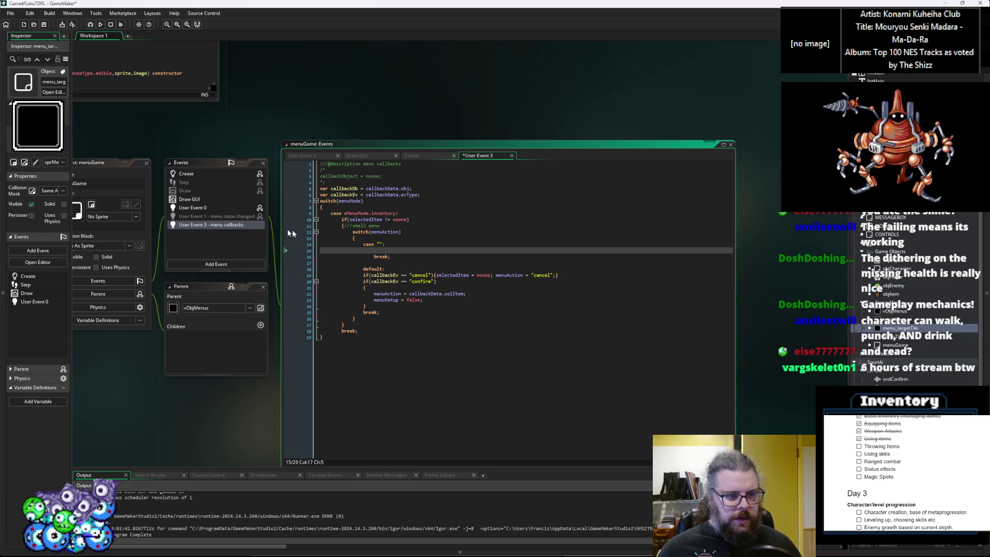
Step: Label the new case "Throw", matching the Throw case in User Event 0
mouse_move(444, 315)
left_mouse_down()
mouse_move(559, 106)
mouse_move(464, 237)
left_mouse_up()
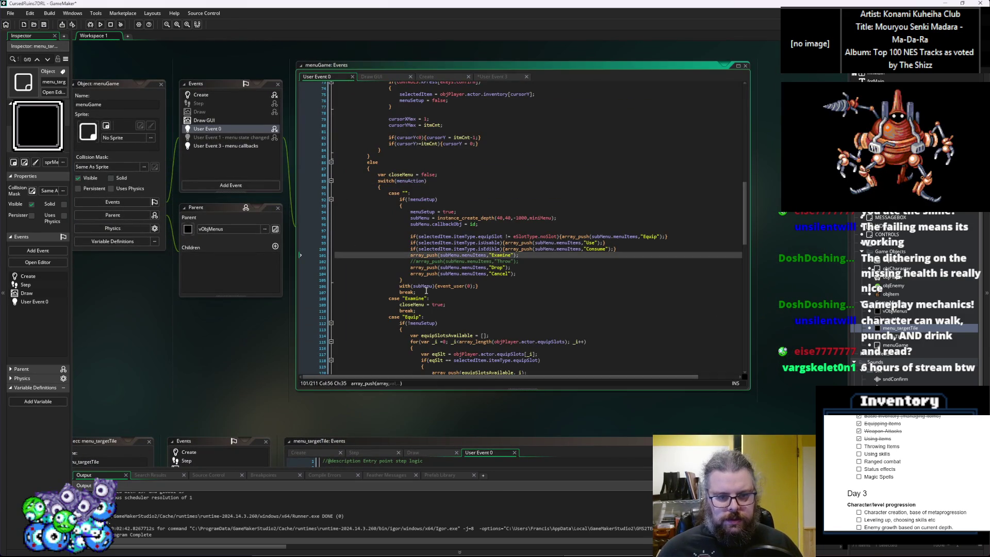
scroll(430, 286, "up", 15)
scroll(430, 286, "down", 12)
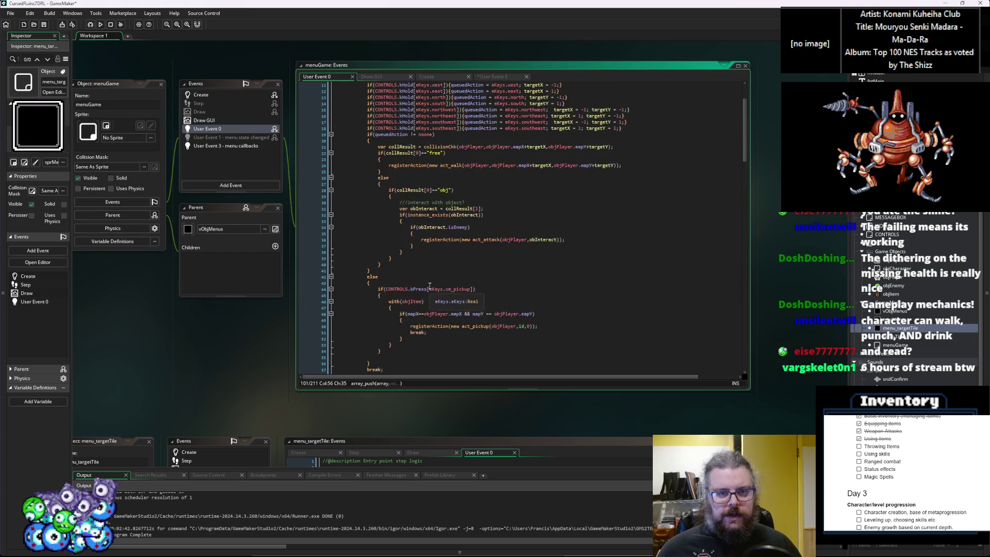
scroll(426, 307, "down", 20)
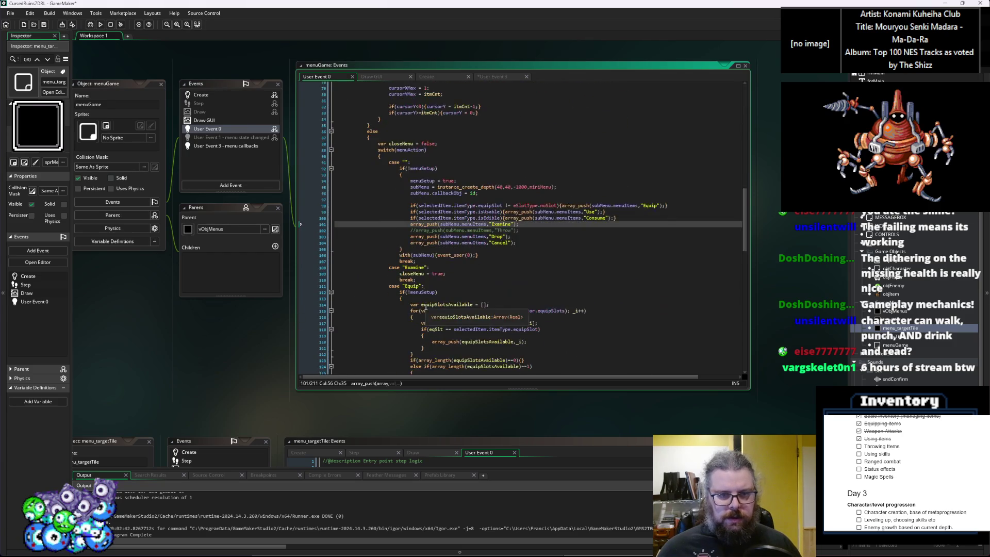
scroll(420, 289, "down", 3)
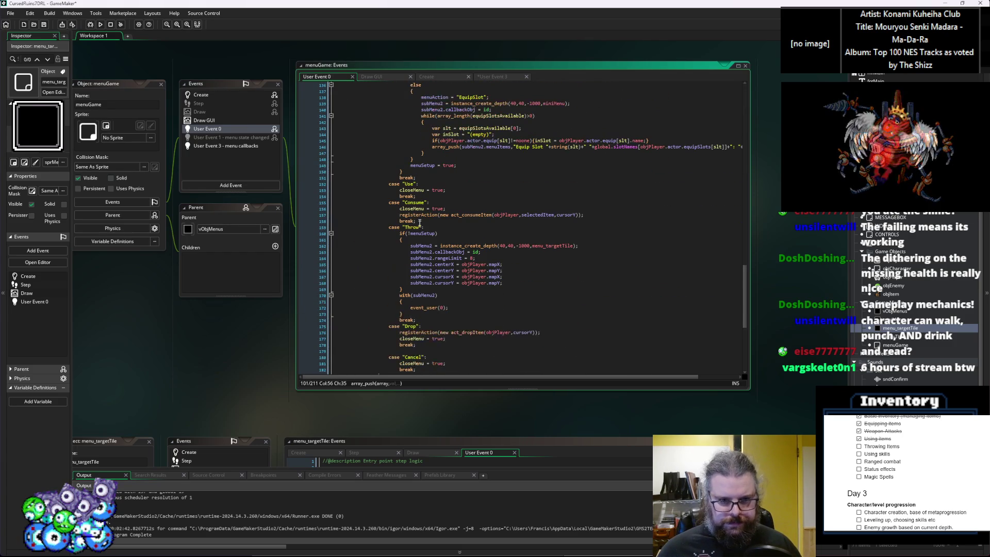
left_click(448, 227)
scroll(141, 224, "up", 3)
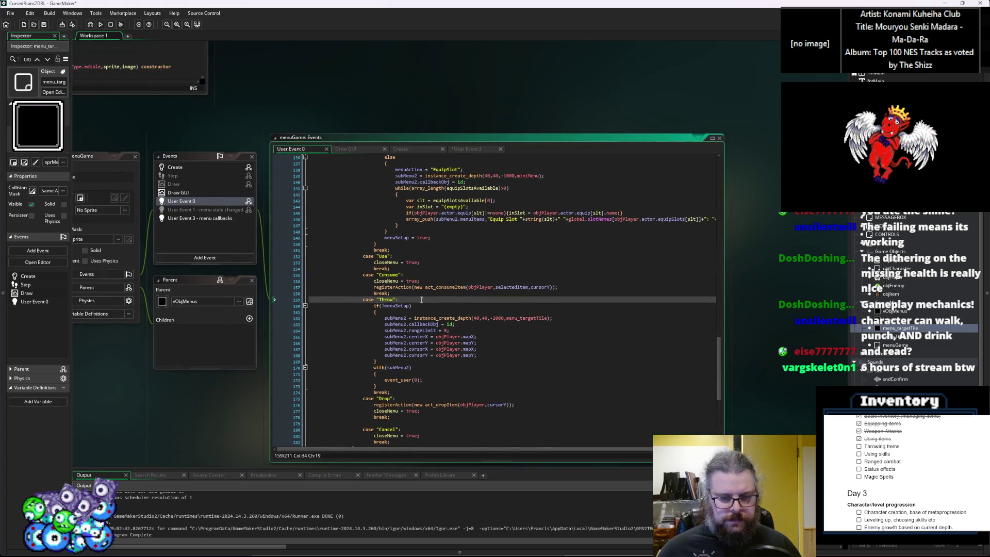
left_click(206, 219)
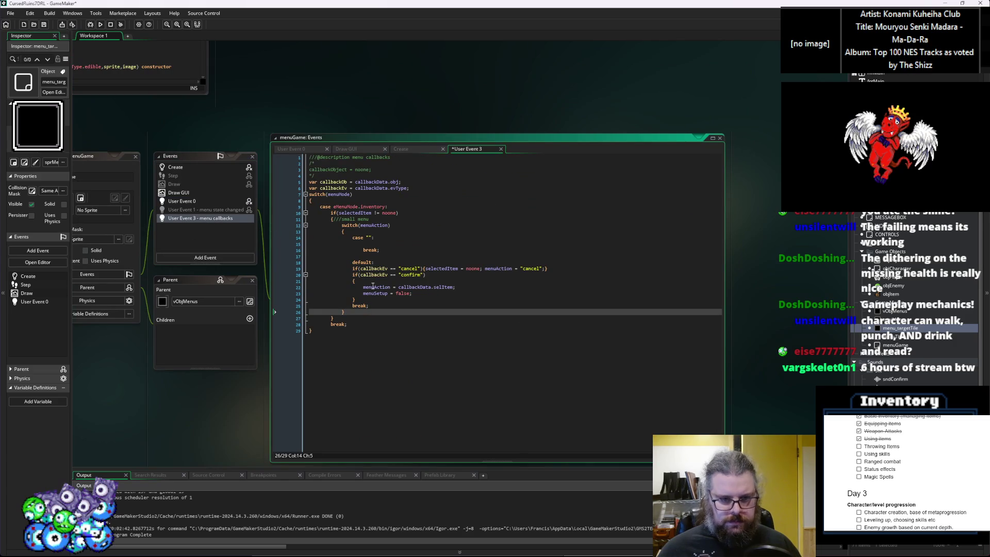
left_click(369, 239)
type("Throw")
key("End")
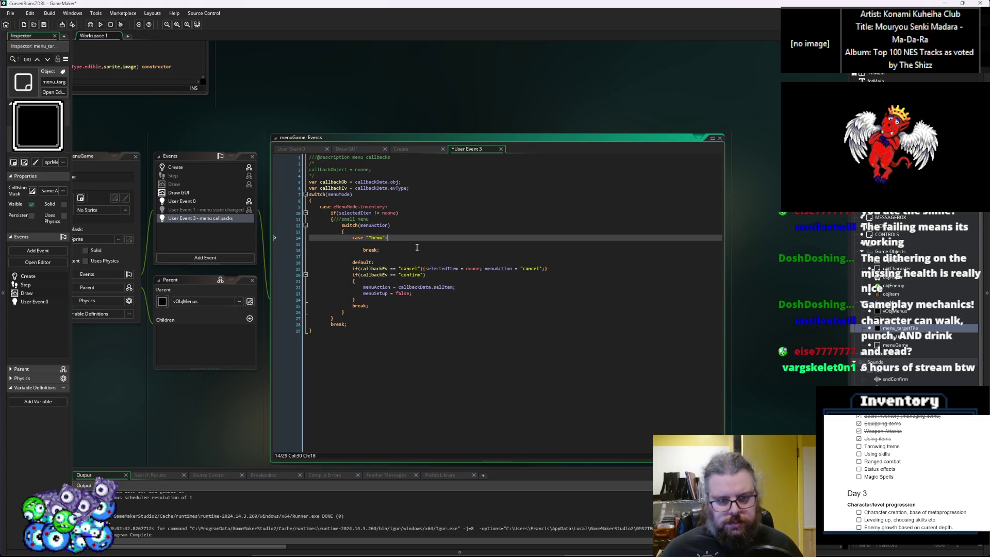
key("Down")
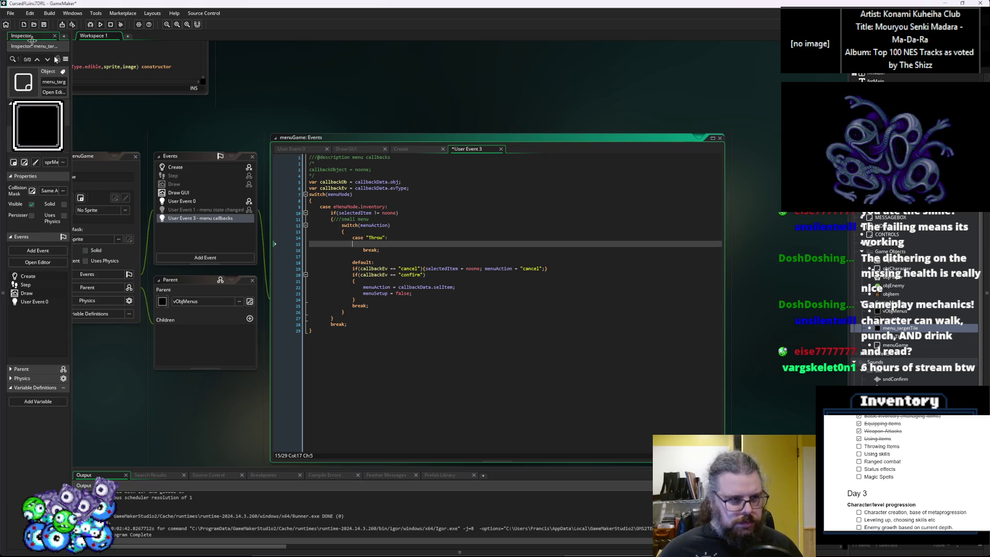
Step: Save User Event 3 and check how menuAction is initialised in menuGame's Create event
left_click(43, 24)
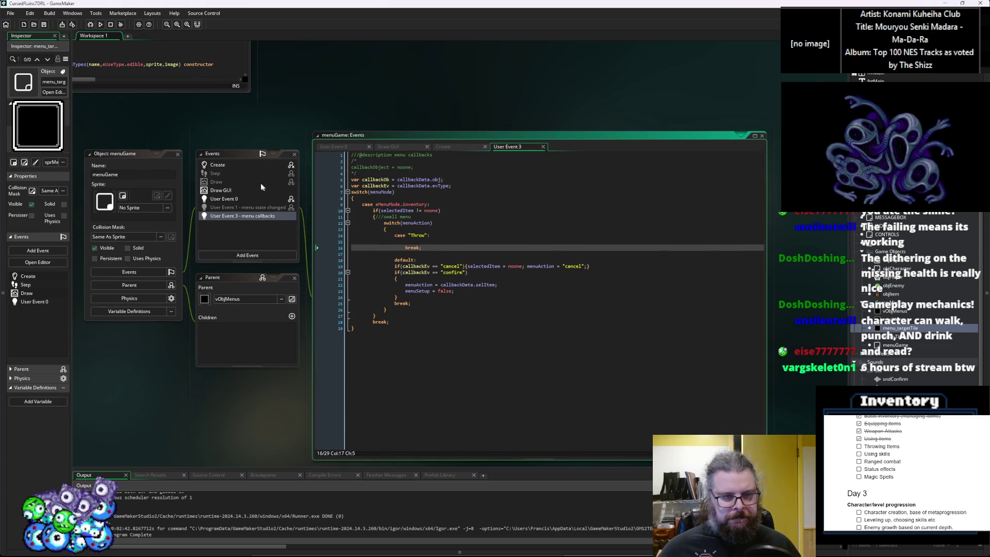
left_click(255, 167)
left_click(411, 351)
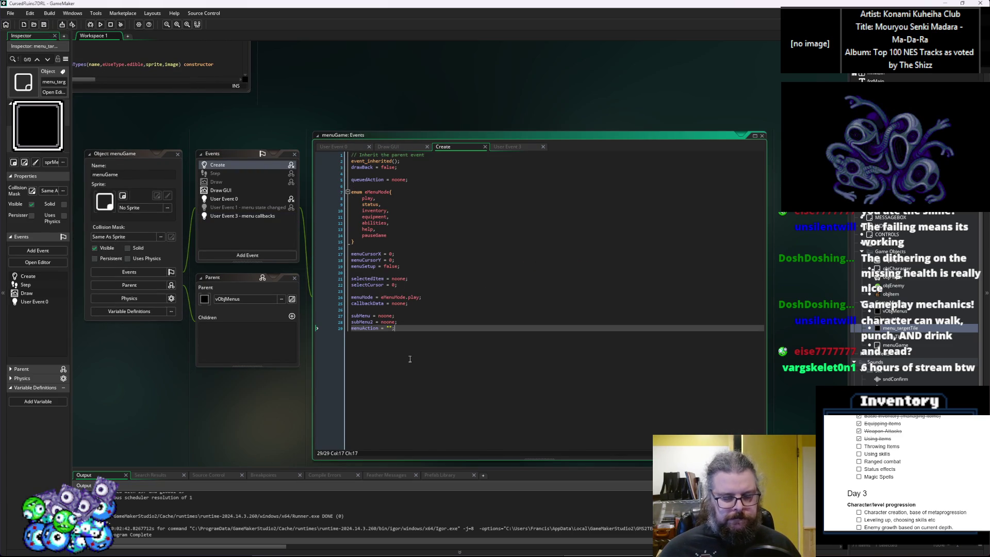
Step: Under case "Throw" in User Event 3, add menuAction = "ThrowConfirm"
key("Up")
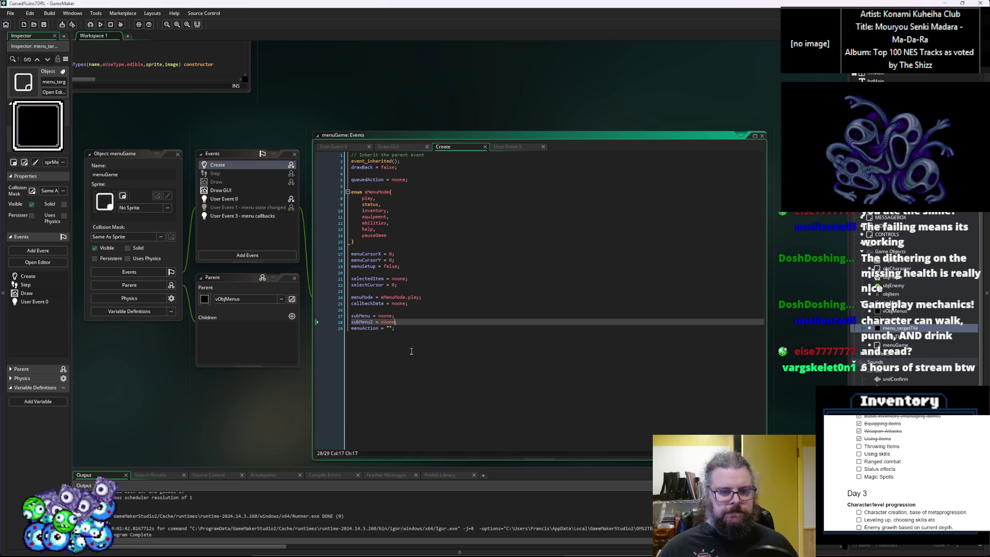
left_click(253, 216)
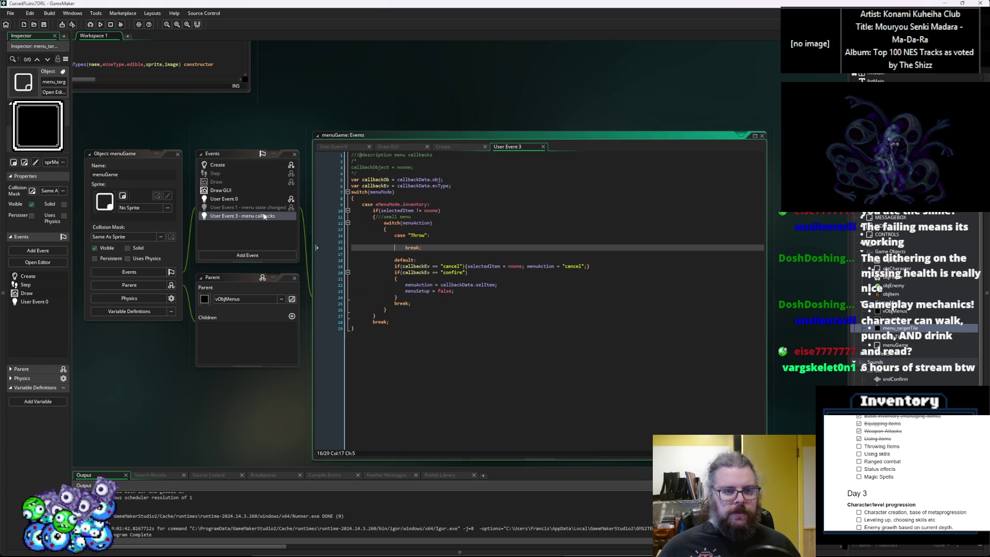
left_click(462, 248)
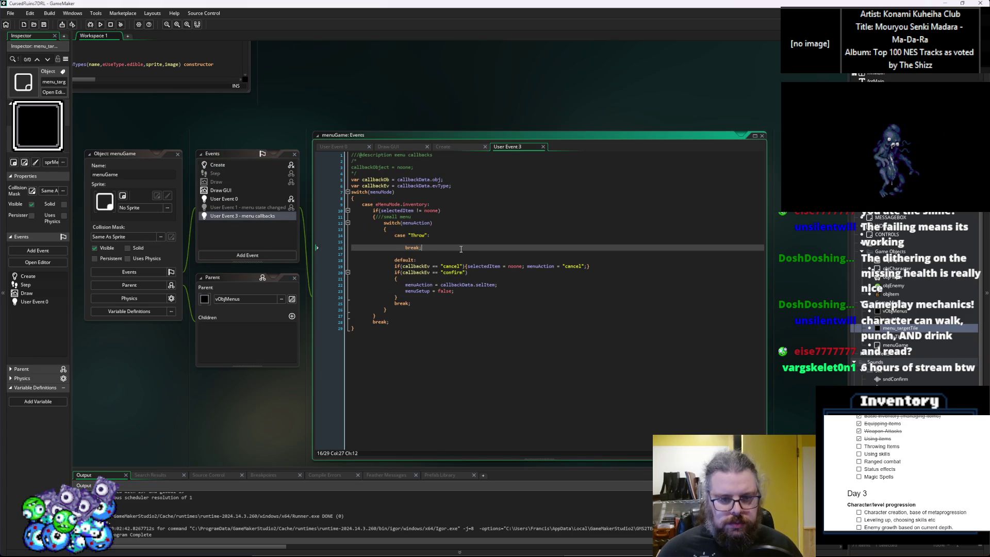
left_click(458, 241)
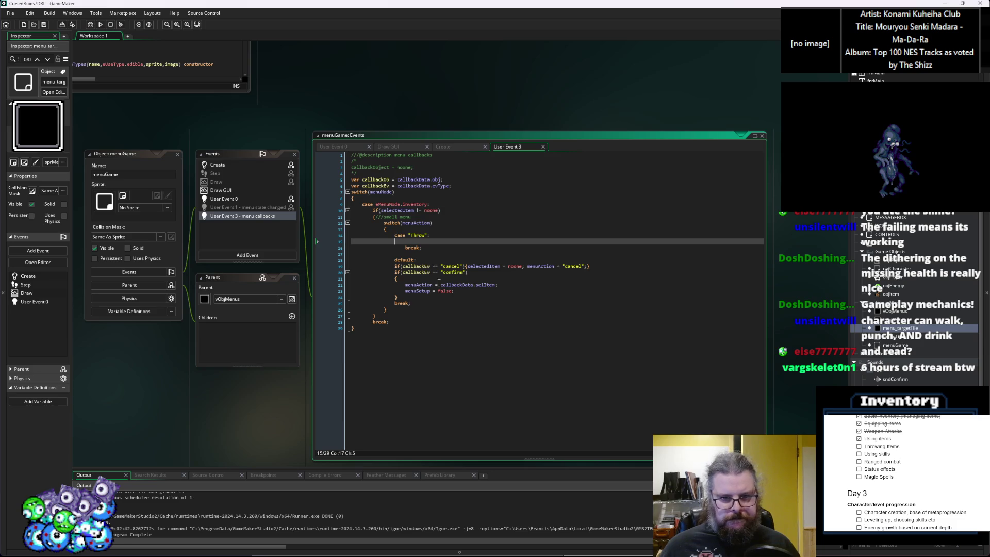
left_click(451, 312)
left_click_drag(449, 316, 461, 312)
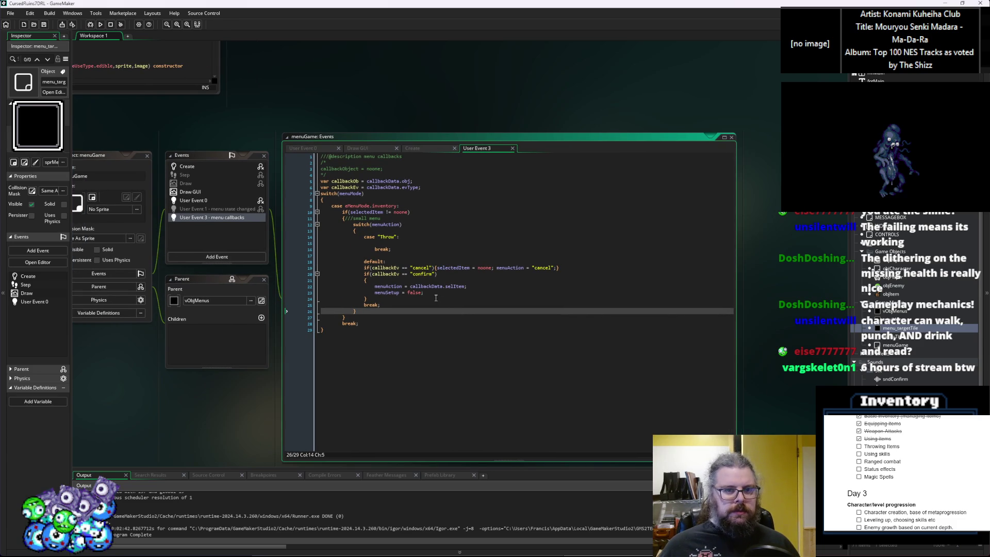
left_click(394, 244)
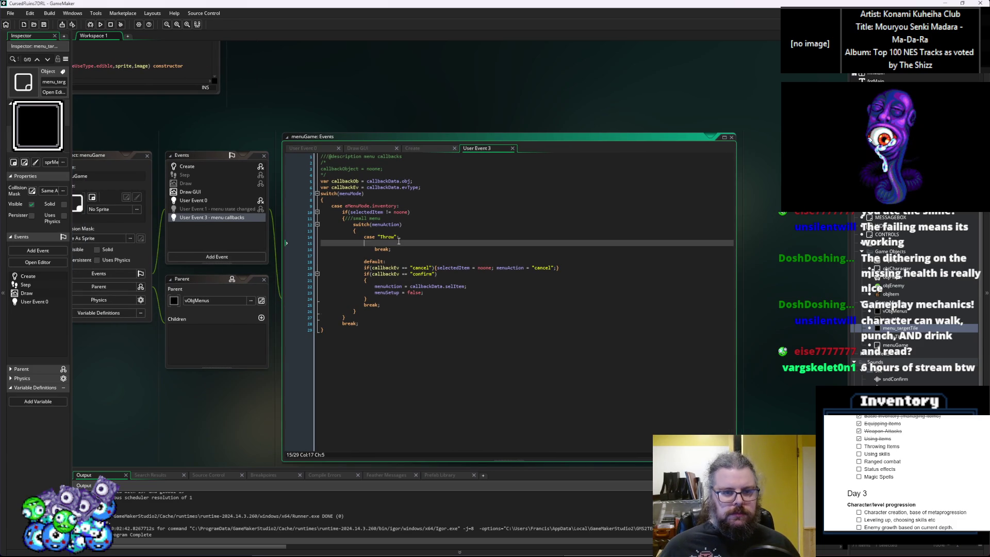
double_click(390, 286)
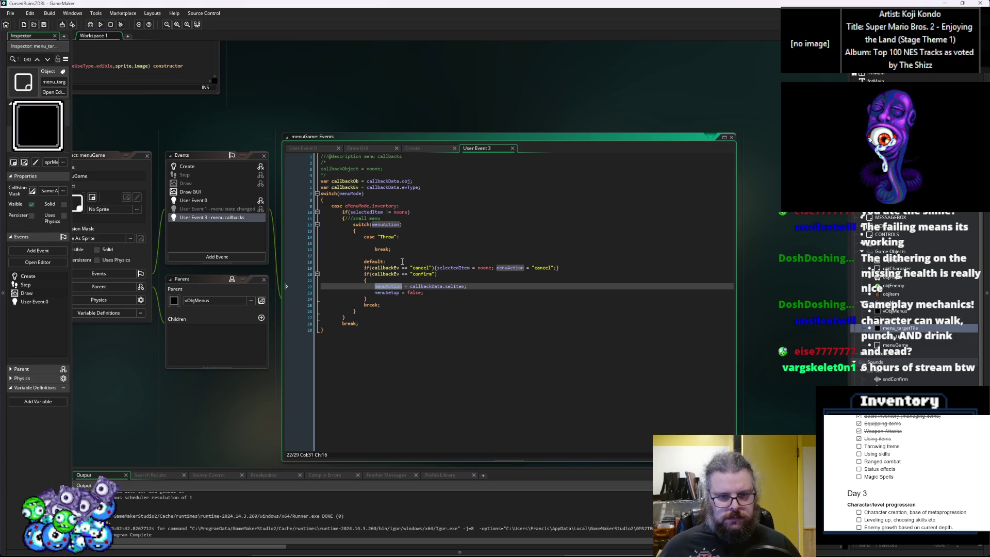
left_click(413, 243)
key("ctrl+v")
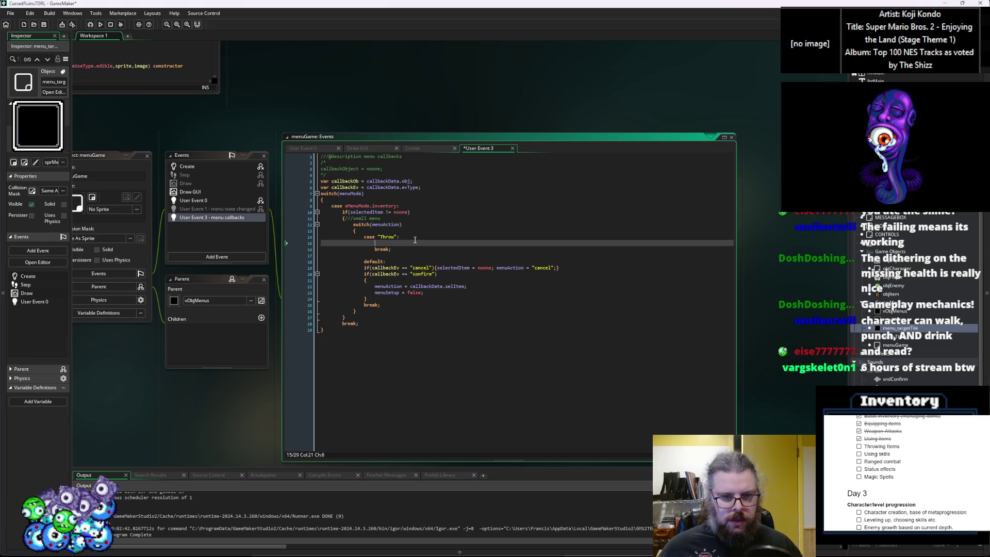
type("= \"Throw")
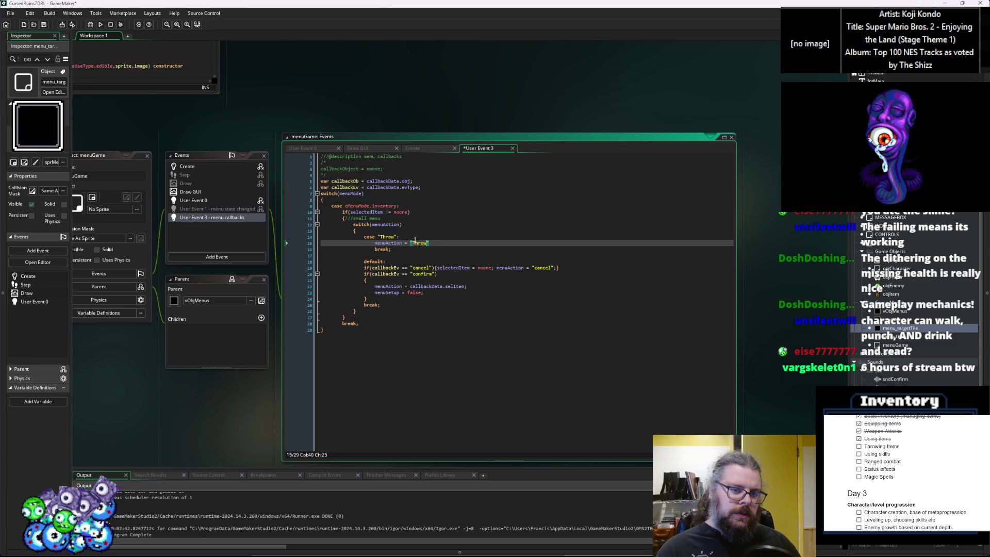
type("Confirm\"")
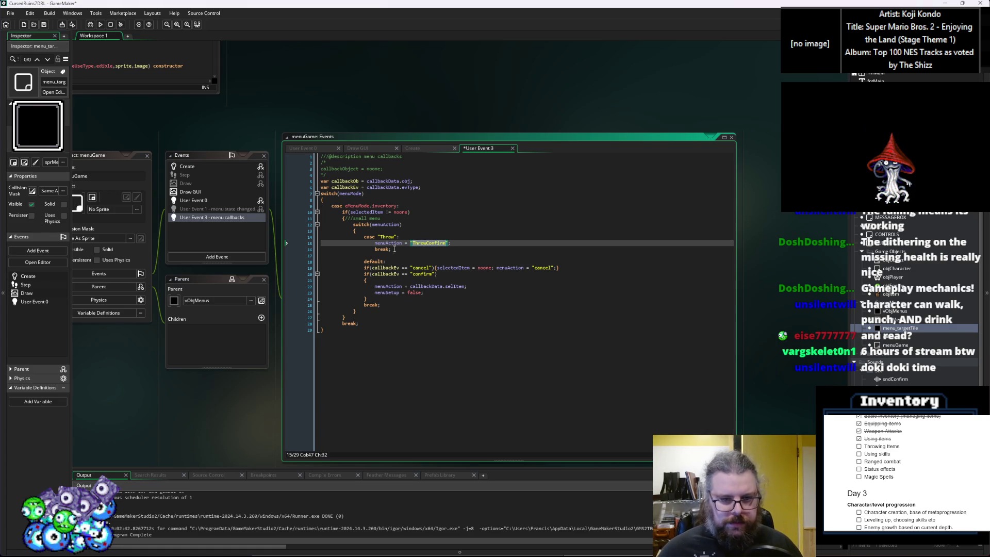
left_click(230, 201)
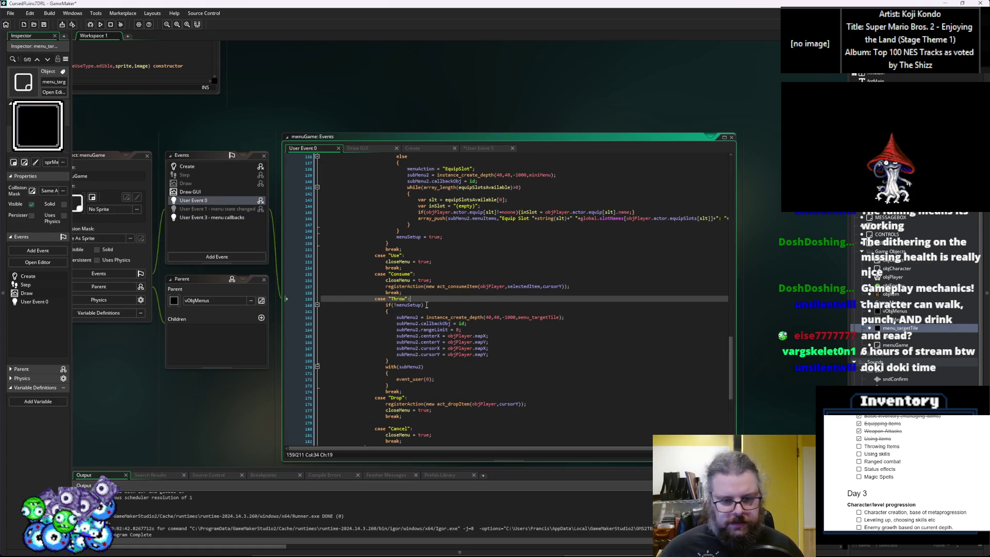
Step: Insert case "ThrowConfirm": with a break after the Throw case, separated by a blank line
scroll(423, 330, "down", 2)
left_click(419, 356)
key("Down")
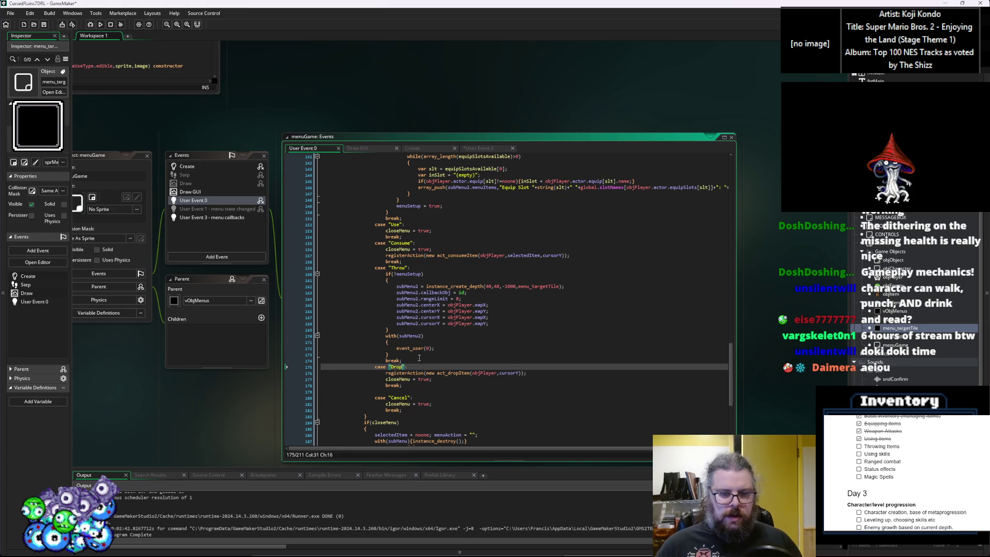
key("Return")
key("BackSpace")
type("case \"T")
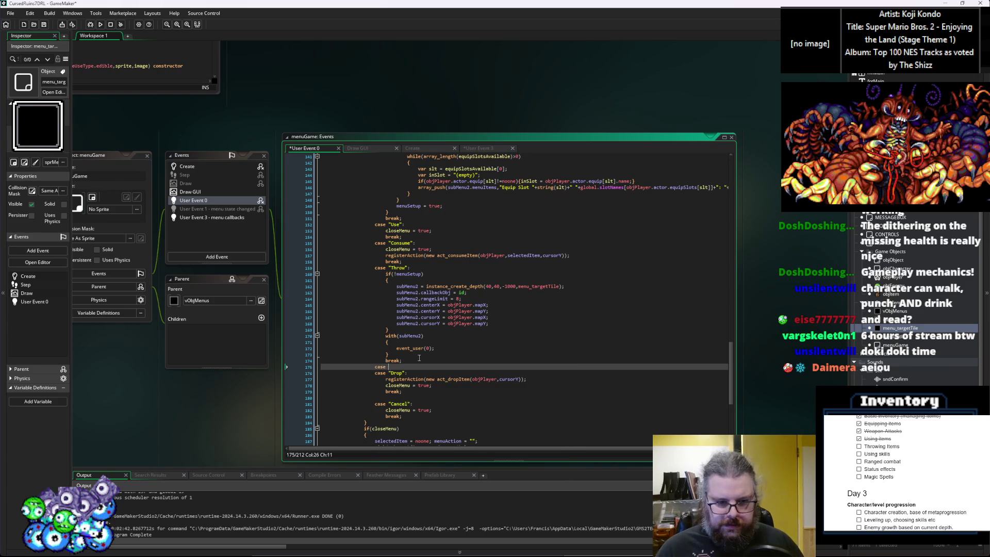
type("hrowConfirm\":")
key("Return")
type("break;")
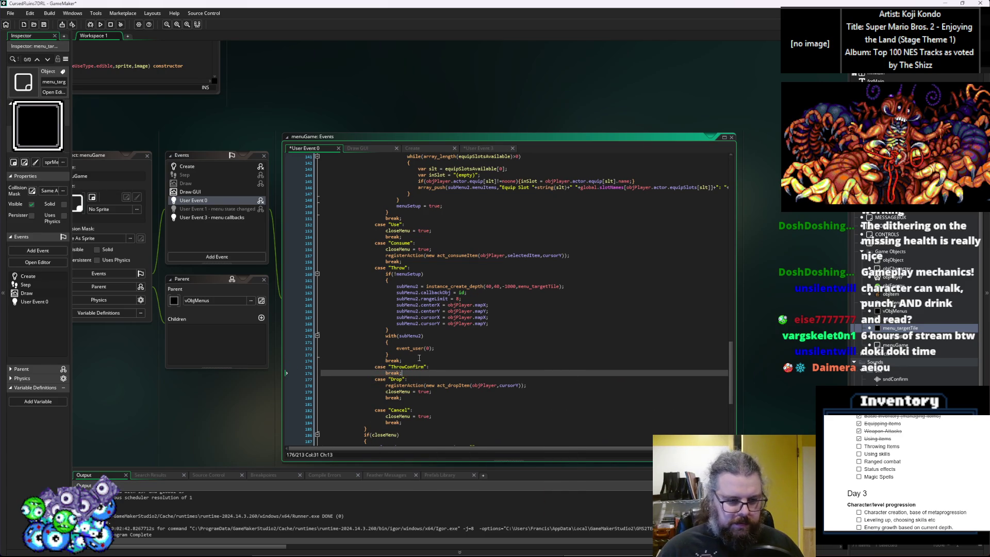
key("Return")
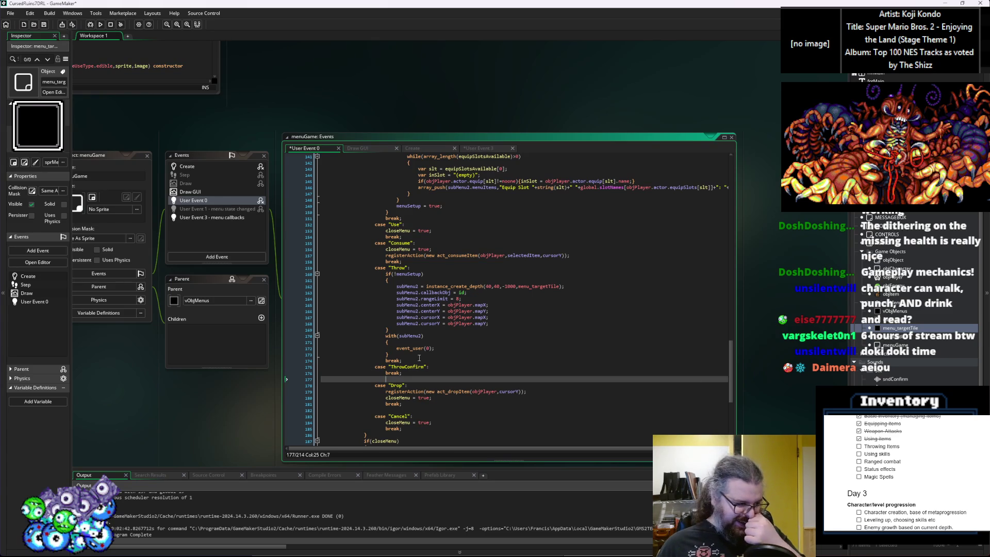
key("Up")
key("Up")
key("Up")
key("End")
key("Return")
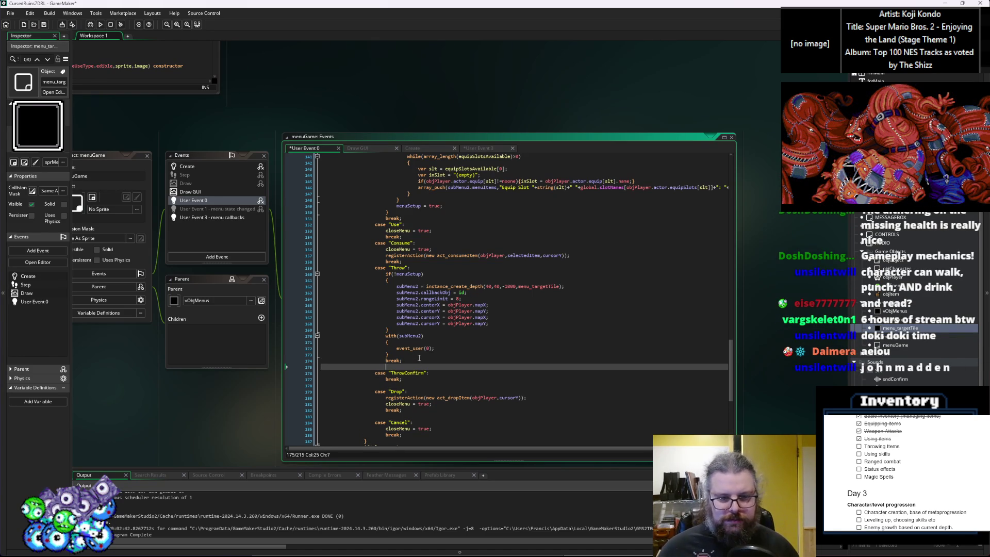
Step: Open an indented blank line inside the ThrowConfirm case and review the Throw case's cursorX setup
left_click(436, 372)
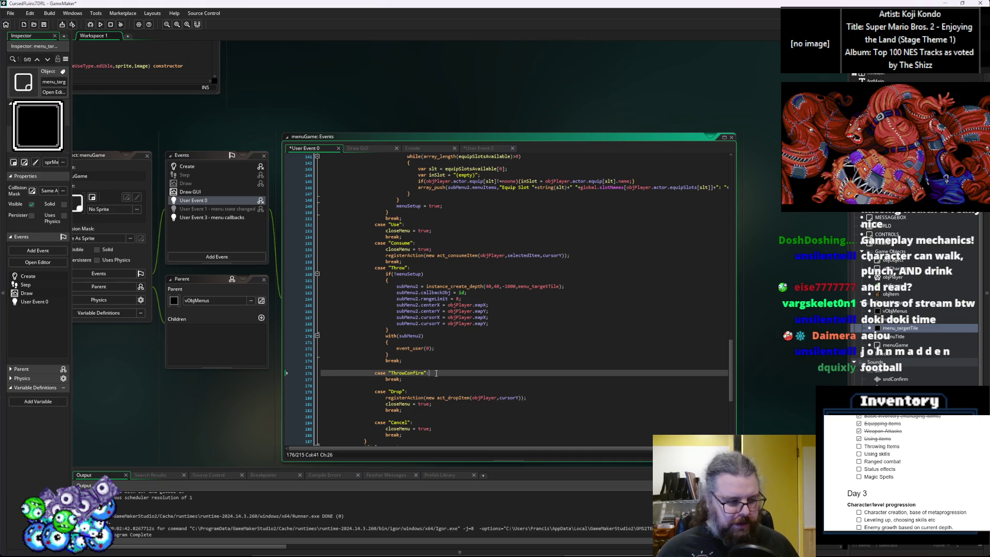
key("Return")
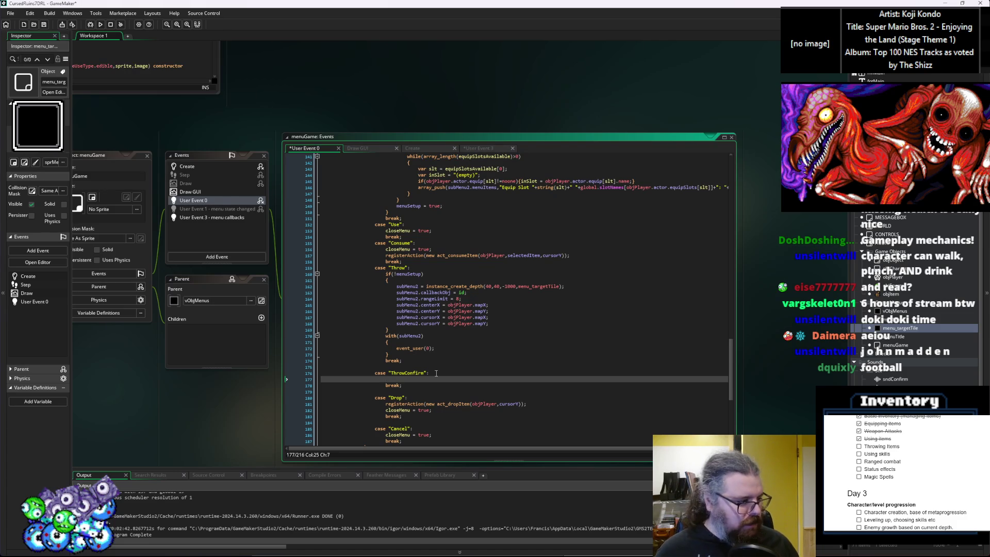
left_click(518, 356)
scroll(518, 358, "down", 2)
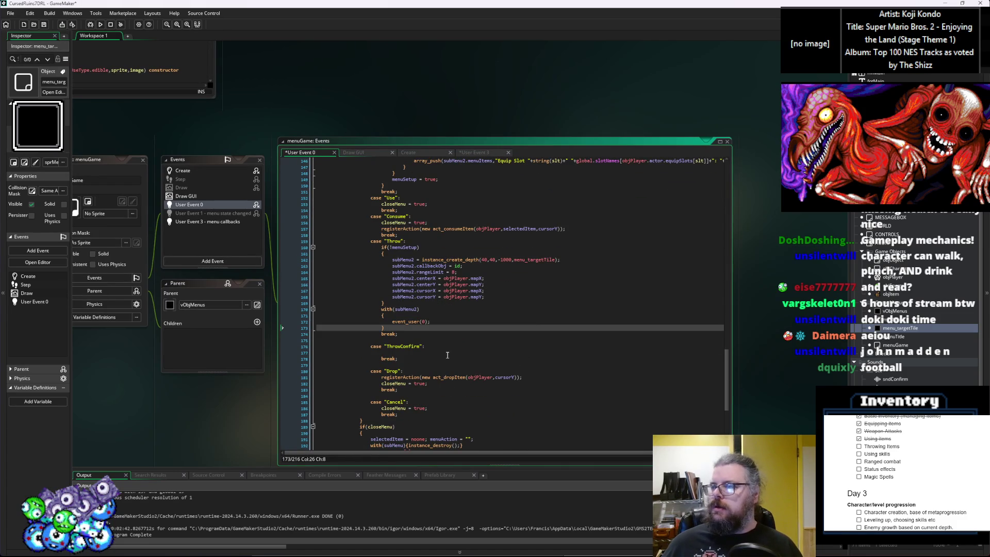
left_click(426, 351)
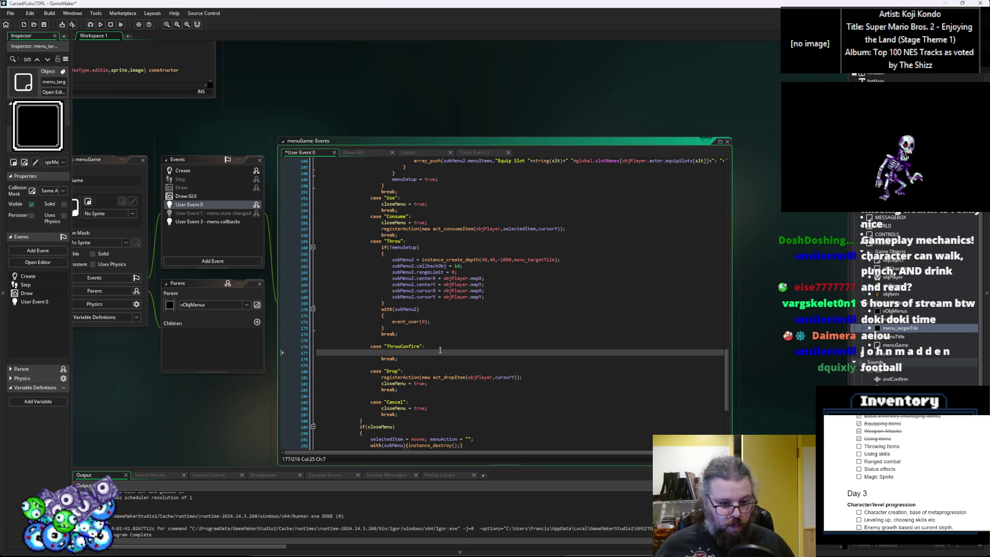
scroll(440, 350, "down", 1)
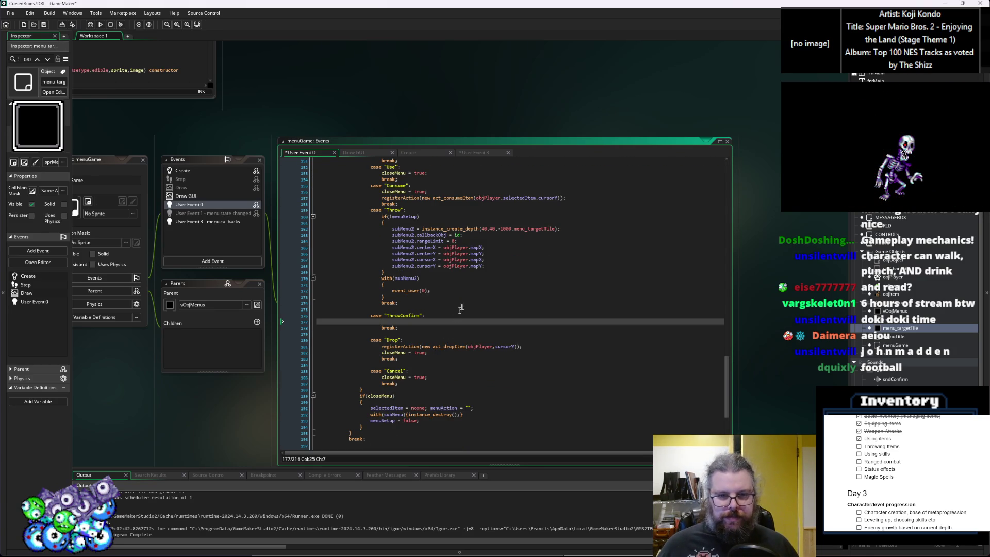
left_click(496, 260)
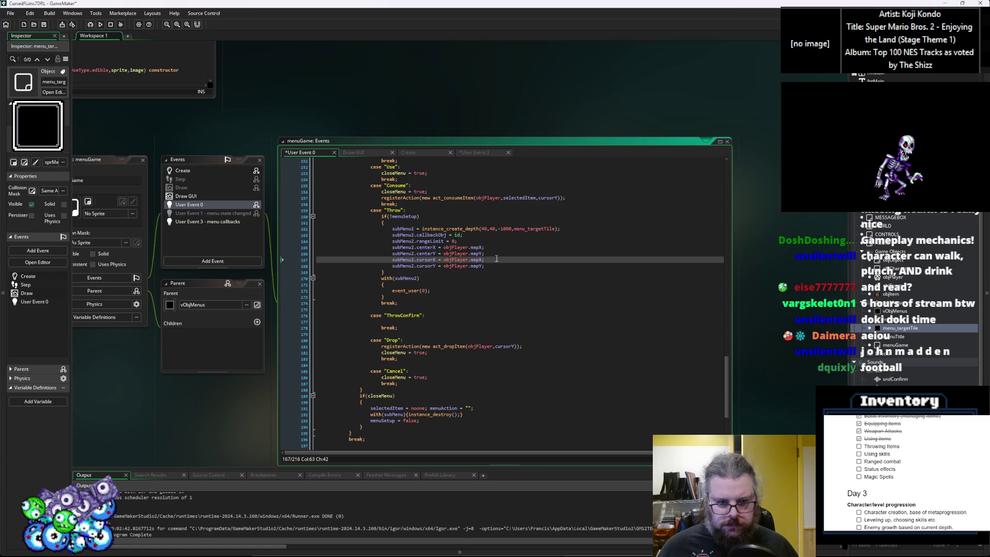
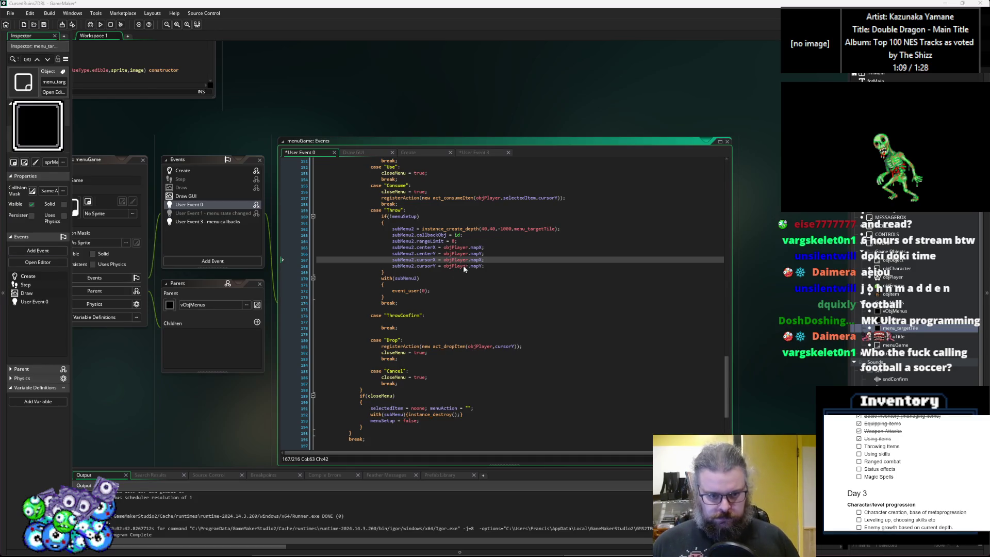
Step: Save the User Event 0 code and check where menuSetup is reset to false
left_click(430, 317)
key("ctrl+s")
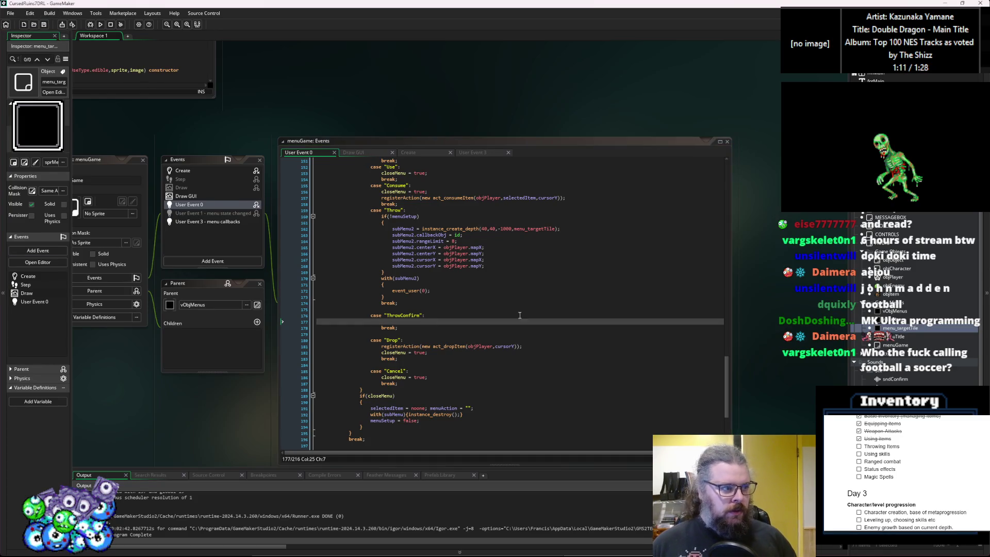
scroll(503, 261, "up", 1)
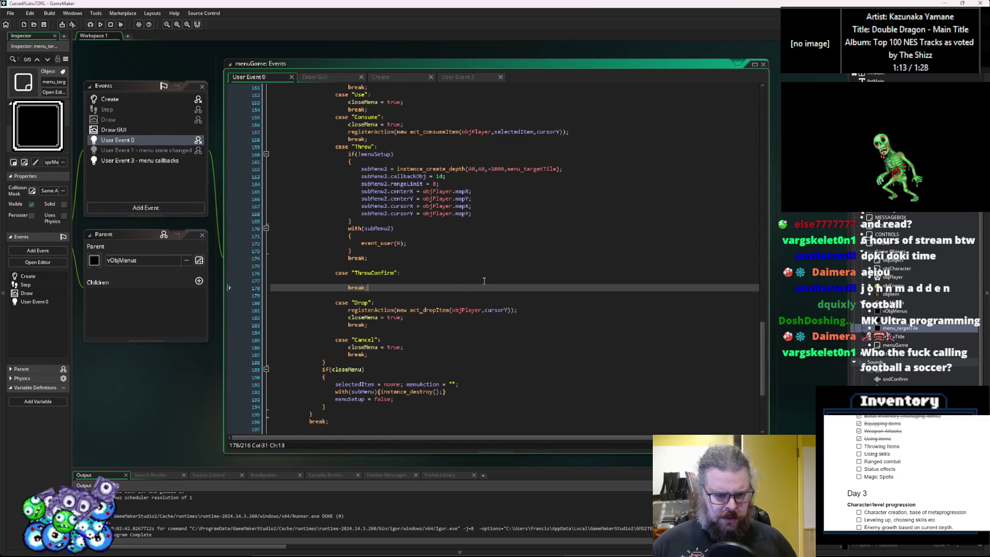
left_click(484, 280)
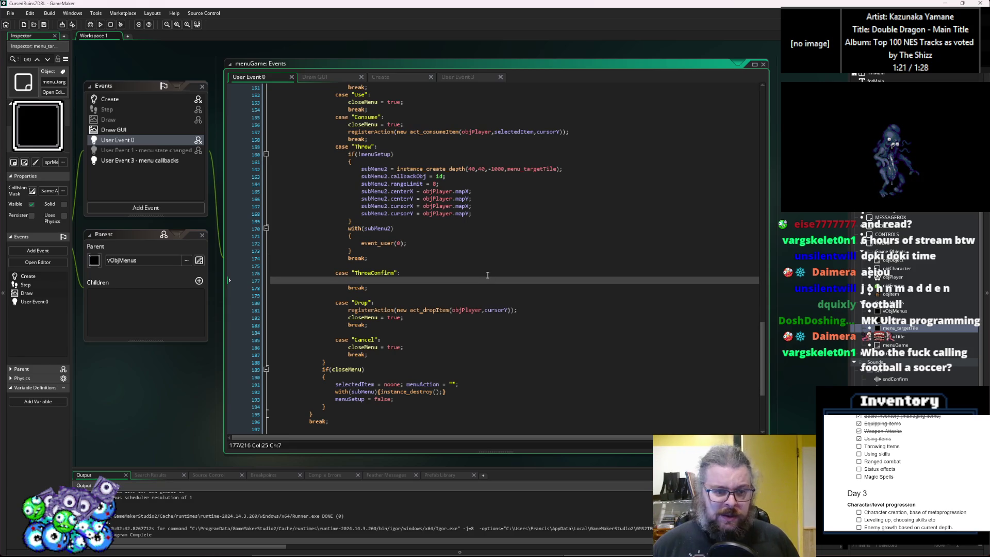
scroll(453, 284, "up", 1)
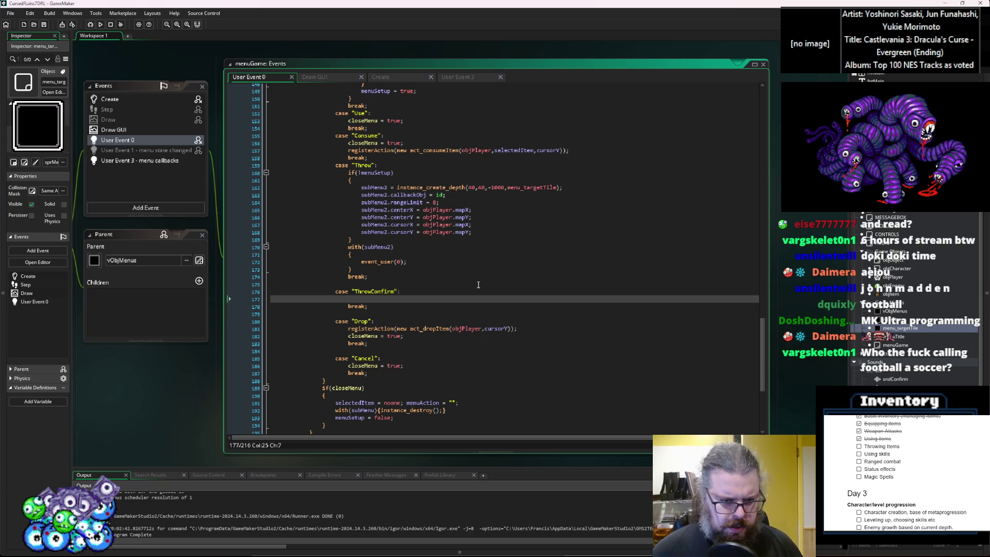
scroll(511, 286, "up", 1)
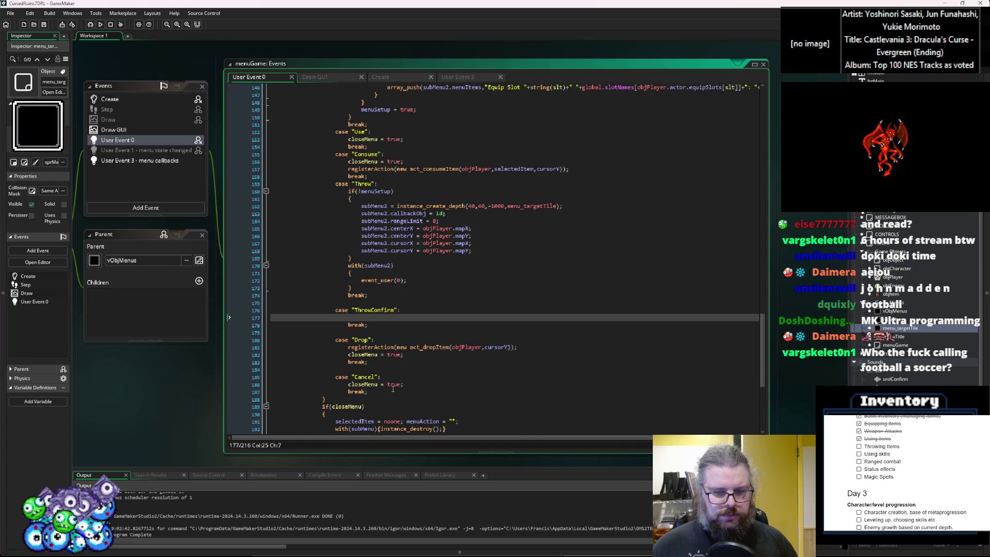
scroll(380, 409, "down", 2)
left_click(362, 399)
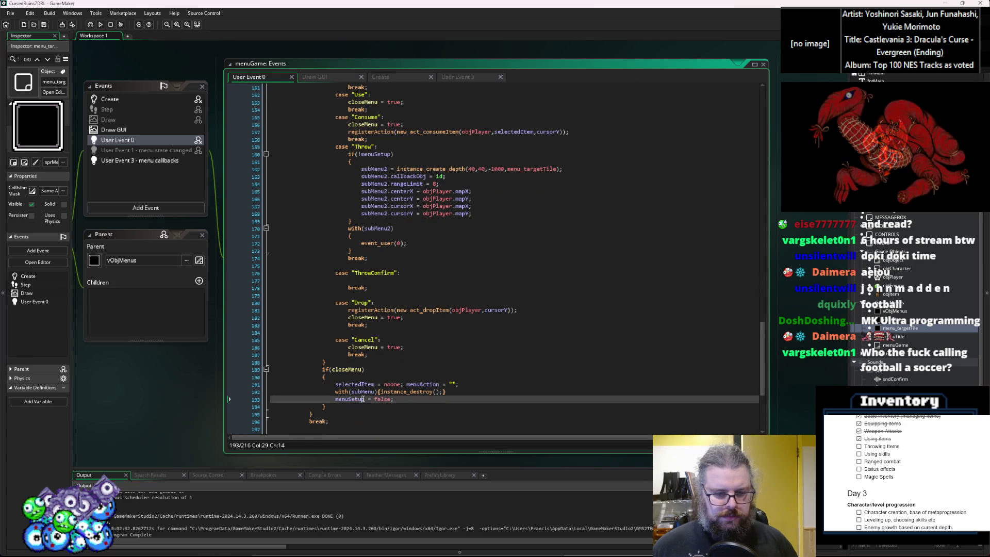
Step: In User Event 3, add 'menuSetup = false;' below the Throw case's ThrowConfirm assignment
left_click(137, 161)
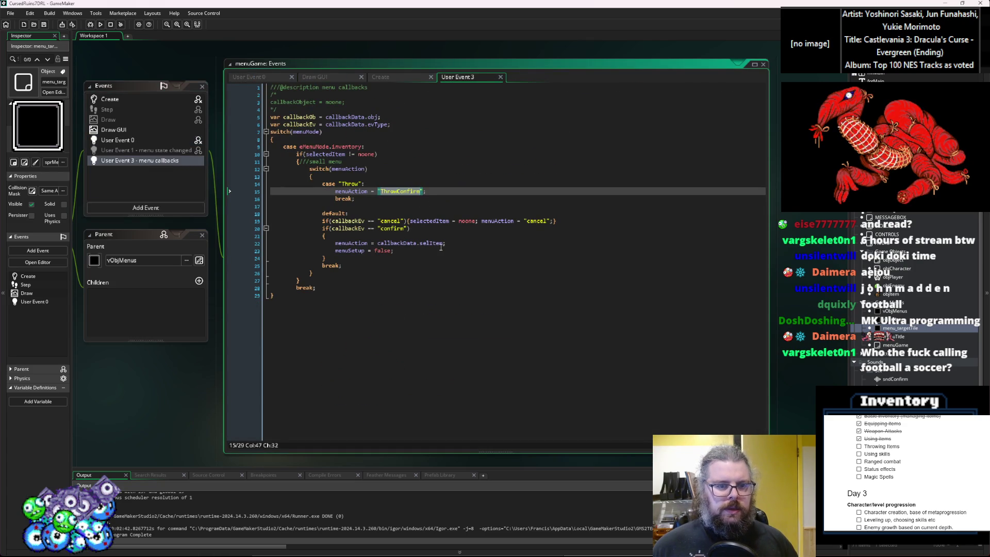
left_click(442, 191)
key("Return")
type("menuSetup")
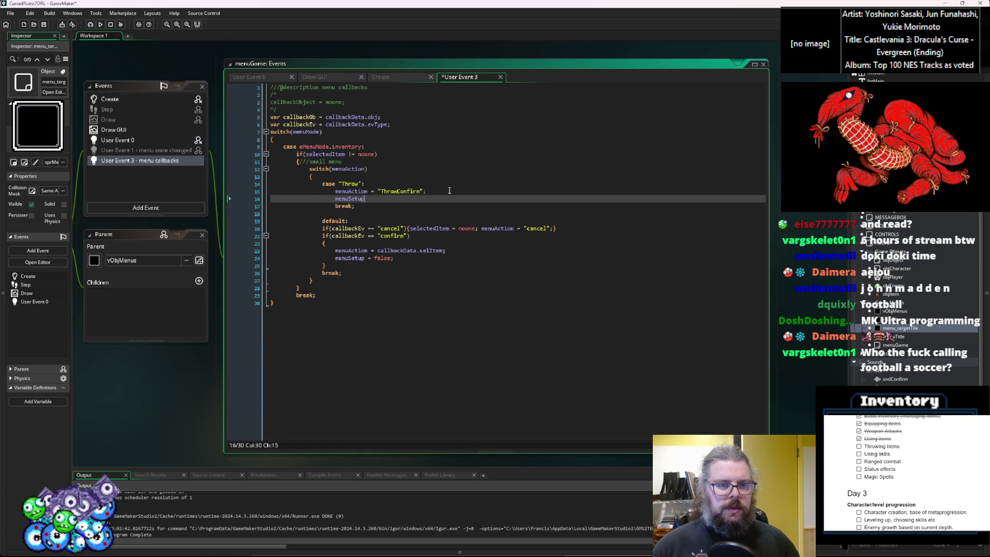
type(" = false;")
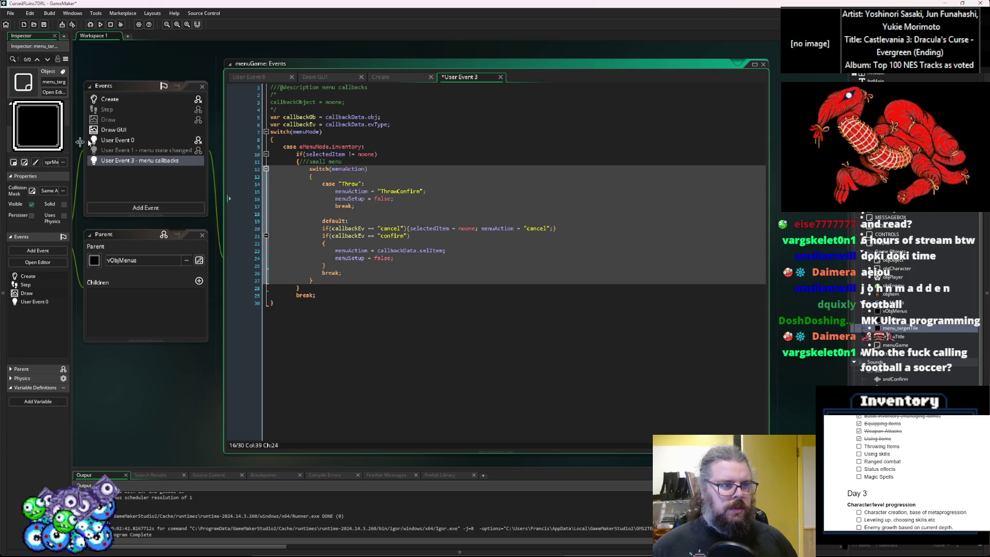
Step: Return to the User Event 0 code
left_click(125, 139)
left_click(449, 280)
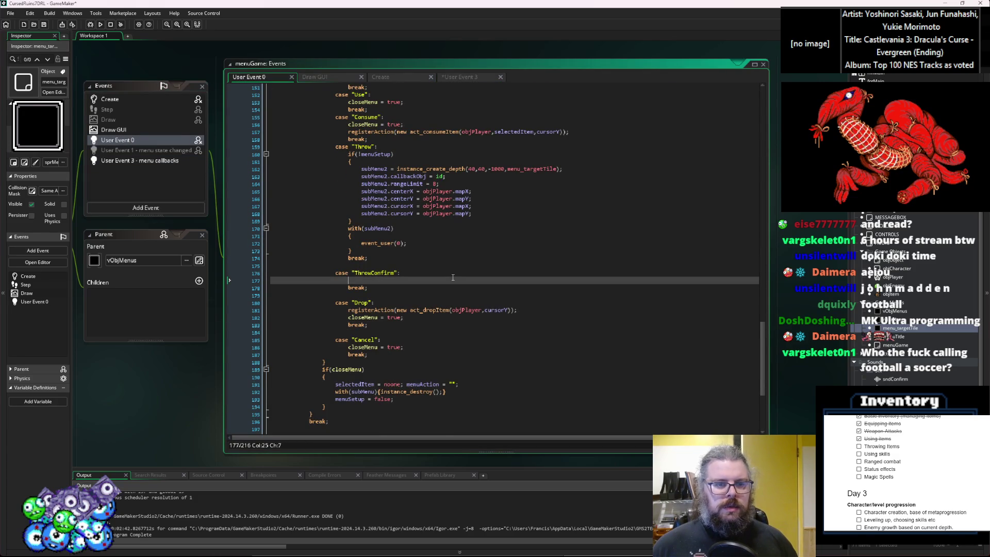
scroll(449, 279, "up", 1)
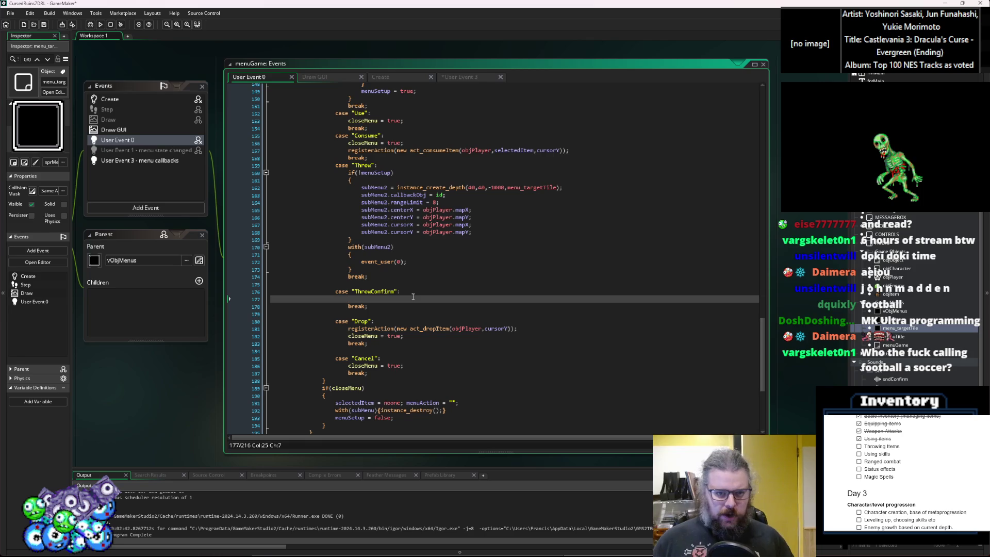
left_click(412, 332)
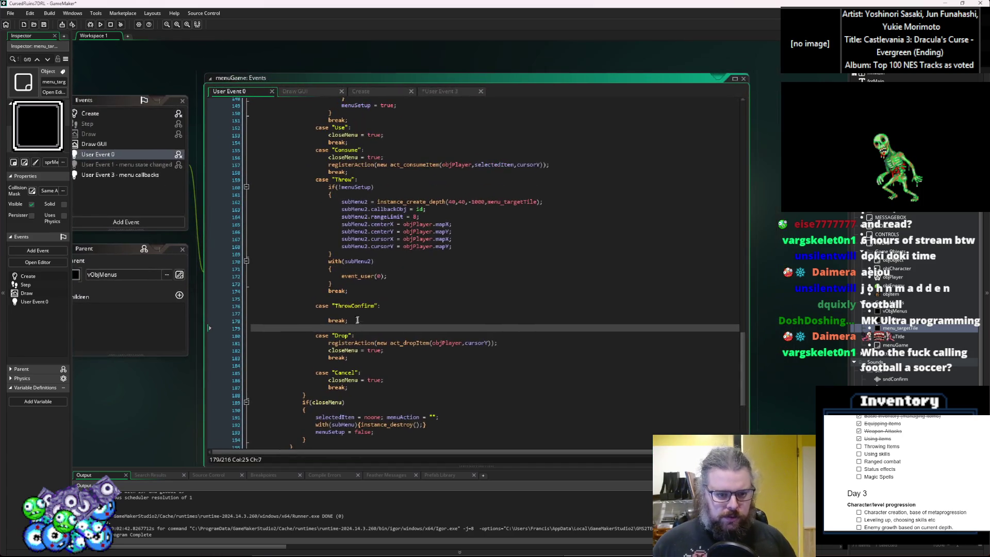
Step: Open menu_targetTile's Draw event, select all its code and delete it
mouse_move(421, 321)
left_mouse_down()
mouse_move(435, 296)
mouse_move(438, 166)
mouse_move(420, 69)
left_mouse_up()
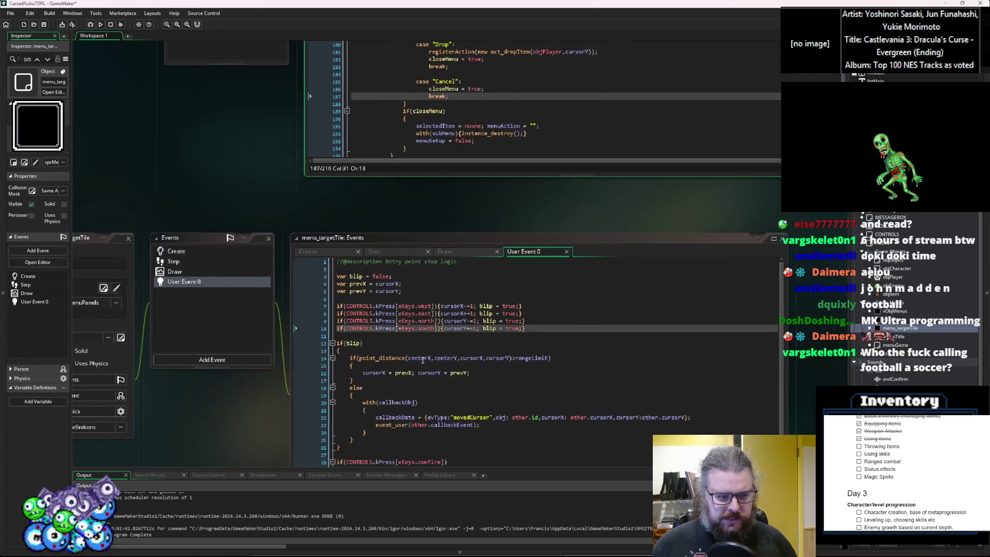
left_click_drag(232, 289, 387, 112)
left_click_drag(282, 107, 233, 158)
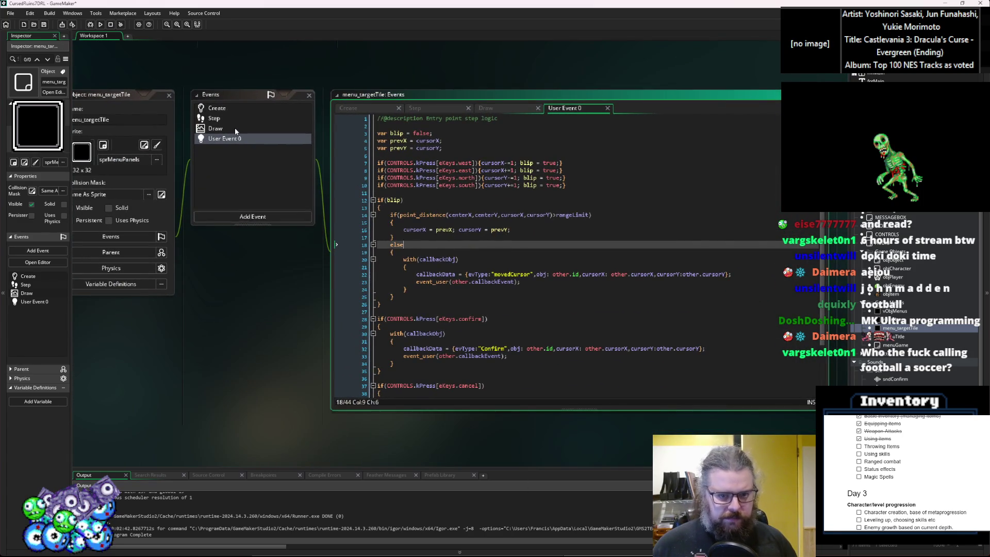
left_click(235, 129)
left_click_drag(277, 181, 306, 187)
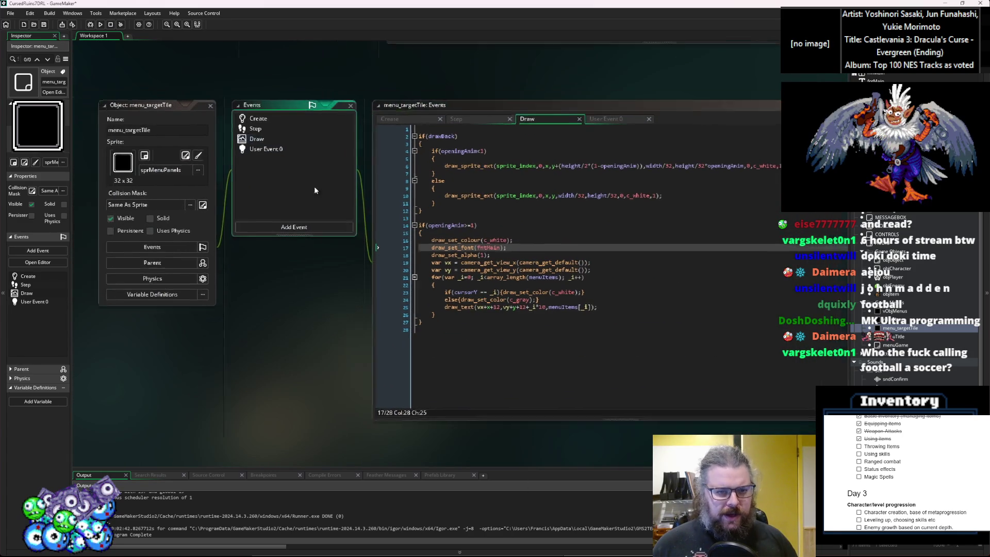
left_click(454, 348)
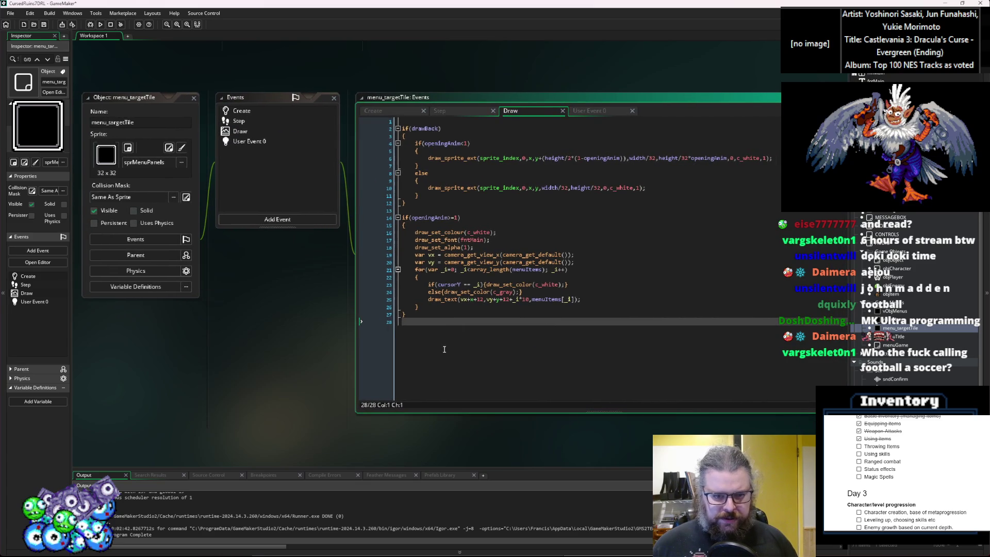
mouse_move(477, 361)
left_mouse_down()
mouse_move(408, 154)
mouse_move(380, 138)
left_mouse_up()
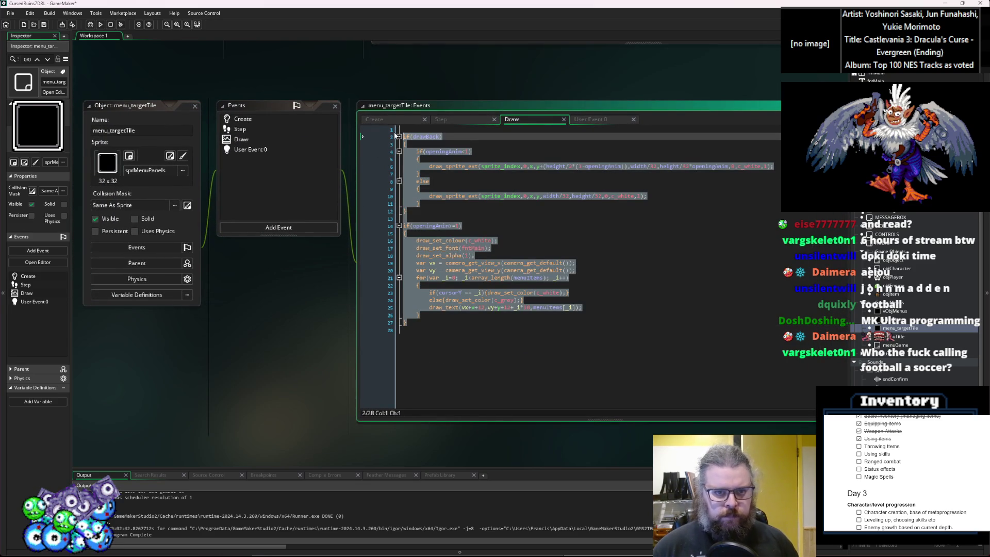
key("Delete")
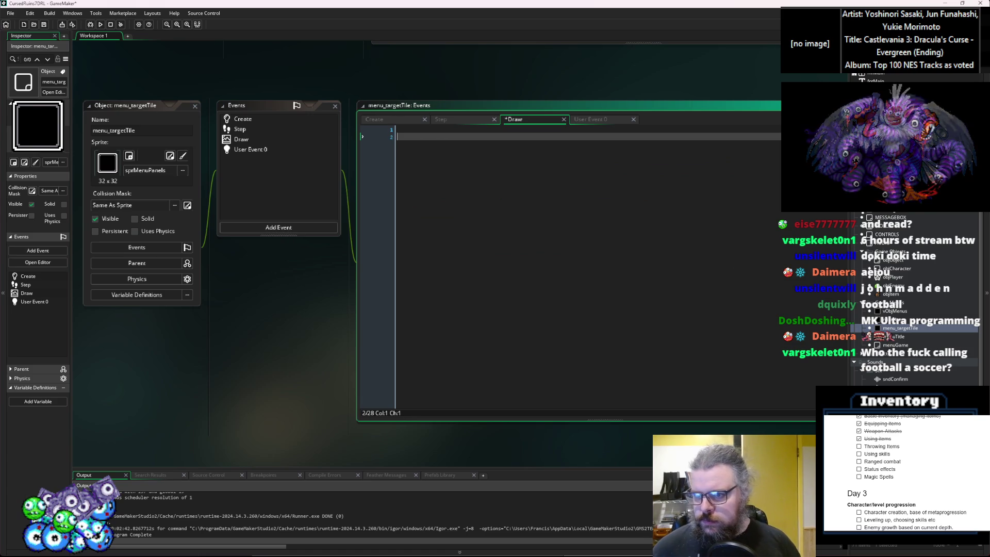
Step: Browse the sprite assets, then switch over to Aseprite
left_click(897, 155)
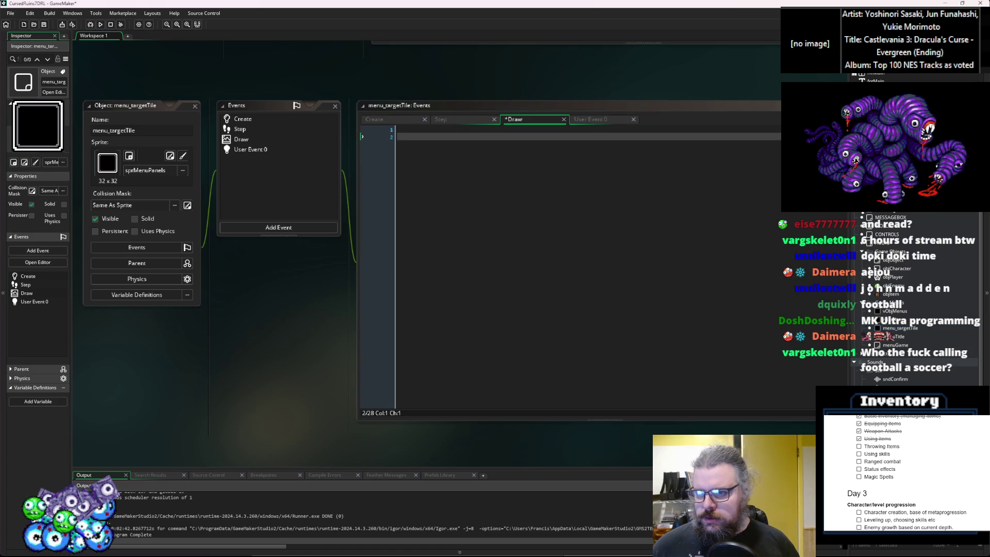
key("Down")
key("Down")
key("Down")
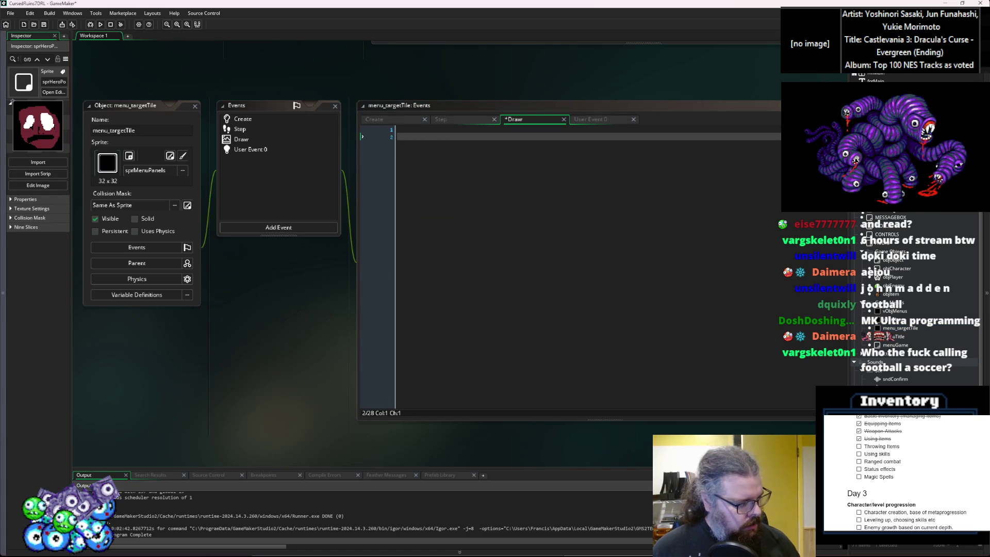
key("alt+Tab")
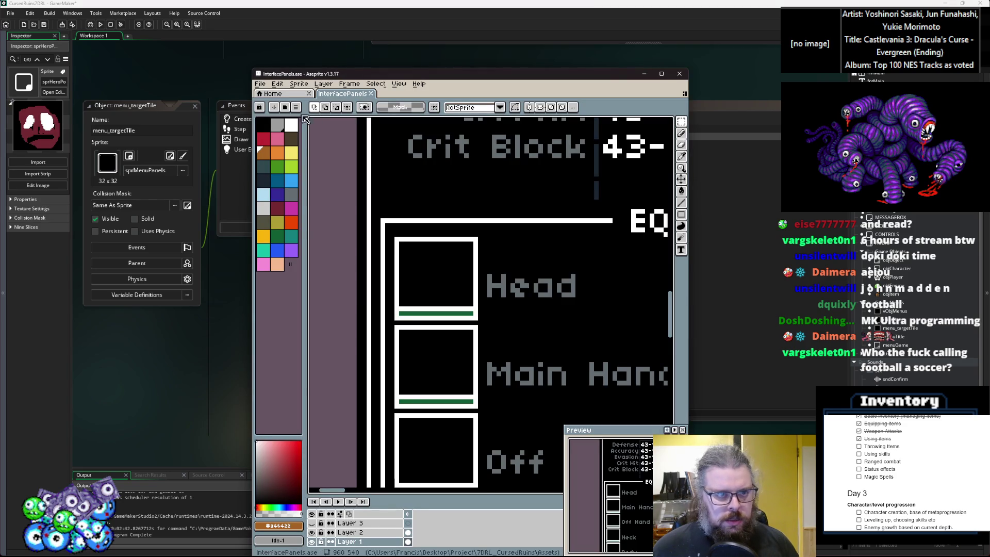
Step: Create a new 16 by 16 sprite in Aseprite
left_click(293, 94)
scroll(301, 246, "down", 2)
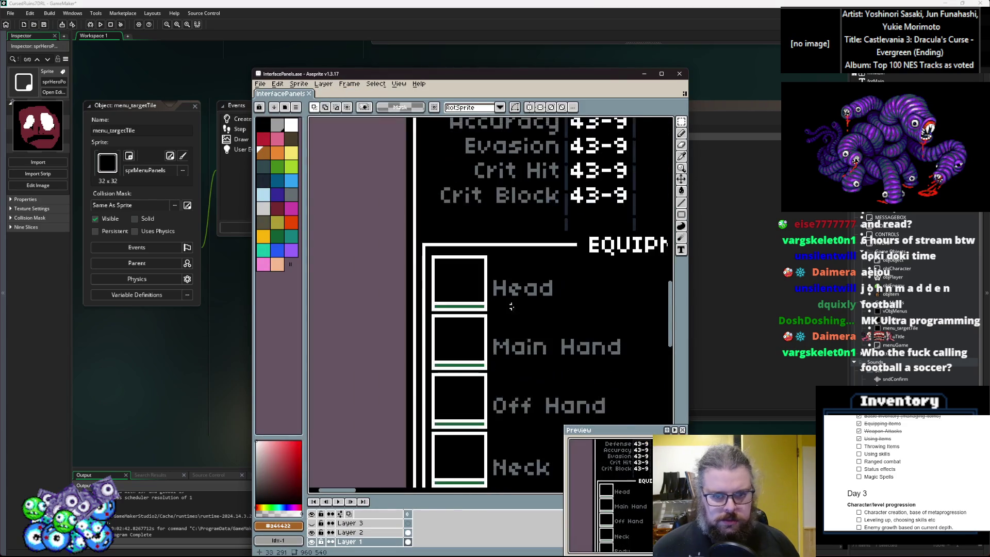
left_click(260, 84)
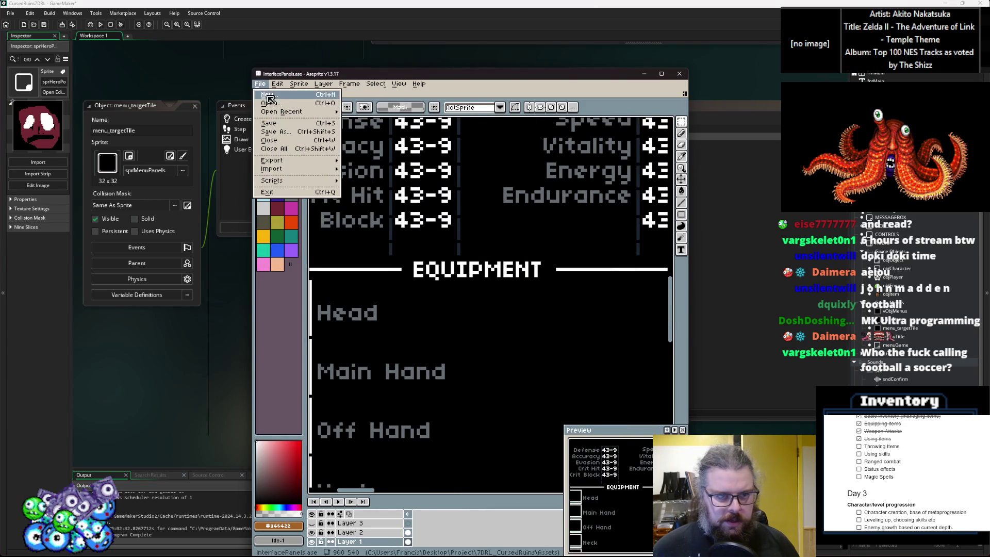
left_click(271, 96)
type("16")
key("Tab")
type("16")
left_click(447, 389)
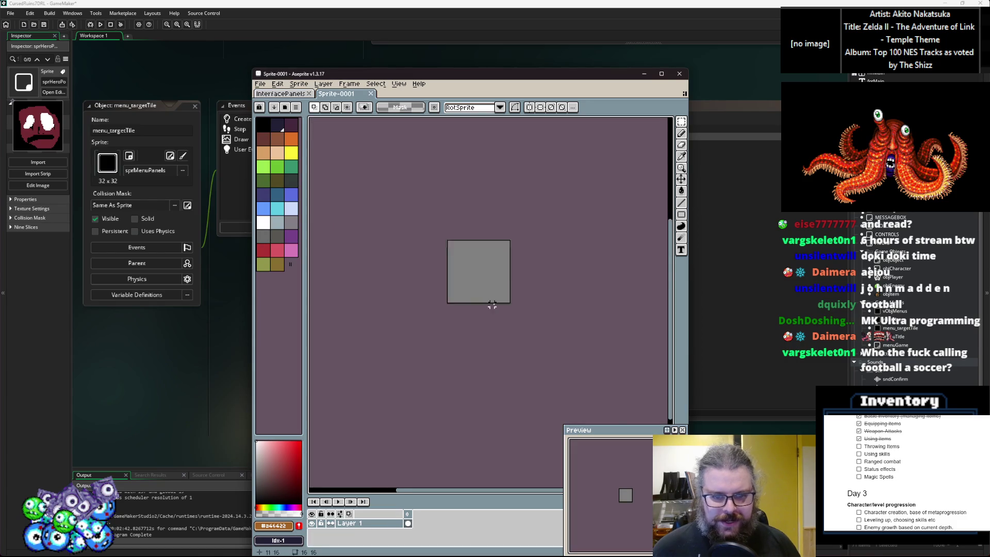
Step: Load the ARNE32 palette and pick dark blue as the drawing colour
scroll(469, 262, "up", 2)
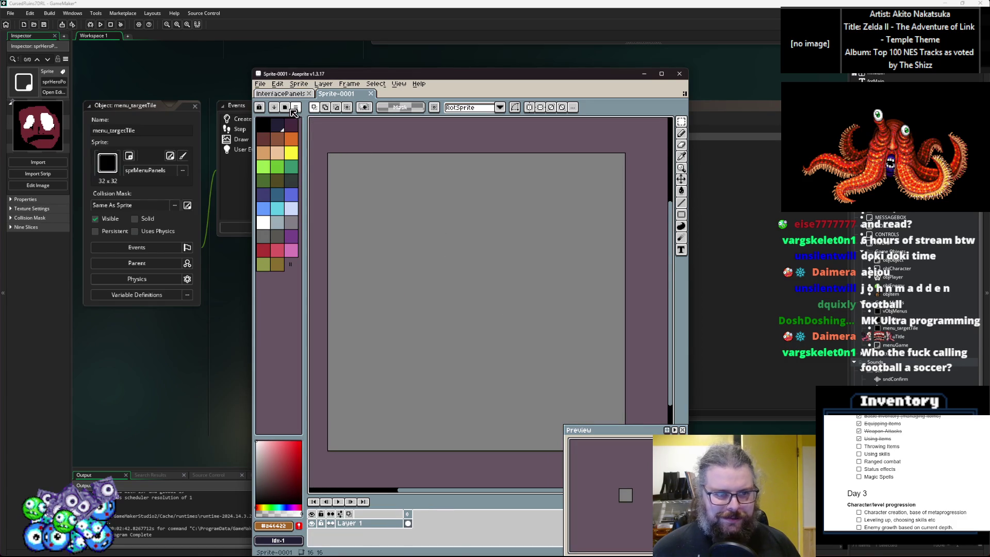
left_click(288, 108)
left_click(328, 256)
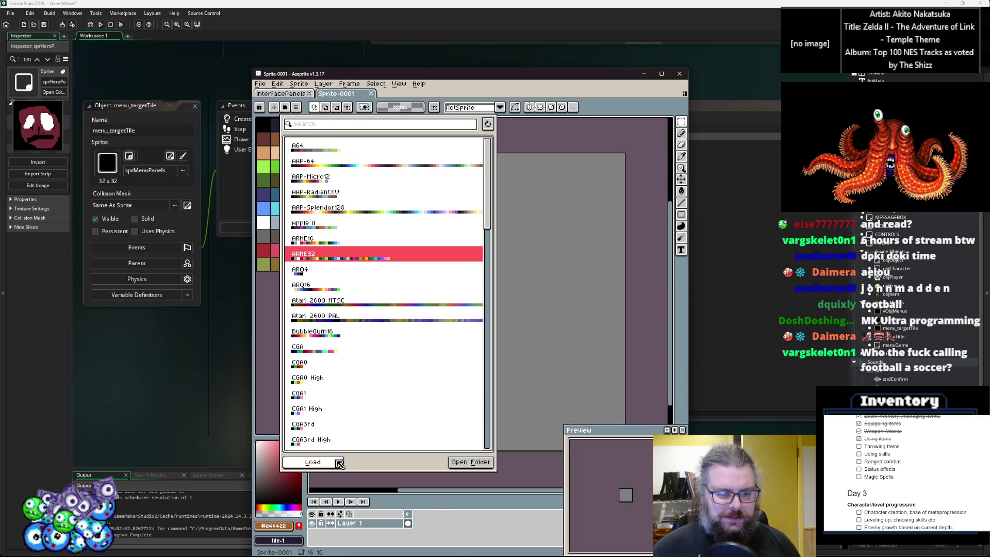
key("Escape")
left_click(681, 202)
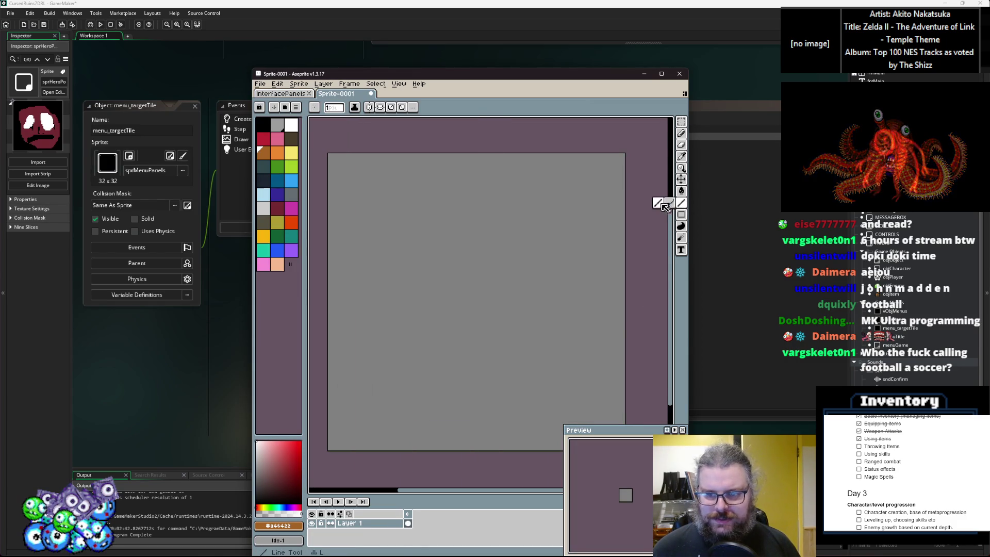
left_click(276, 194)
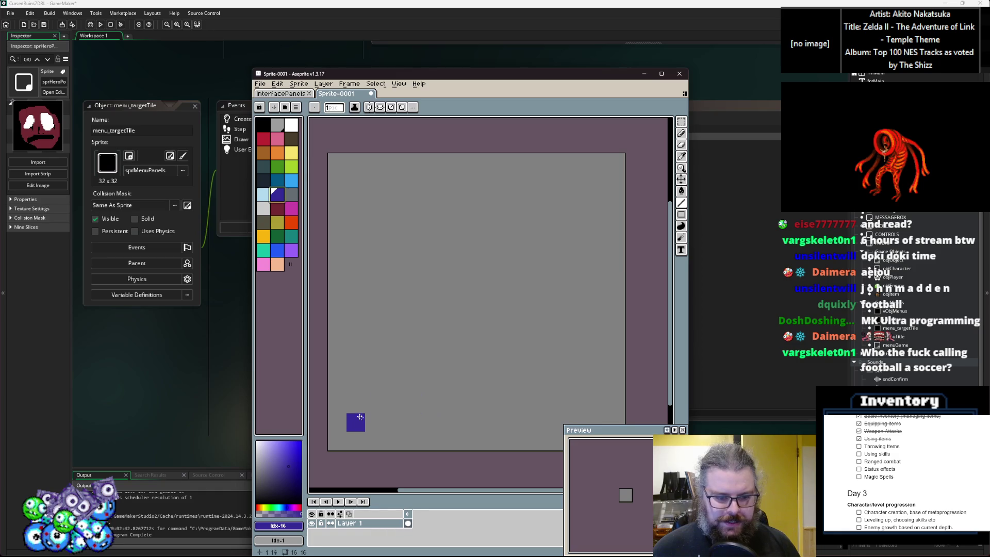
Step: Draw a blue X with a 2-pixel brush, then erase one stray pixel
key("plus")
mouse_move(369, 418)
left_mouse_down()
mouse_move(381, 392)
mouse_move(595, 196)
left_mouse_up()
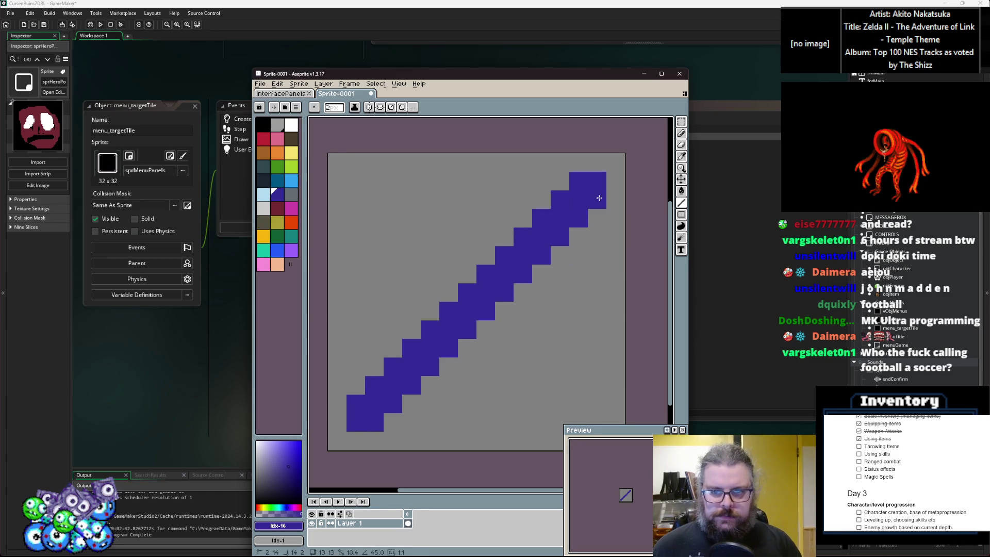
mouse_move(369, 196)
left_mouse_down()
mouse_move(608, 418)
mouse_move(592, 411)
left_mouse_up()
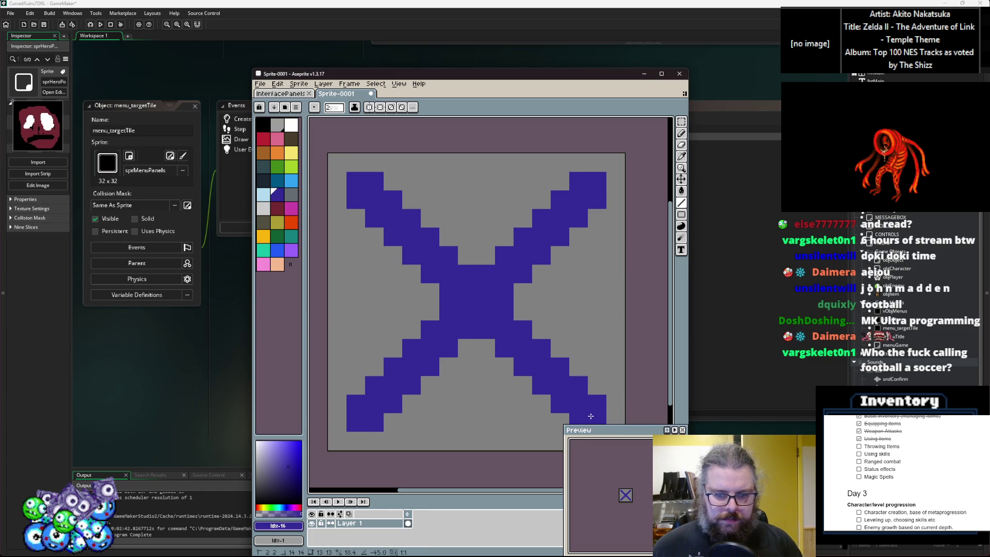
key("minus")
scroll(454, 360, "left", 1)
right_click(456, 334)
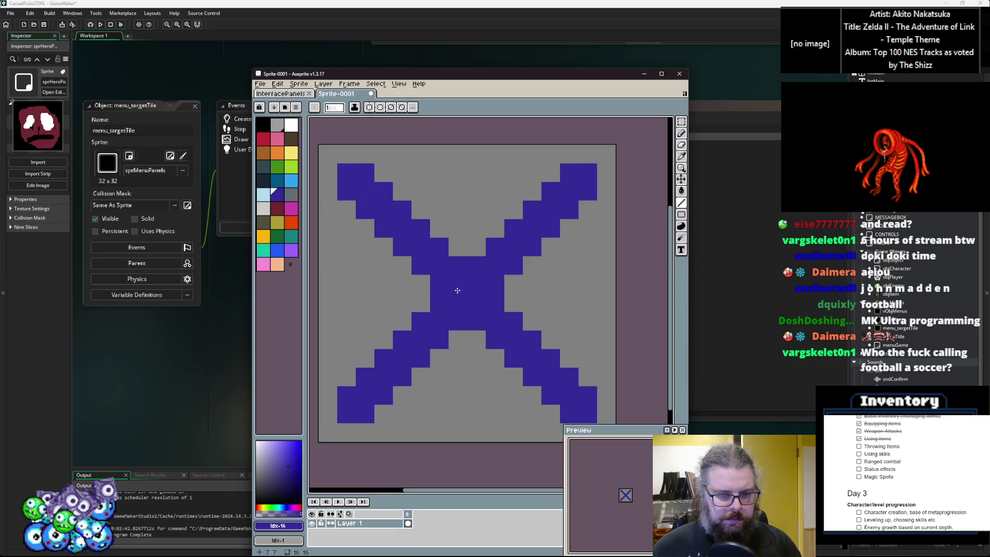
scroll(453, 291, "down", 1)
scroll(426, 273, "up", 1)
Step: Save the sprite as ThrowCursor.png in PNG format and return to GameMaker
left_click(265, 83)
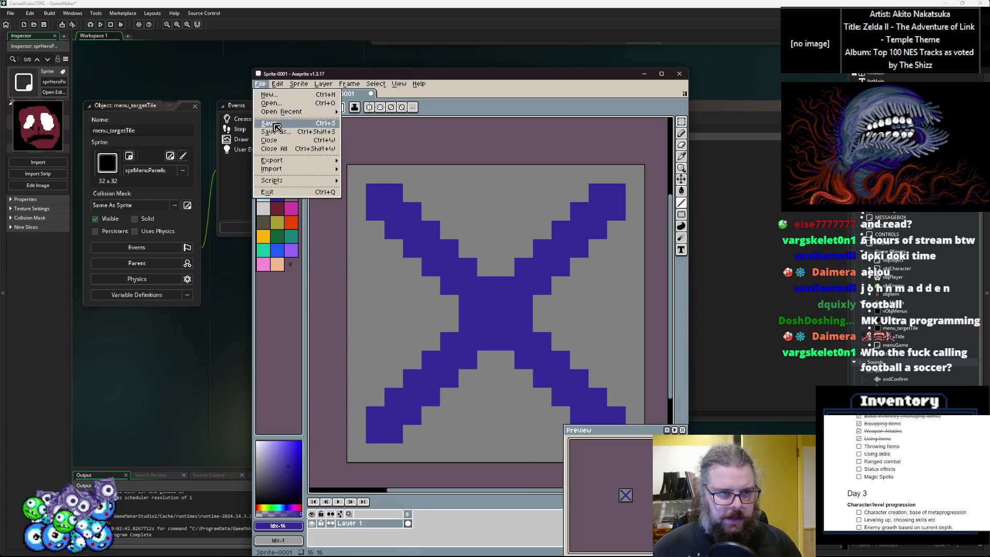
left_click(276, 132)
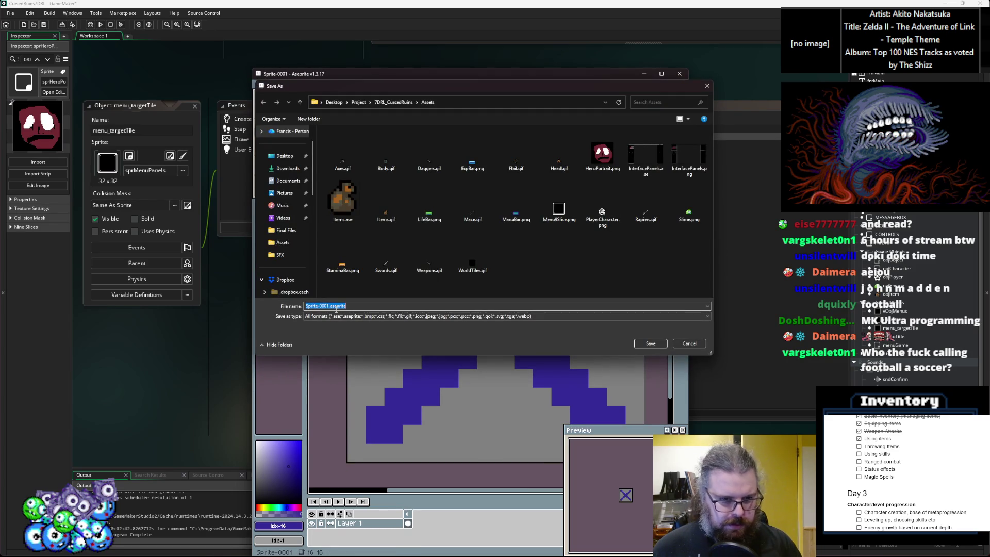
left_click(336, 316)
left_click(336, 405)
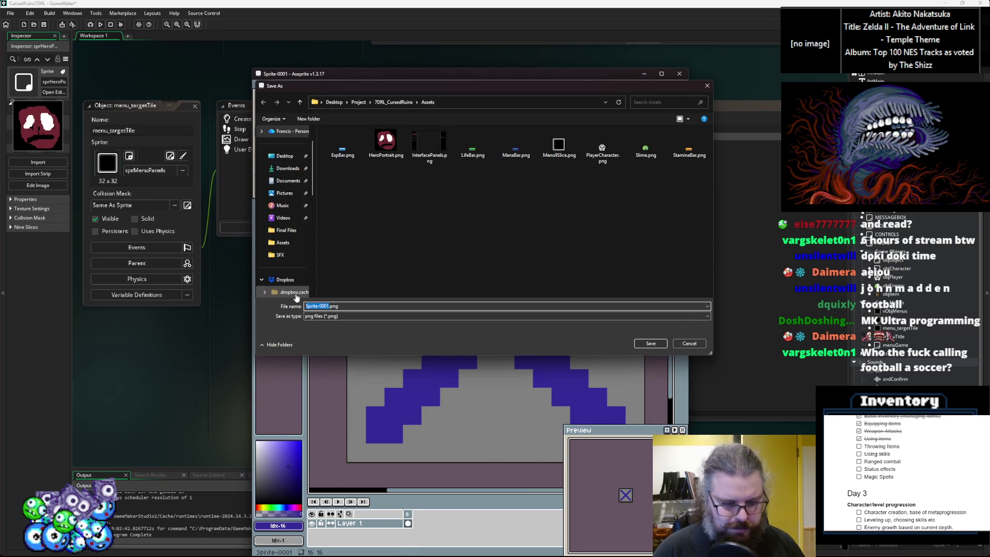
type("Throw")
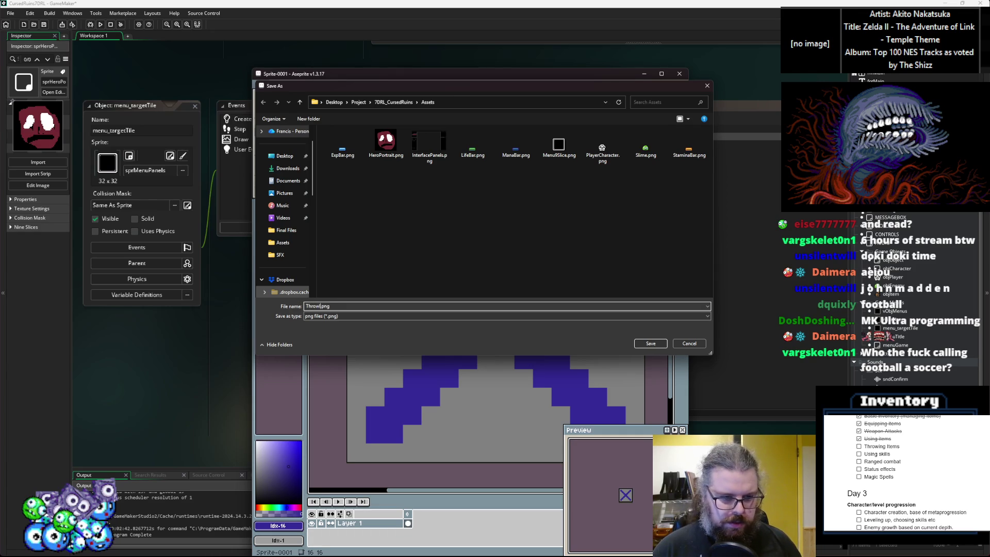
type("rsor")
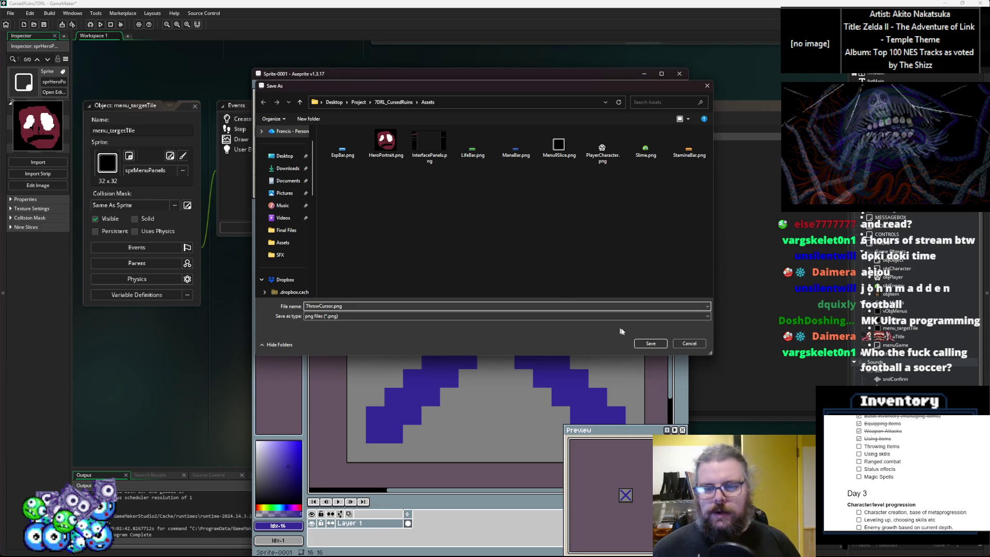
key("Return")
key("alt+Tab")
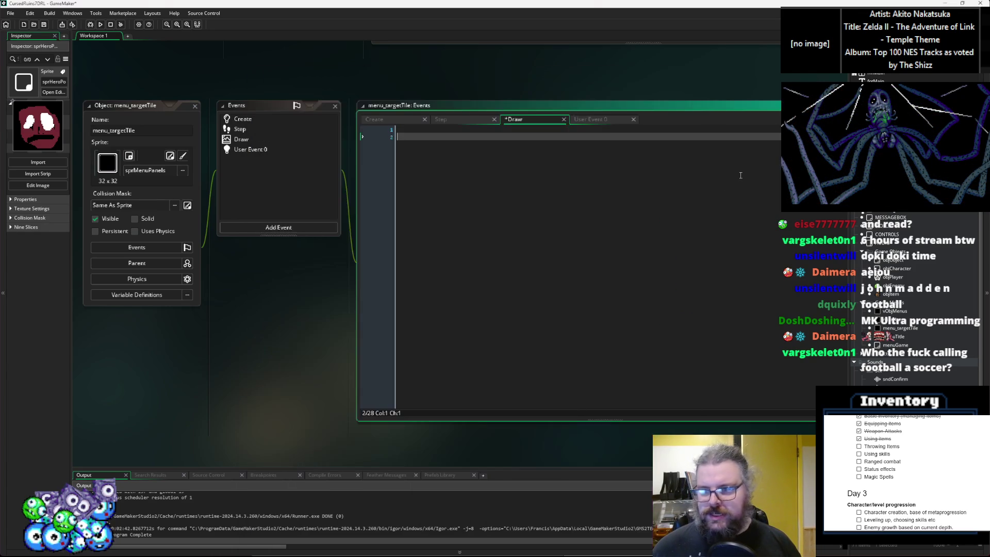
Step: Create a sprite named sprThrowCursor and import ThrowCursor.png into it
key("alt+s")
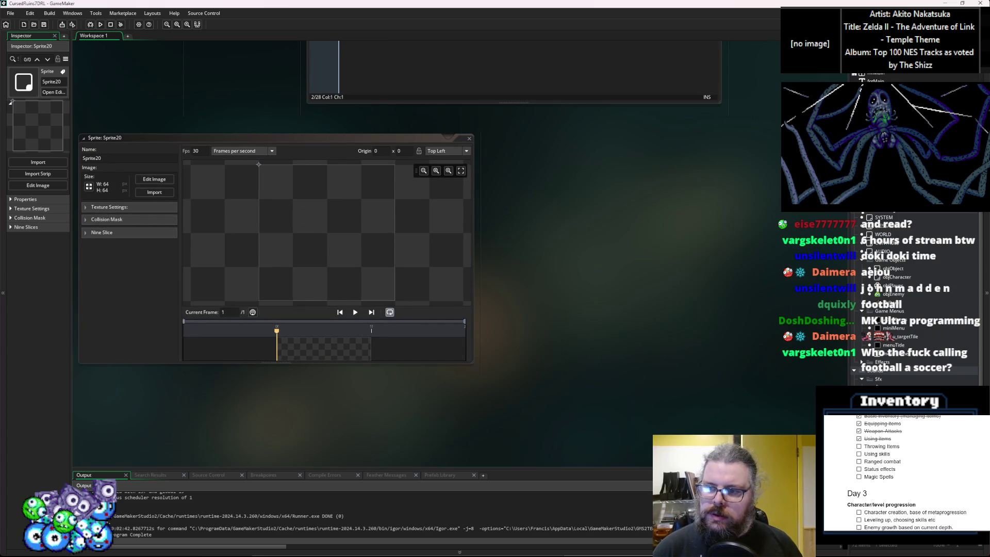
key("Return")
left_click(154, 192)
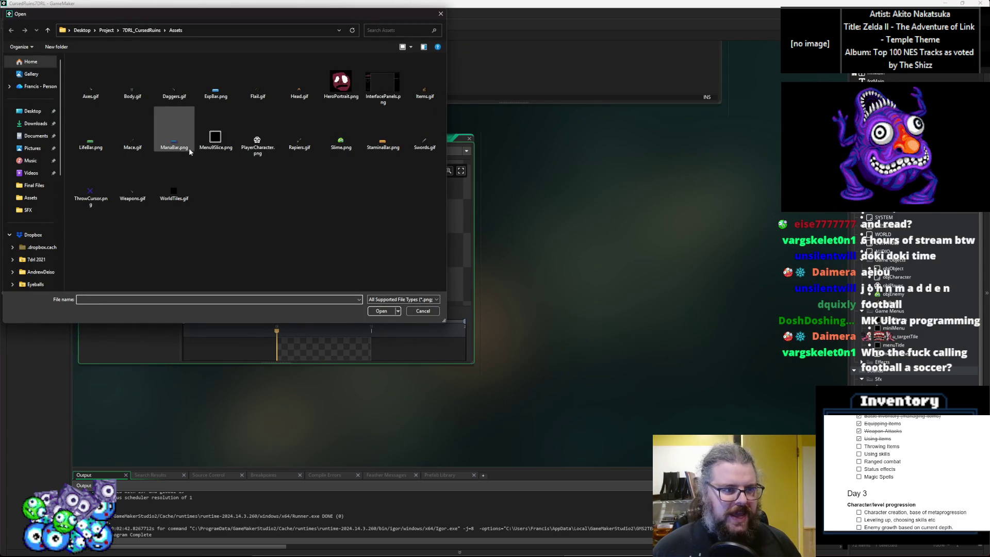
double_click(91, 194)
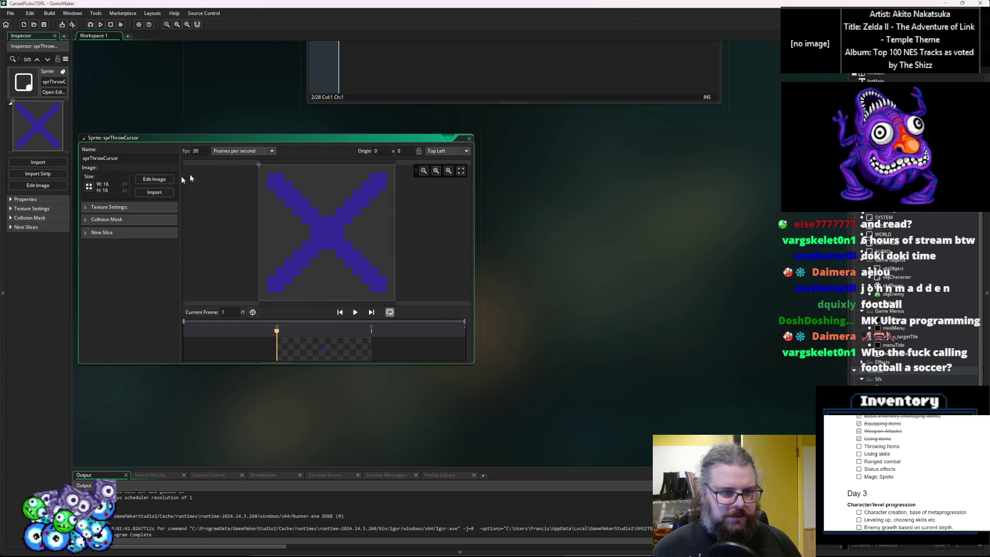
Step: Collapse the sprite editor and start typing draw_sprite() in menu_targetTile's Draw event
double_click(394, 140)
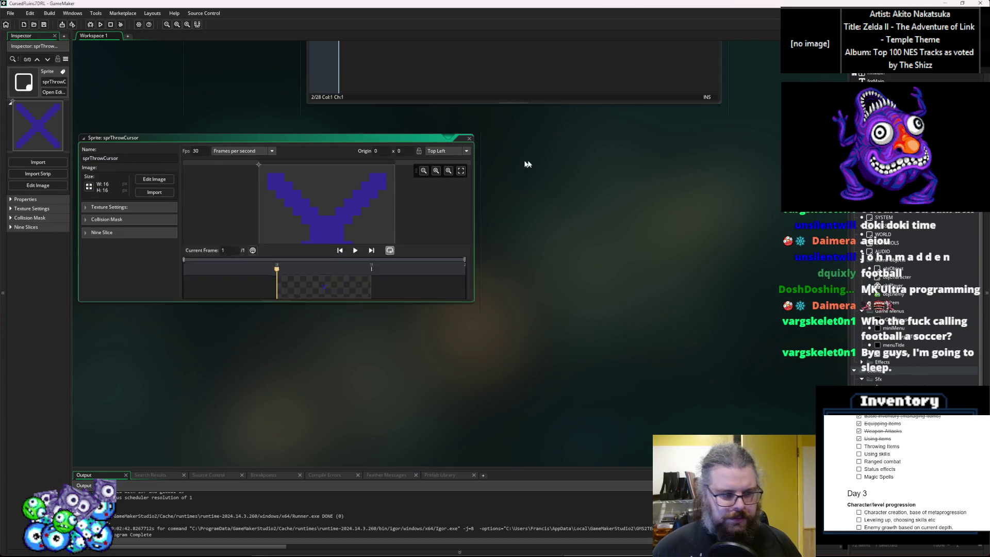
left_click_drag(543, 113, 562, 410)
left_click(524, 272)
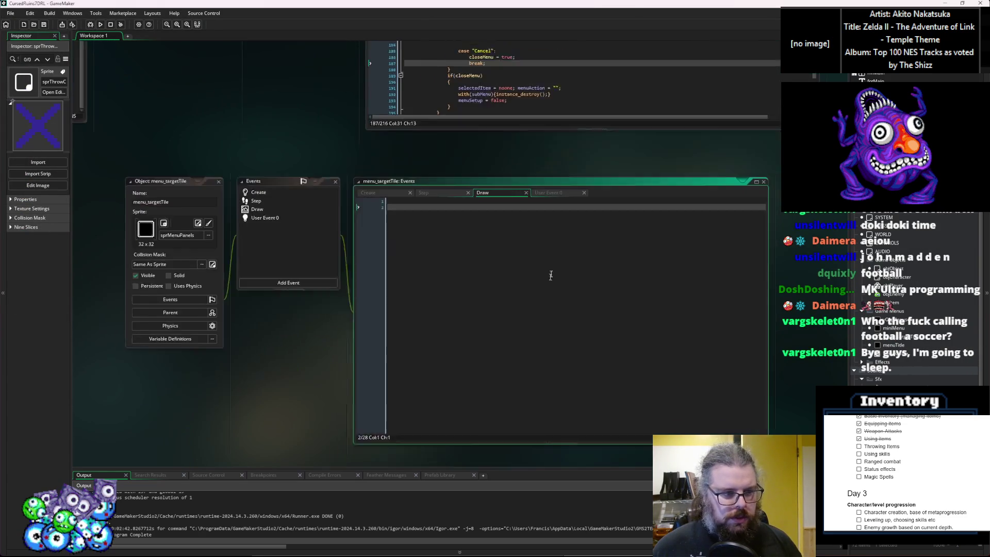
key("BackSpace")
type("draw_sprit")
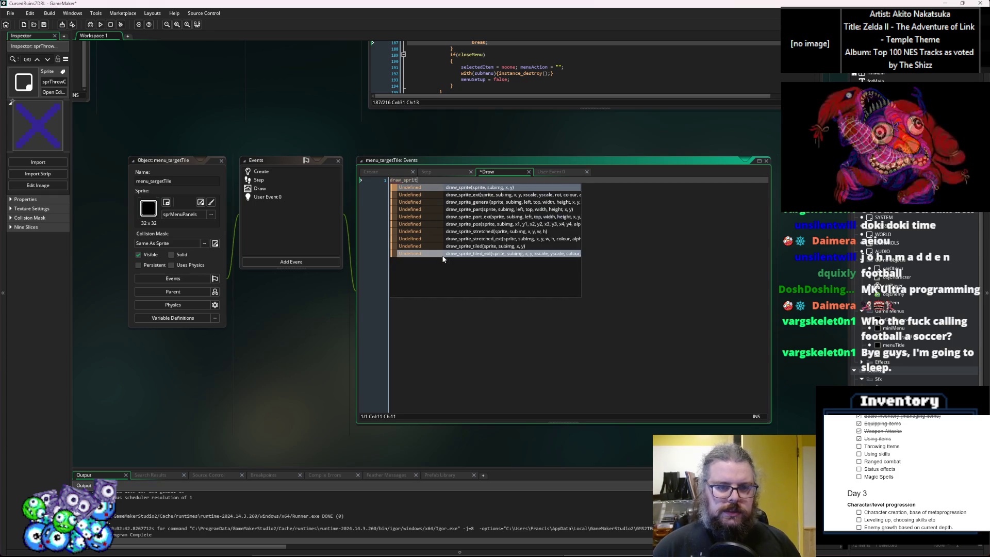
type("e()")
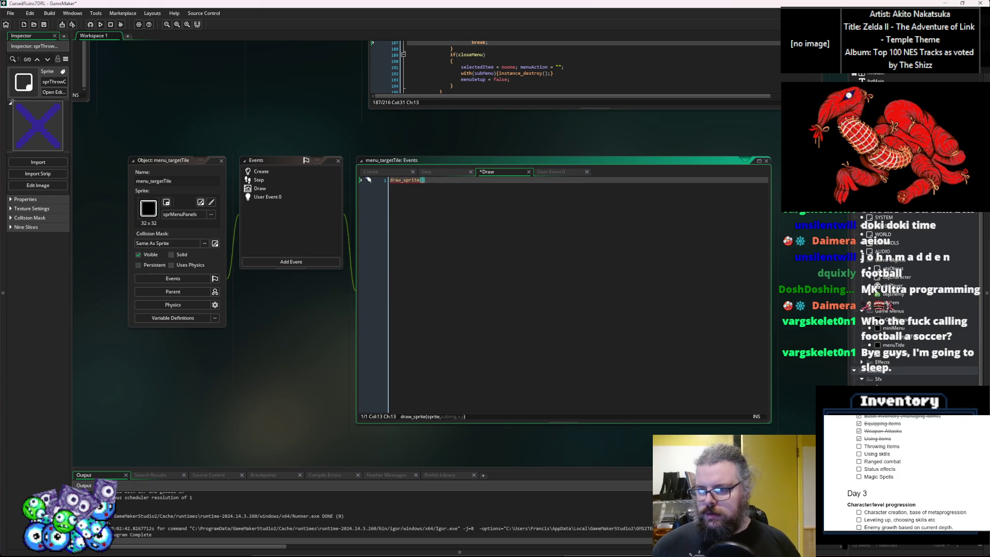
Step: Set sprThrowCursor's origin to Middle Centre (8, 8) and close the sprite editor
left_click(54, 92)
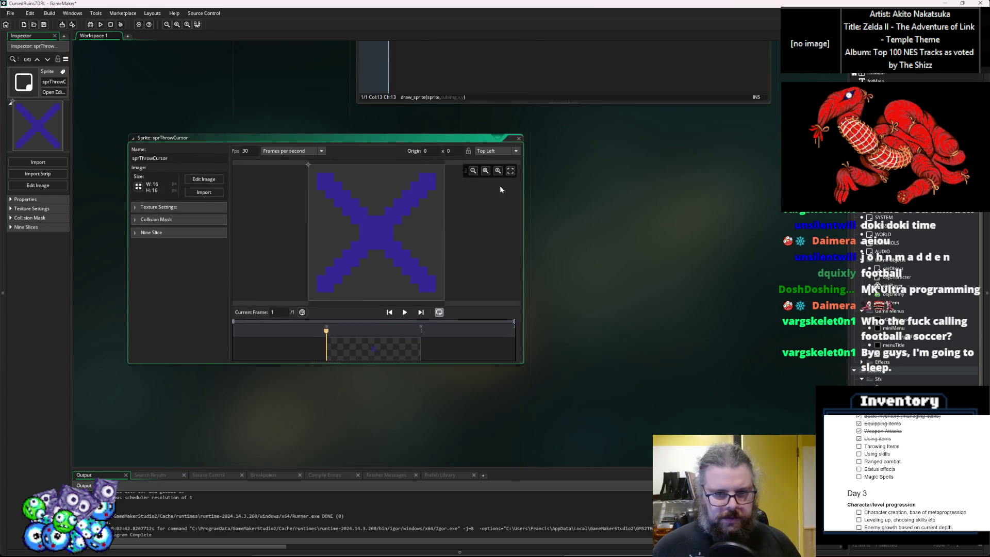
left_click(516, 151)
left_click(495, 194)
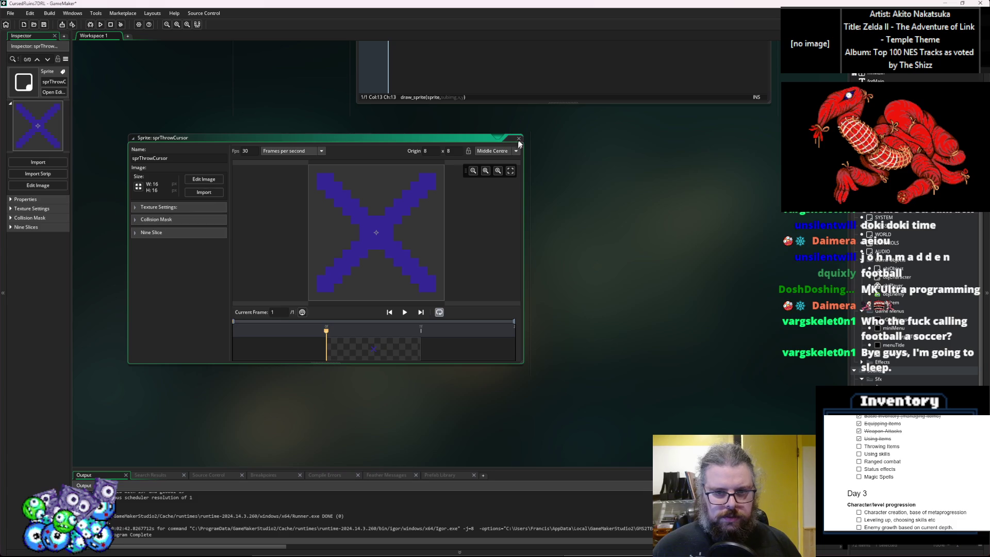
left_click(519, 138)
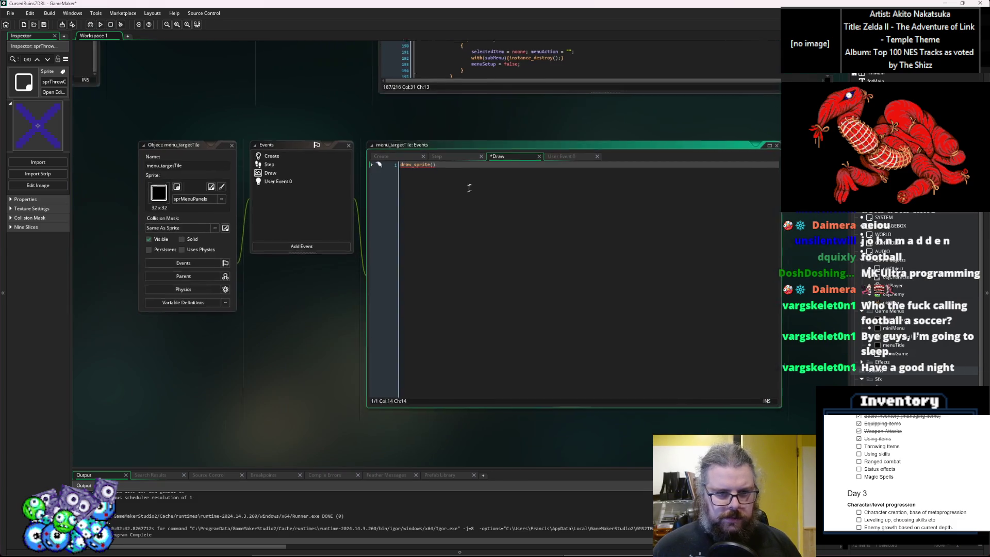
Step: Fill in draw_sprite with sprThrowCursor at cursorX*16+8, cursorY*16+8
key("Left")
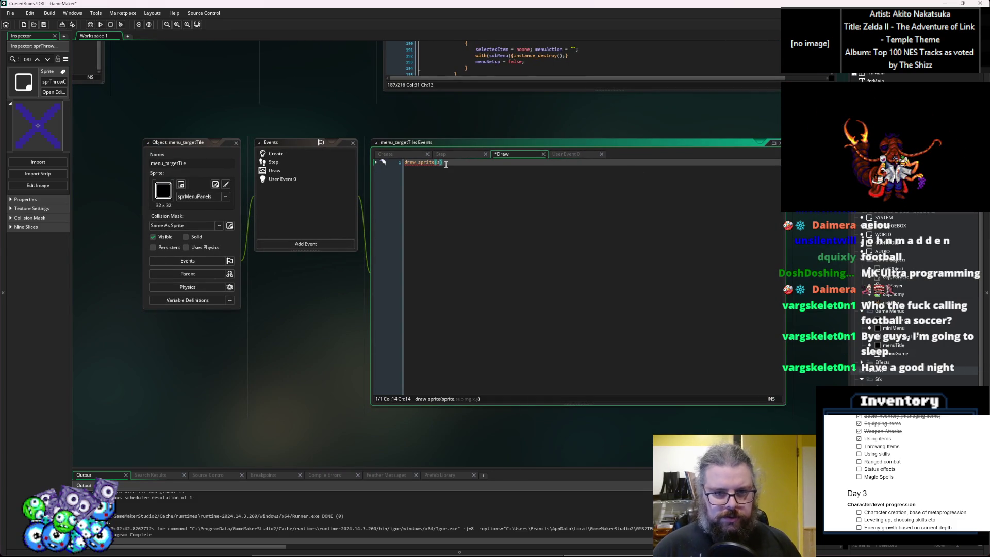
type("prThr")
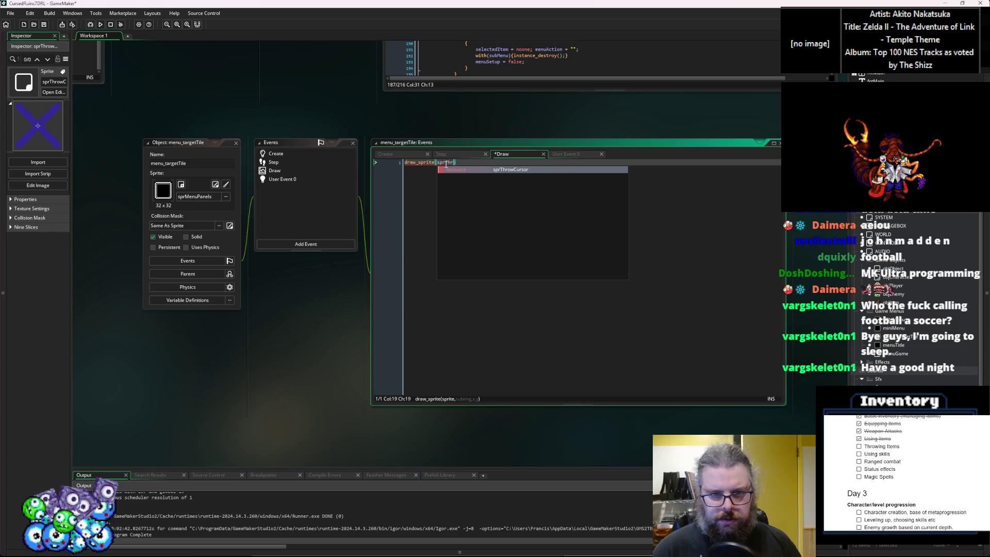
key("Return")
type(",")
type(",")
type(",")
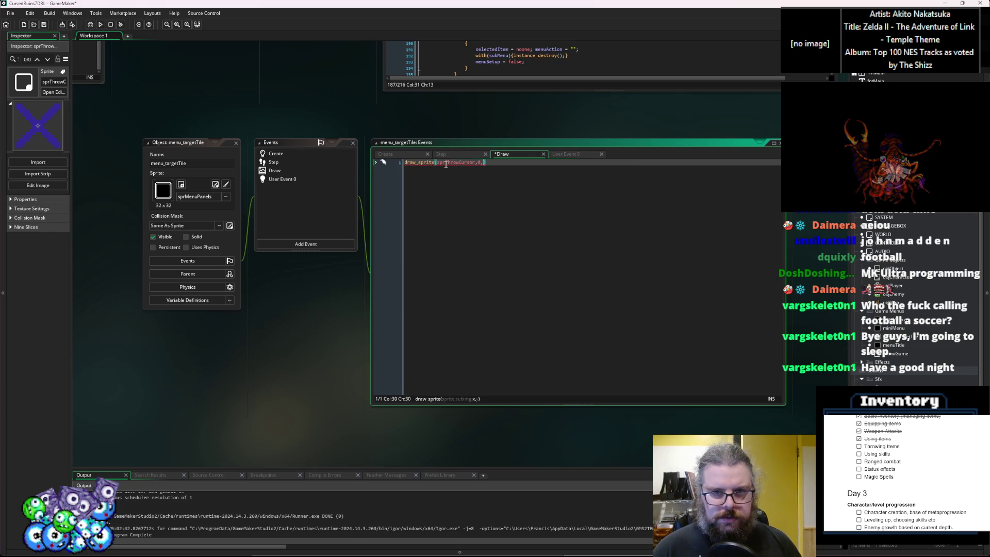
type("cursorX,")
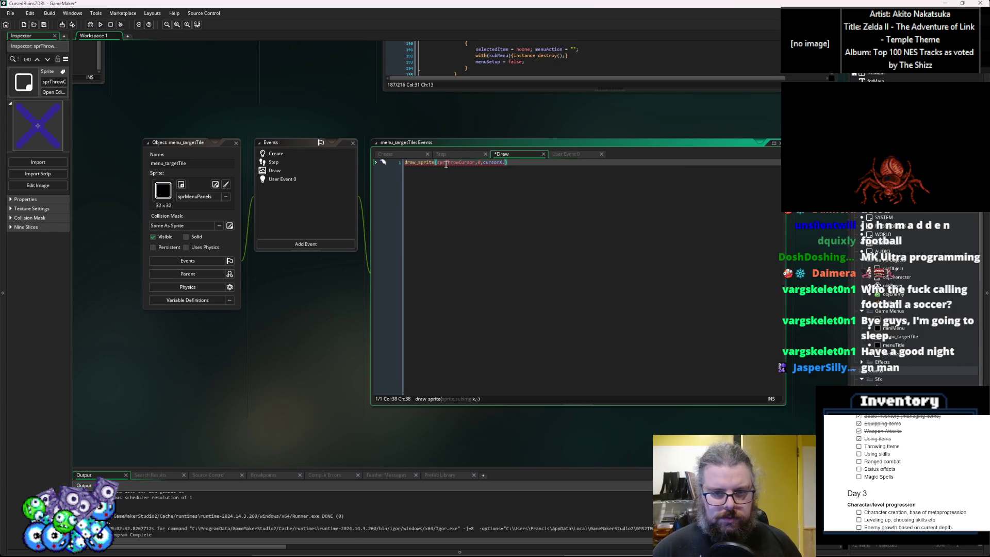
key("BackSpace")
key("BackSpace")
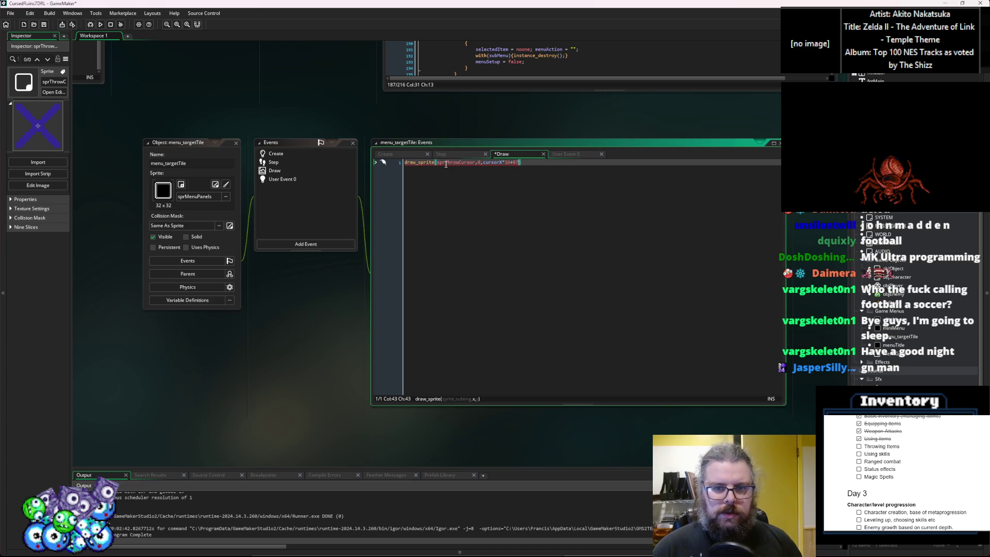
type("curs")
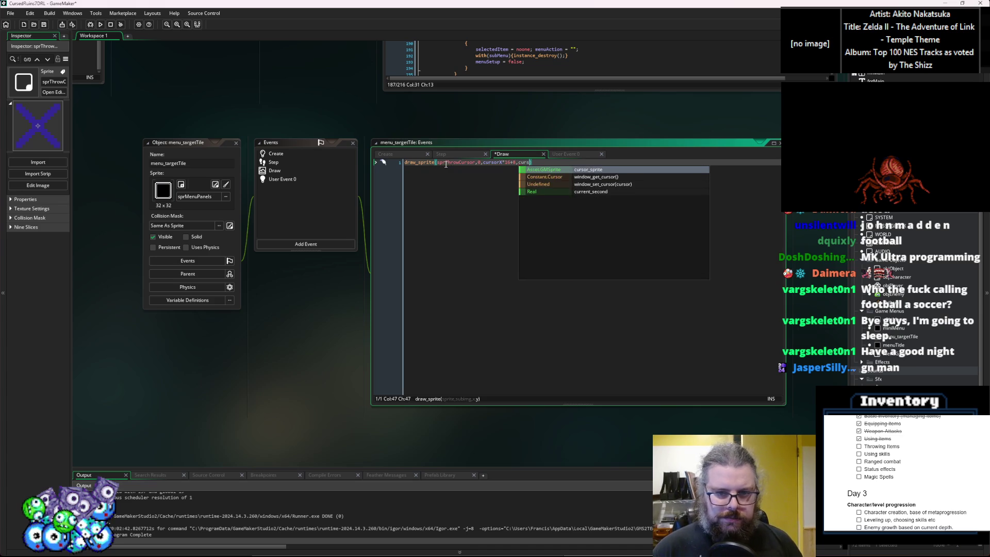
type("or")
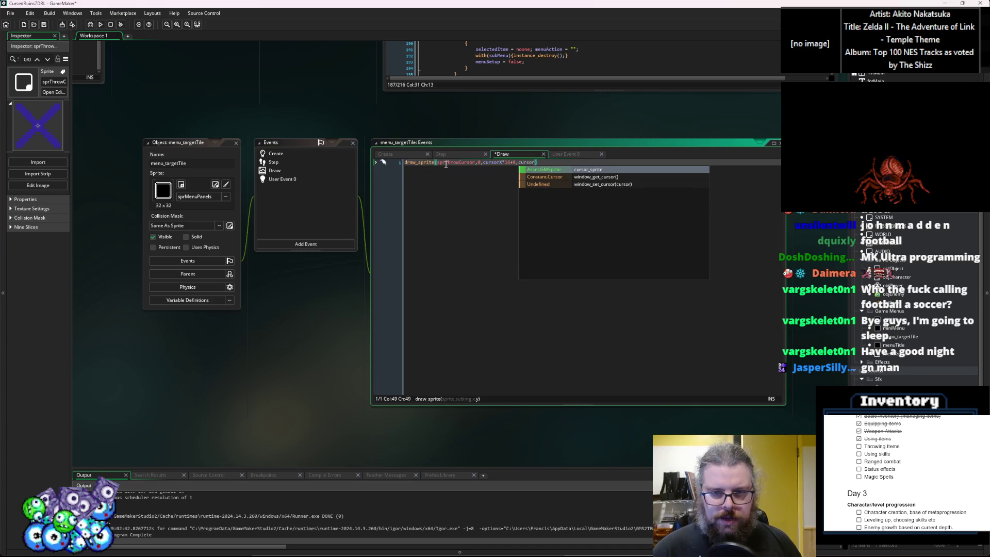
type("Y*16+8")
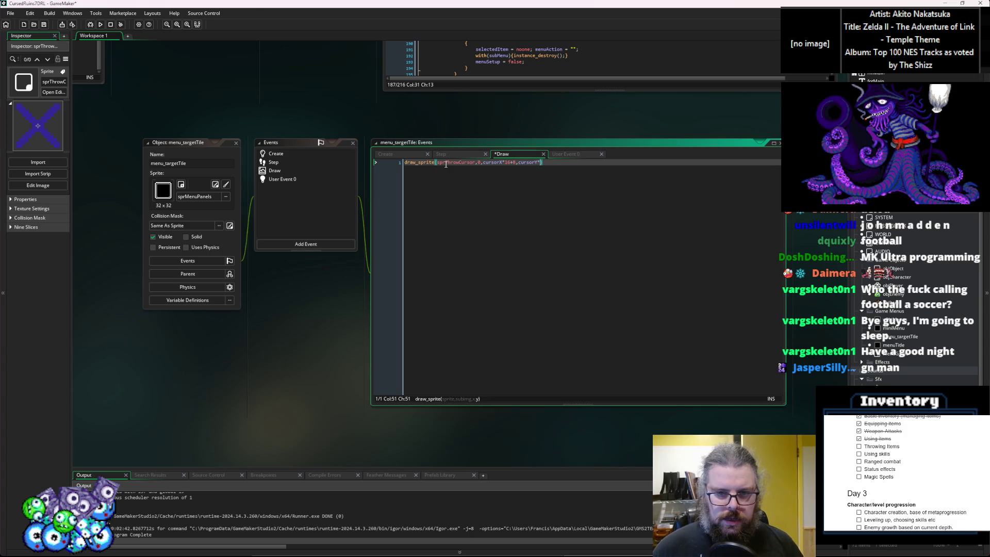
type(");")
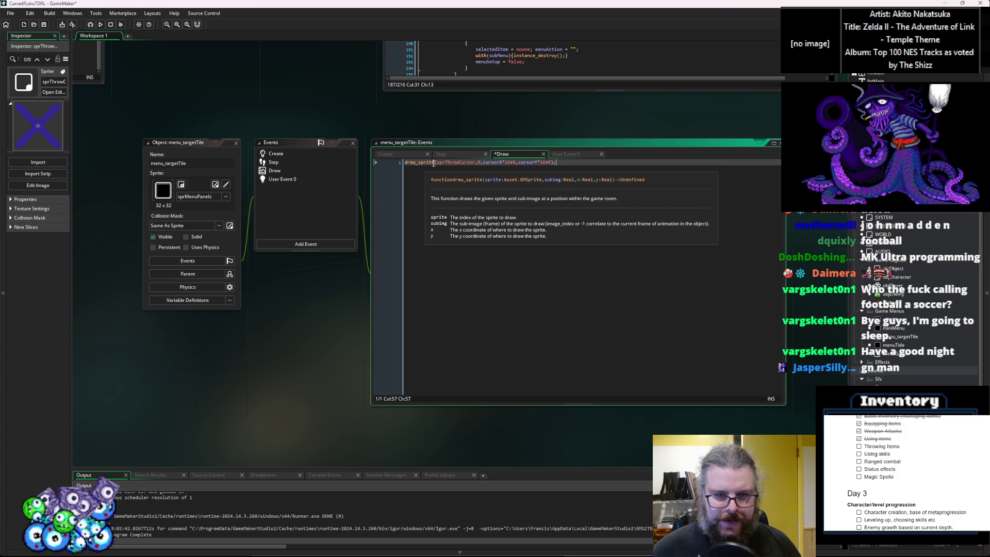
Step: Change the call to draw_sprite_ext with scale 1, rotation 0, c_white and 0.5 alpha
left_click(435, 163)
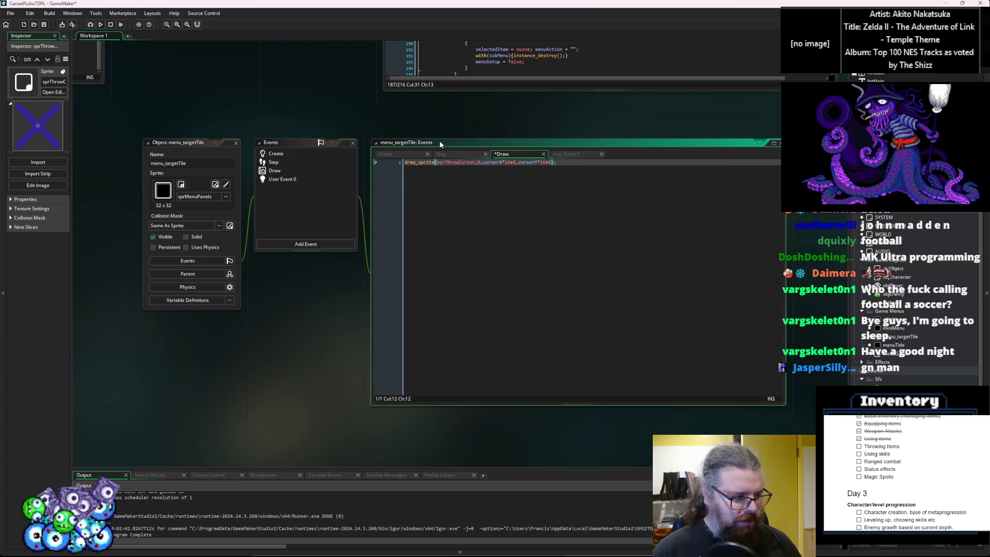
type("_ex")
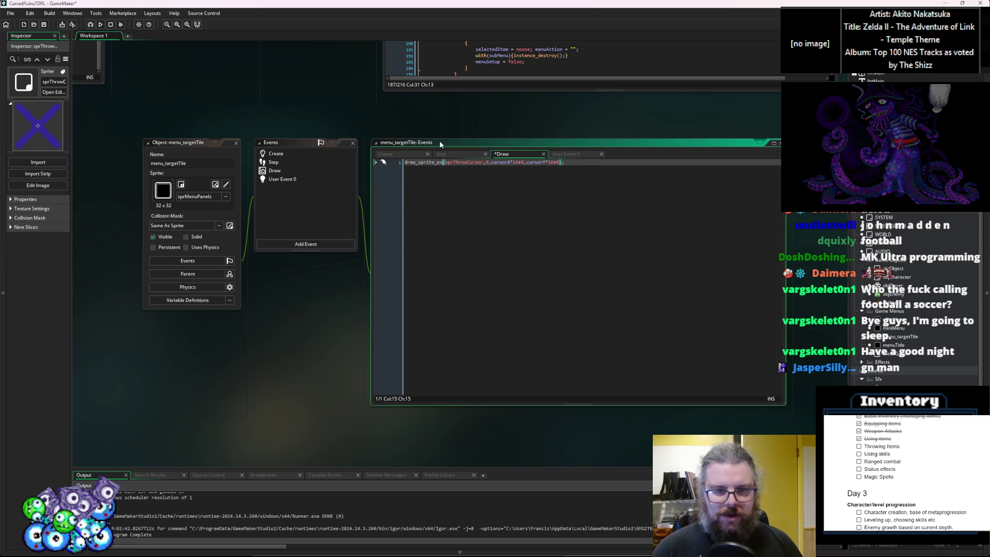
type("t(")
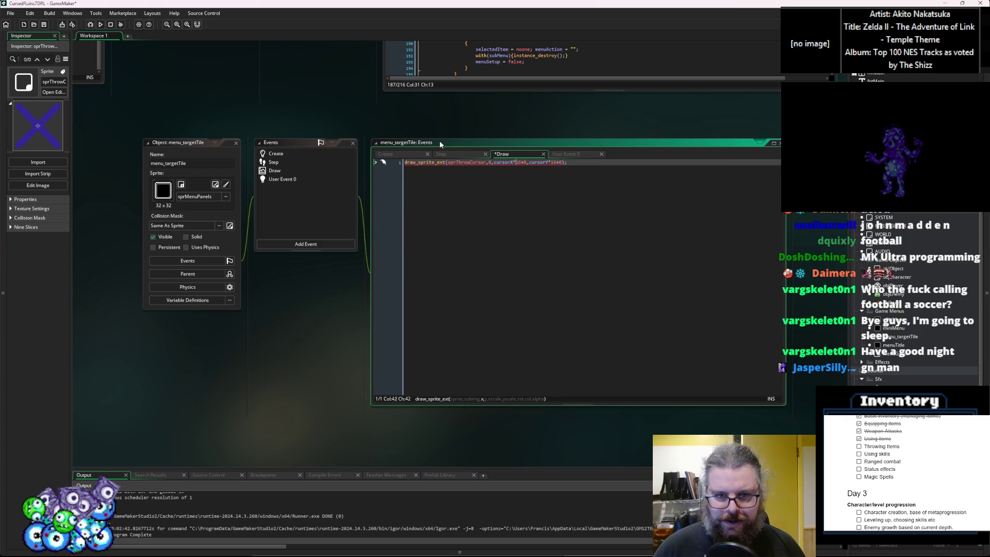
type(",")
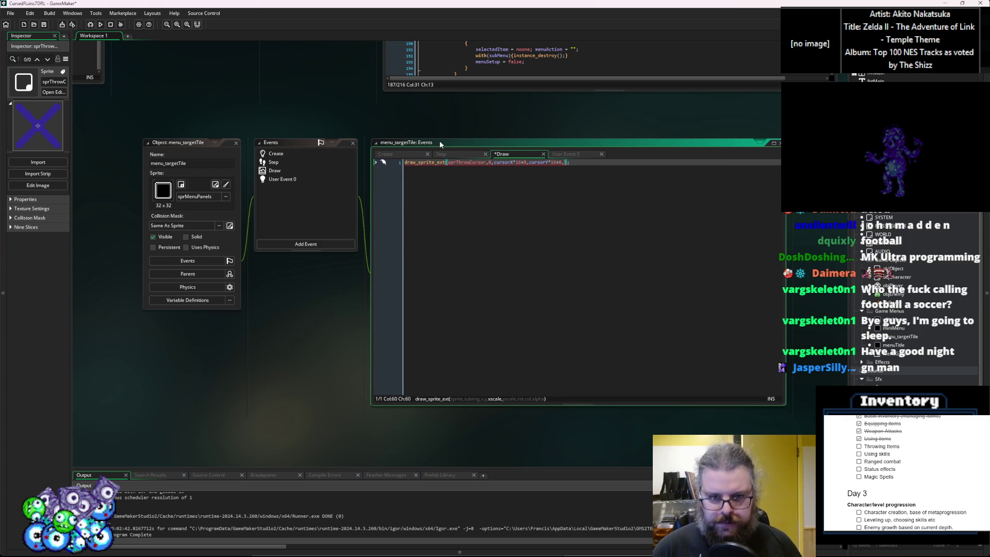
type(",1,")
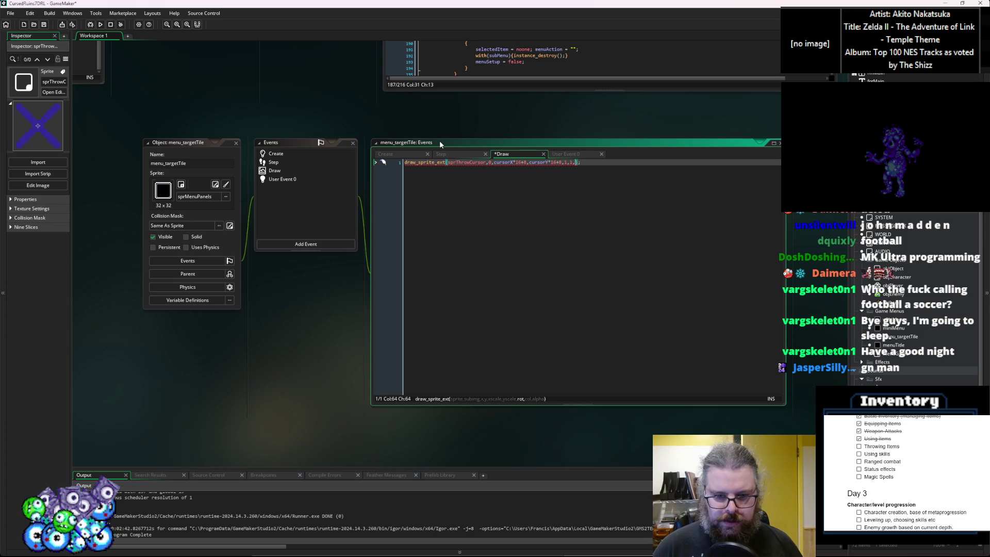
type("0,c_white,0.8")
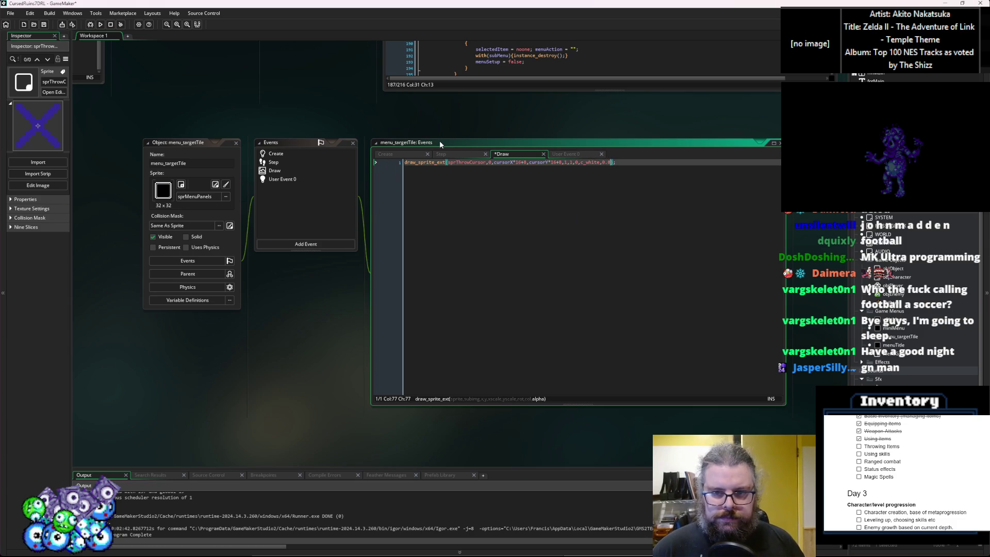
type(")")
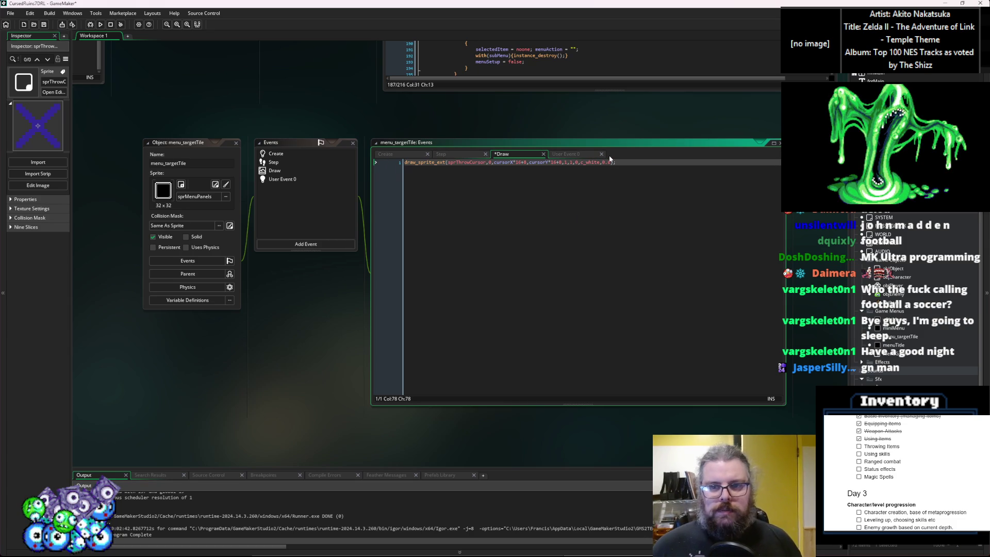
left_click_drag(622, 162, 399, 163)
left_click(497, 217)
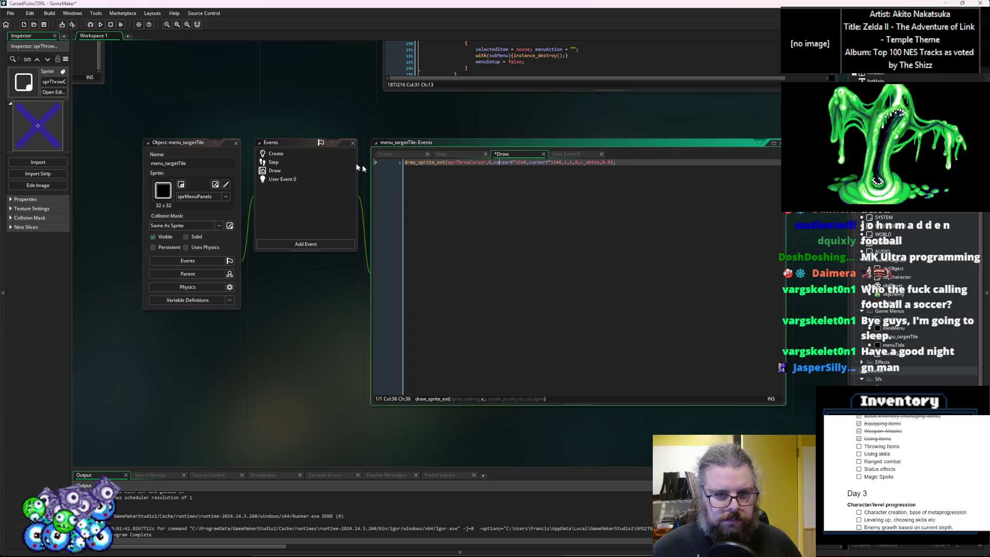
left_click(642, 163)
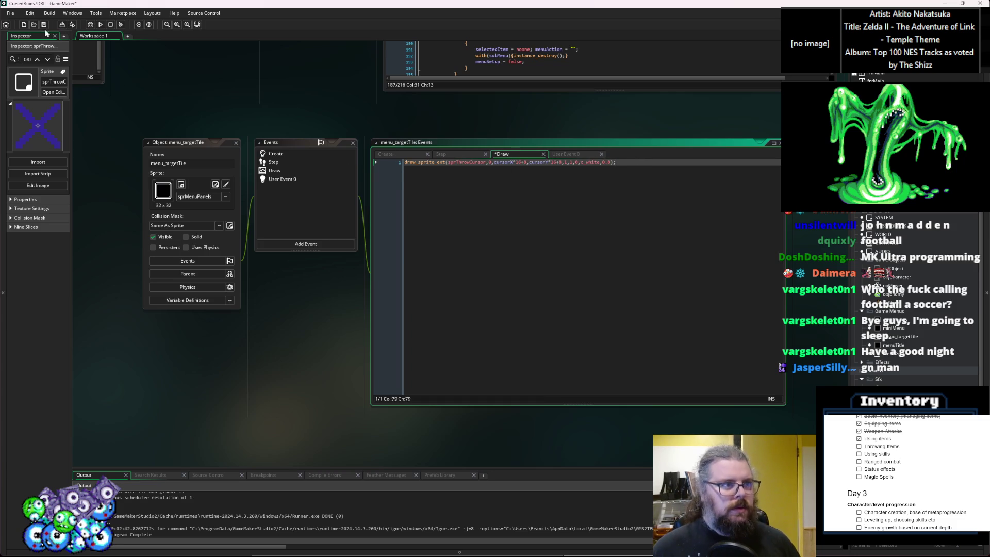
Step: Save the project and open the target tile's User Event 0 code
left_click(43, 24)
left_click(517, 221)
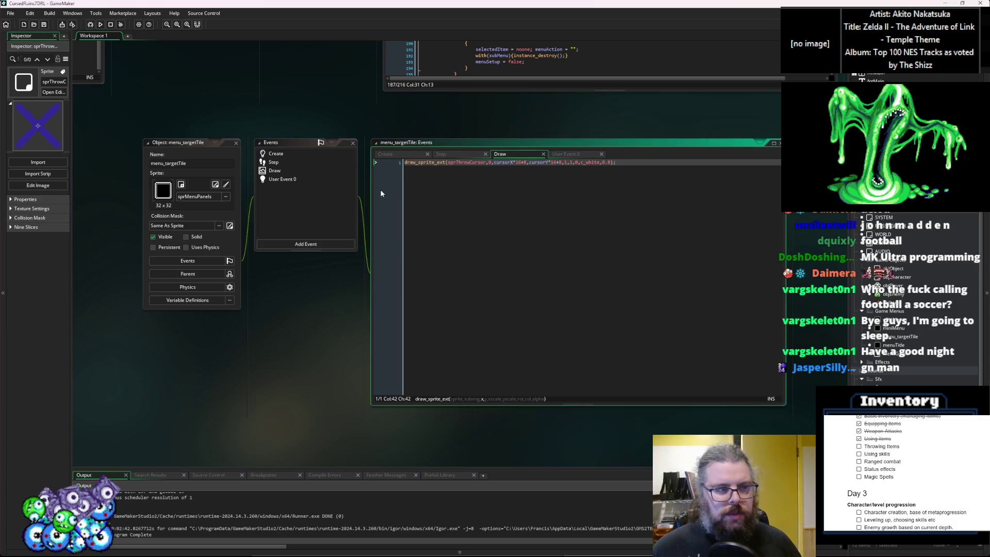
left_click(654, 209)
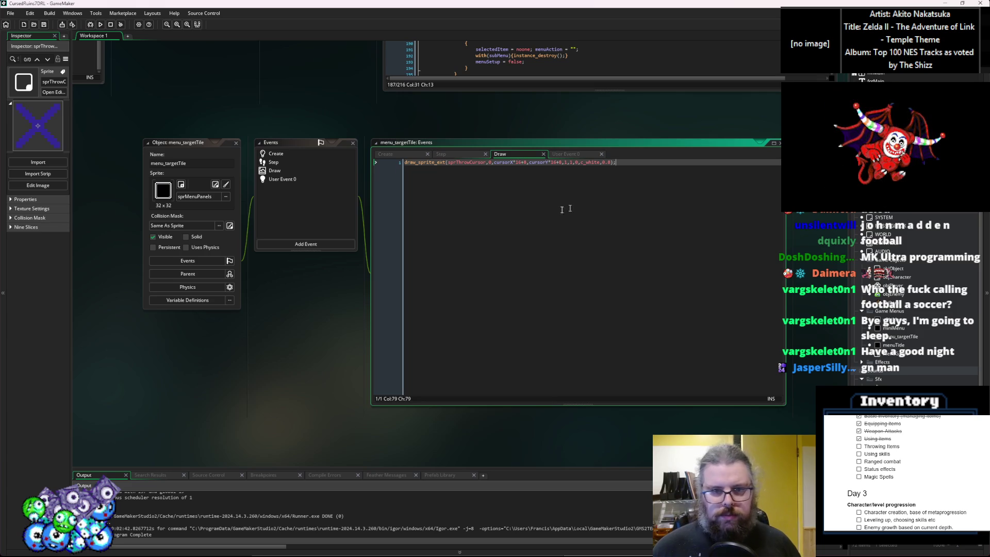
left_click(312, 183)
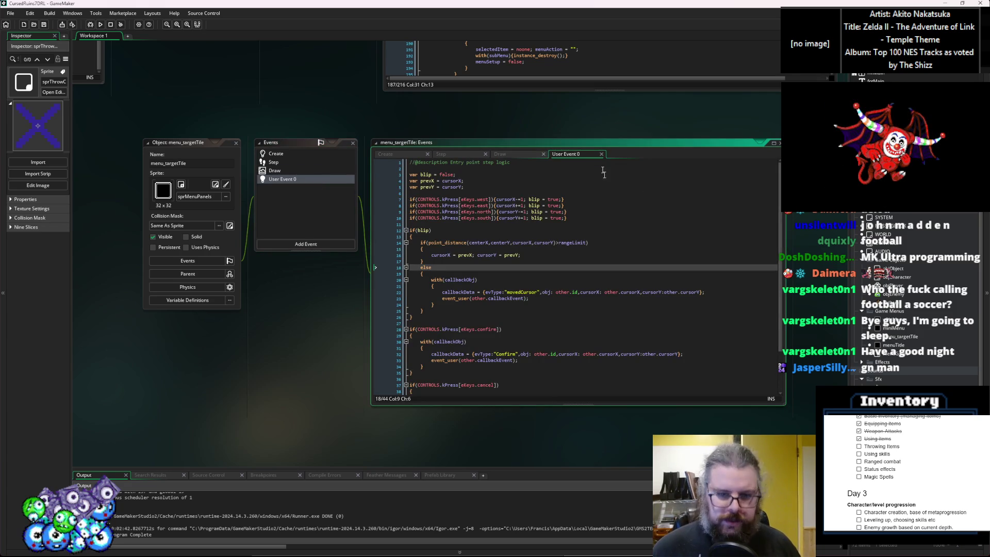
Step: In the ThrowConfirm case, add closeMenu = true and a with(subMenu2) block calling instance_destroy()
left_click(624, 224)
left_click(273, 162)
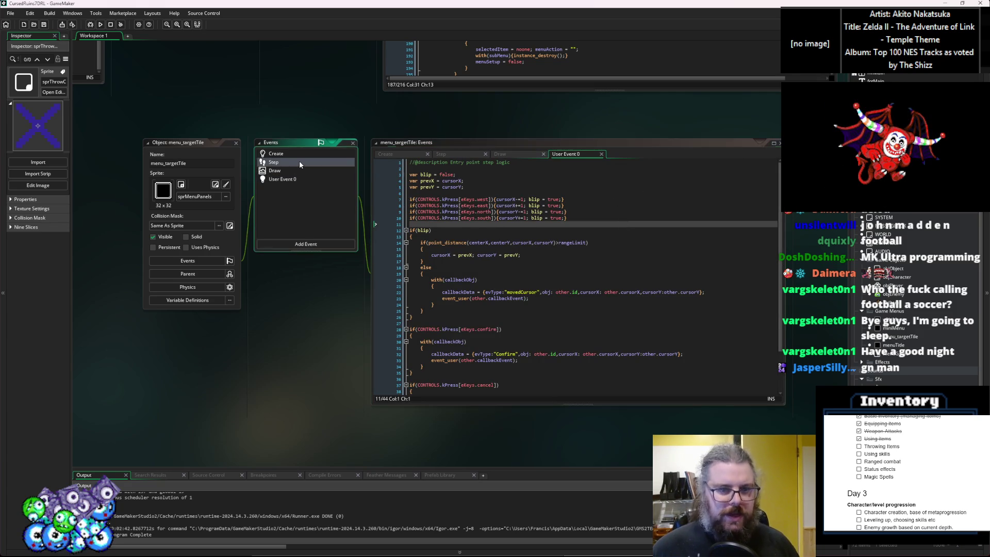
scroll(361, 258, "up", 5)
key("Down")
key("Down")
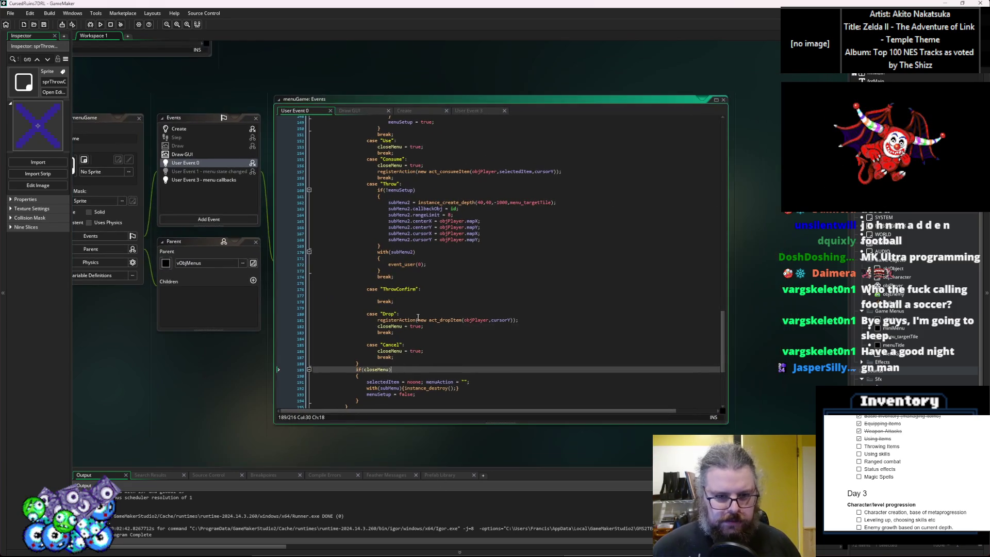
left_click(402, 298)
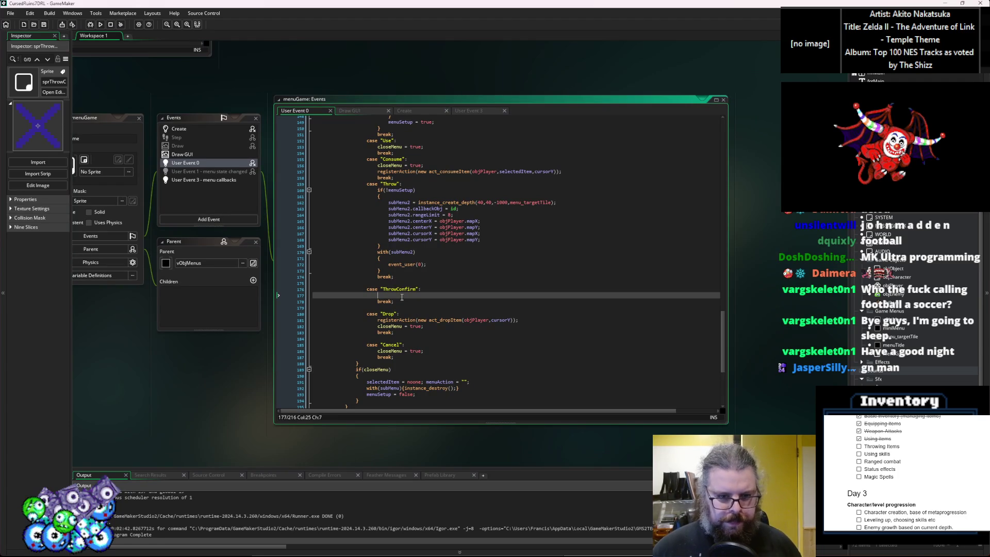
type("closeMen")
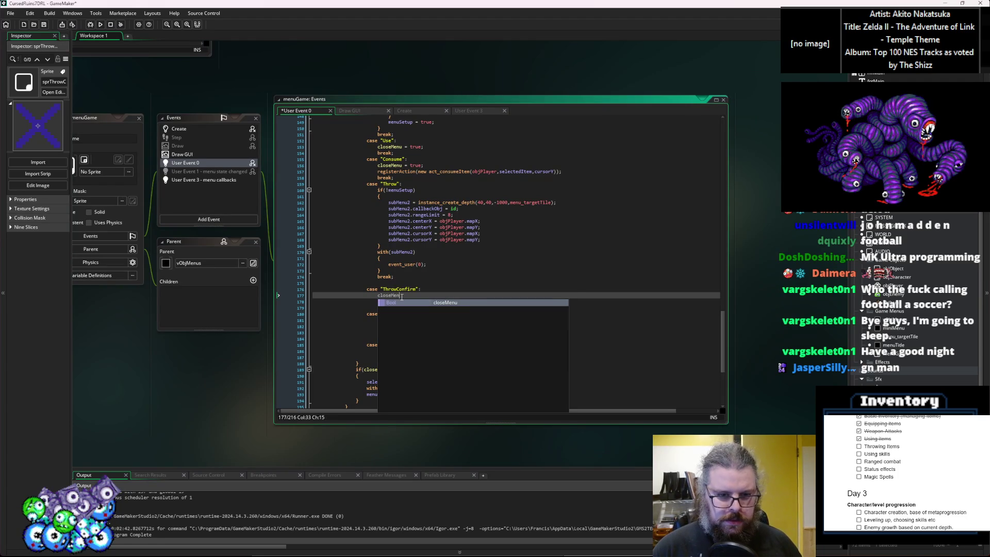
type("u = true;")
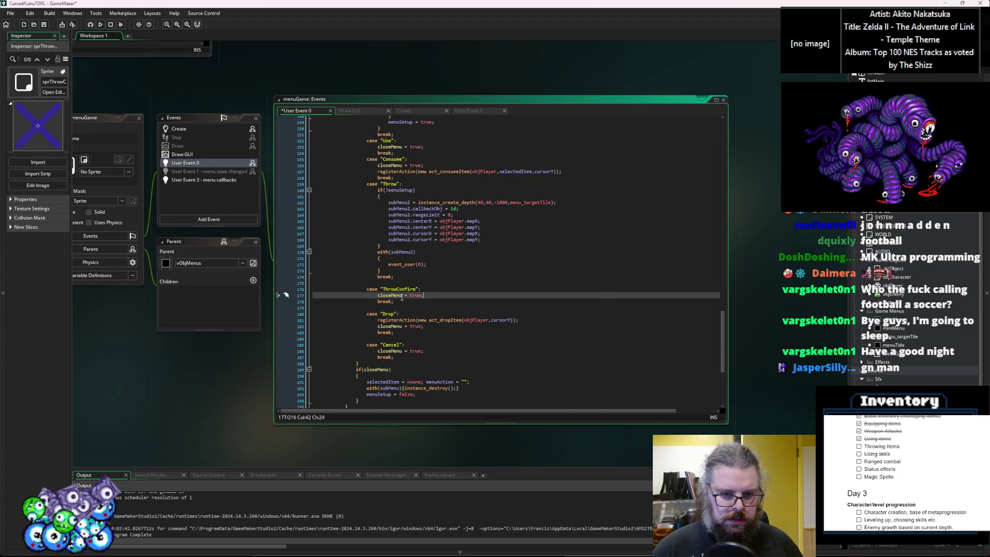
key("Home")
key("Return")
key("Up")
type("i")
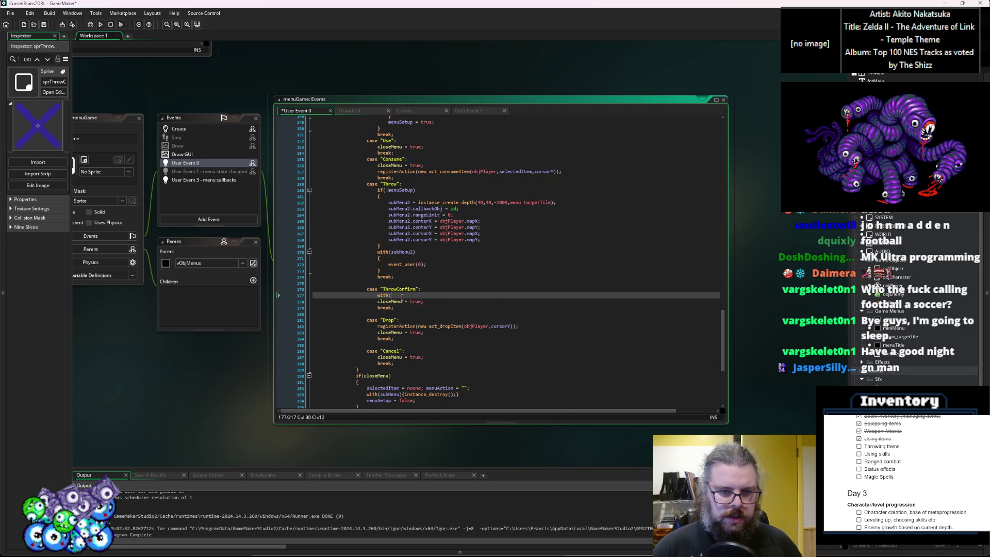
type("Menu2")
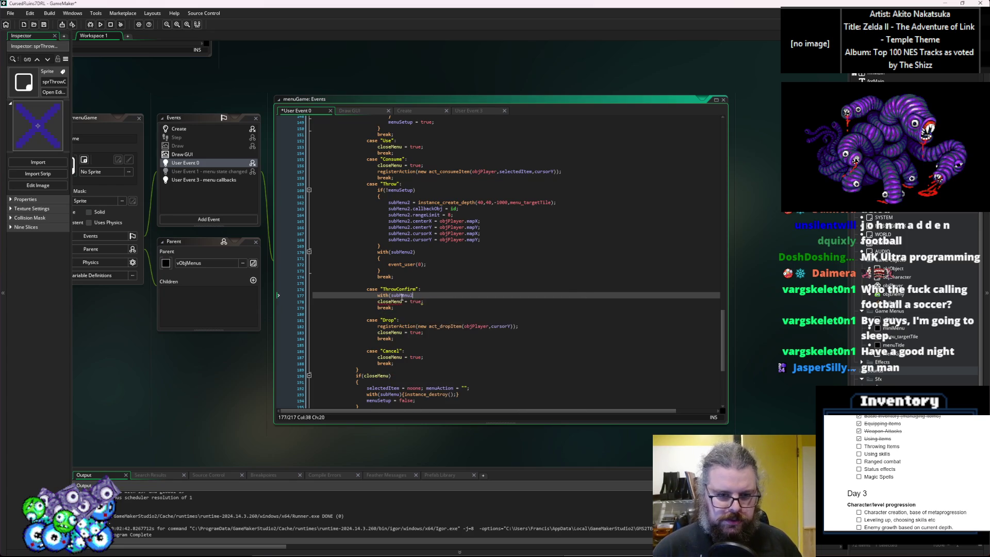
type("){instan")
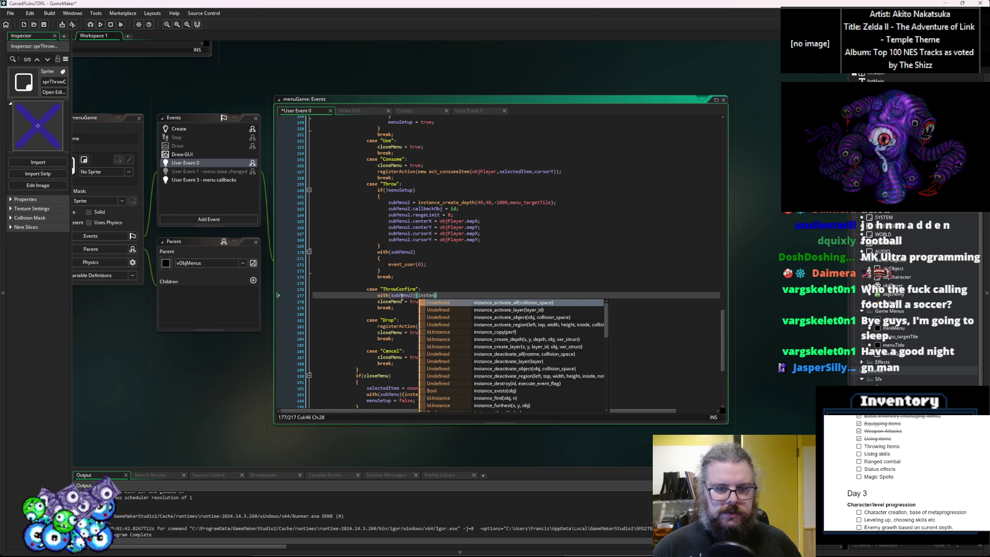
type("ce_deso")
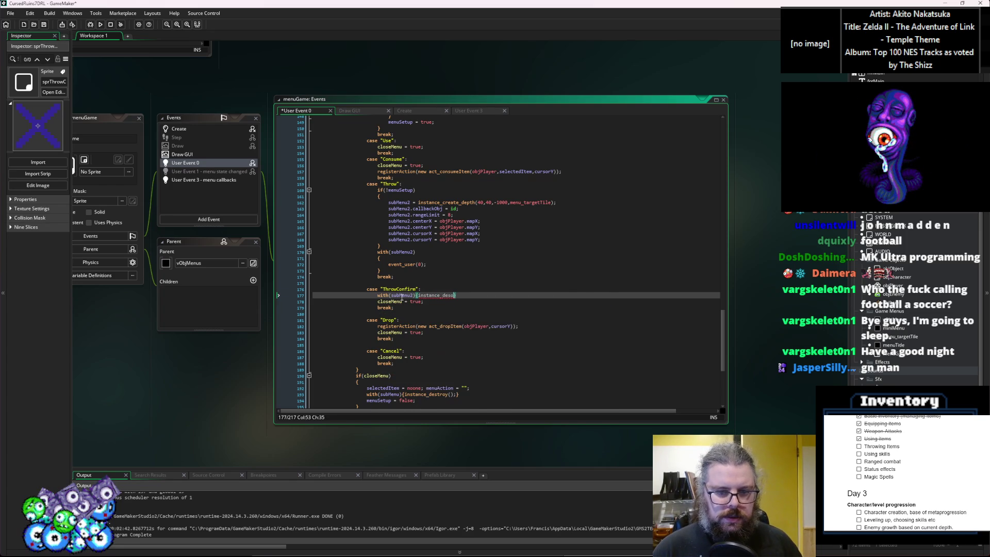
type("tor")
type("y();")
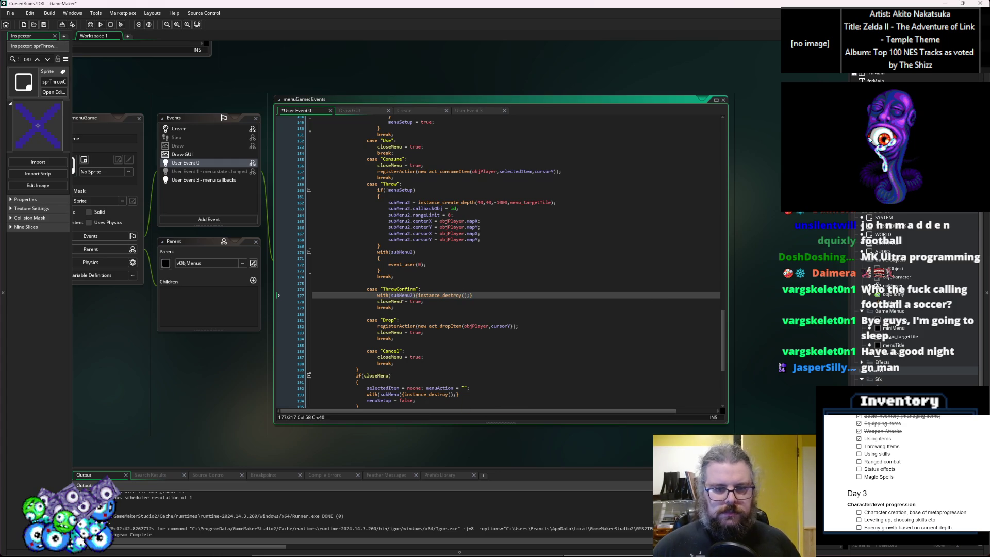
Step: Copy the Consume case's registerAction line into ThrowConfirm, renaming the action to act_throwItem
key("Home")
key("Return")
key("Up")
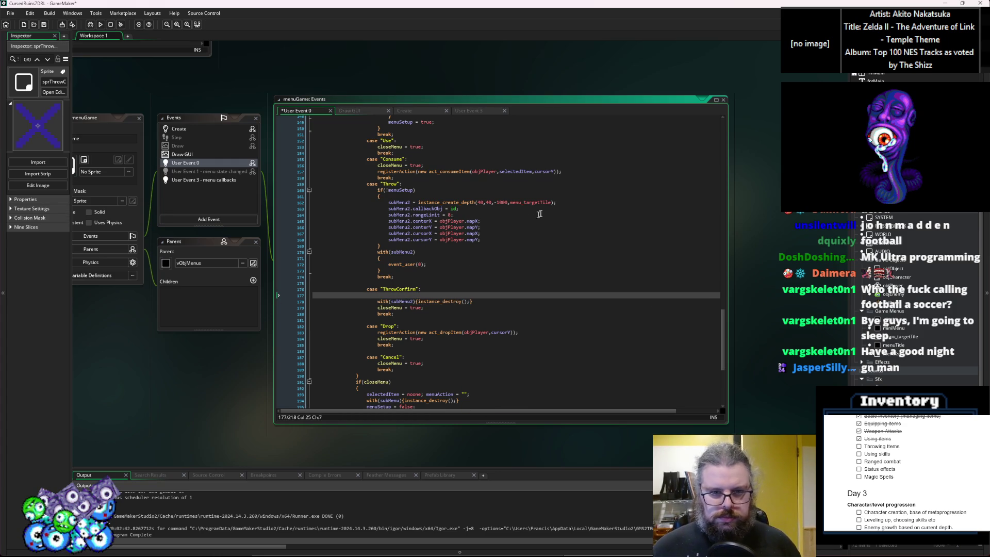
mouse_move(563, 172)
left_mouse_down()
mouse_move(397, 184)
mouse_move(378, 172)
left_mouse_up()
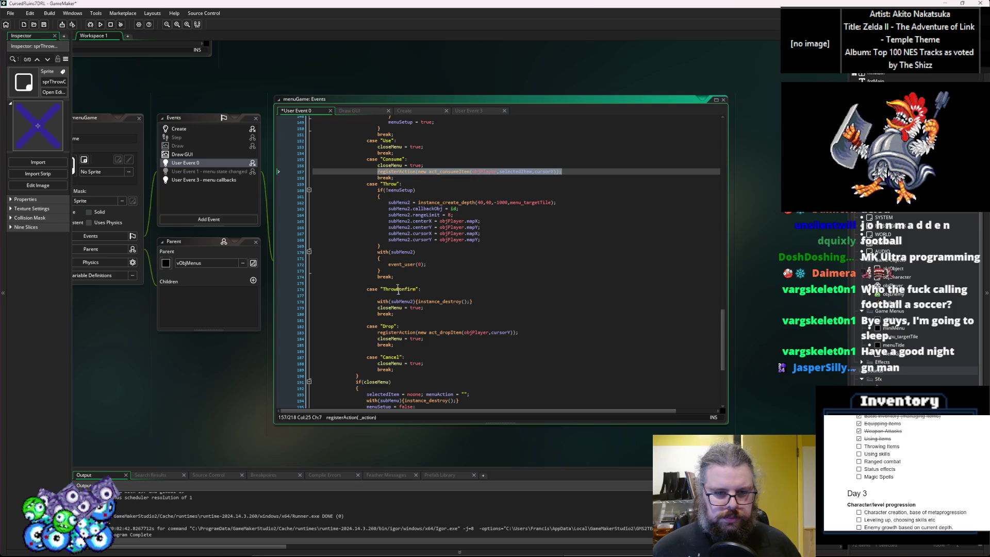
key("ctrl+c")
left_click(397, 296)
key("ctrl+v")
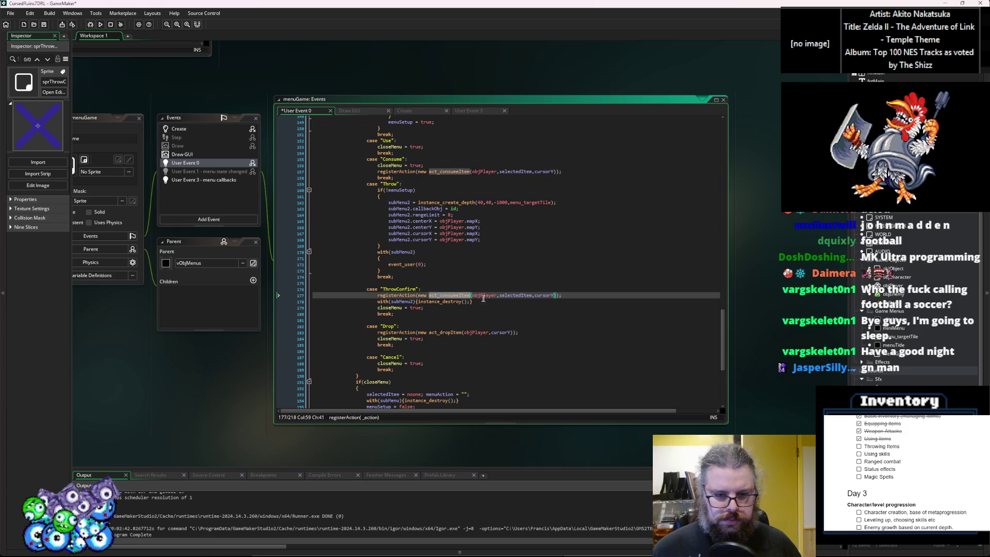
key("BackSpace")
key("BackSpace")
key("BackSpace")
type("throwItem")
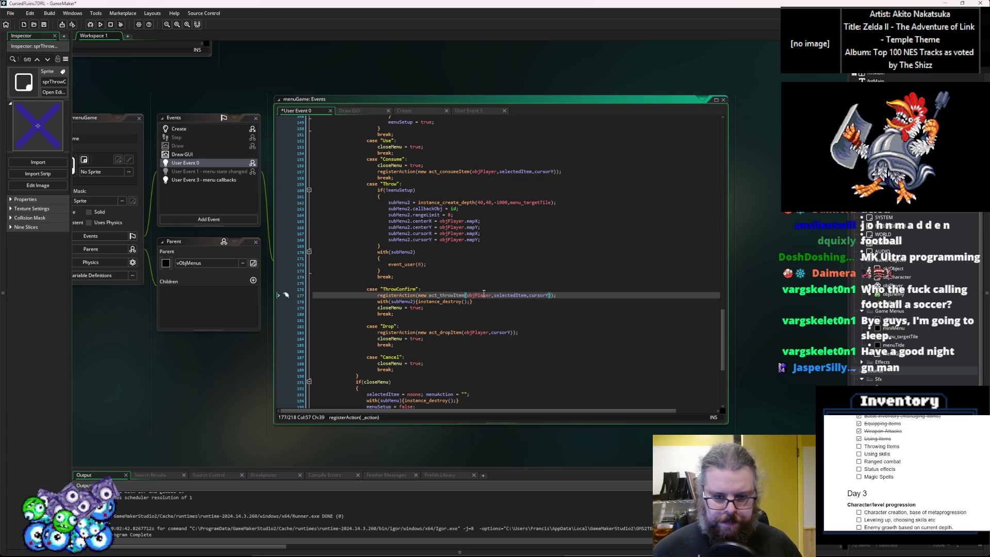
Step: Pass subMenu2.cursorX and subMenu2.cursorY as act_throwItem's target arguments and save
key("Up")
left_click(472, 295)
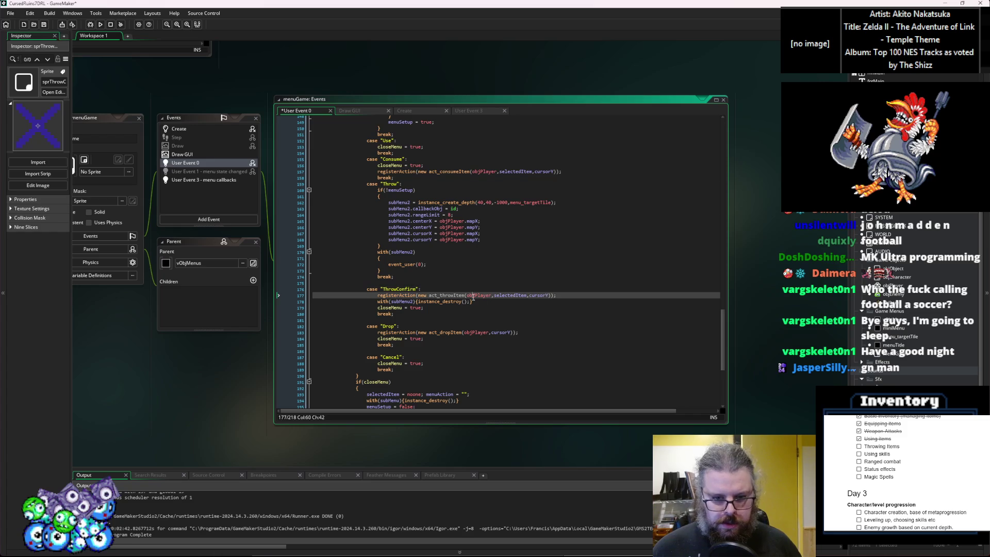
left_click(527, 295)
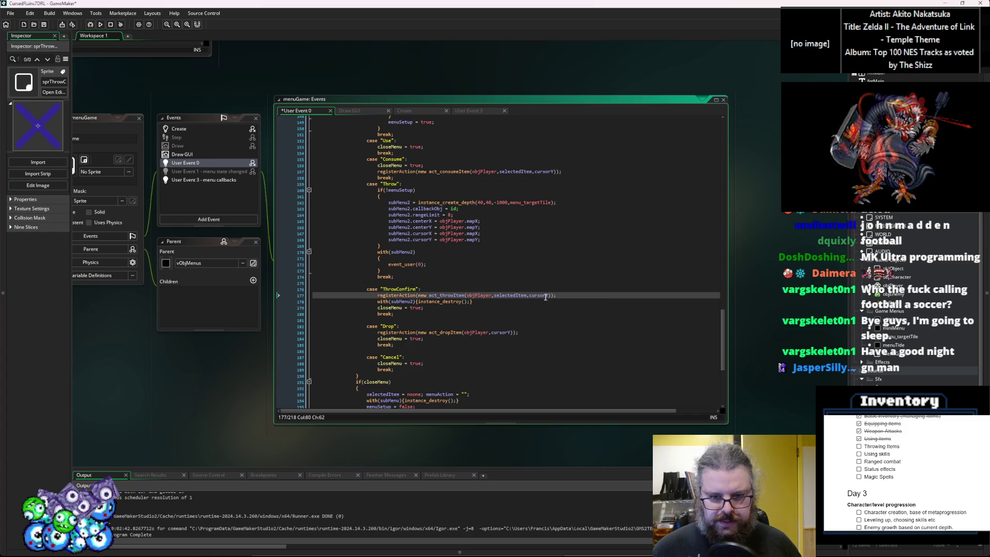
left_click(549, 296)
type(",")
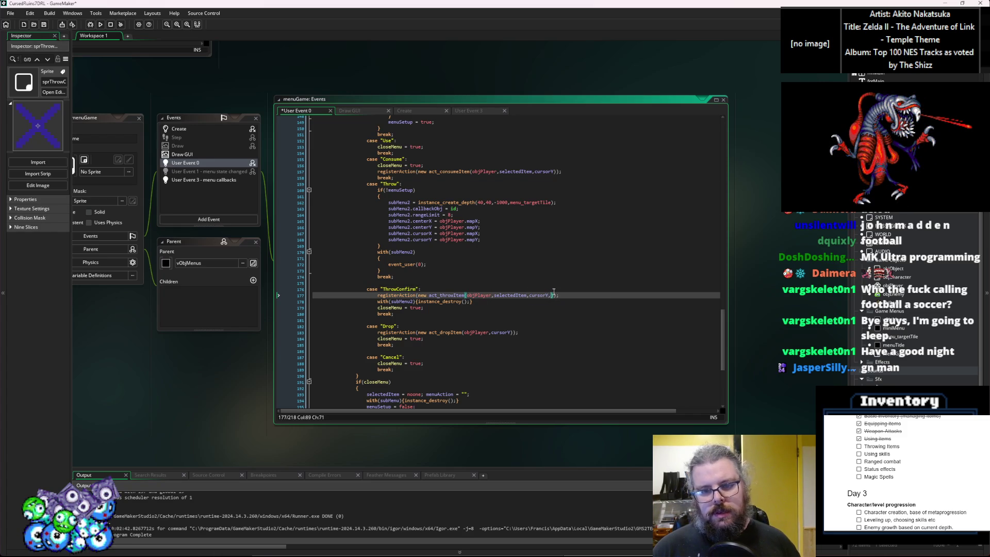
key("BackSpace")
key("BackSpace")
key("BackSpace")
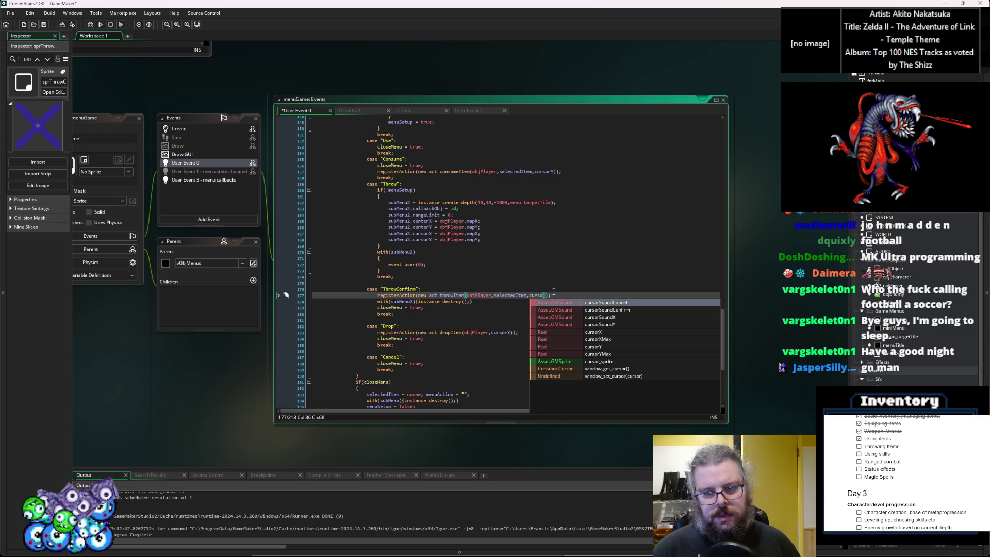
type("rY,")
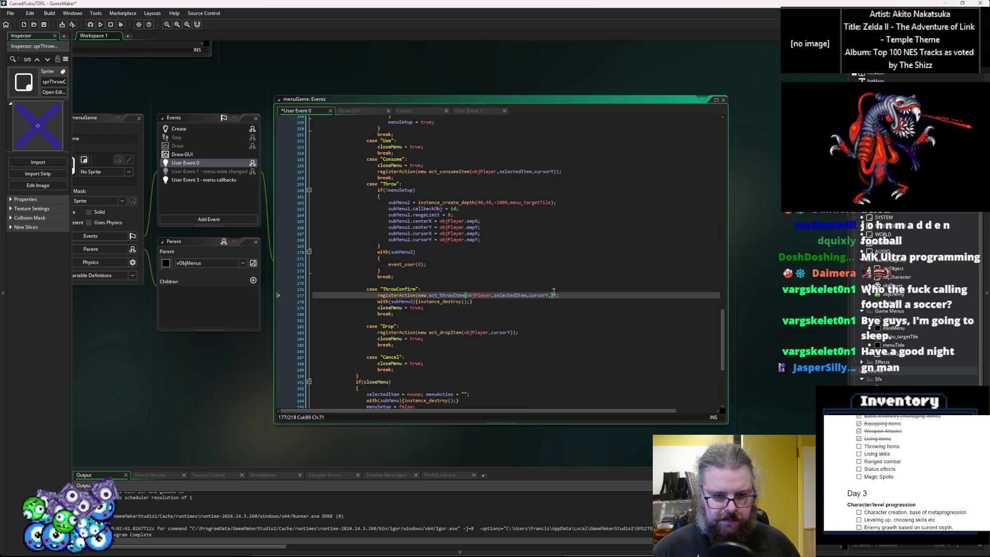
type("subMenu2.")
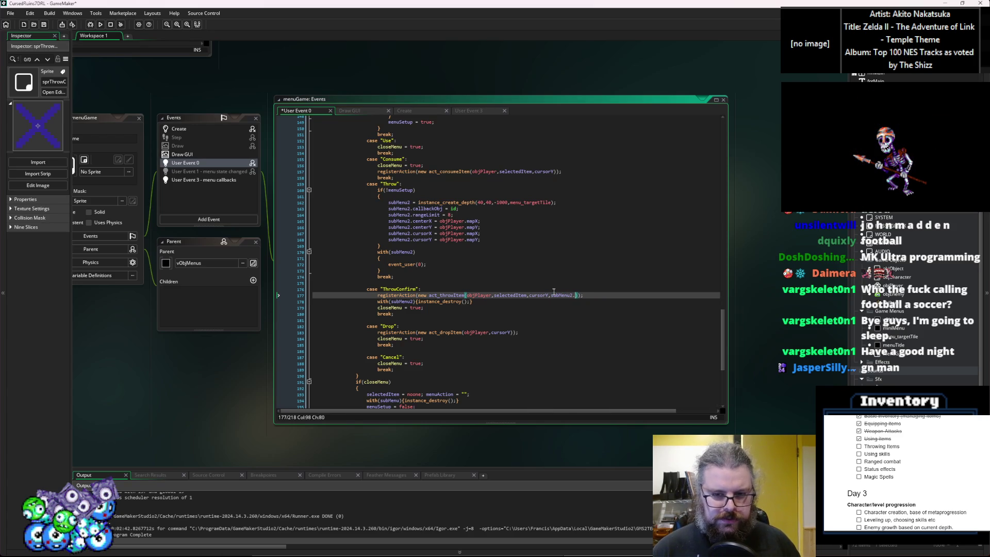
type("cursorX,subMenu")
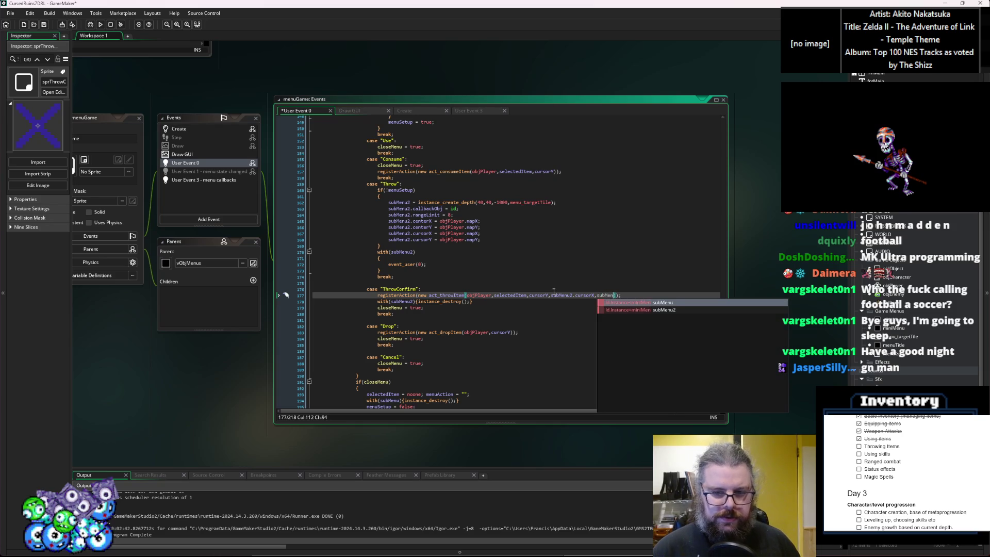
type("2.cursorY))")
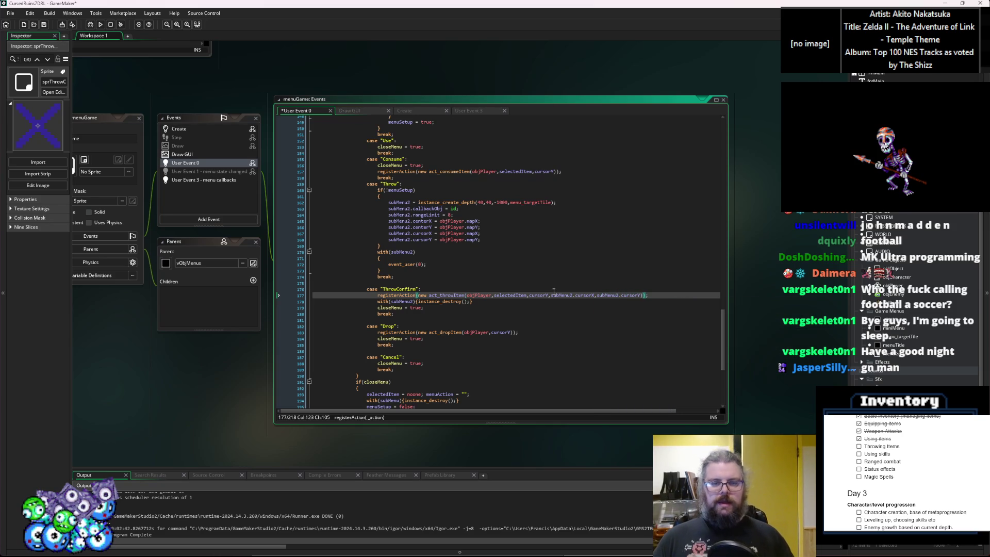
type(";")
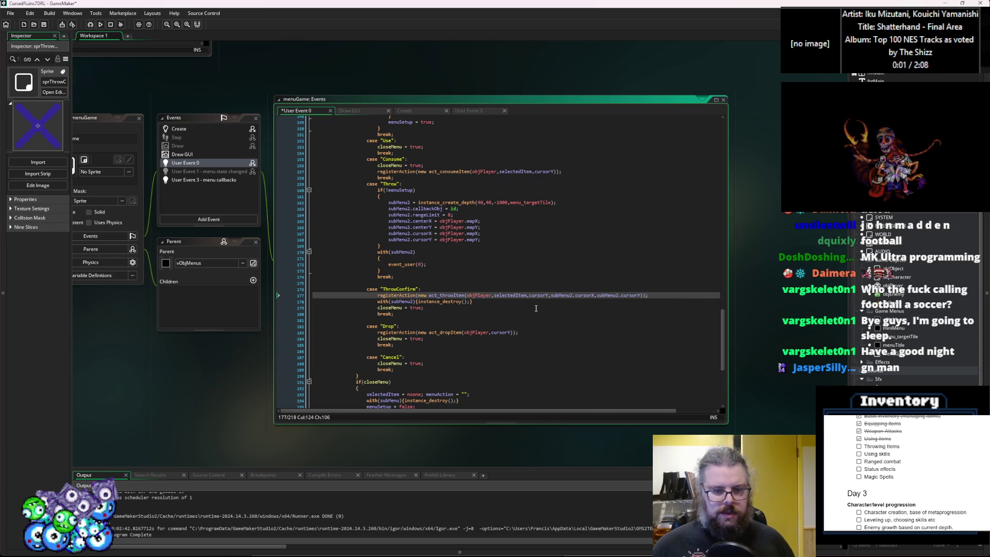
scroll(536, 308, "down", 1)
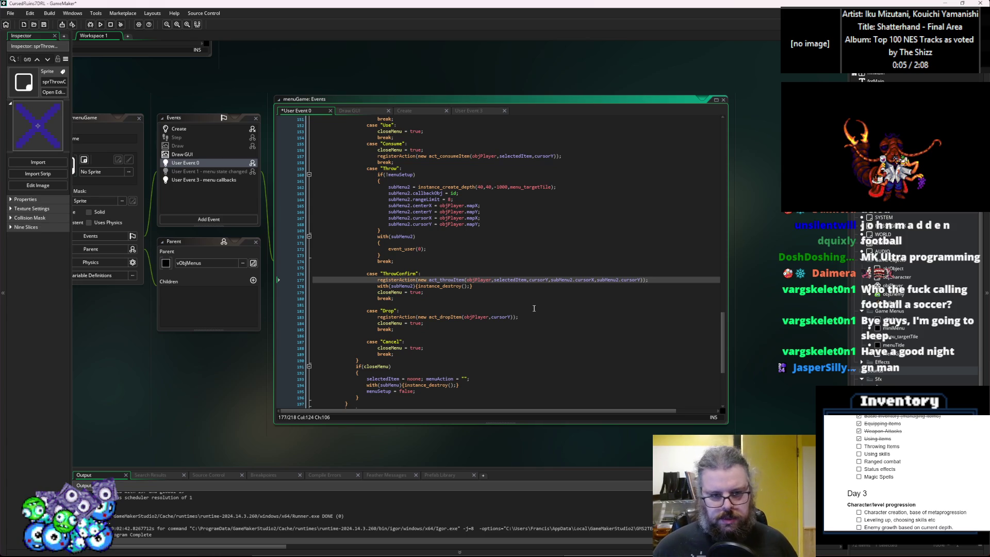
left_click(44, 24)
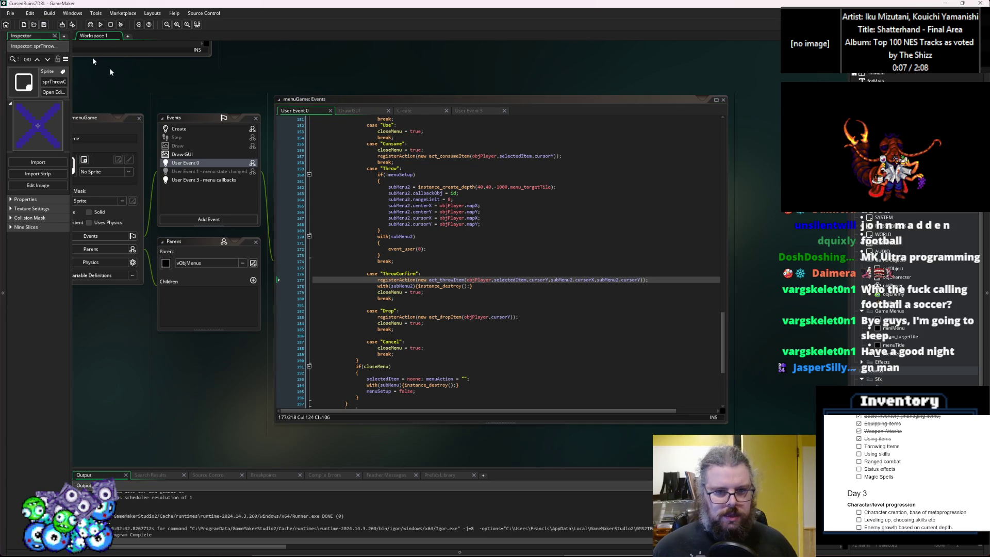
Step: Add 'var returnToPlayScreen = false;' on a new line after line 88's closeMenu declaration
scroll(436, 279, "up", 3)
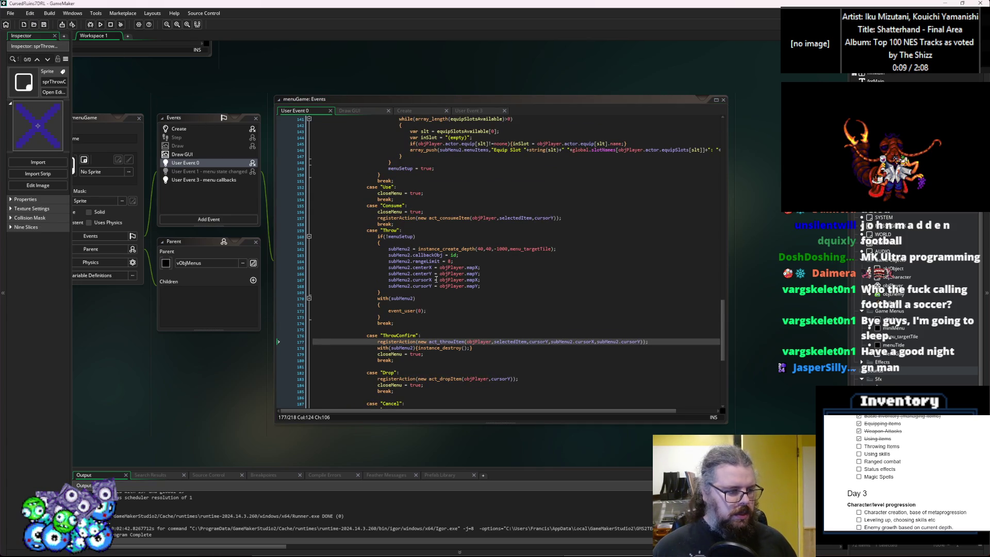
scroll(437, 278, "up", 3)
scroll(452, 282, "up", 10)
scroll(486, 300, "up", 12)
left_click(445, 272)
key("Return")
type("va")
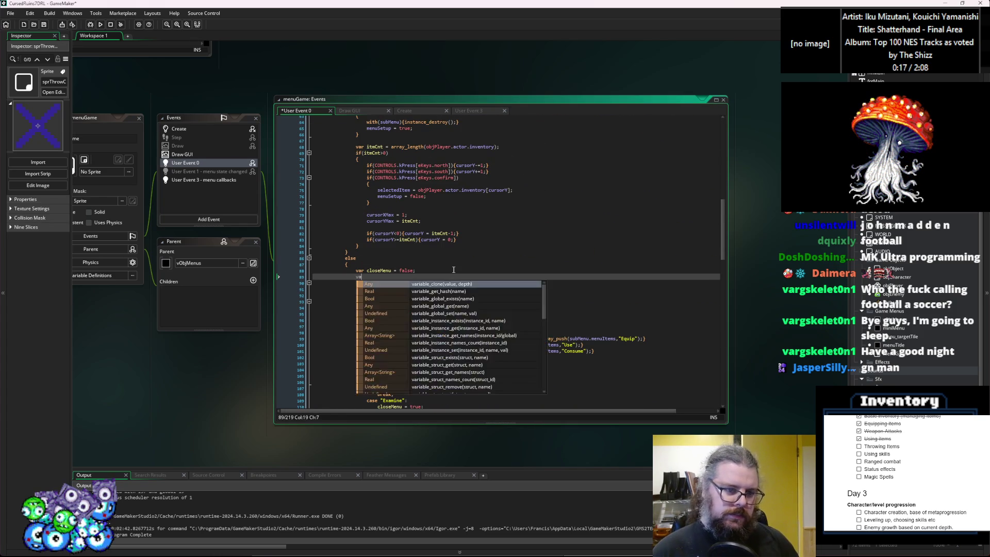
type("r m")
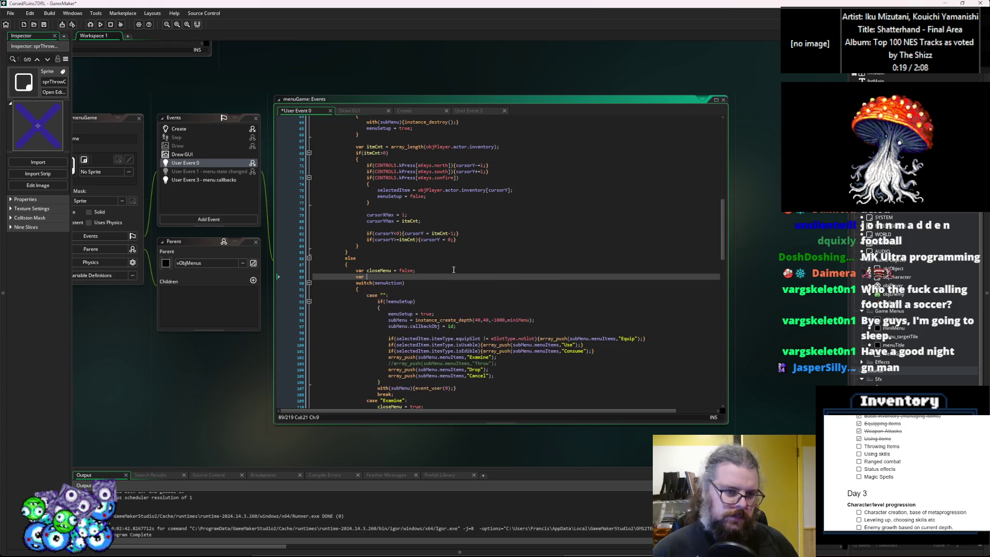
key("BackSpace")
type("pl")
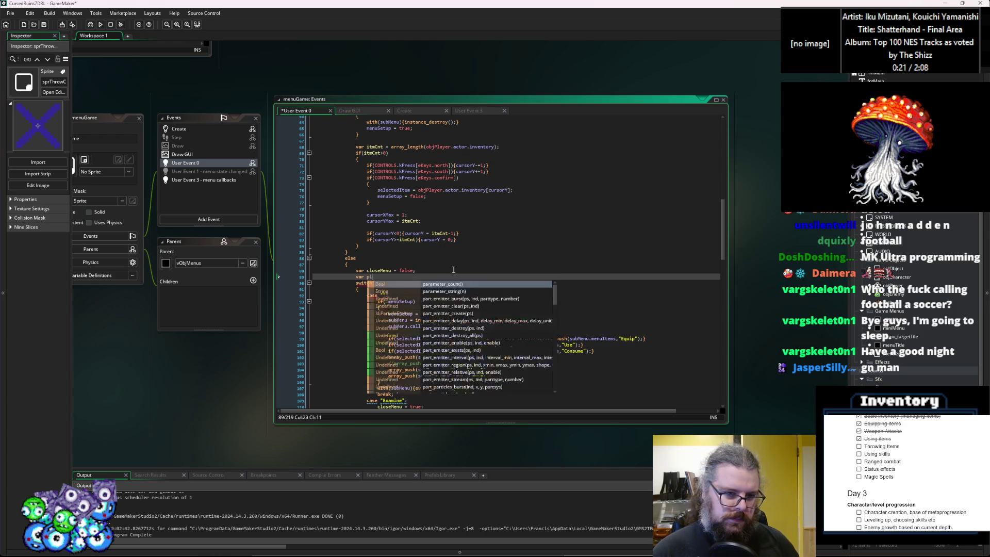
key("BackSpace")
key("BackSpace")
type("ret")
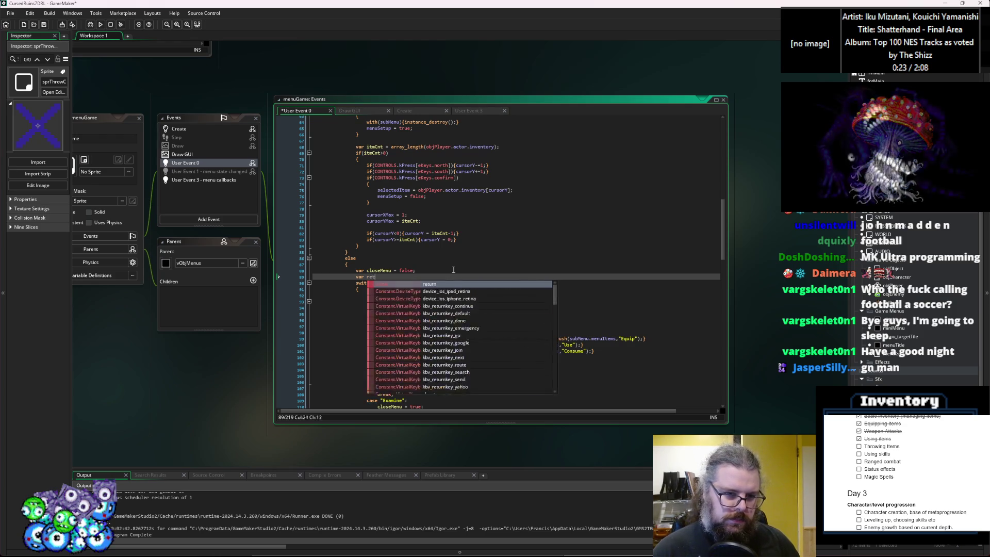
type("urnToPlayScreen =")
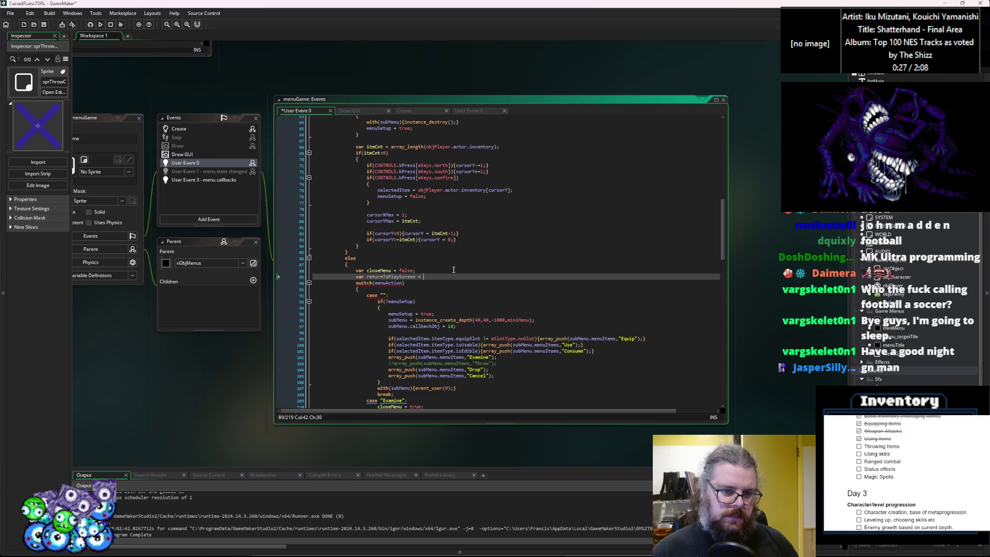
type(" true;")
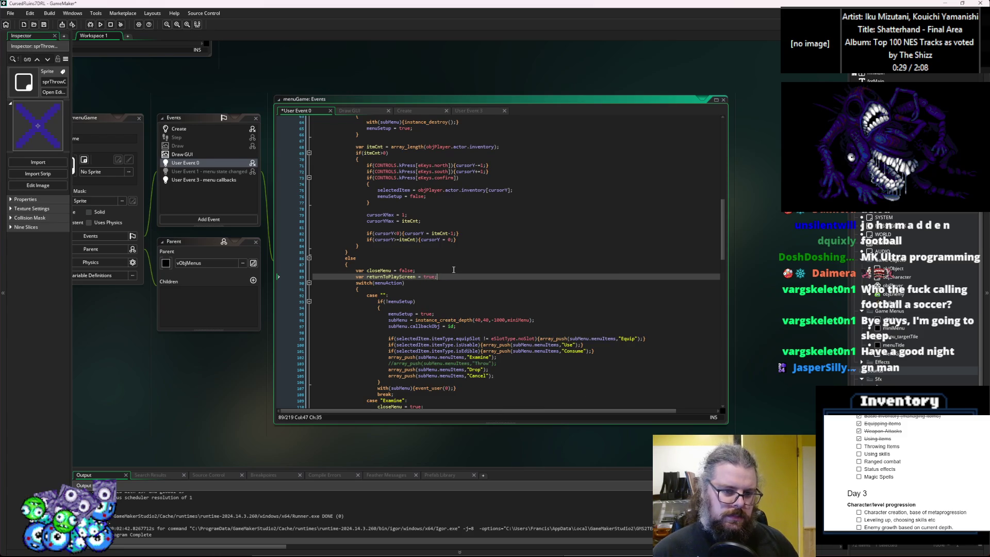
key("BackSpace")
key("BackSpace")
key("BackSpace")
type("false'")
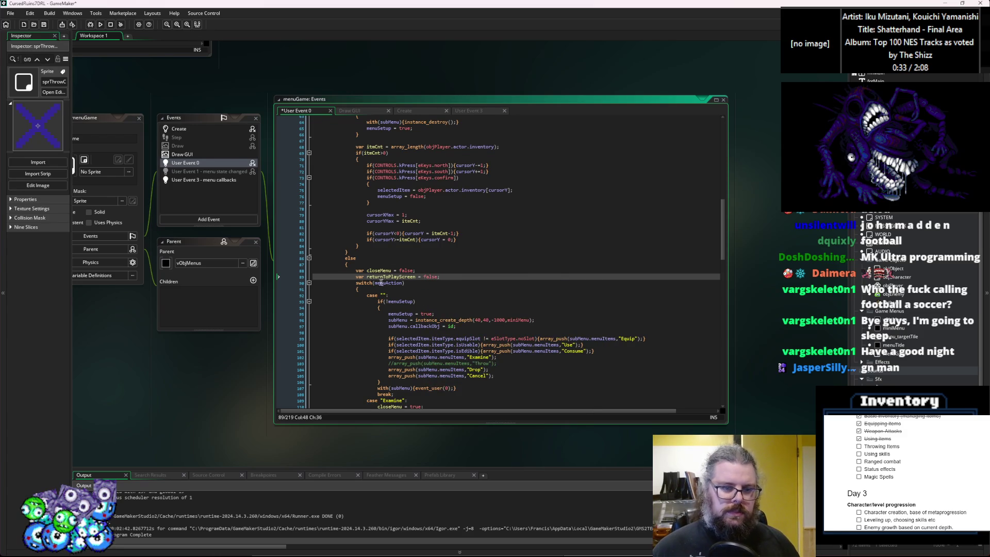
Step: Add 'menuMode = eMenuMode.play;' after closeMenu = true in the ThrowConfirm case
left_click(418, 274)
scroll(417, 274, "up", 6)
scroll(419, 274, "up", 15)
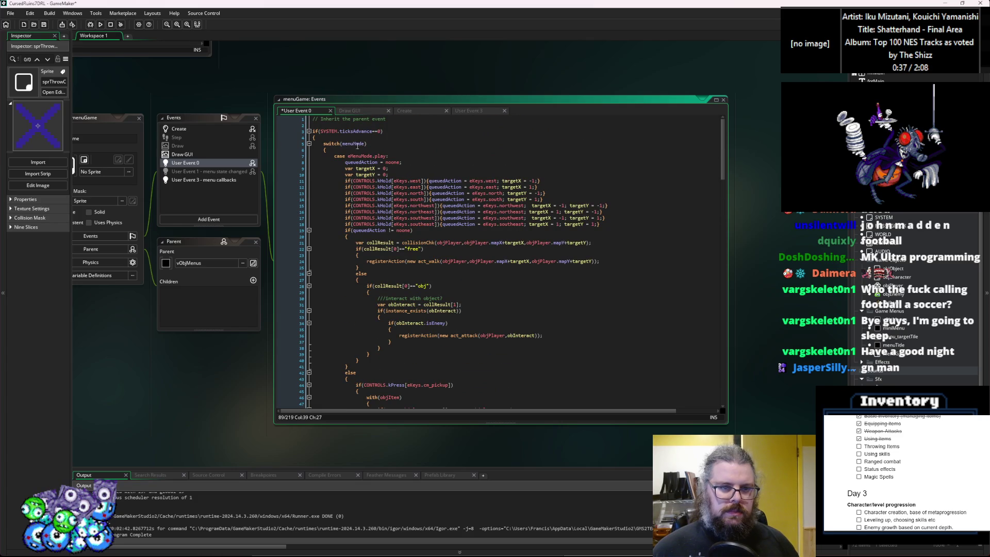
double_click(357, 146)
scroll(535, 354, "down", 20)
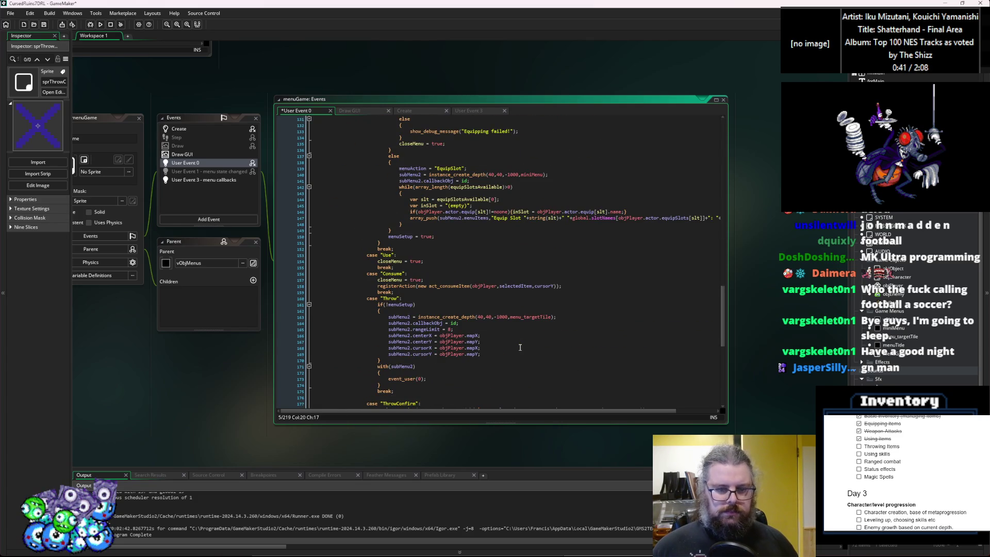
scroll(520, 347, "down", 6)
scroll(472, 289, "down", 1)
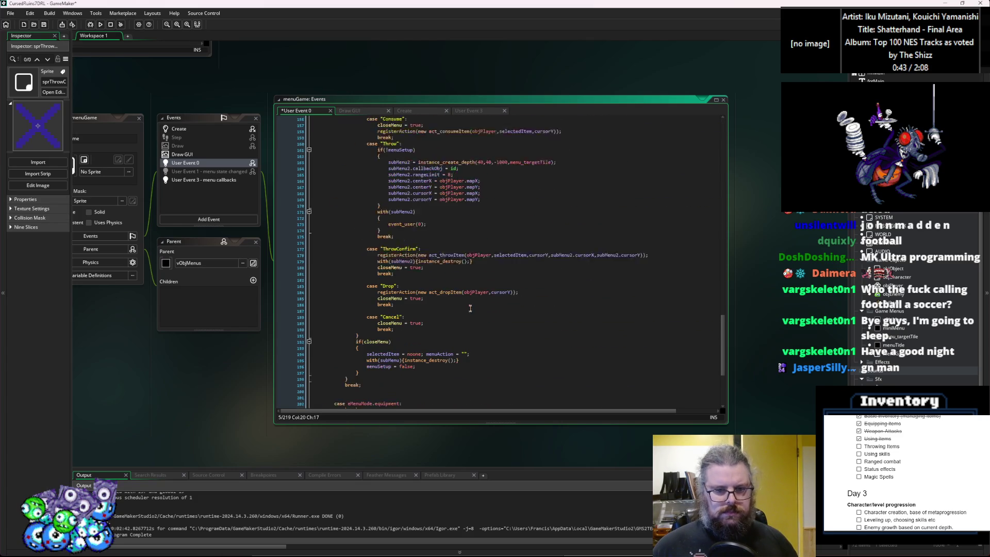
left_click(480, 301)
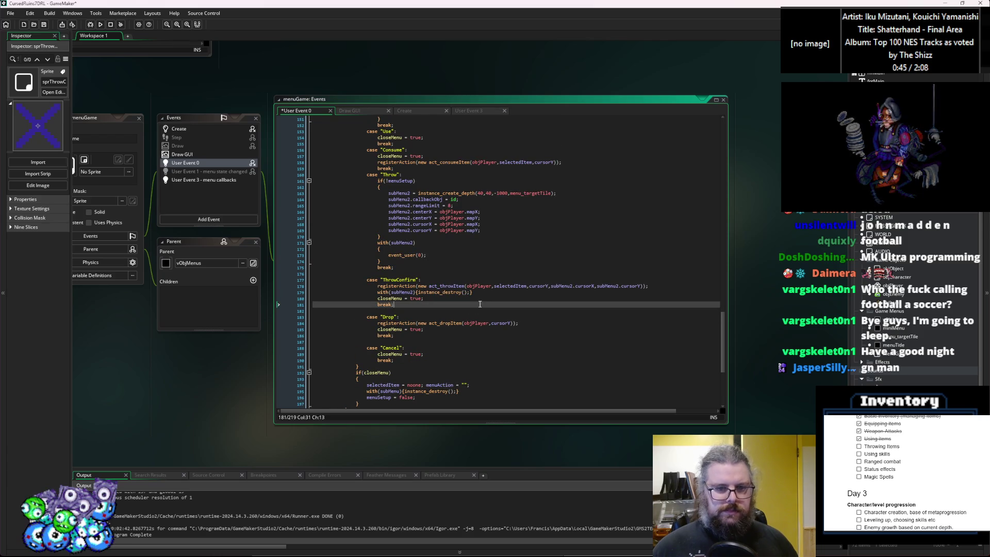
key("Return")
type("menuMode = ")
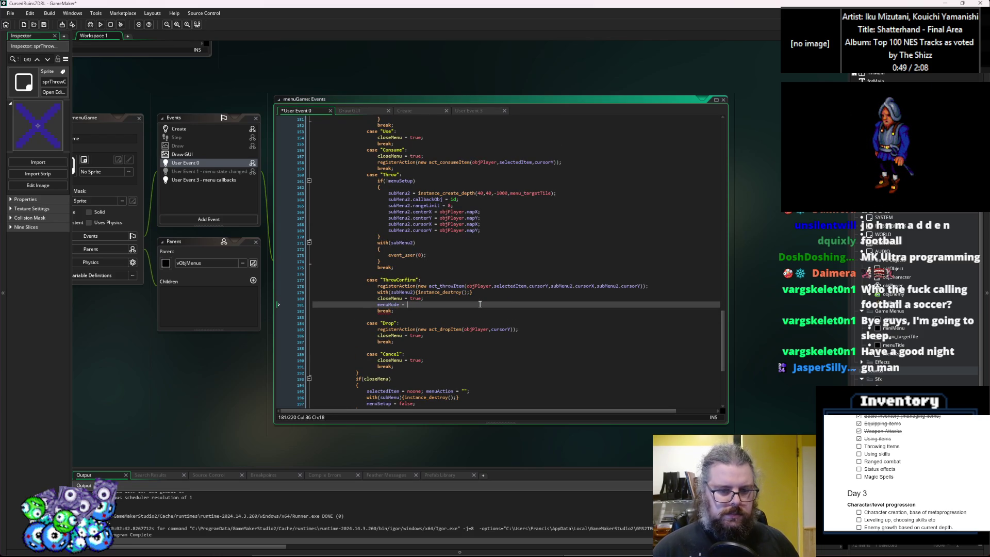
type("eM")
key("Return")
type(".")
key("Down")
key("Down")
key("Down")
key("Down")
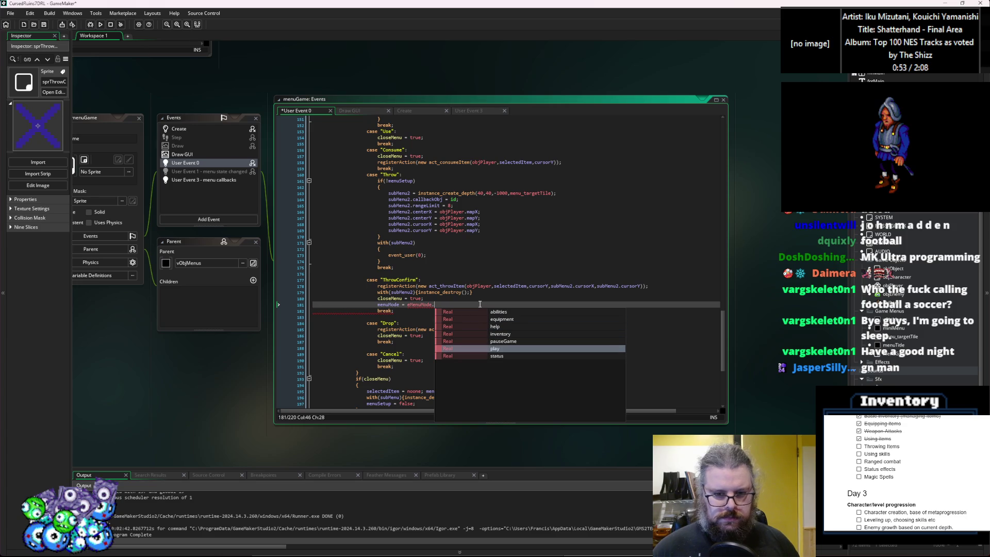
key("Return")
type(";")
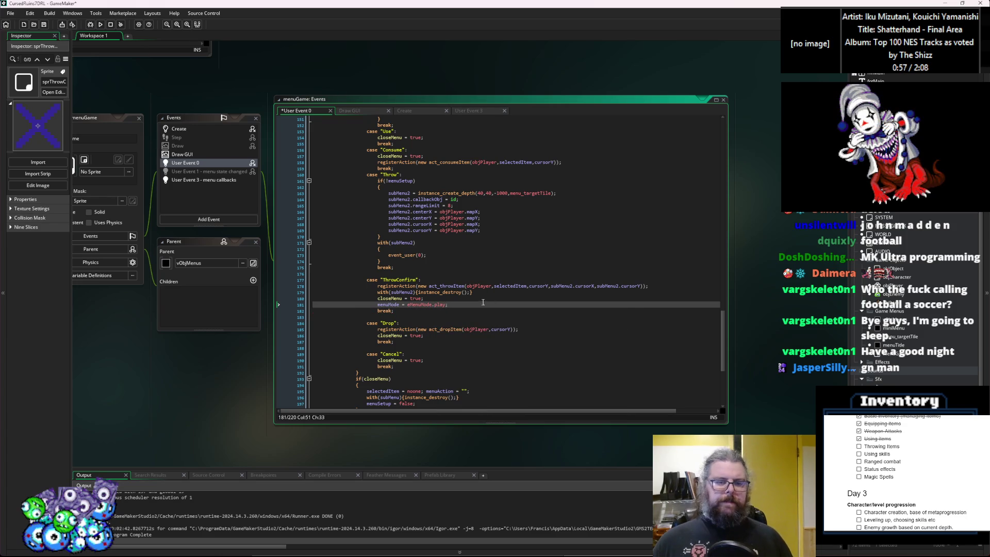
Step: Save the User Event 0 code
left_click(435, 299)
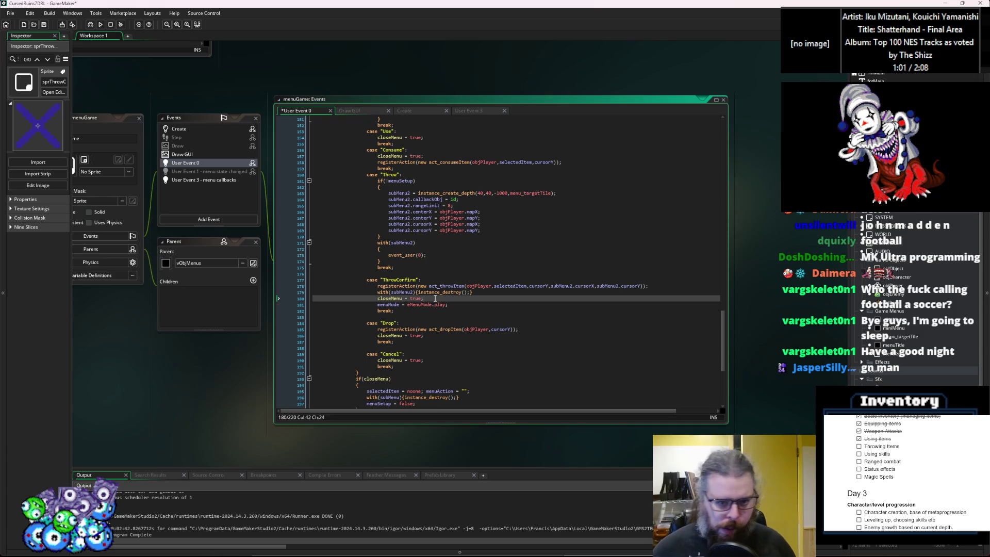
left_click(44, 24)
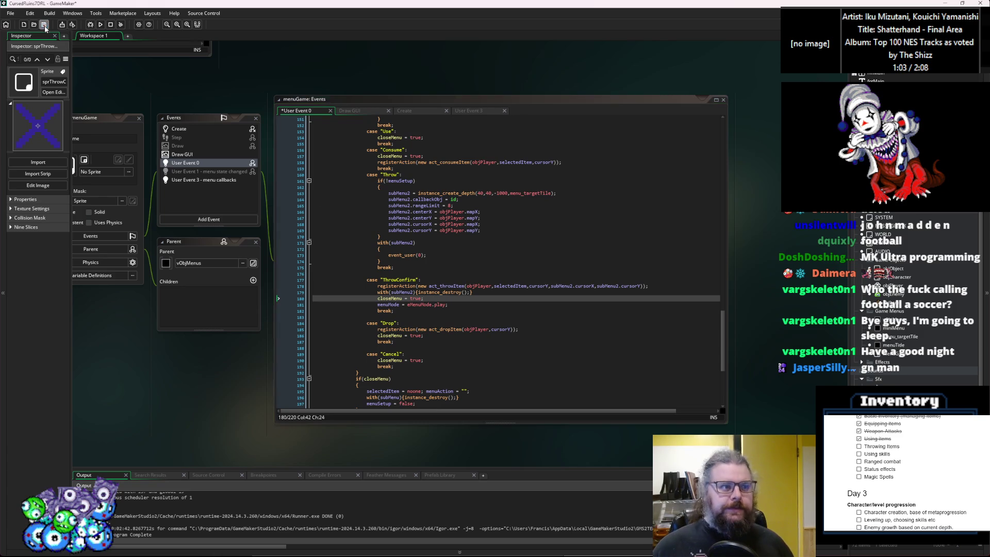
left_click(449, 299)
left_click(458, 303)
scroll(461, 303, "down", 2)
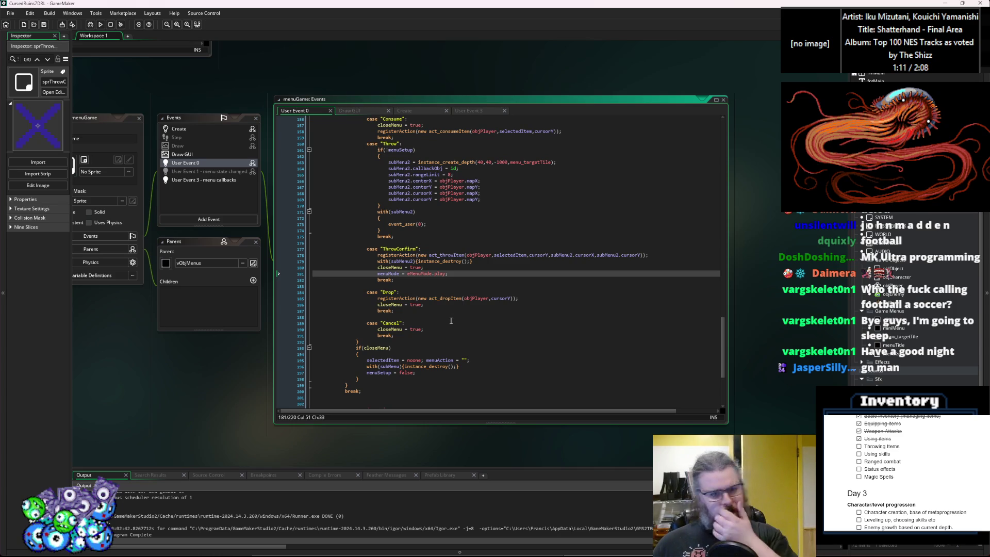
Step: Browse the throw action registration, AttackActions, Effects and ItemStructs code, then close ItemStructs
left_click(414, 254)
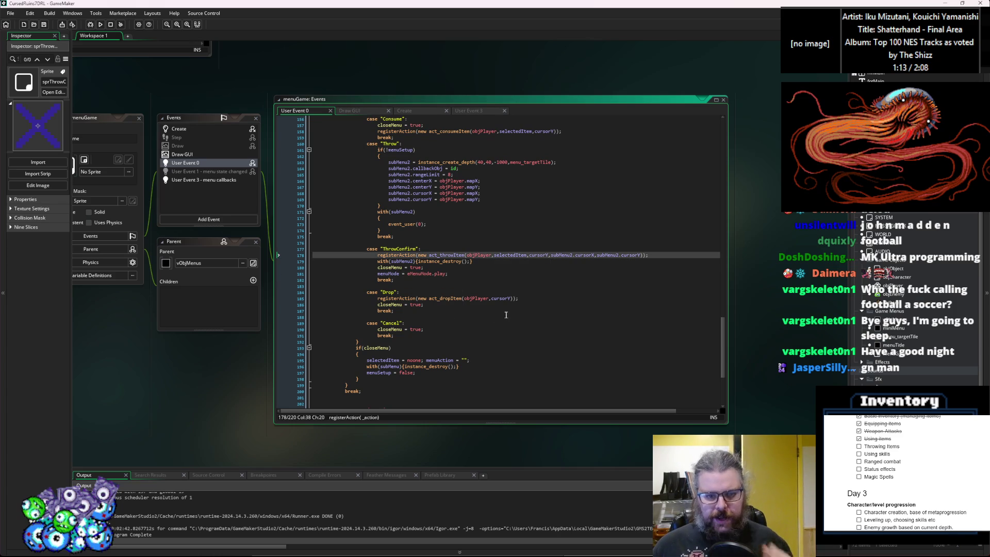
left_click(506, 317)
mouse_move(212, 158)
left_mouse_down()
mouse_move(629, 166)
mouse_move(606, 247)
left_mouse_up()
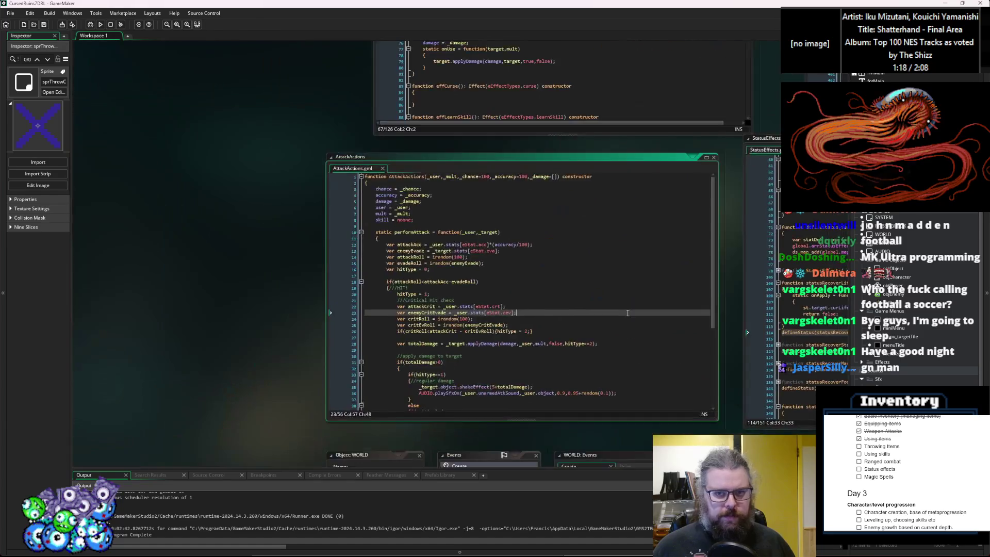
left_click(486, 321)
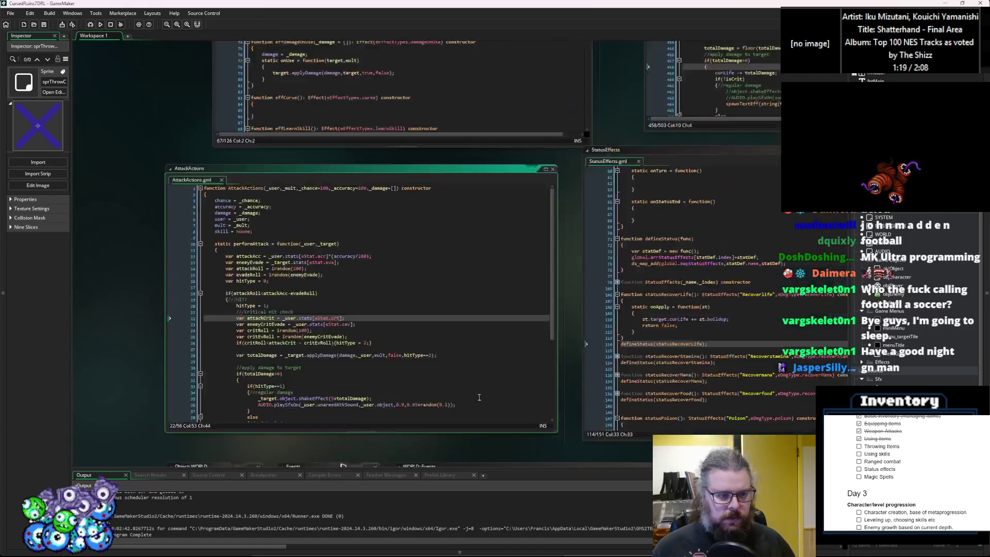
left_click(351, 340)
key("ctrl+Tab")
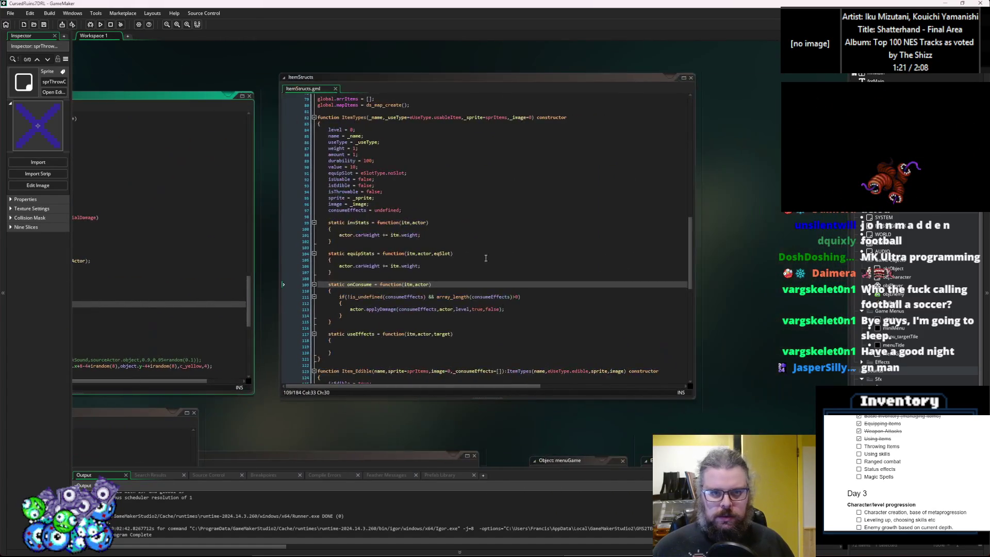
left_click(469, 296)
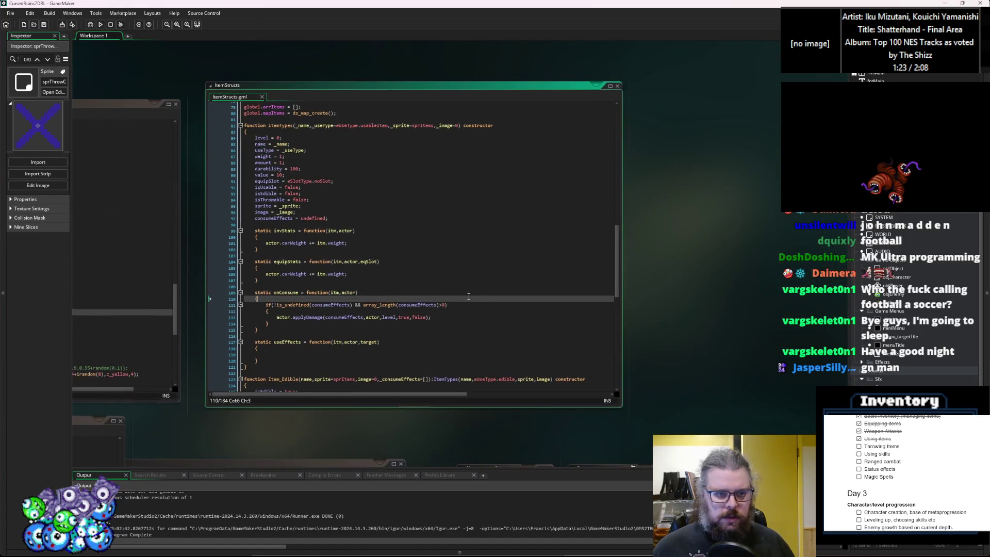
left_click(401, 276)
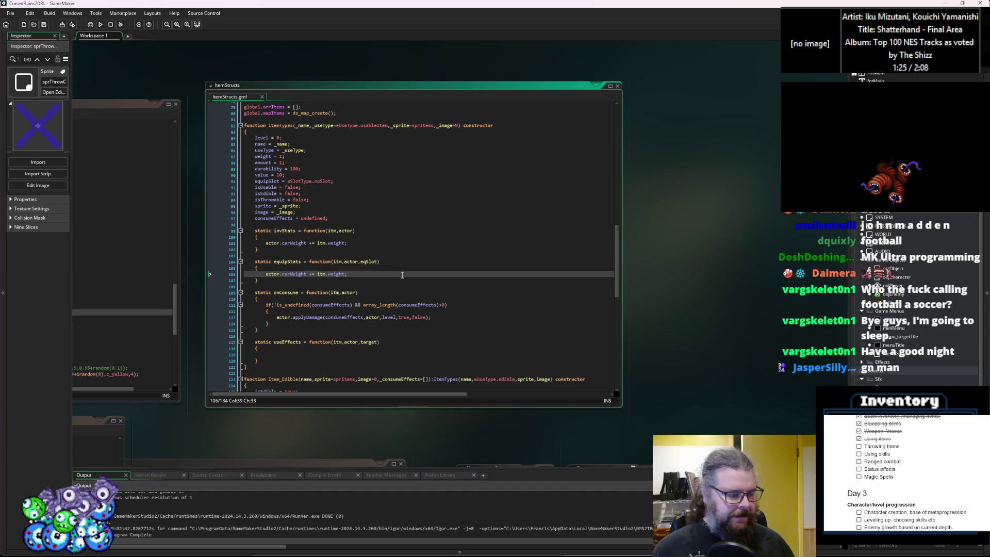
key("ctrl+w")
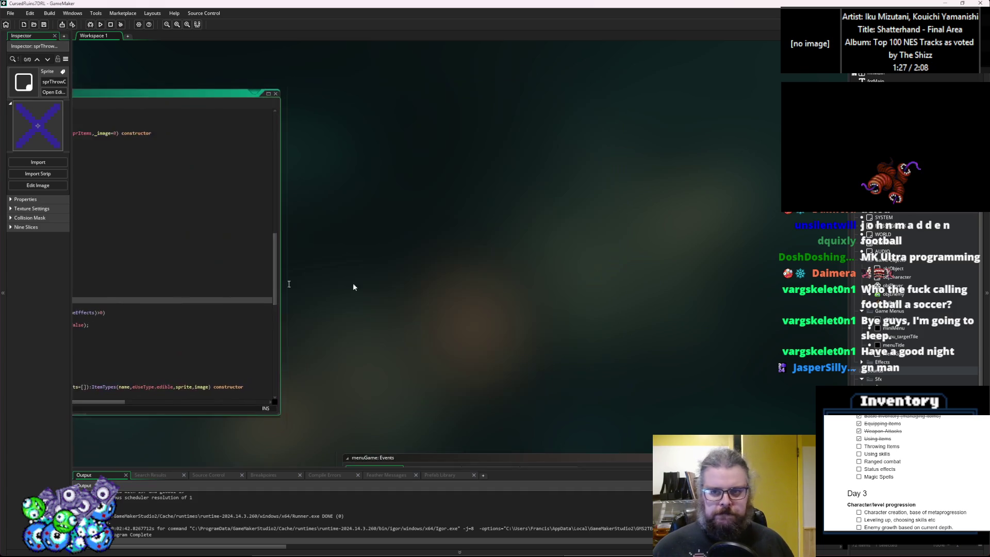
Step: Look over the recover-life status code, then bring the characterActions script to the front
scroll(438, 222, "down", 5)
scroll(419, 233, "up", 4)
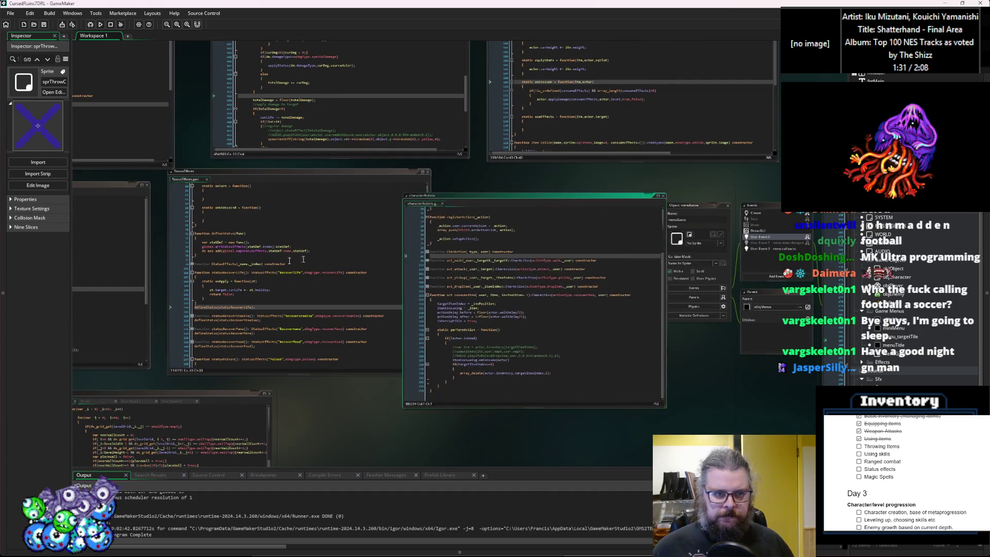
scroll(546, 204, "up", 3)
left_click(582, 278)
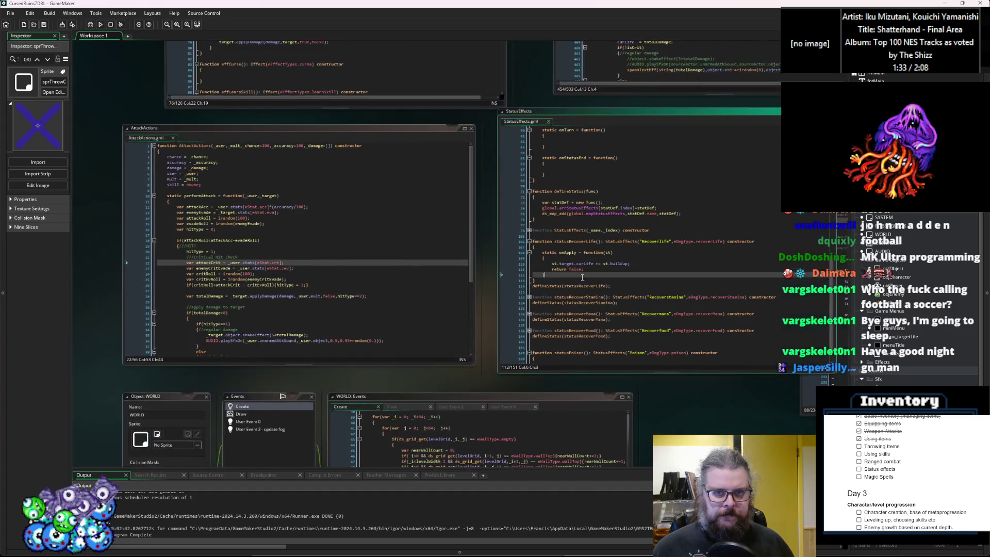
middle_click(608, 267)
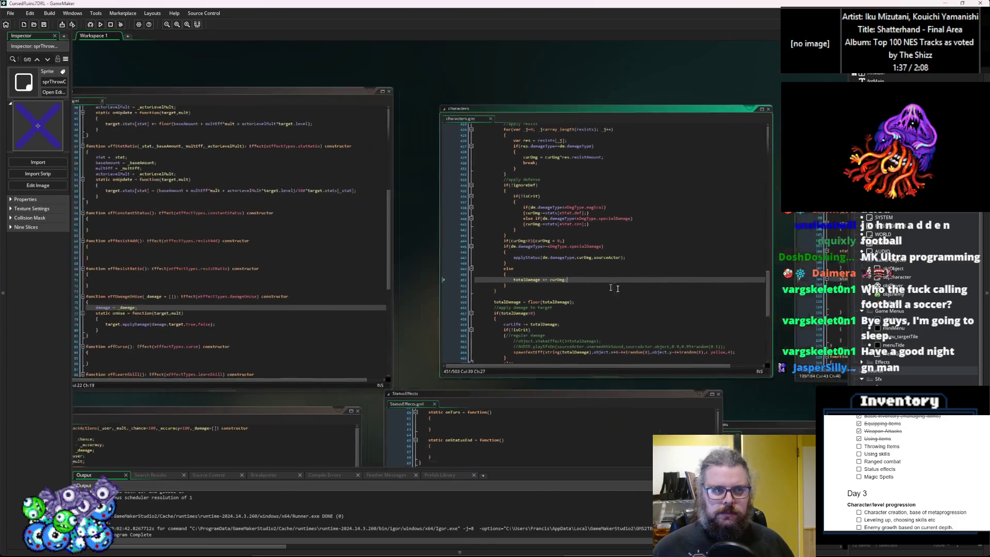
left_click(464, 451)
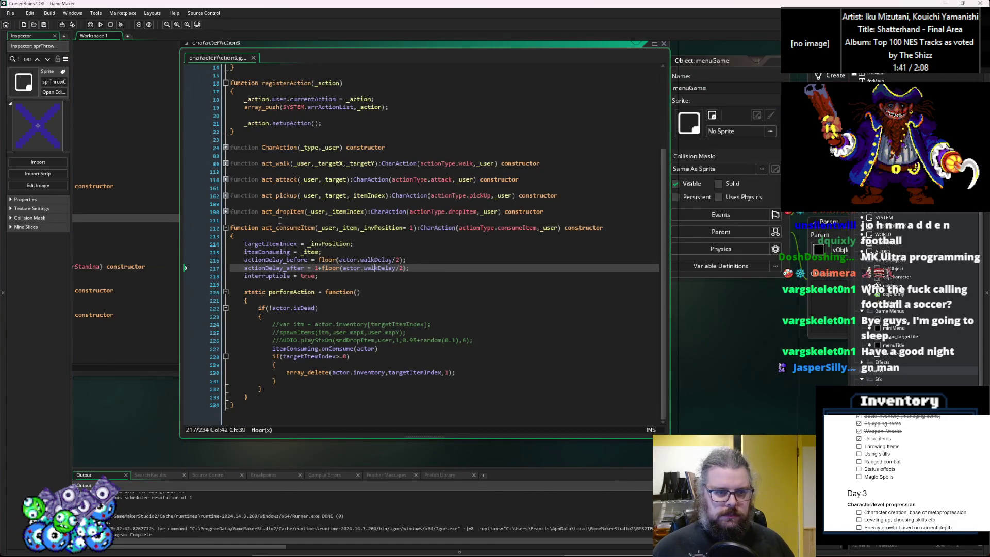
Step: Duplicate the act_dropItem constructor below the original
left_click(227, 212)
left_click_drag(254, 381, 205, 211)
key("ctrl+c")
left_click(296, 379)
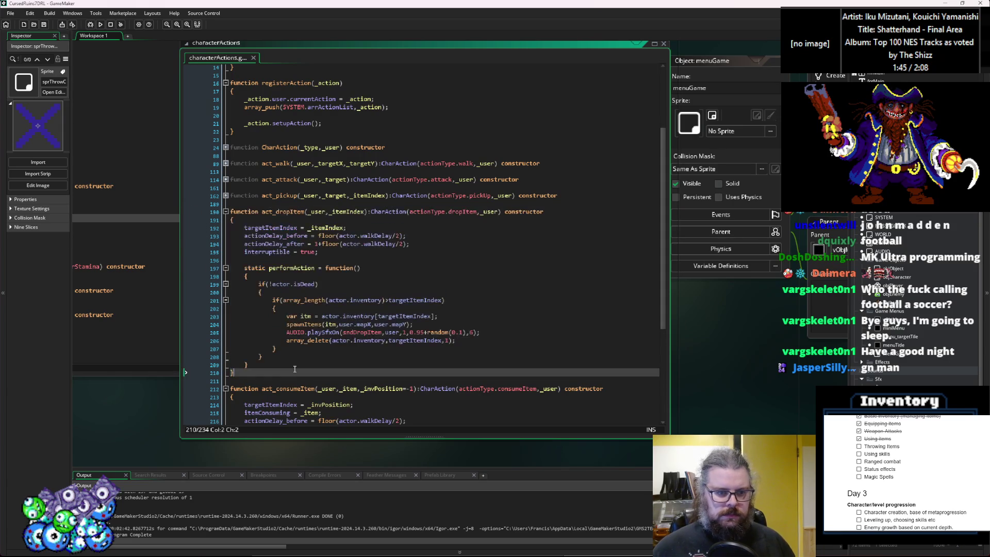
key("Return")
key("Return")
key("ctrl+v")
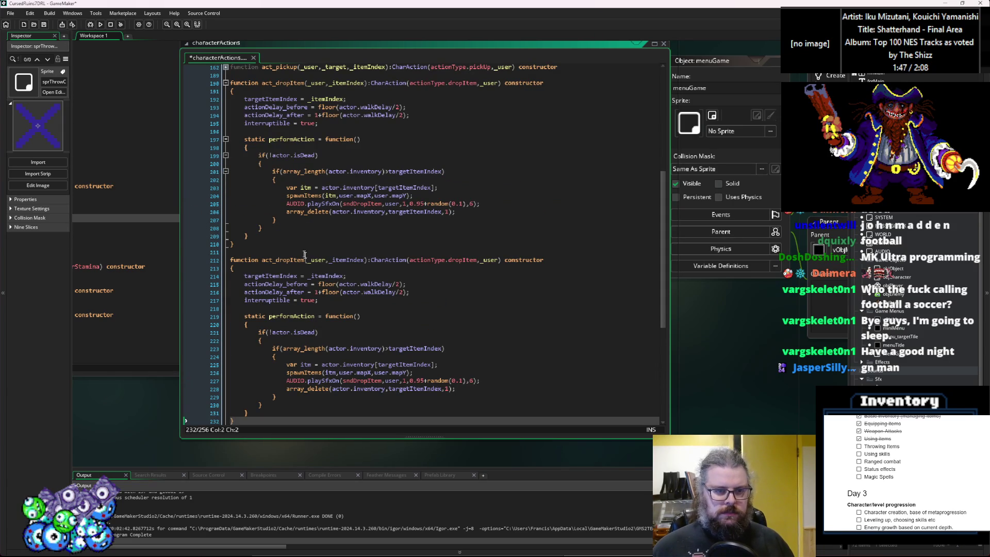
Step: Rename the copied constructor to act_throwItem
left_click_drag(303, 260, 280, 259)
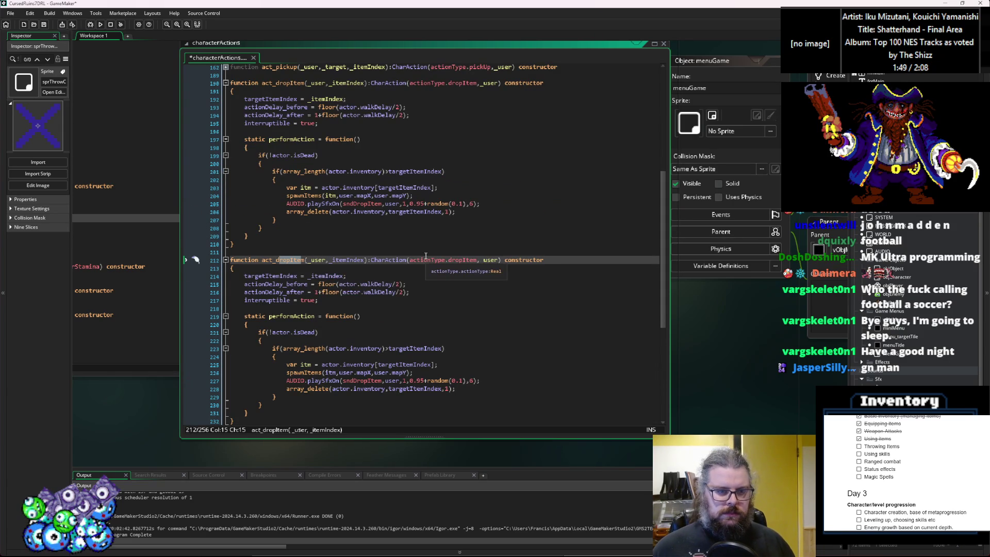
key("Right")
key("BackSpace")
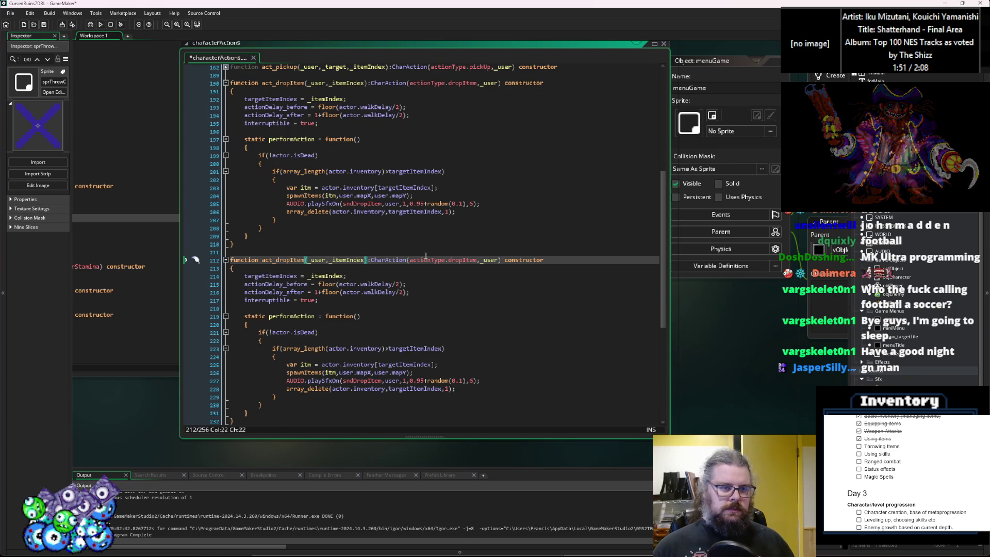
key("BackSpace")
key("BackSpace")
key("BackSpace")
type("cpm")
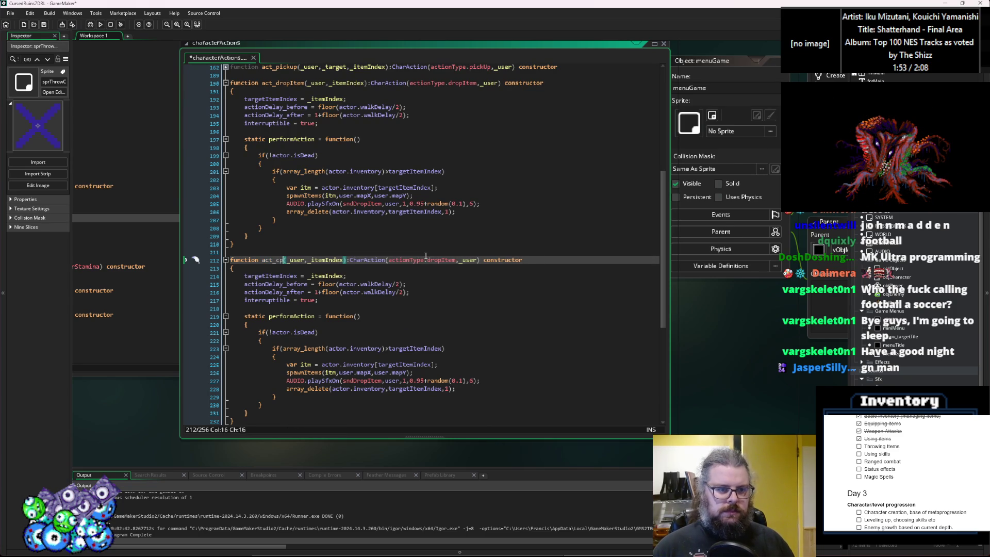
key("BackSpace")
key("BackSpace")
type("ons")
key("BackSpace")
key("BackSpace")
key("BackSpace")
type("throwItem")
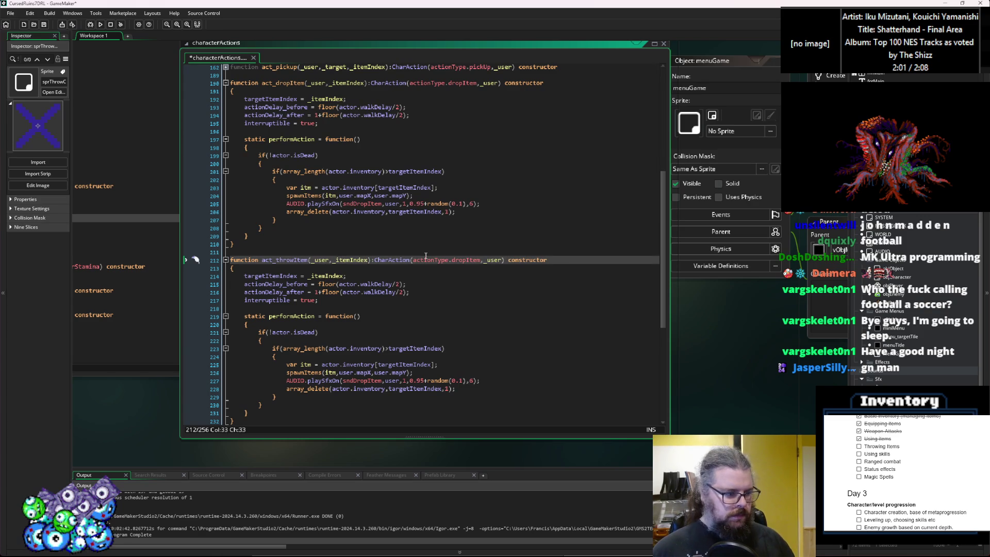
key("Left")
key("Left")
key("Left")
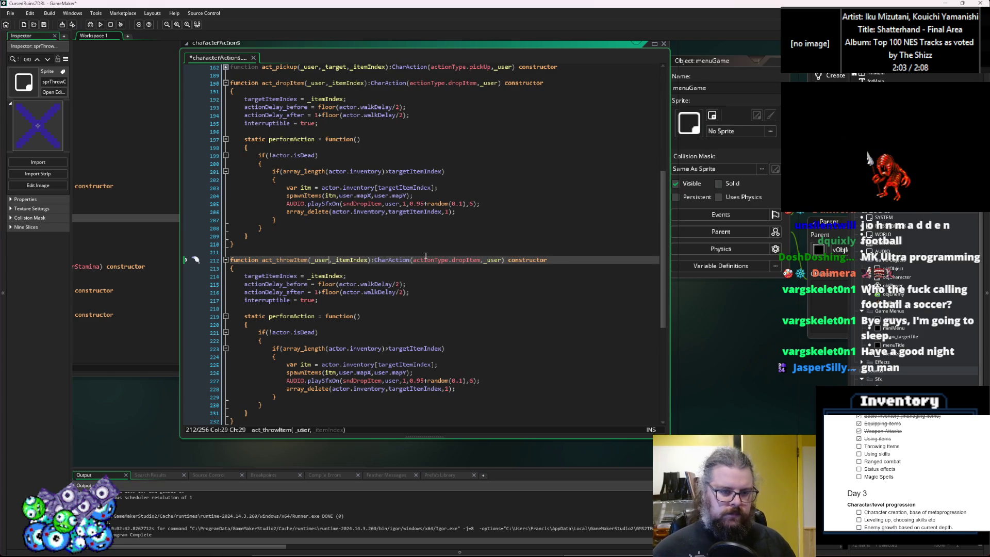
Step: Change the act_throwItem action type from actionType.dropItem to actionType.throwItem
scroll(407, 272, "down", 3)
left_click(314, 234)
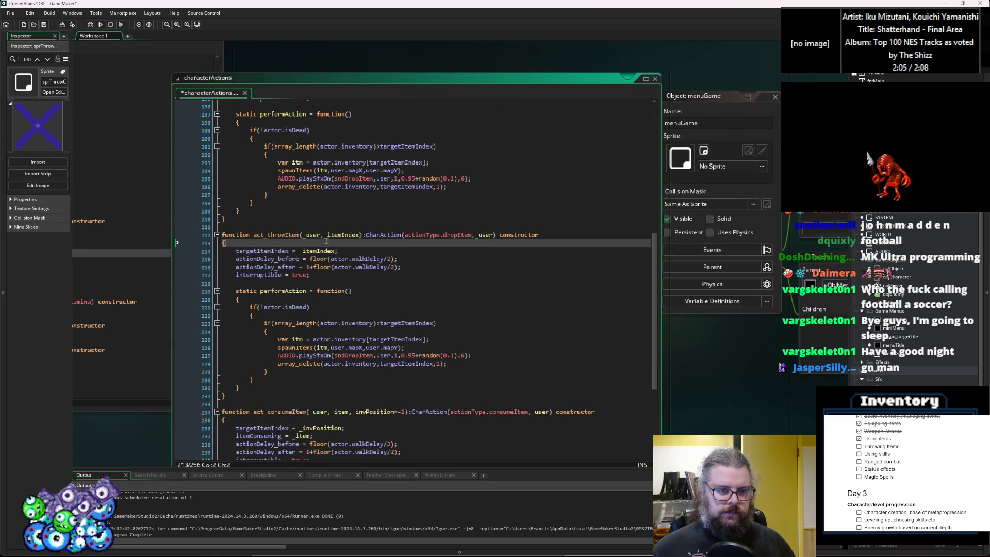
left_click(334, 235)
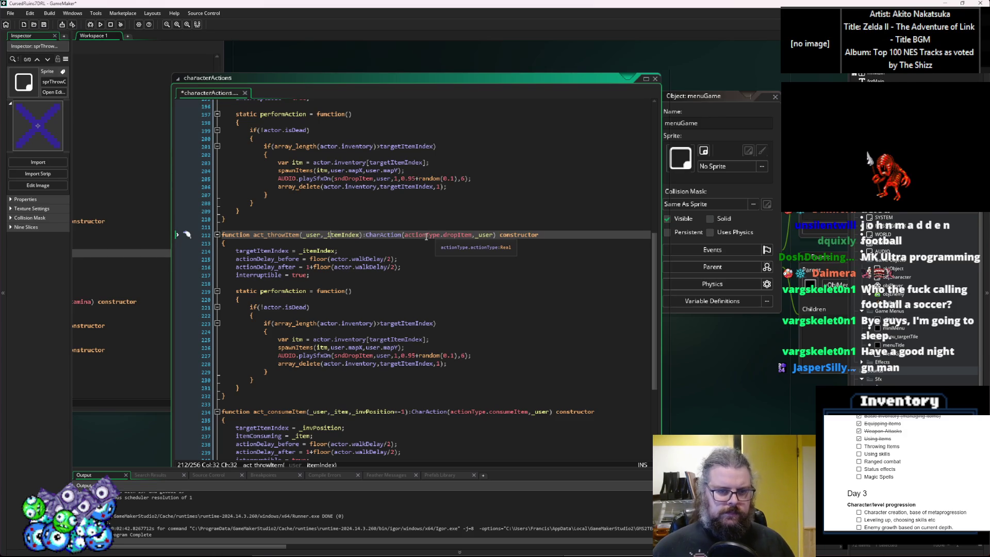
key("Up")
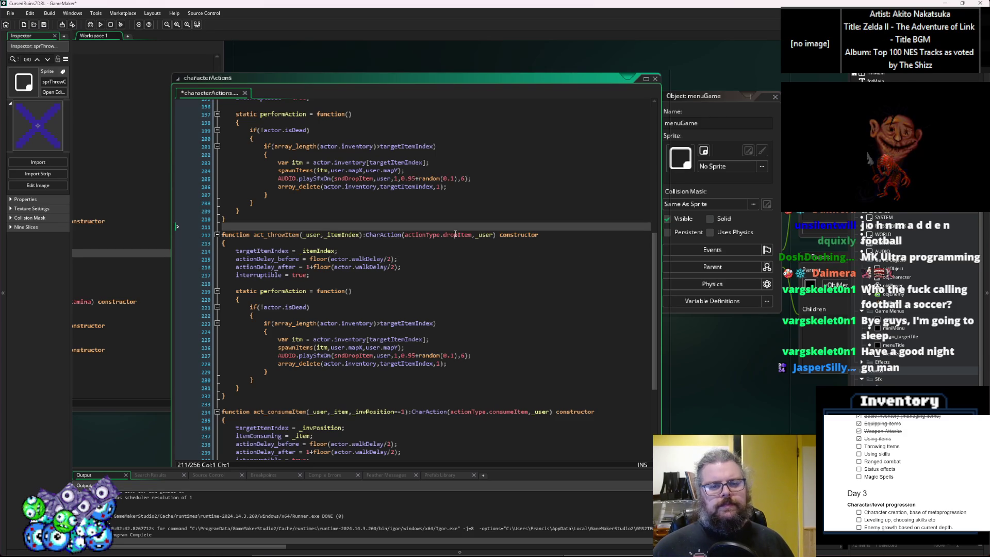
left_click_drag(474, 234, 444, 234)
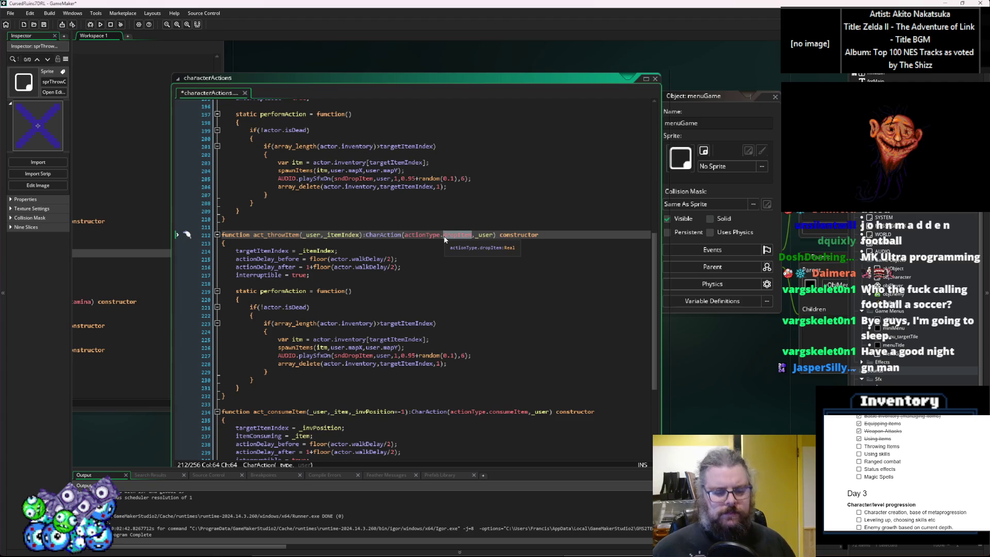
type("throwItem")
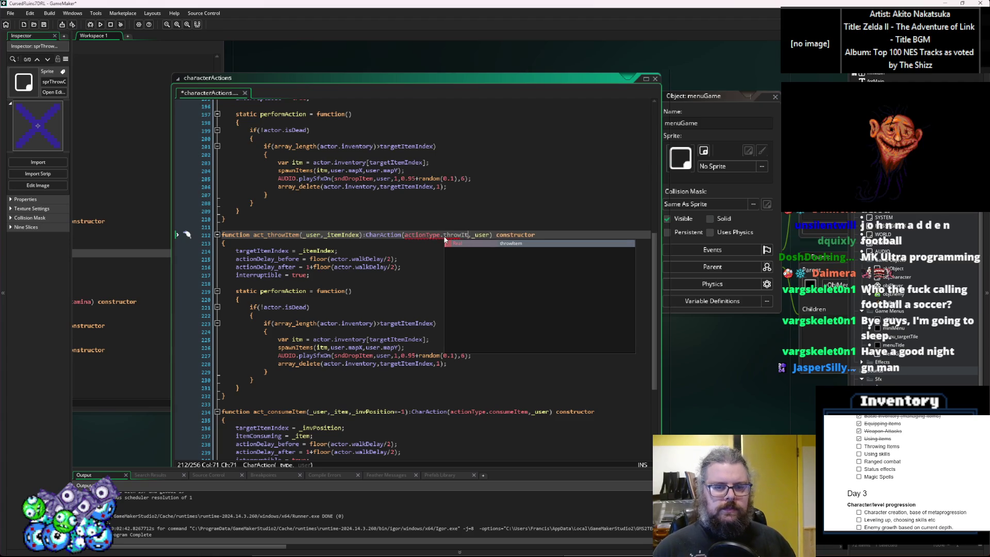
Step: Add _throwX and _throwY parameters to act_throwItem, each defaulting to -1
key("ctrl+Left")
key("ctrl+Left")
key("ctrl+Left")
type(",_invPosition=-1,")
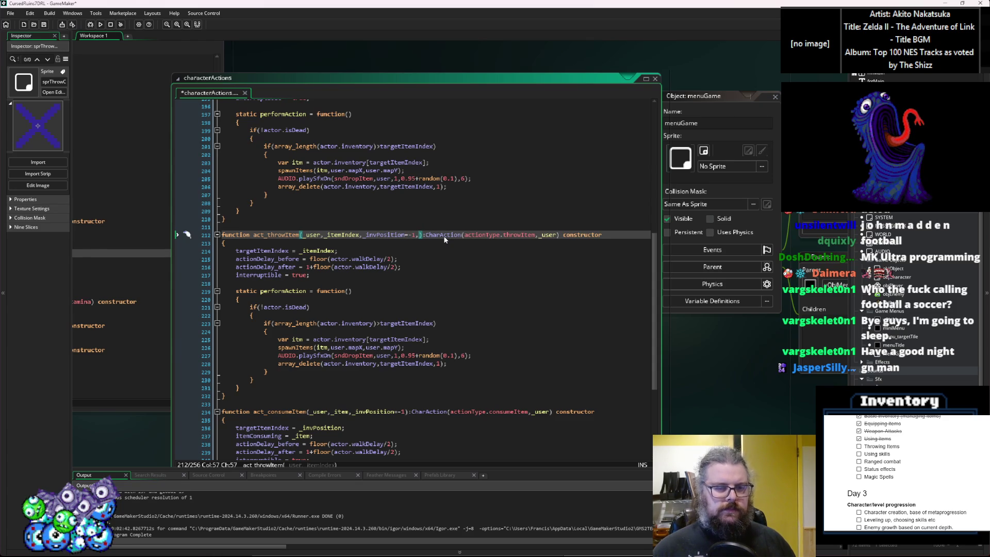
type("th")
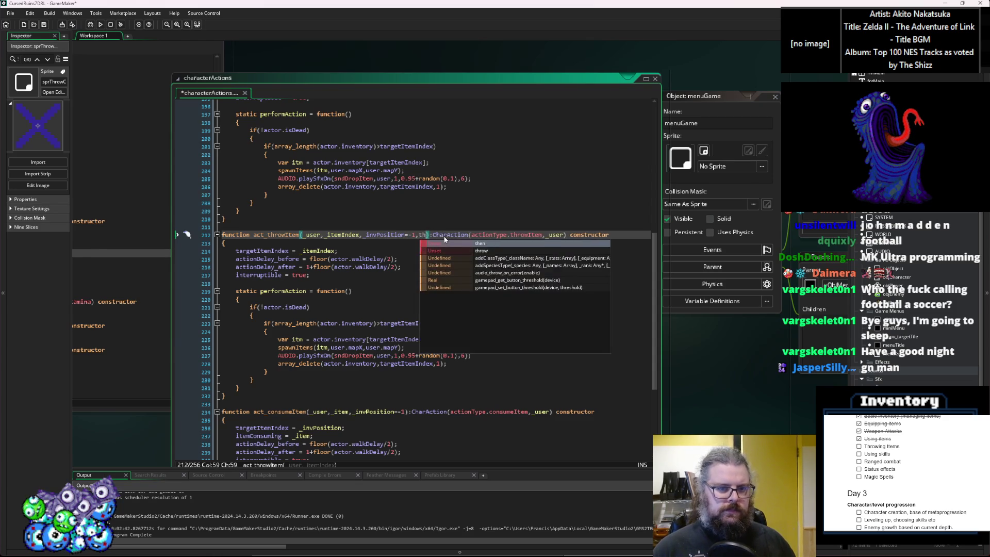
type("rowX,thr")
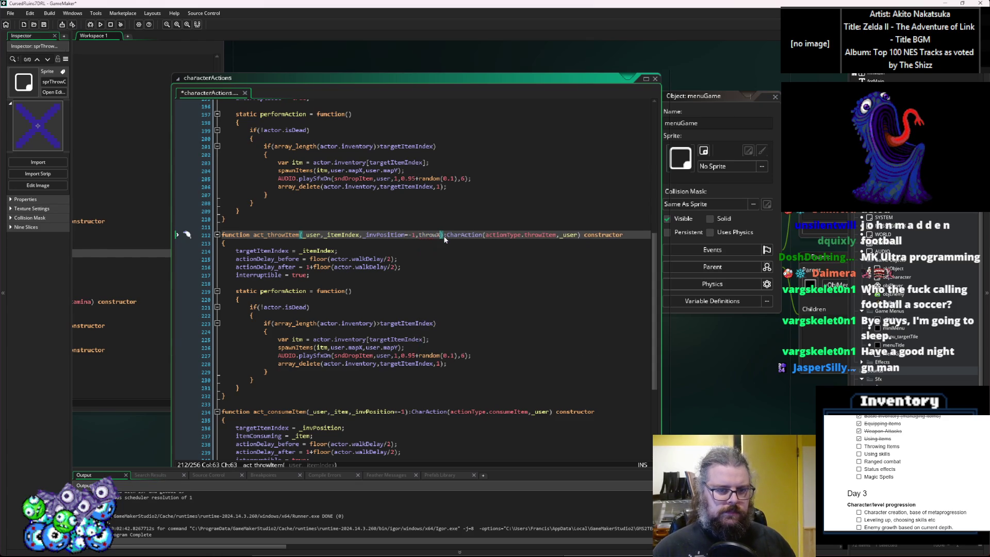
type("owT")
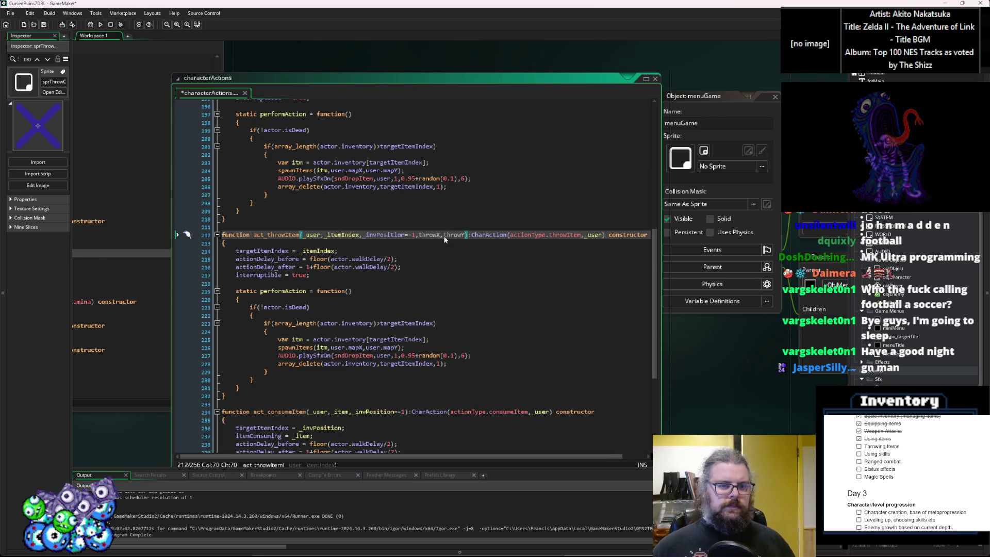
key("BackSpace")
type("Y")
key("Left")
key("Left")
key("Left")
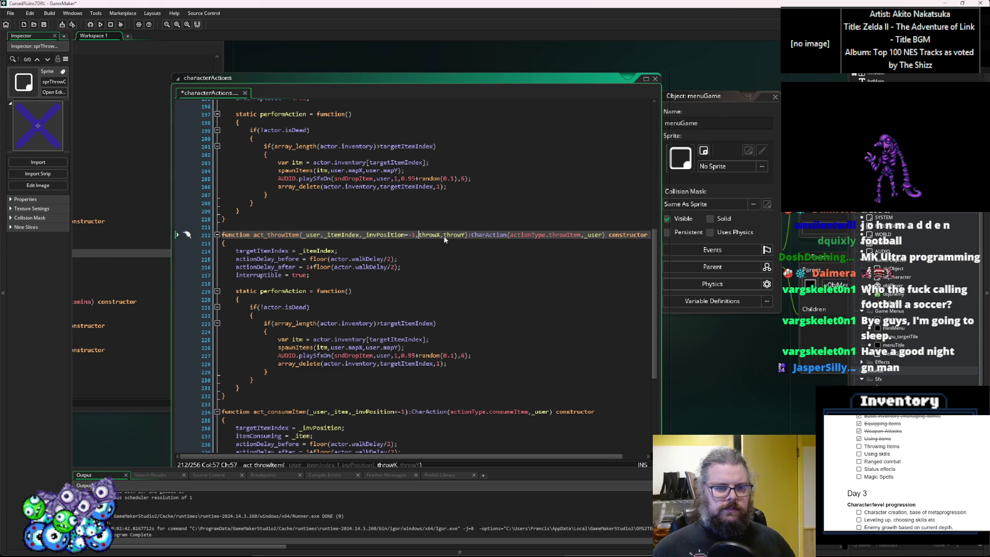
type("=0")
key("Right")
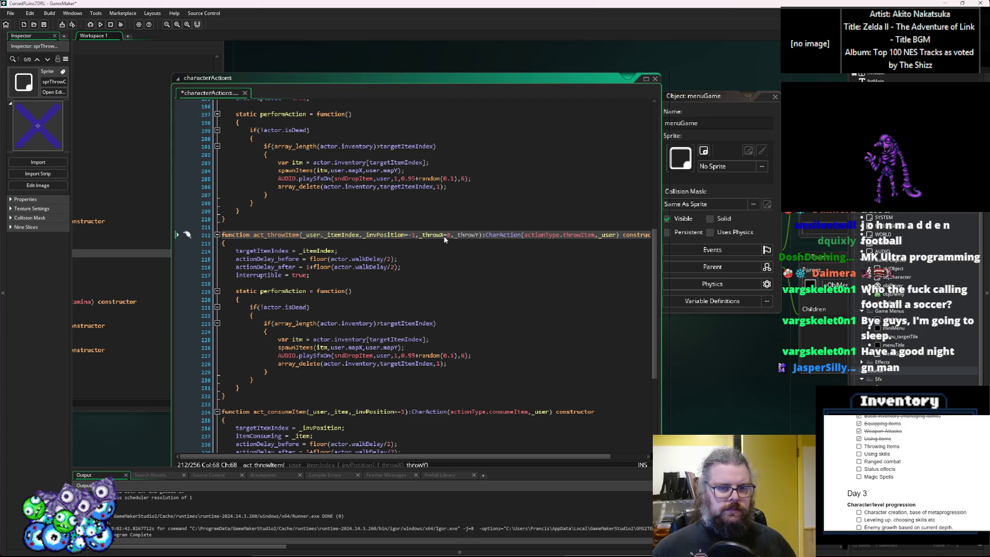
key("Right")
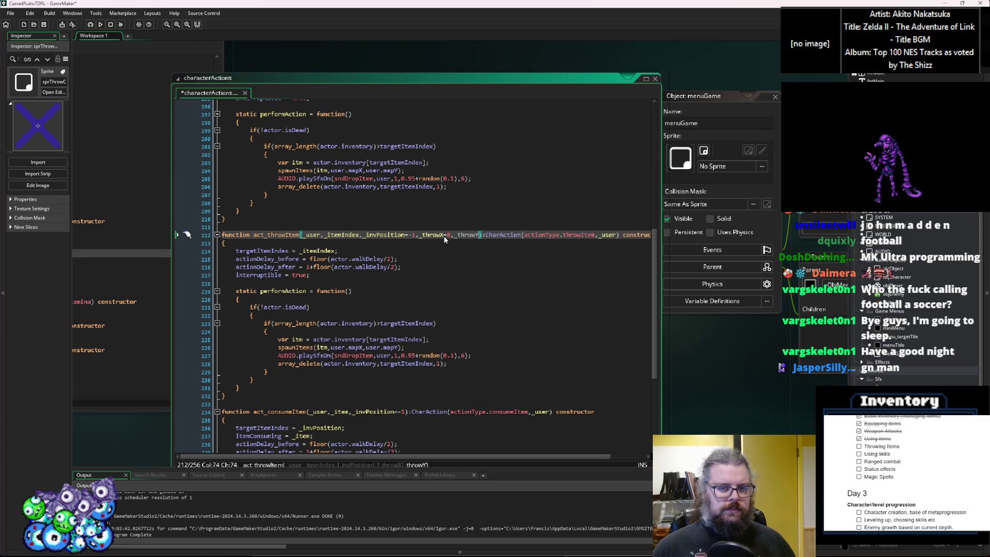
type("=-0")
key("BackSpace")
type("1")
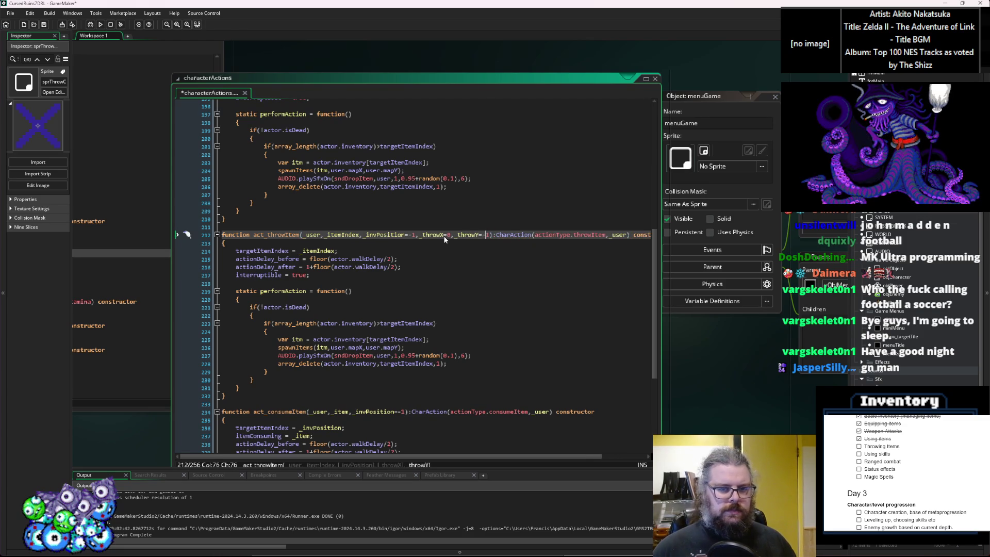
left_click(445, 236)
type("1")
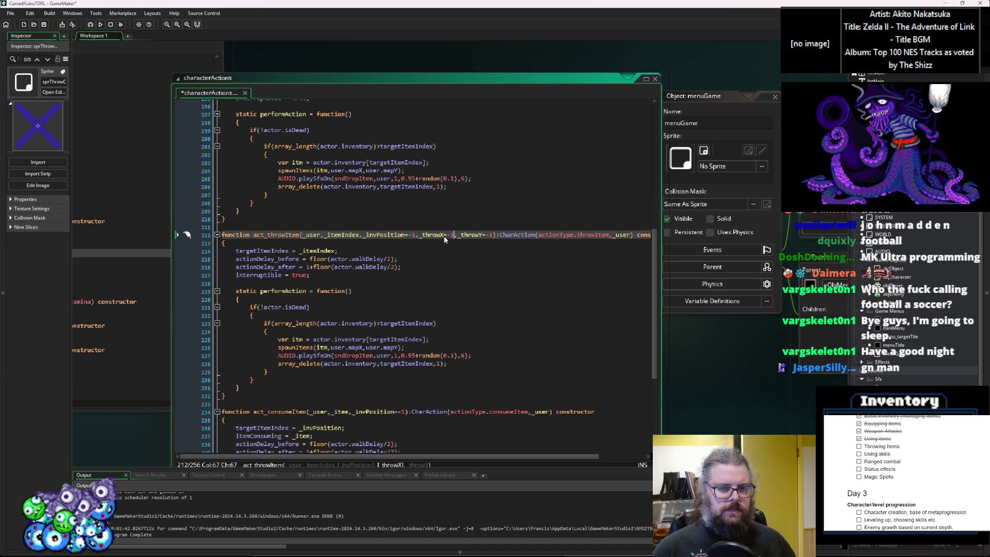
Step: Remove the _invPosition parameter so the signature reads (_user,_itemIndex=-1,_throwX=-1,_throwY=-1)
key("Down")
key("Down")
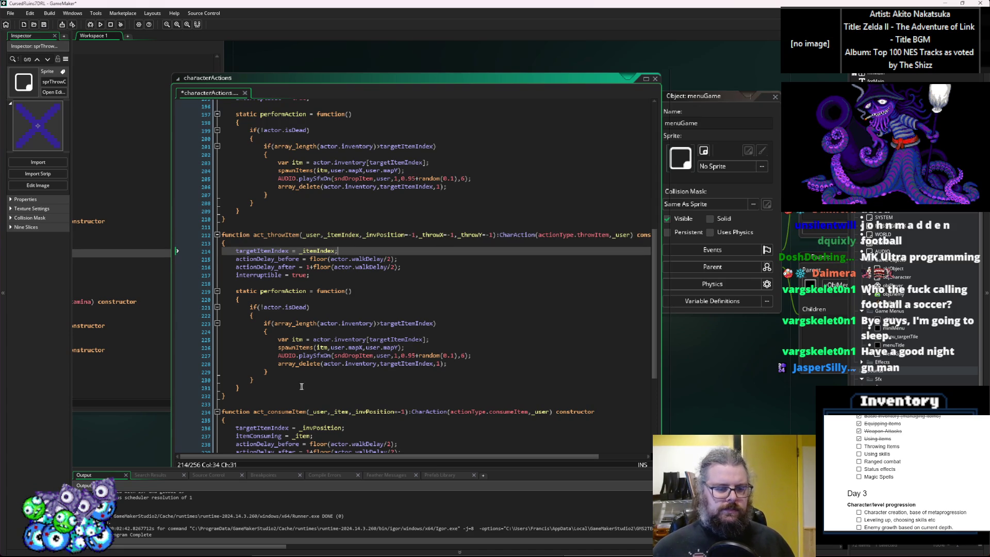
left_click_drag(360, 428, 244, 431)
left_click(360, 306)
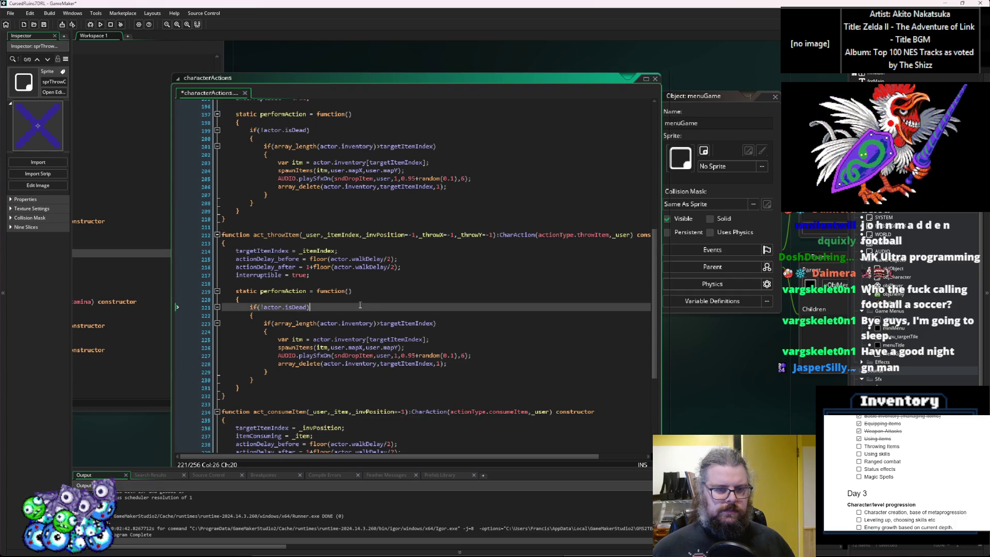
left_click(347, 249)
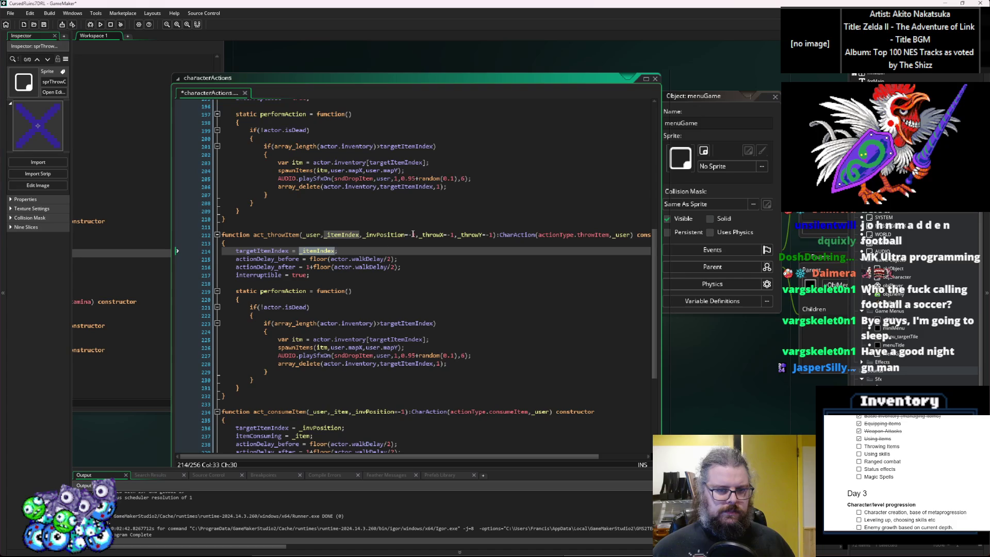
left_click(416, 235)
left_click(360, 235)
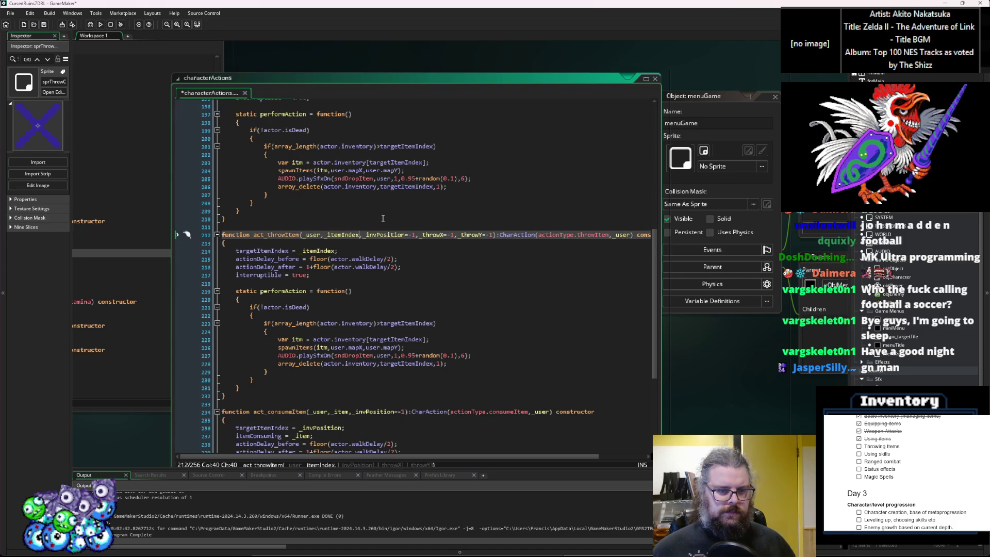
type("=0")
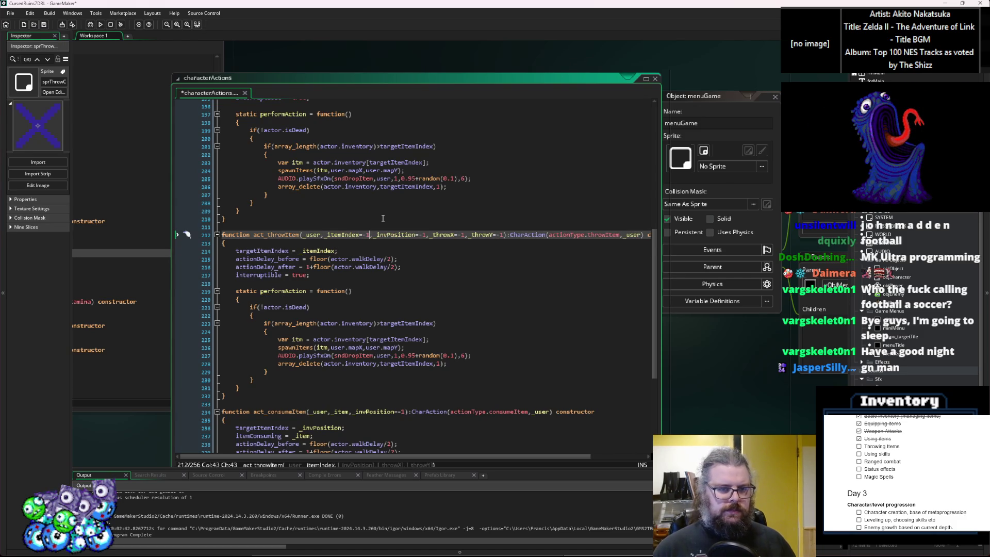
key("ctrl+Delete")
key("ctrl+Delete")
key("ctrl+Delete")
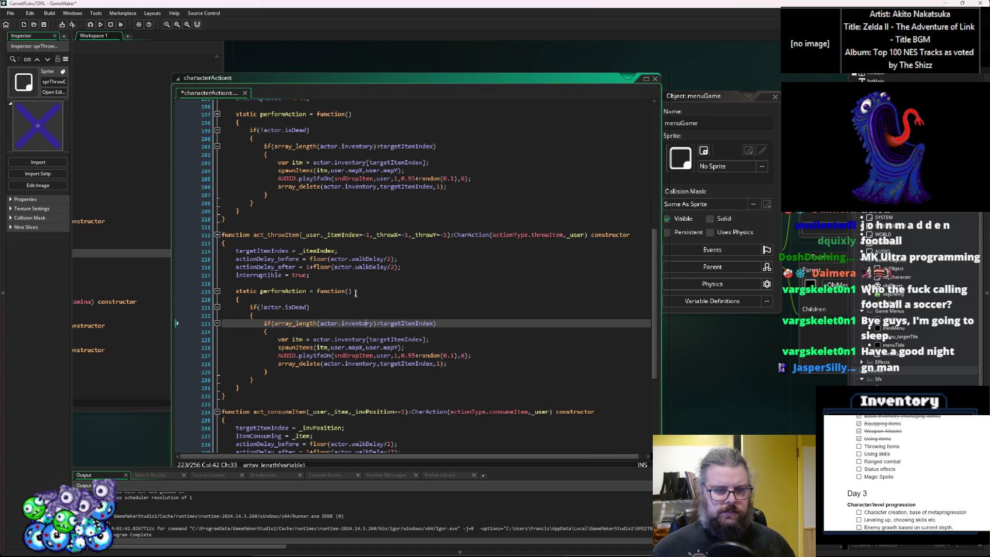
left_click(361, 249)
Step: Add 'throwX = _throwX;' and 'throwY = _throwY;' to the constructor and save the script
key("Return")
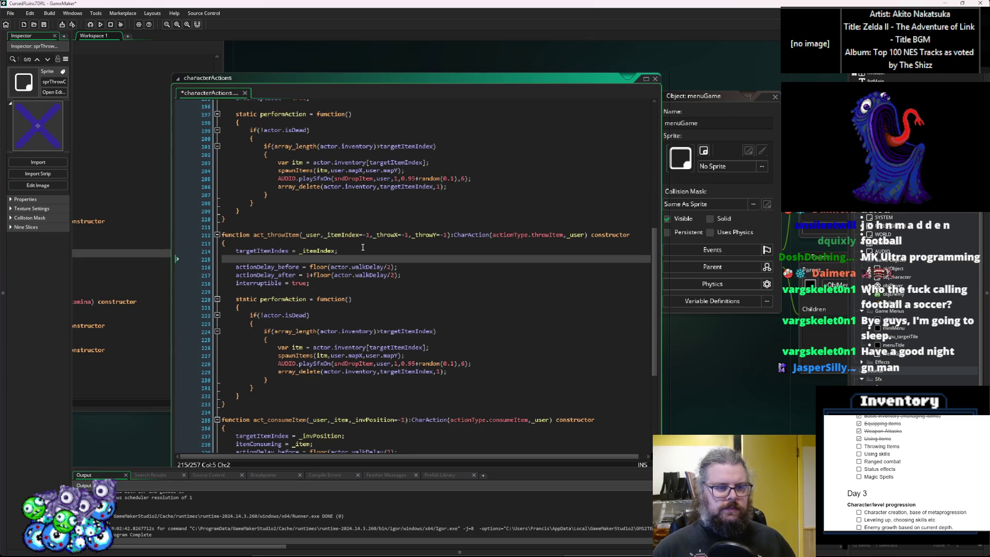
type("throwX = ")
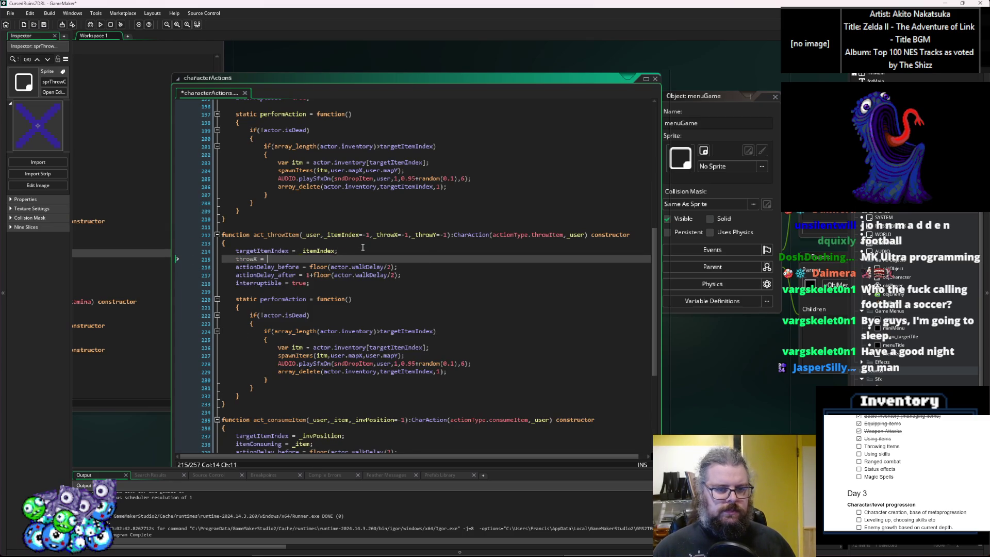
type("_throwX;")
key("Return")
type("thr")
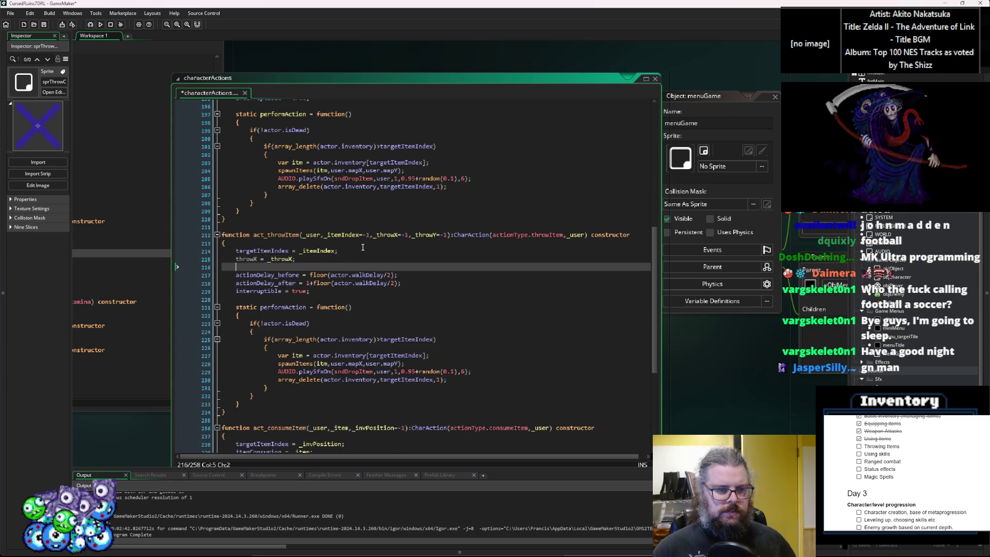
type("owY = ")
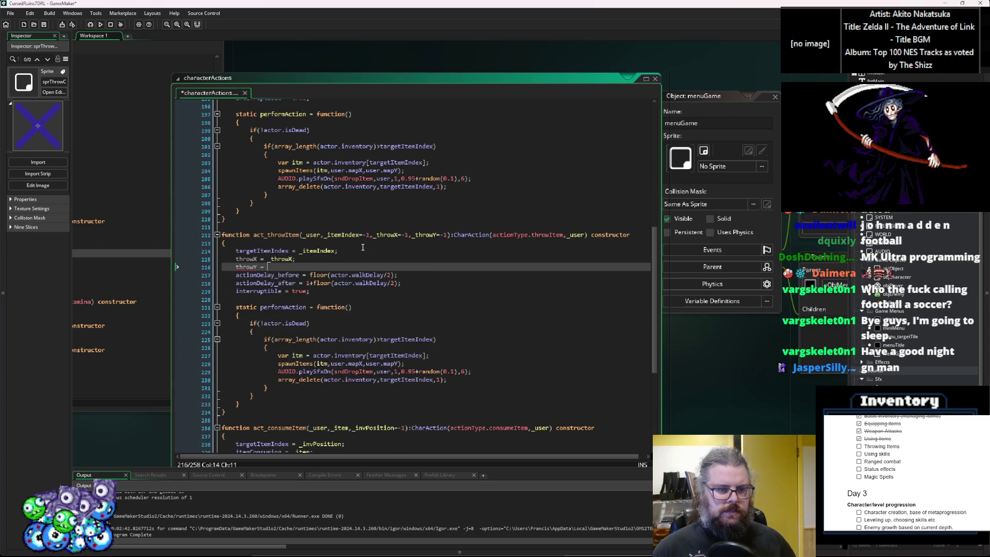
type("_throwY;")
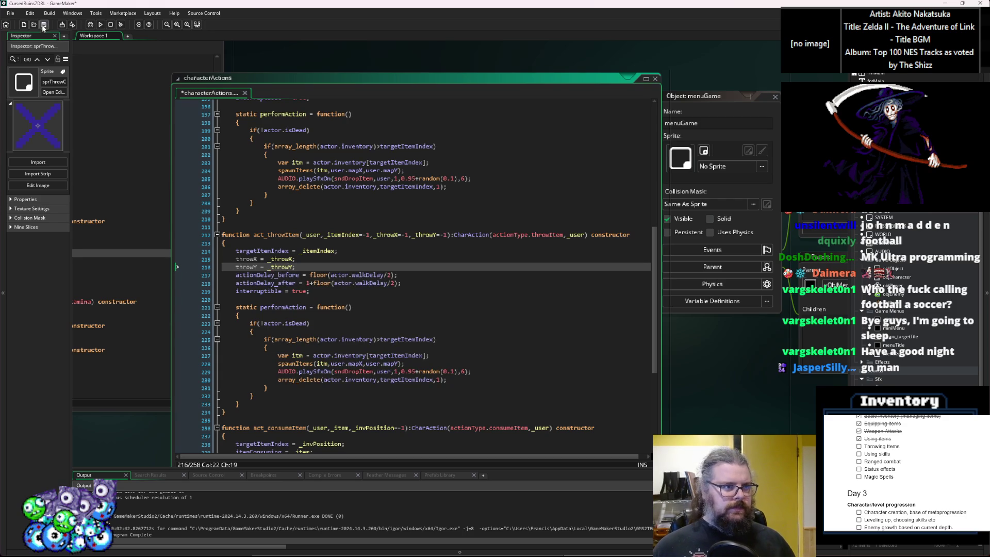
key("ctrl+s")
left_click(435, 338)
scroll(433, 341, "down", 2)
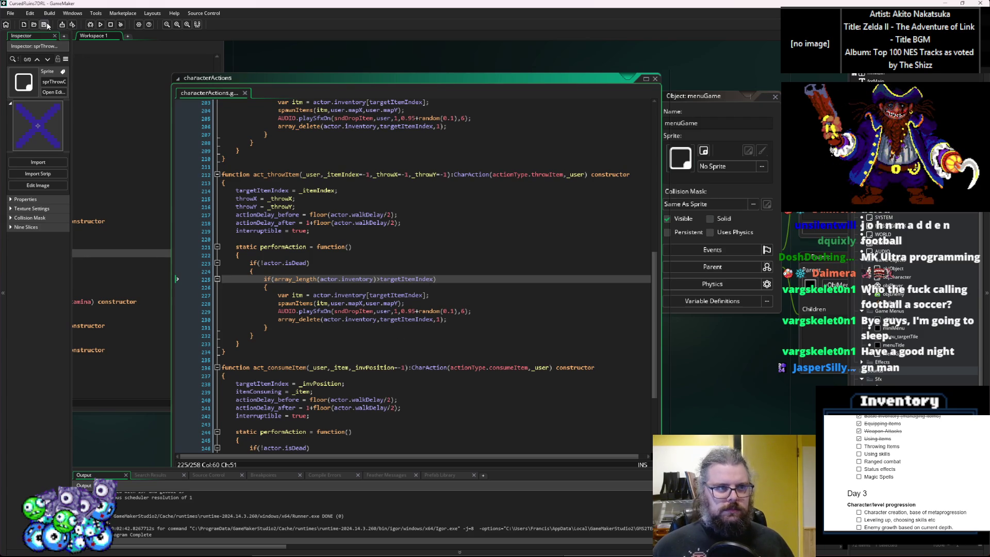
left_click(355, 253)
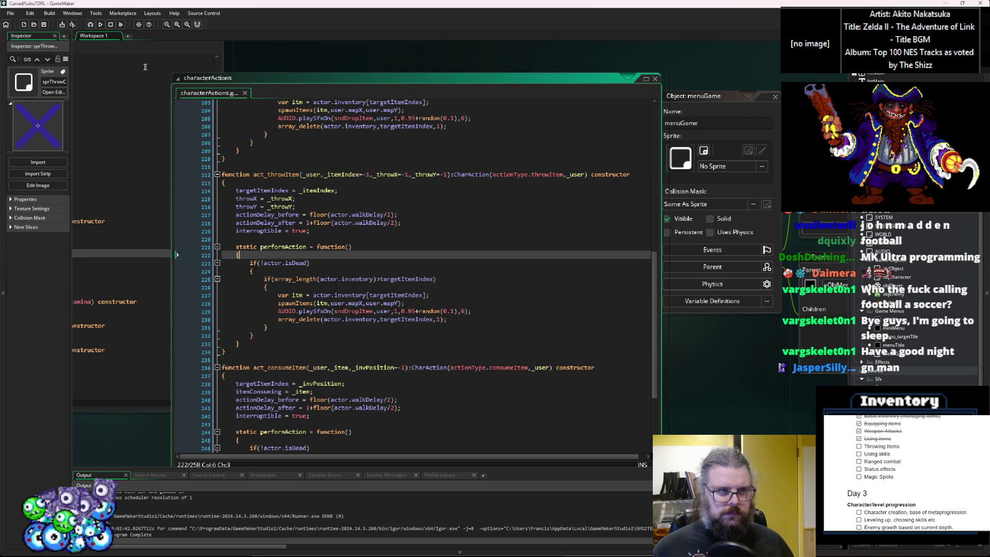
Step: Save again and review the throwX and throwY assignments against the _throwX parameter
left_click(43, 24)
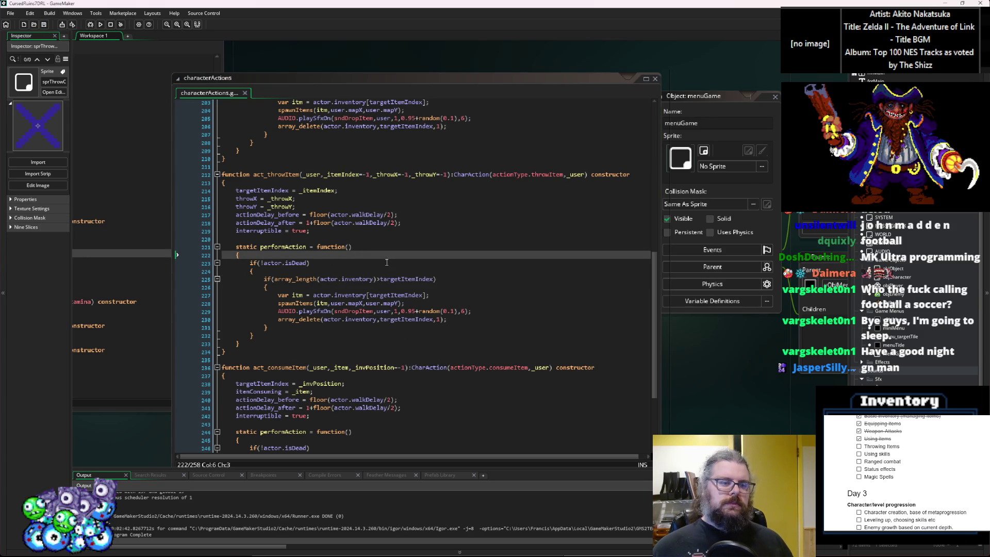
scroll(387, 263, "up", 2)
left_click(340, 246)
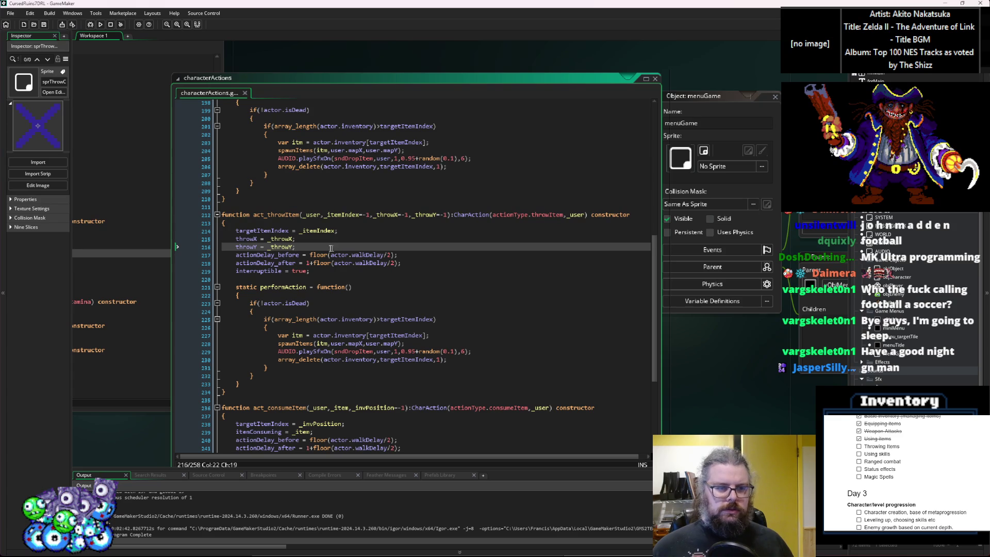
left_click(292, 247)
key("Up")
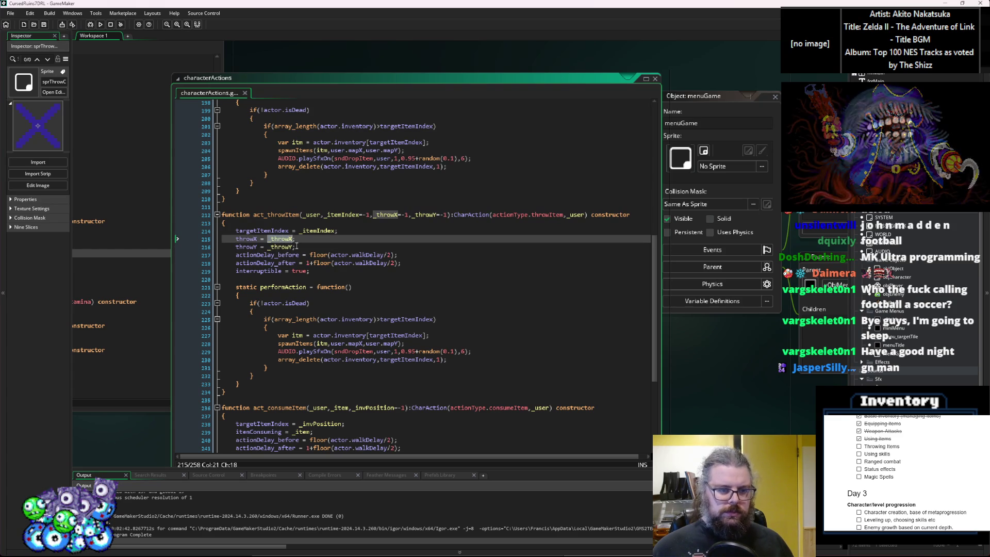
left_click(44, 24)
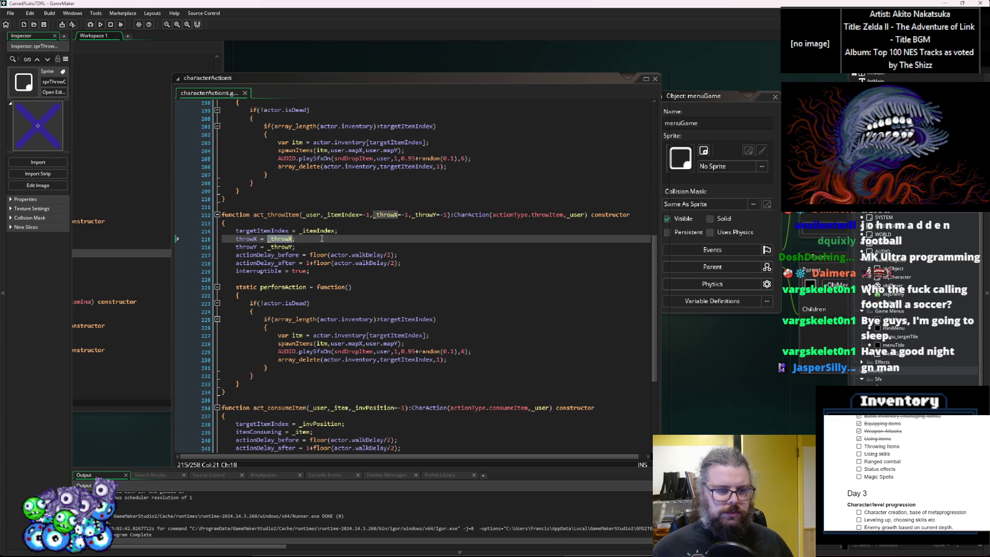
left_click(322, 239)
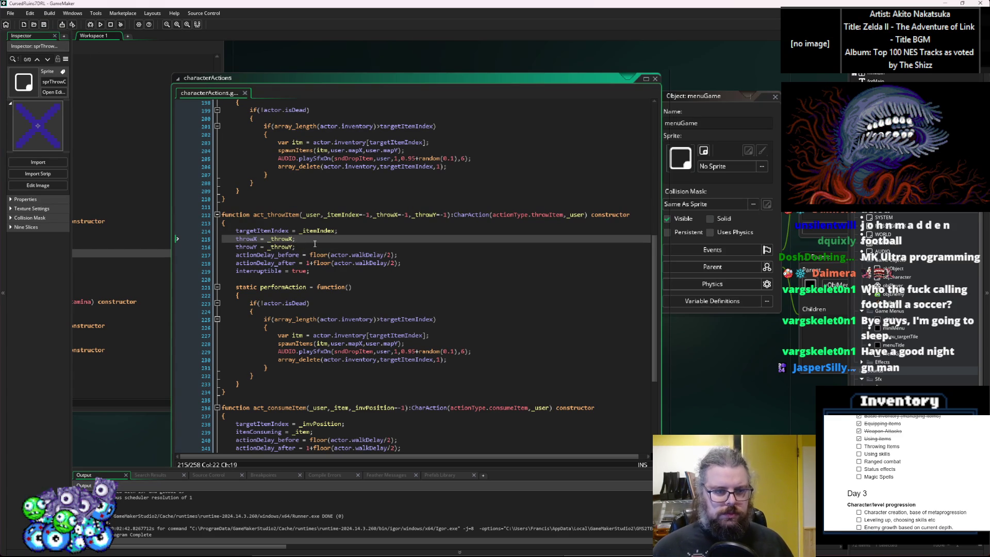
left_click(44, 24)
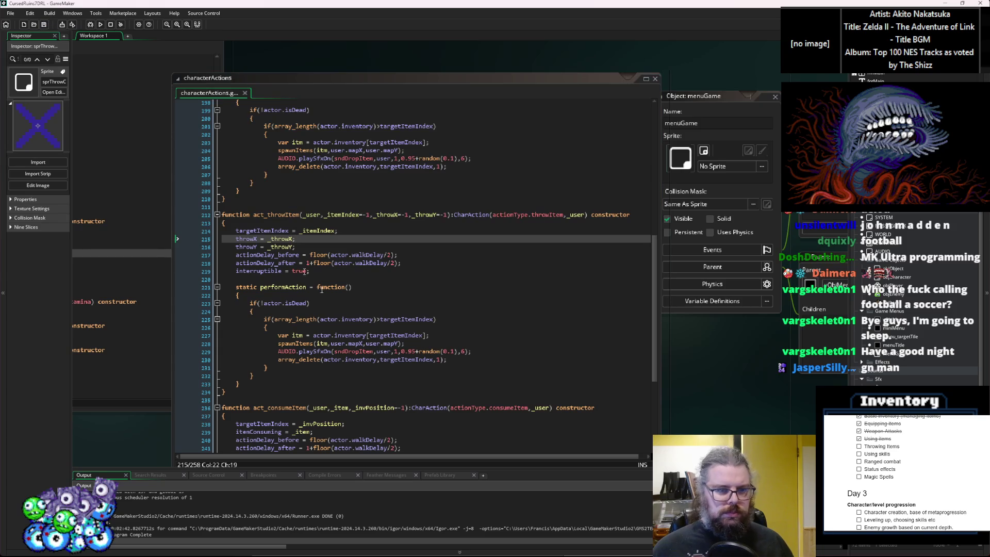
mouse_move(319, 251)
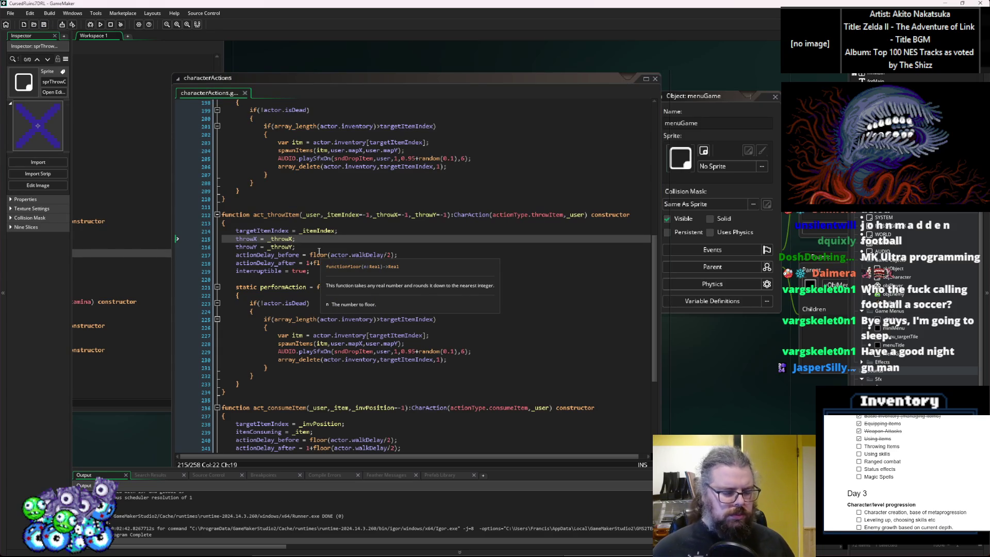
double_click(378, 215)
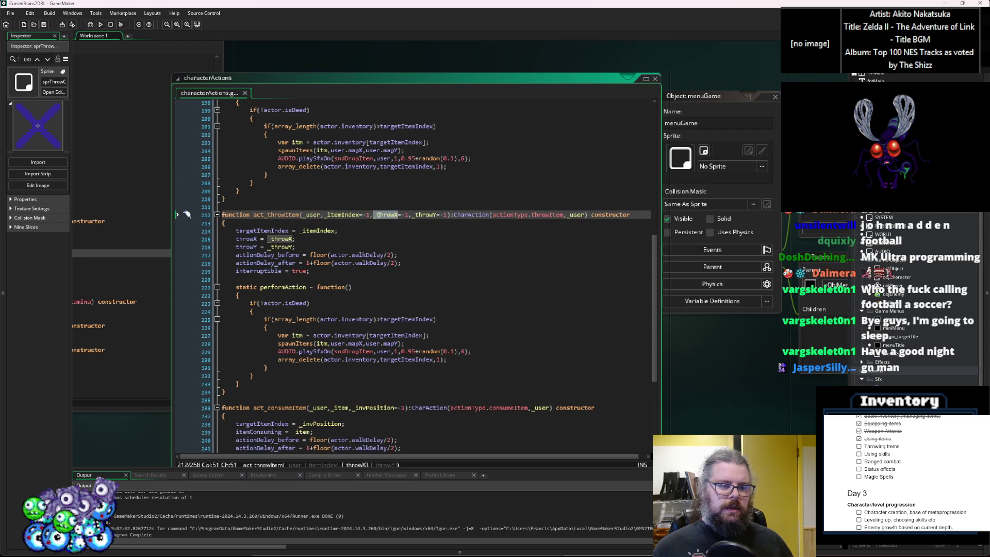
left_click(331, 247)
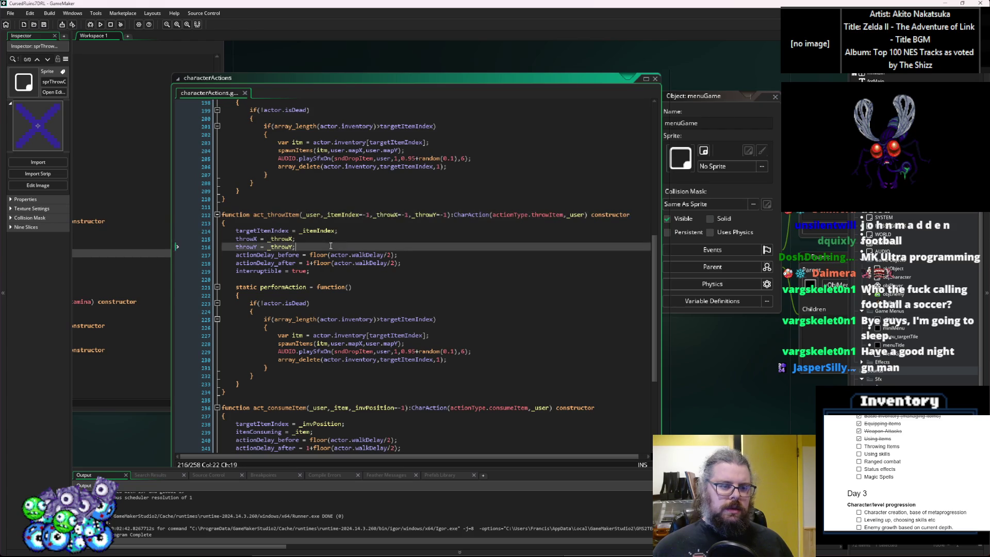
scroll(346, 275, "down", 1)
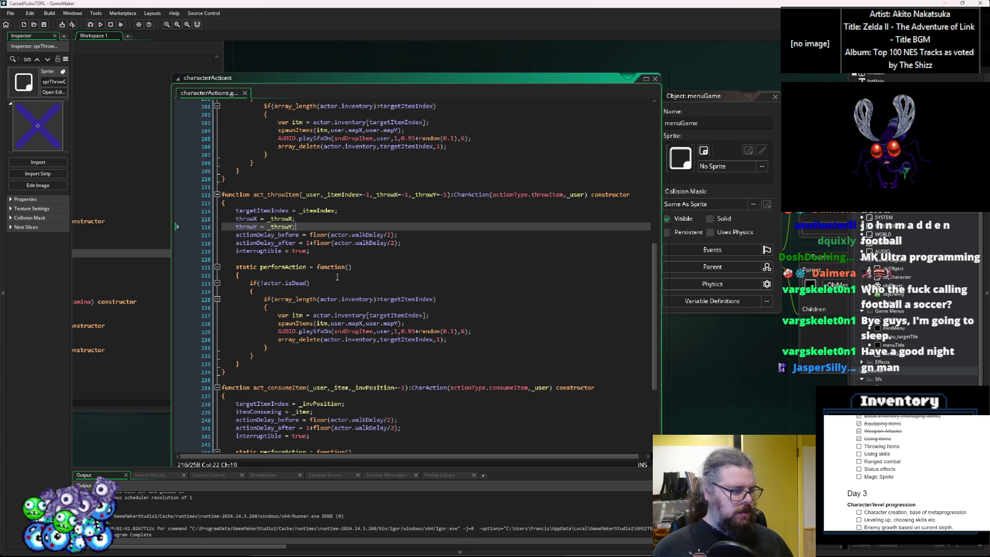
Step: Review the performAction body's inventory check and targetItemIndex item lookup
left_click(306, 267)
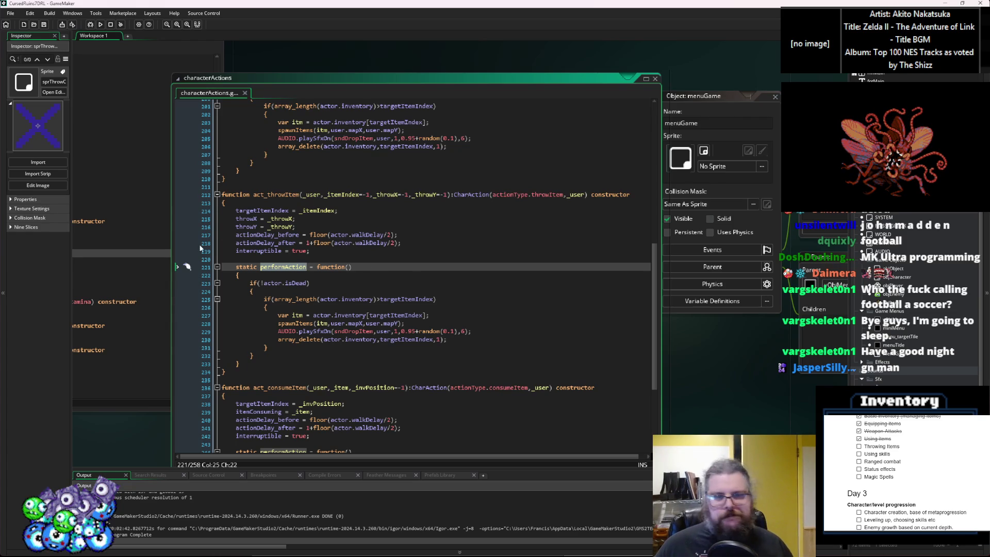
left_click(306, 300)
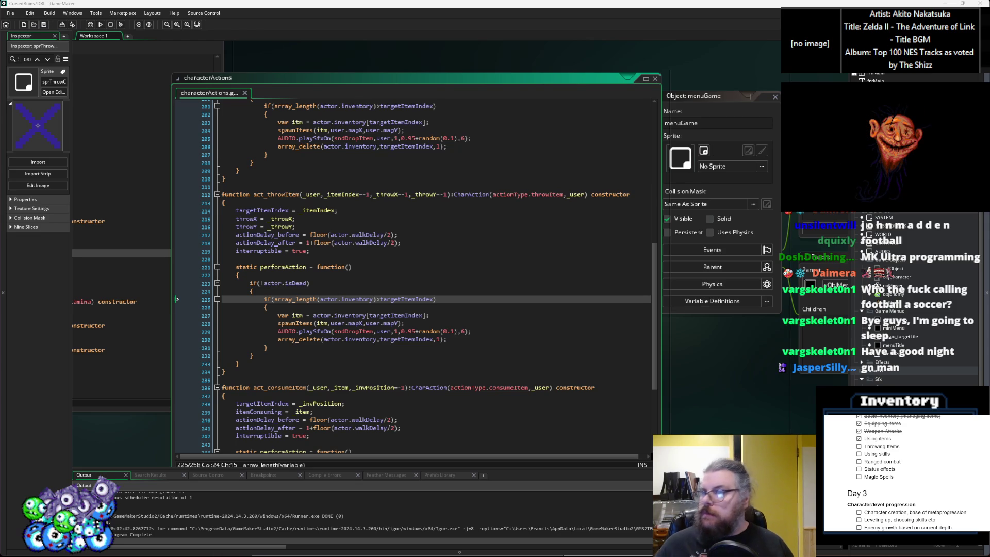
left_click(394, 315)
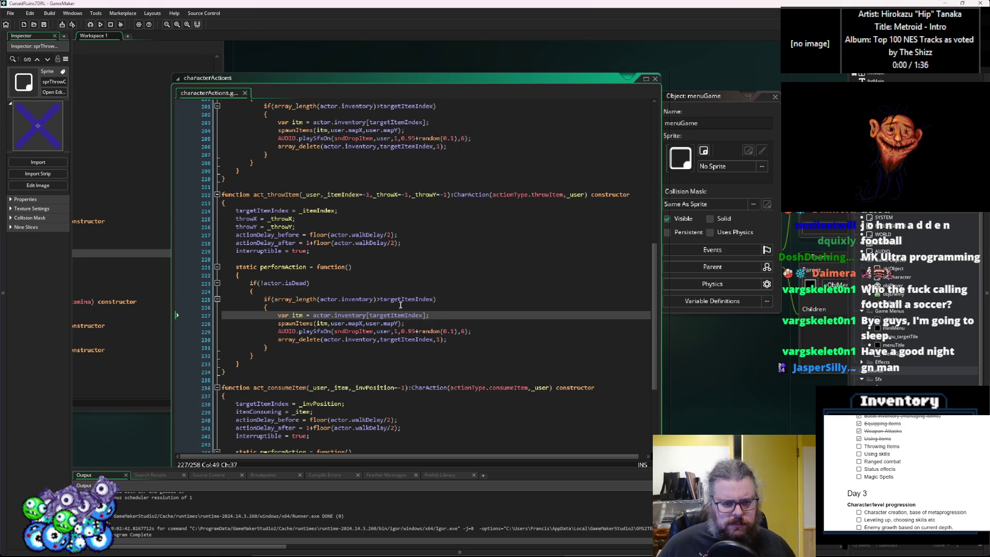
double_click(404, 299)
left_click(440, 349)
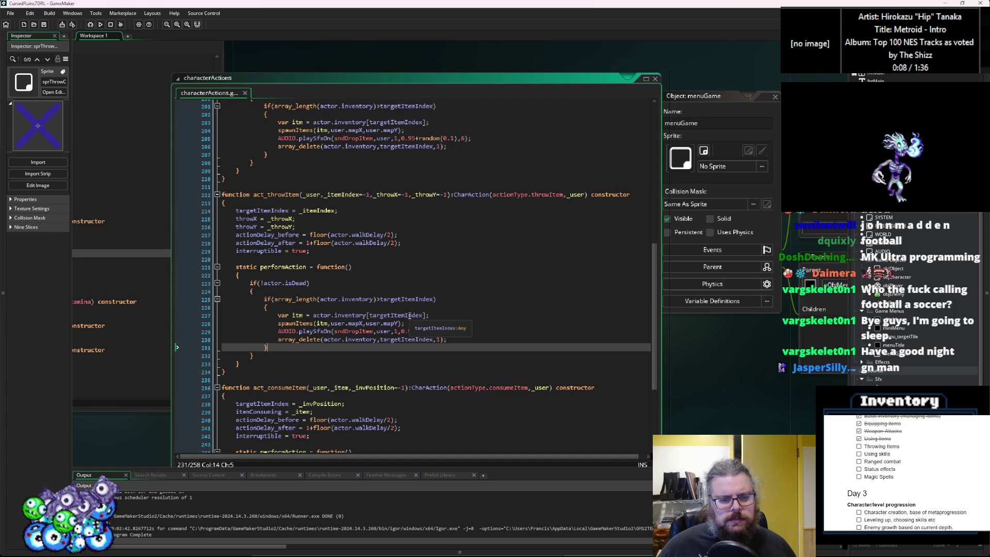
left_click(468, 315)
Step: Replace user.mapX and user.mapY with _throwX and _throwY in the spawnItems call
double_click(356, 324)
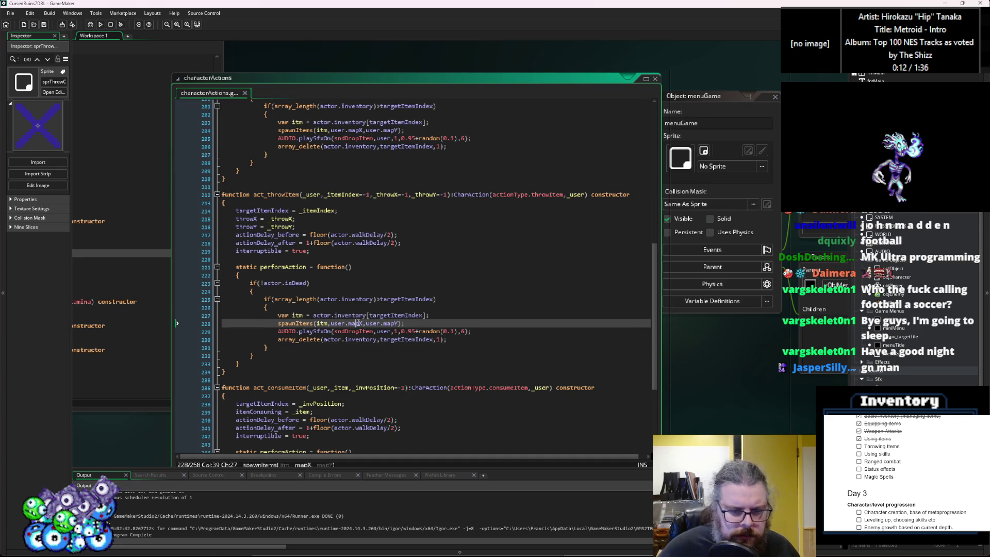
double_click(386, 195)
key("ctrl+c")
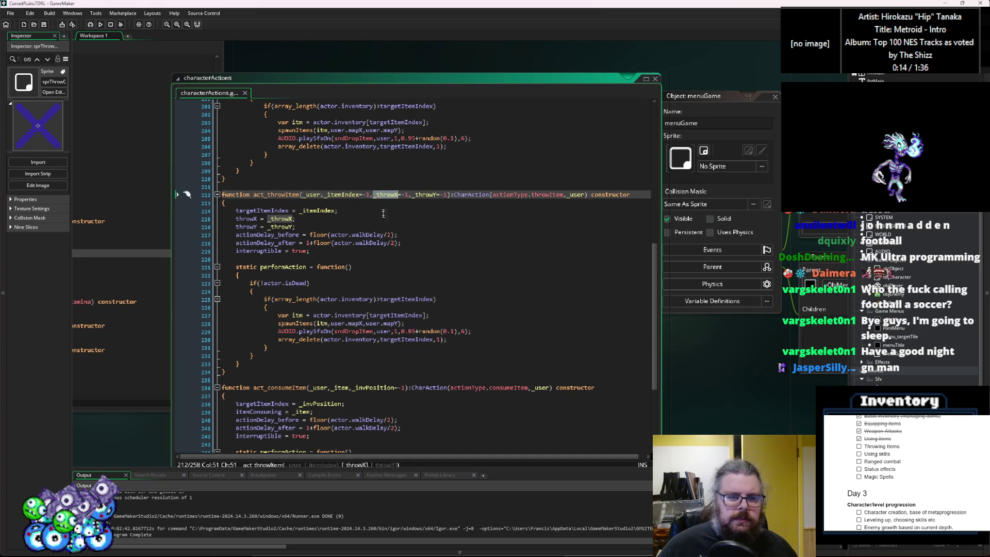
left_click_drag(364, 323, 329, 324)
key("ctrl+v")
double_click(426, 195)
key("ctrl+c")
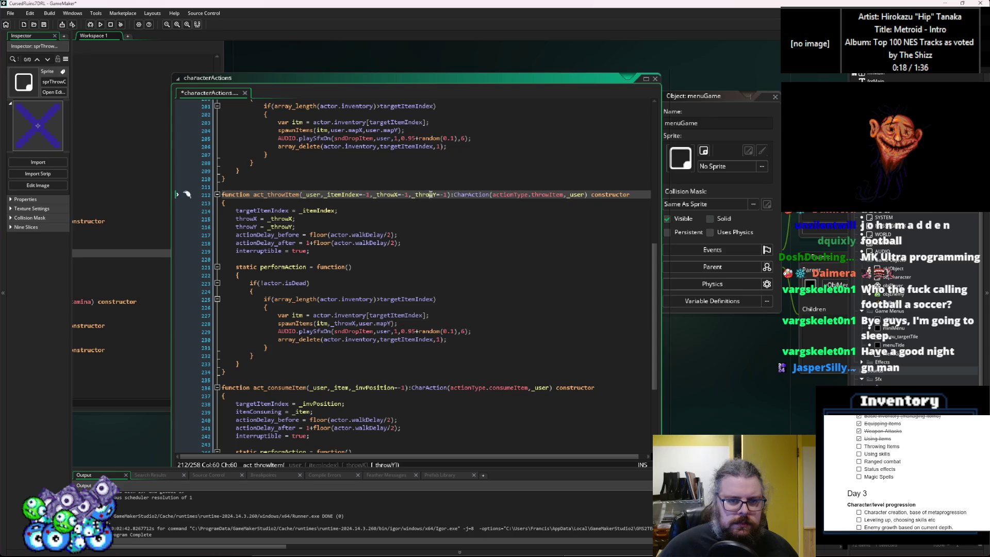
left_click_drag(358, 324, 393, 323)
key("ctrl+v")
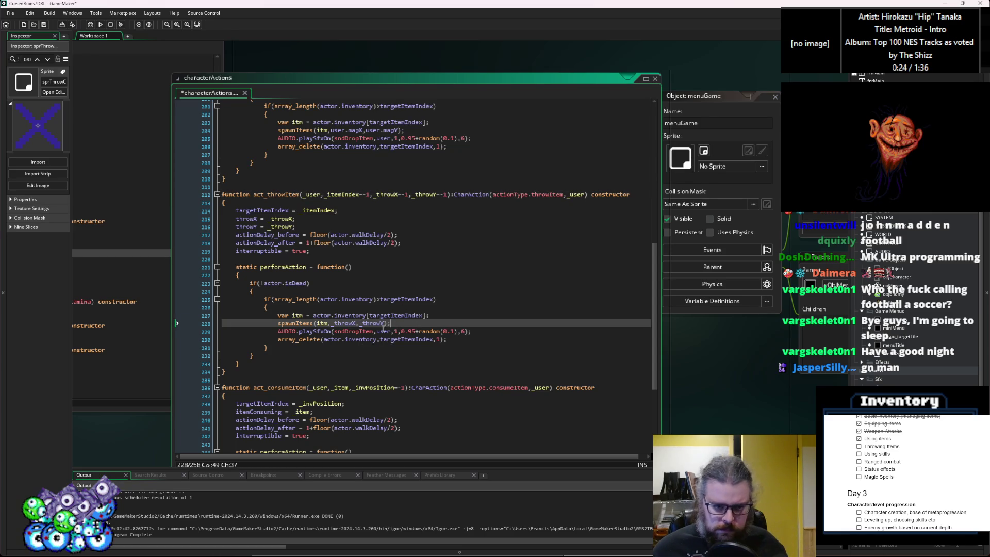
Step: Open the spawnItems function definition from its call
left_click(279, 324)
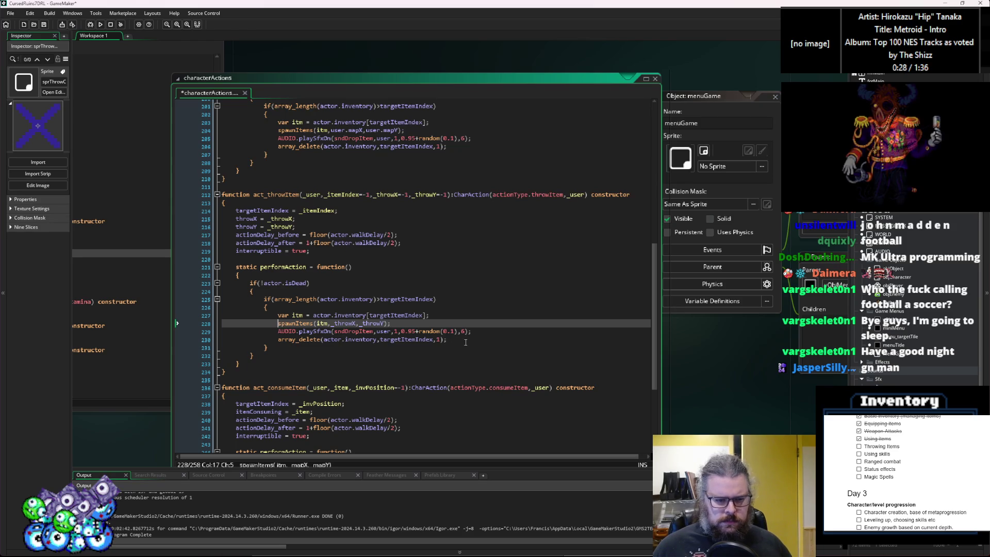
middle_click(309, 323)
left_click(650, 224)
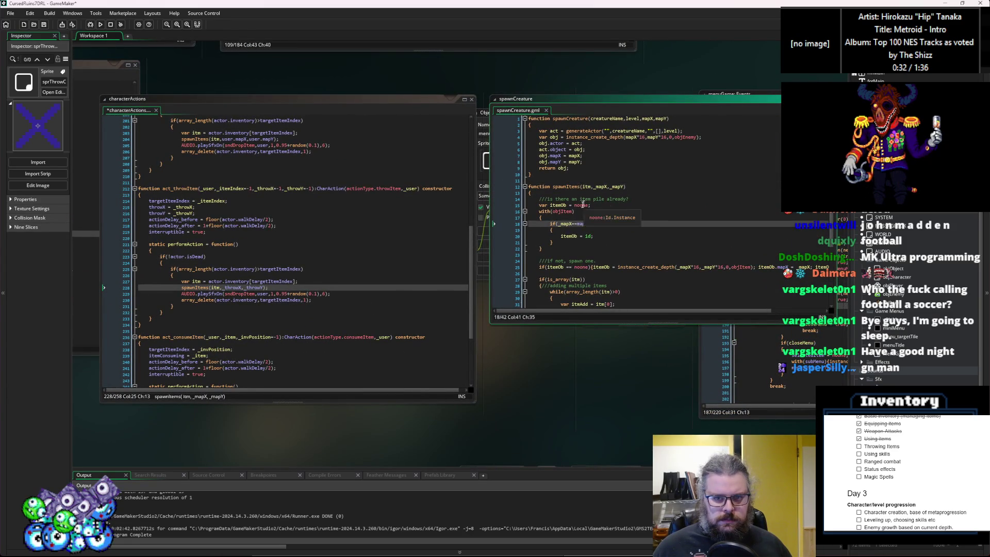
Step: Add 'return itemOb' at the end of spawnItems
scroll(629, 227, "down", 4)
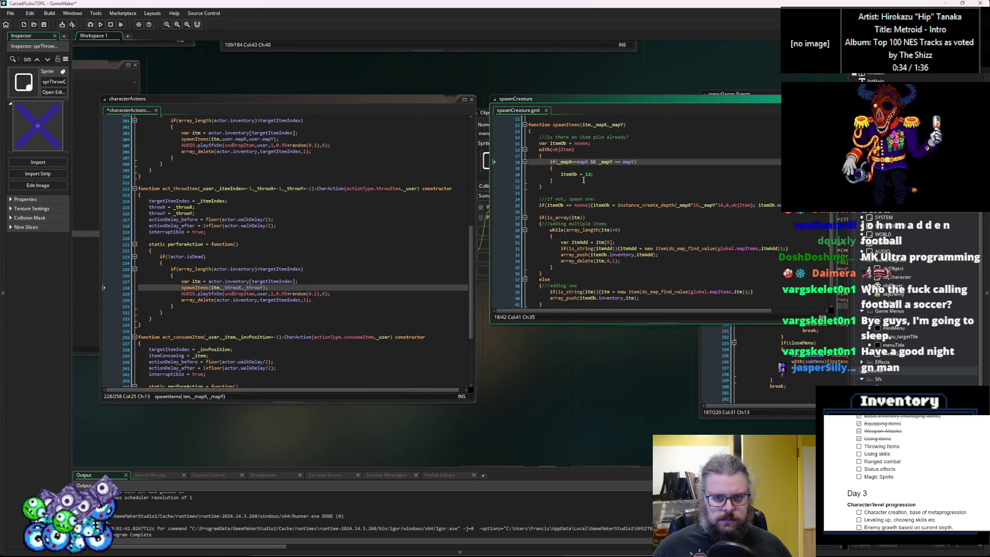
middle_click(567, 278)
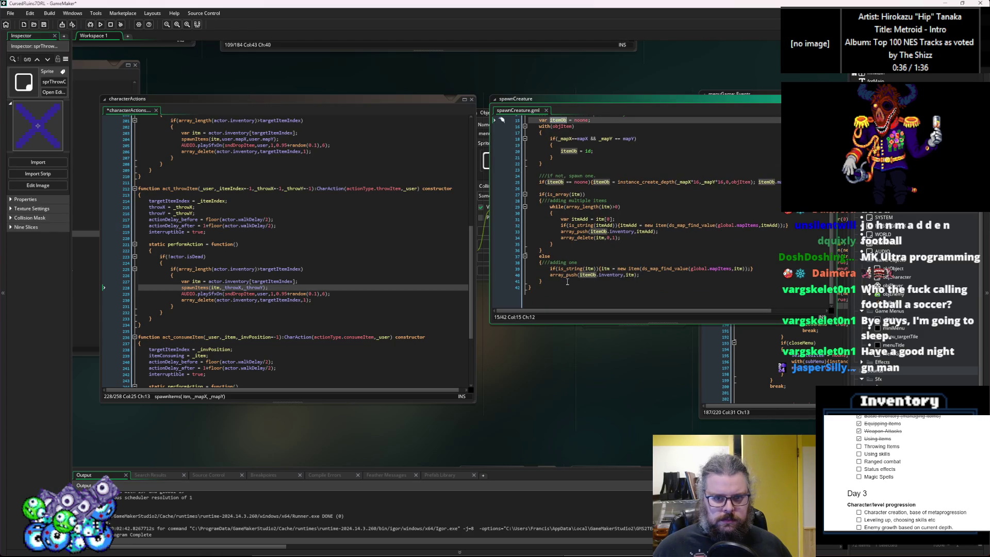
left_click(567, 285)
key("Return")
type("re")
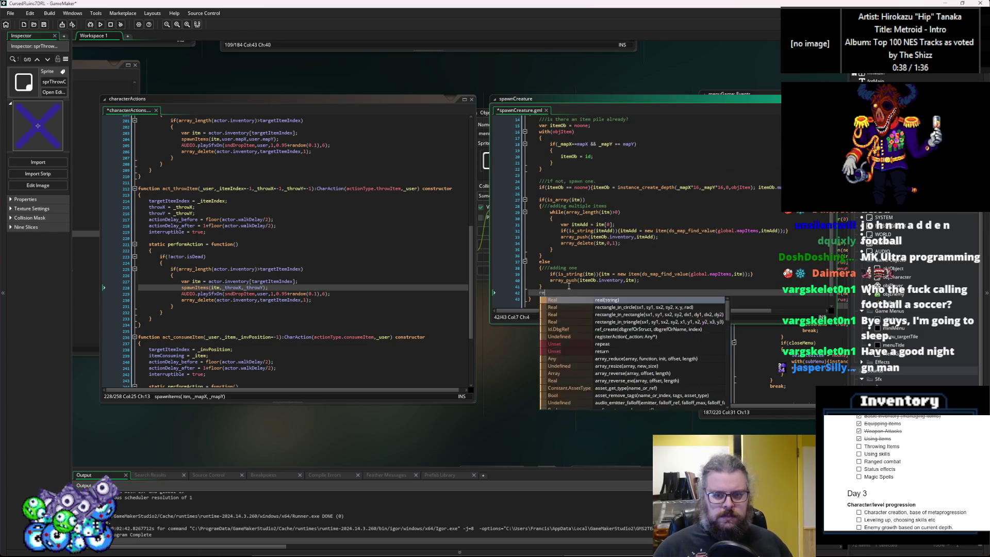
type("turn itemOb;")
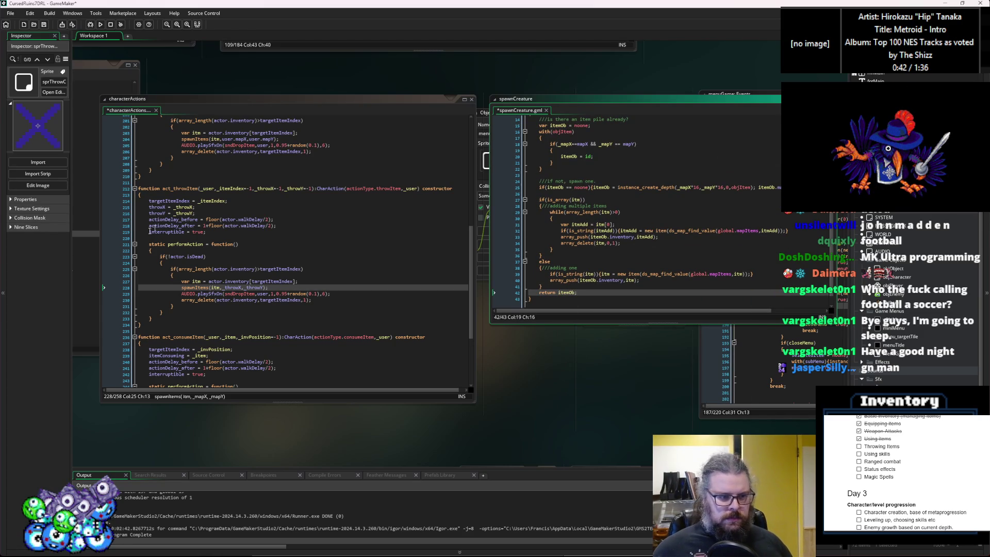
Step: Type 'var ob =' before the spawnItems call in the throw action
left_click(181, 287)
type("var th")
key("BackSpace")
key("BackSpace")
type("ob =")
Step: Replace user with ob in the drop sound call and save both scripts
left_click(195, 288)
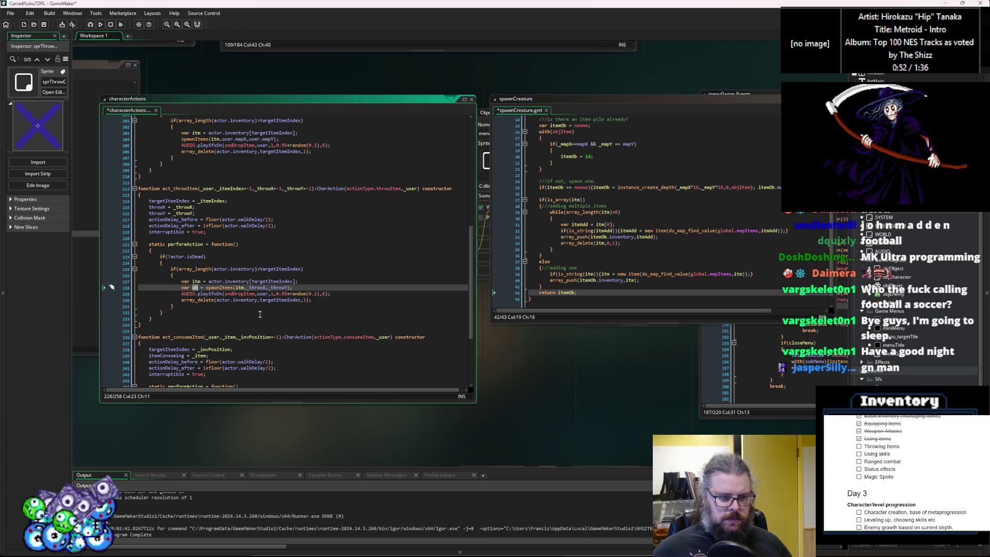
left_click(263, 293)
double_click(263, 293)
type("ob")
left_click(337, 292)
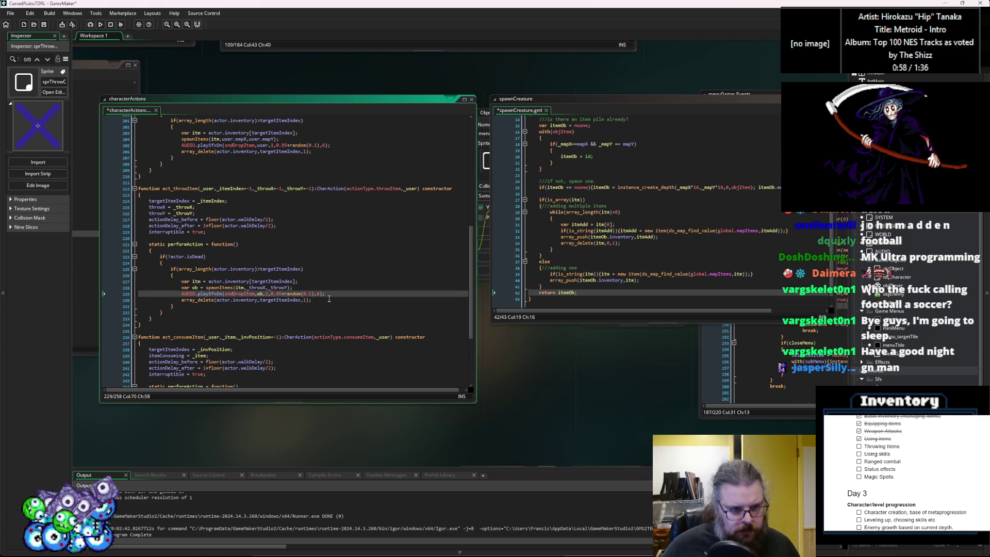
left_click(327, 300)
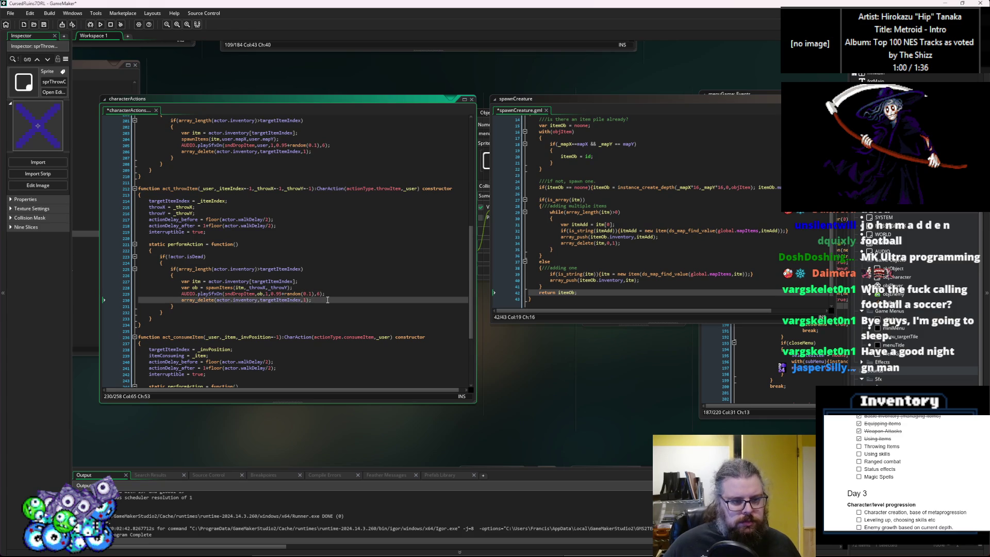
key("ctrl+s")
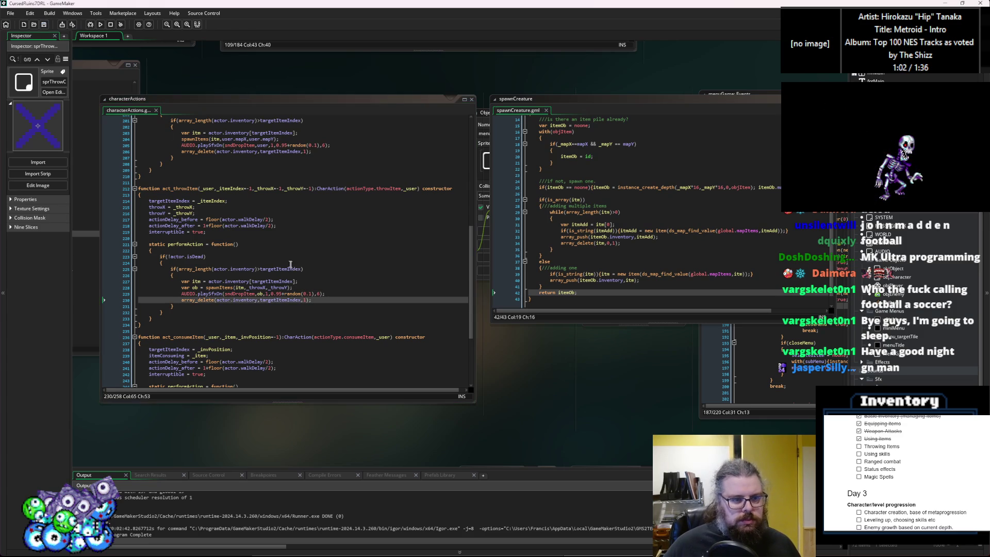
Step: Review the throw action's isDead check, actionDelay_after and inventory check lines
left_click(333, 299)
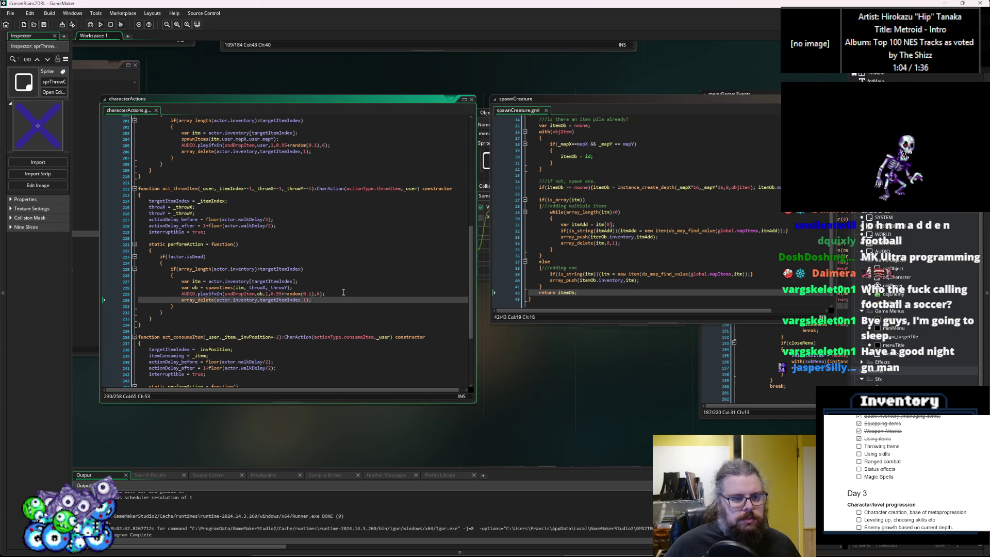
left_click(342, 292)
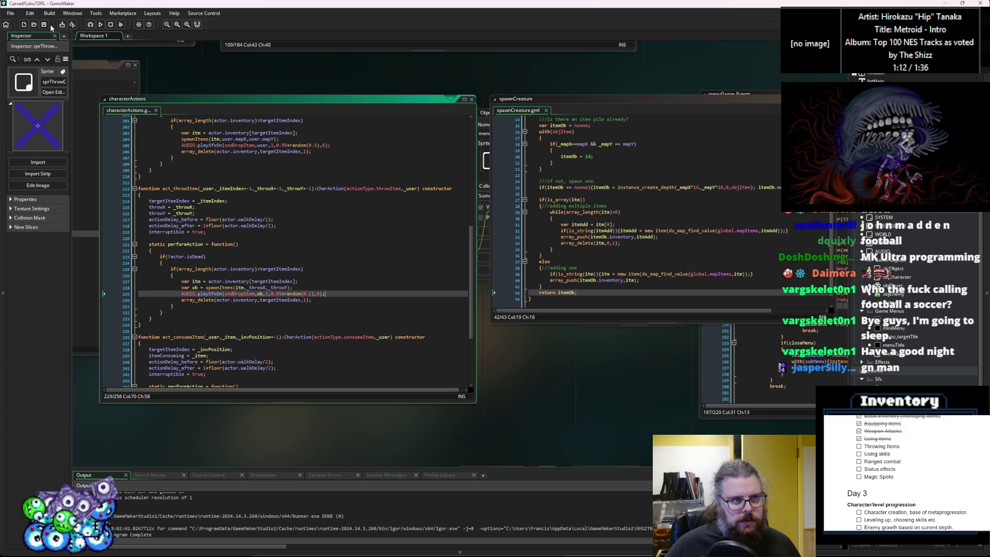
left_click(260, 256)
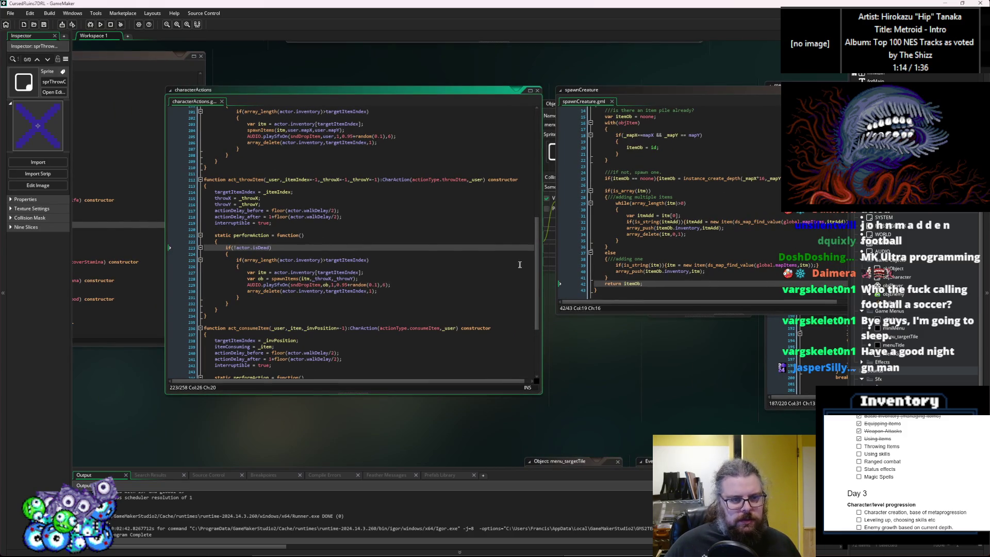
left_click(485, 217)
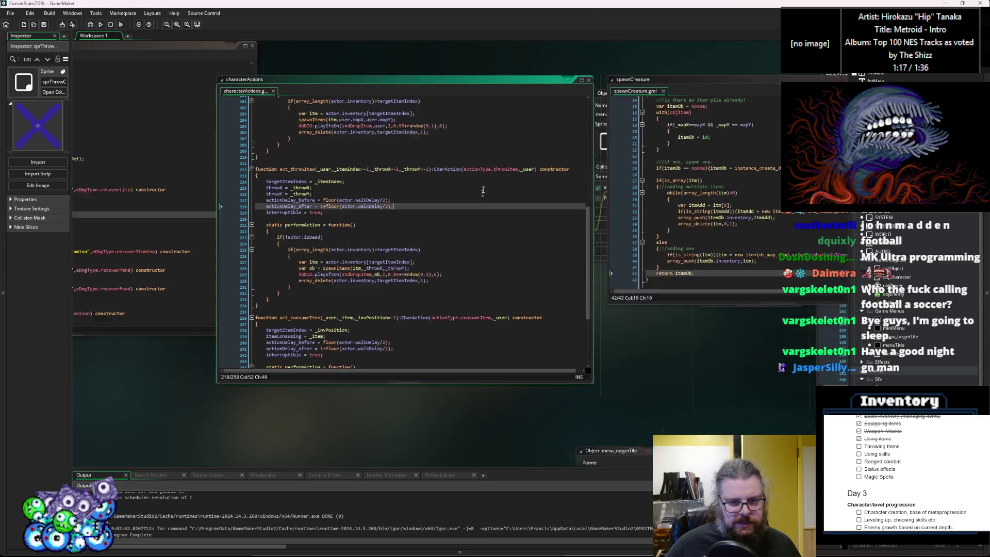
left_click(165, 288)
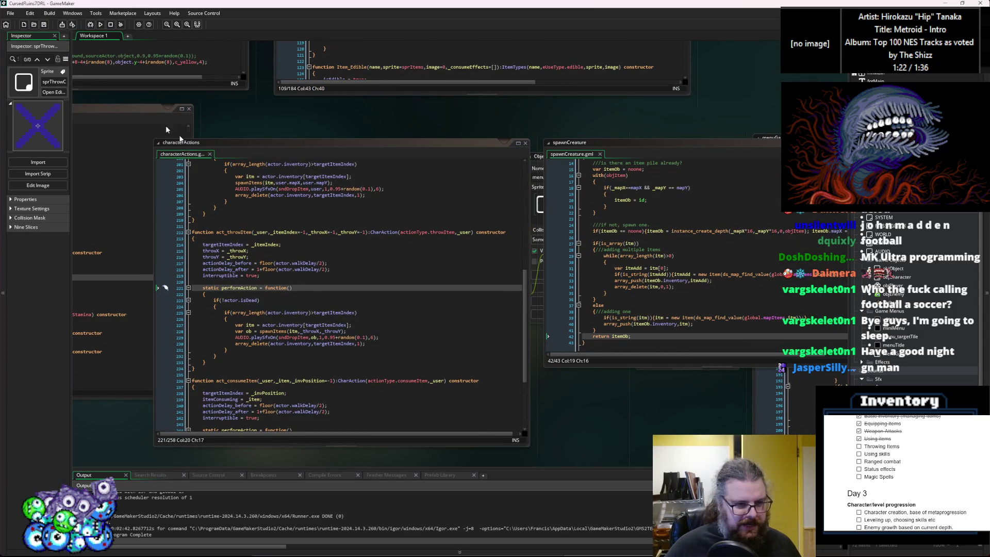
left_click(227, 306)
Step: Launch a debug run, start a new game, and walk the player north, east and south
left_click(90, 24)
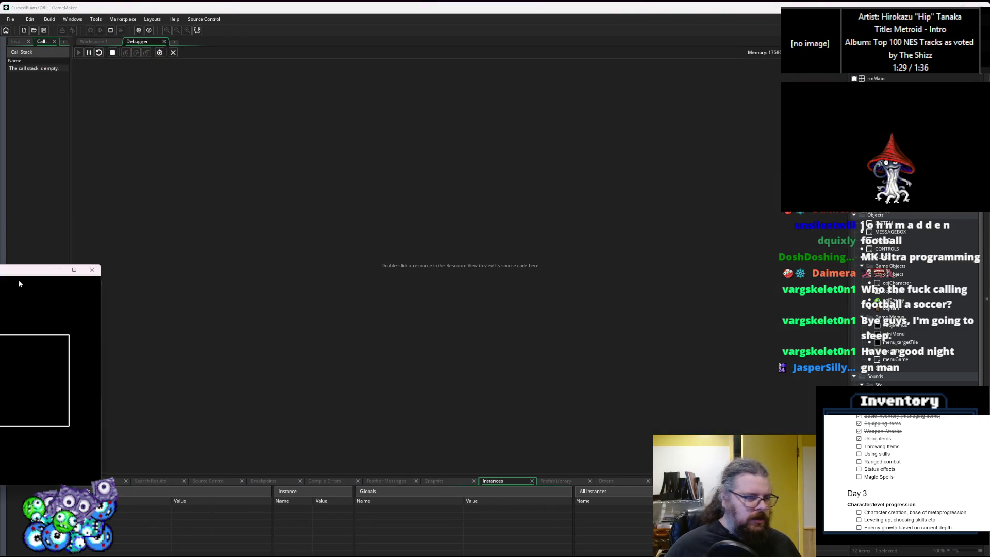
key("Return")
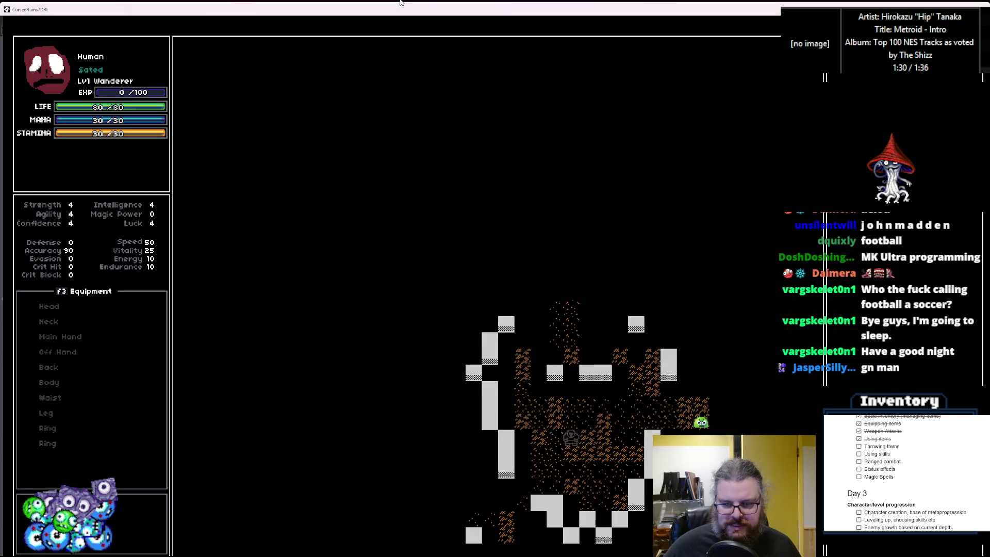
key("Up")
key("Up")
key("Up")
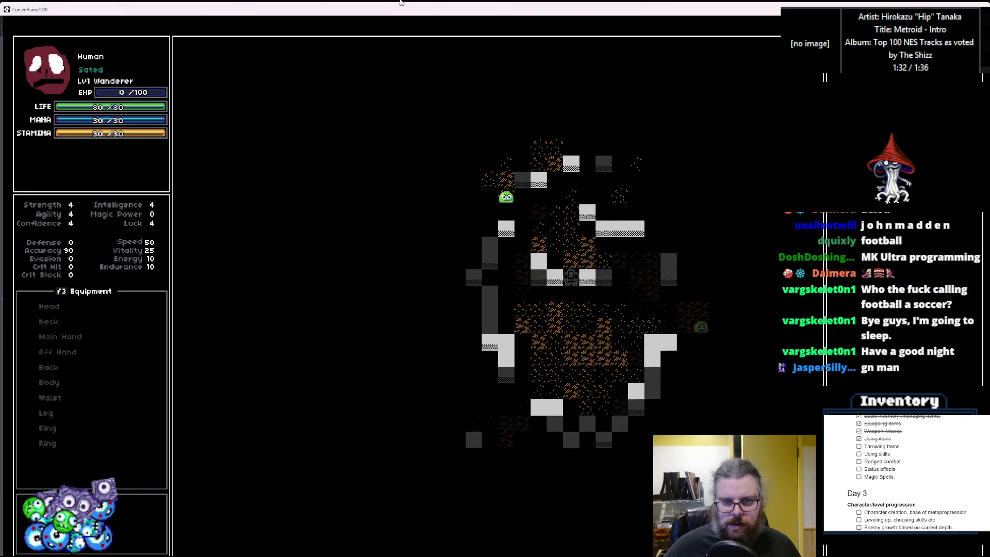
key("Up")
key("Up")
key("Up")
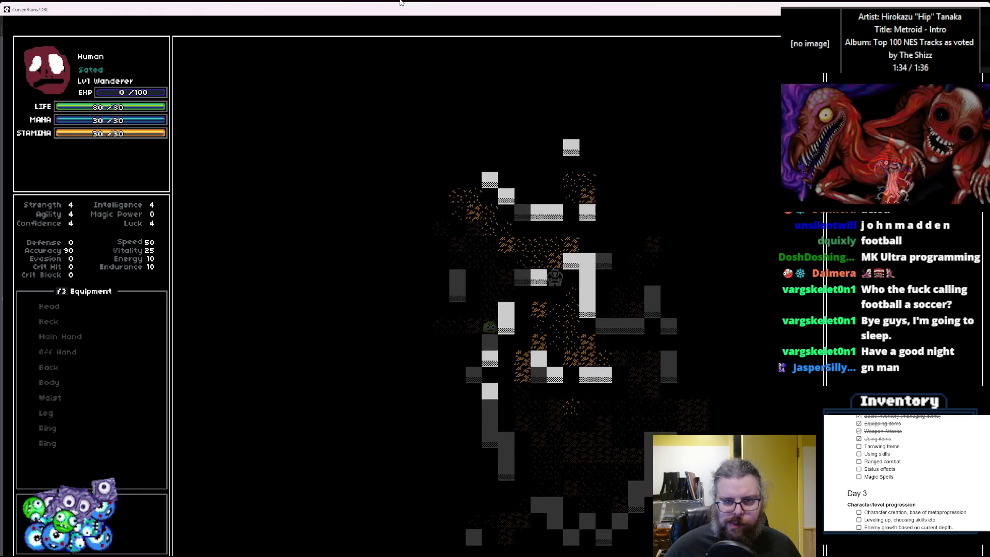
key("Up")
key("Up")
key("Up")
key("Right")
key("Right")
key("Right")
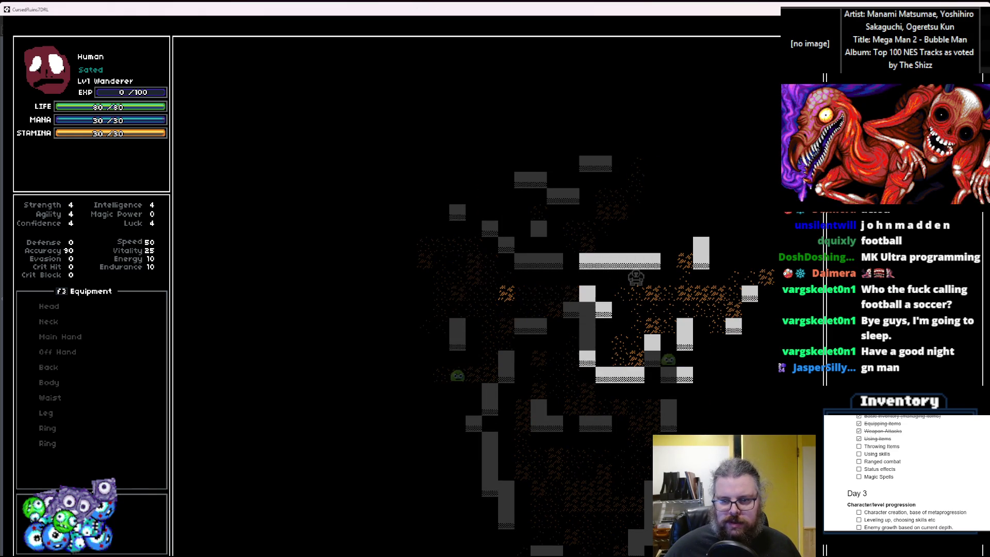
key("Right")
key("Right")
key("Right")
key("Down")
key("Down")
key("Down")
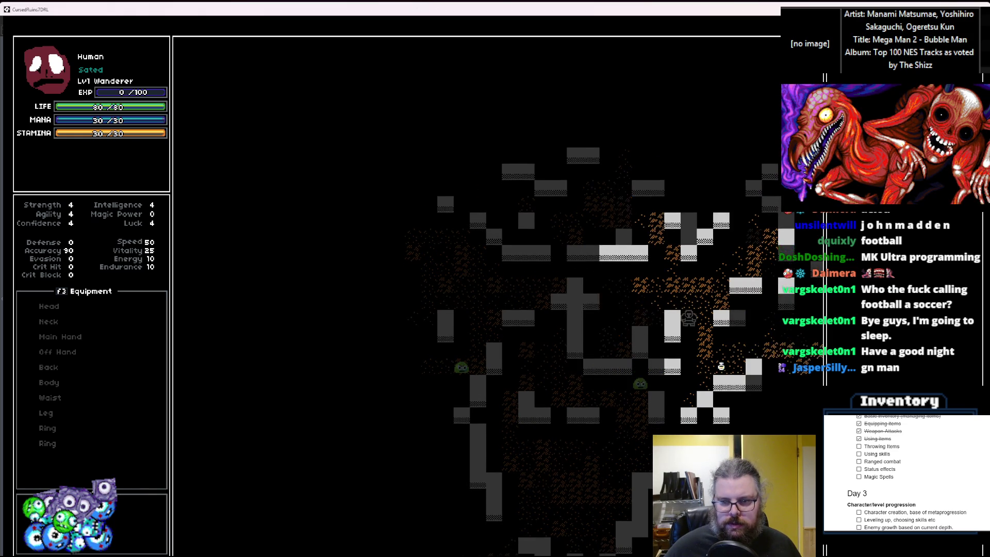
key("Down")
key("Down")
key("Down")
key("Right")
key("Right")
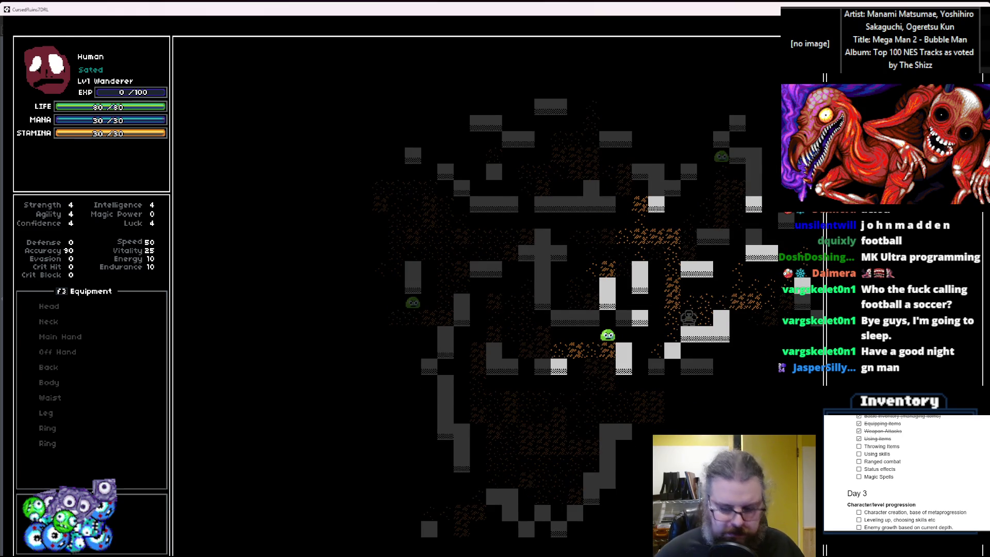
key("Left")
Step: Open an inventory item's action menu (Consume, Examine, Drop, Cancel), then return to the debugger
key("i")
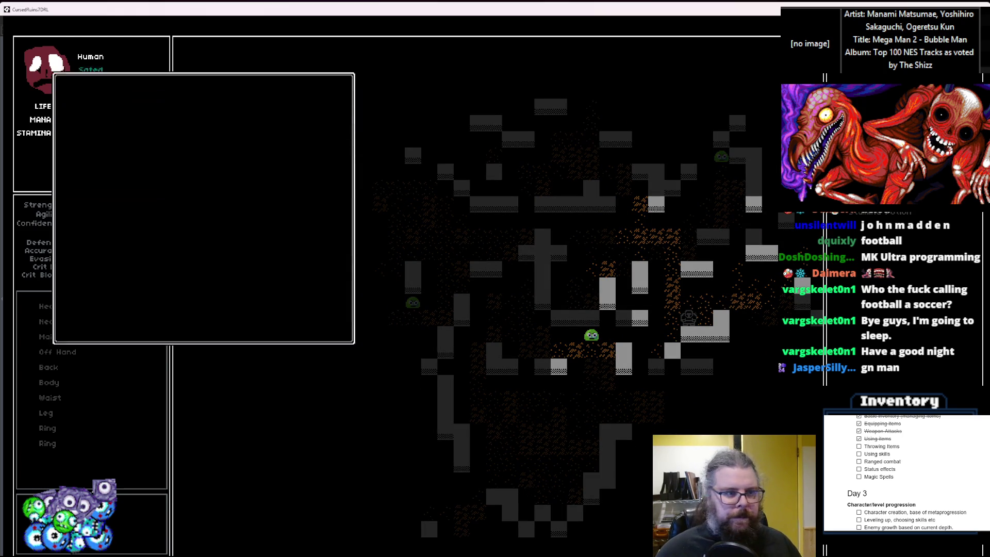
key("Return")
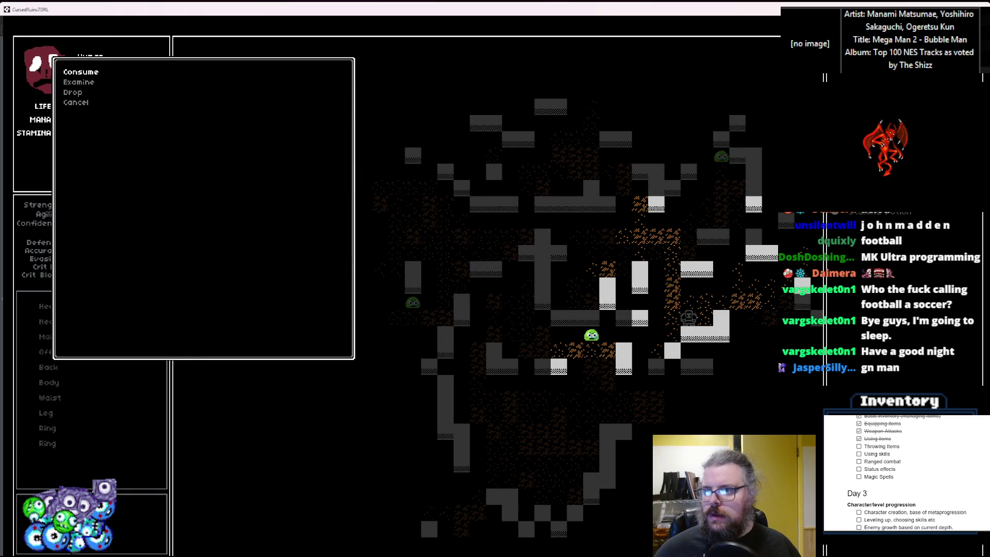
key("alt+Tab")
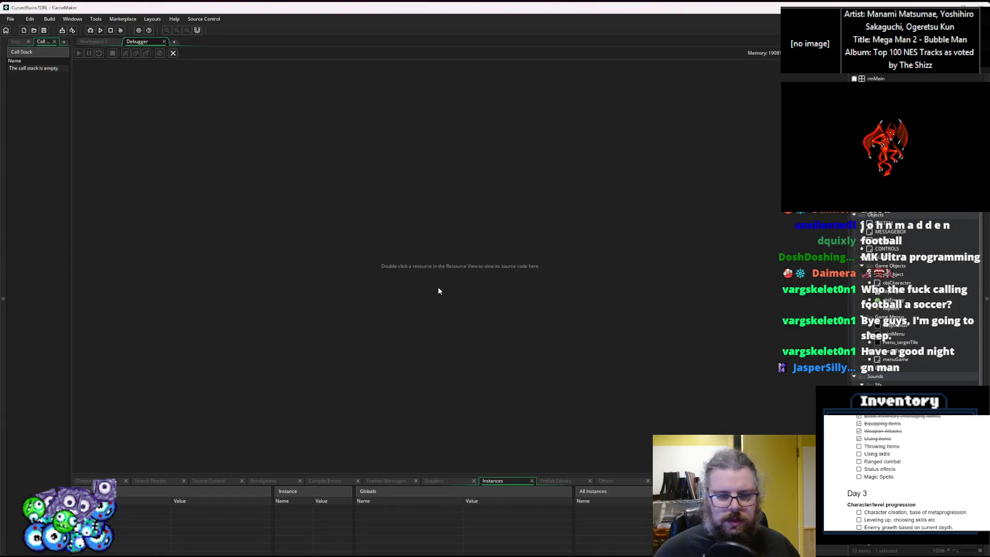
Step: Close the debugger and bring menuGame's User Event 0 code into focus
left_click(173, 53)
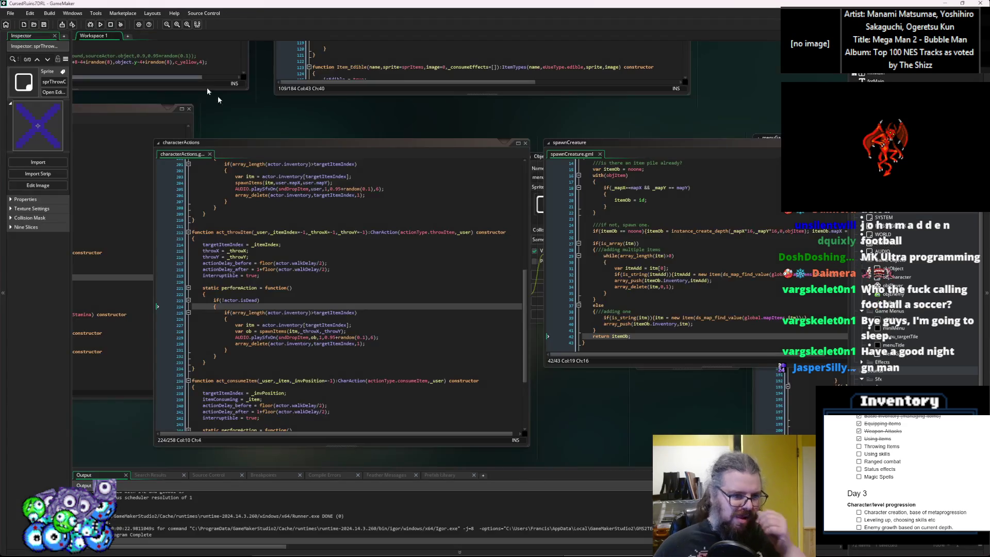
left_click(306, 338)
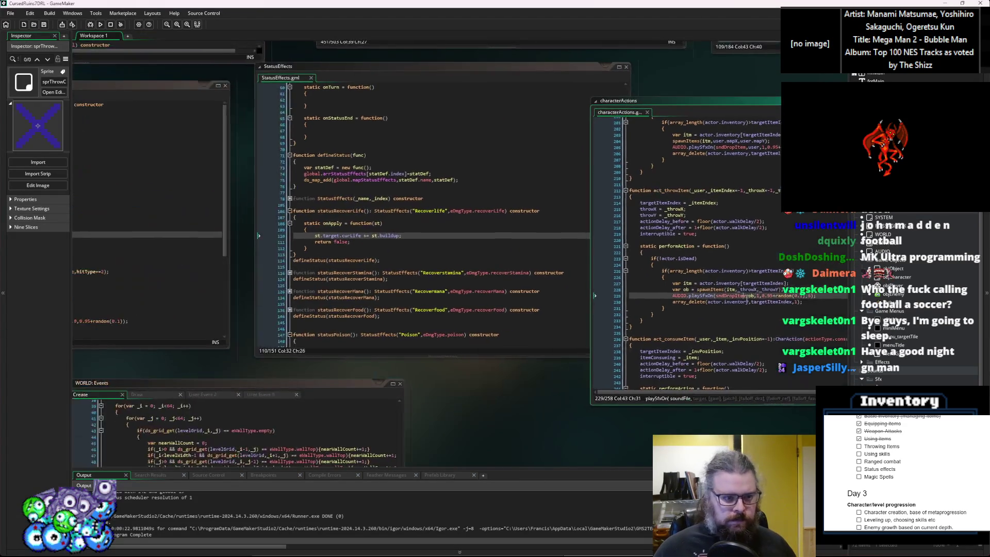
key("Up")
key("Up")
key("Up")
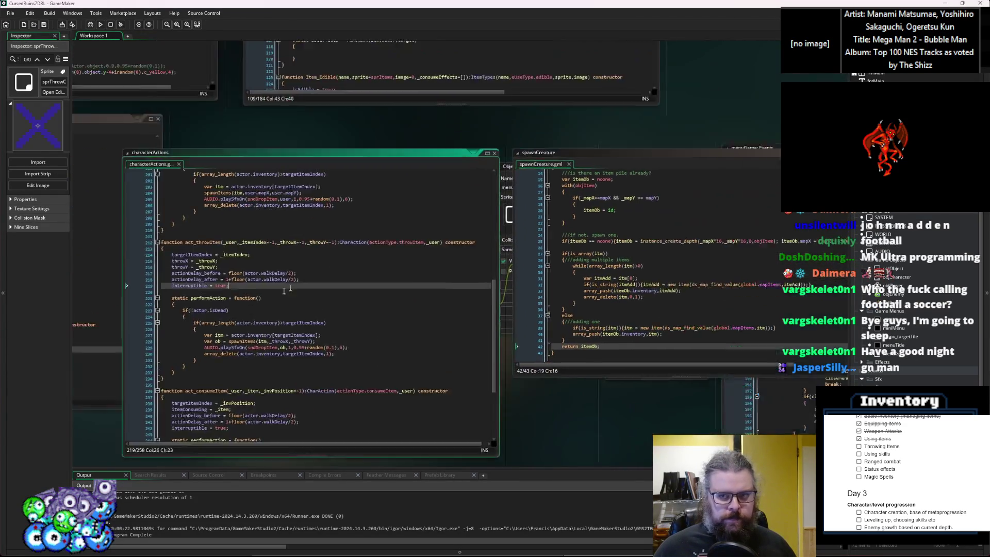
key("ctrl+Tab")
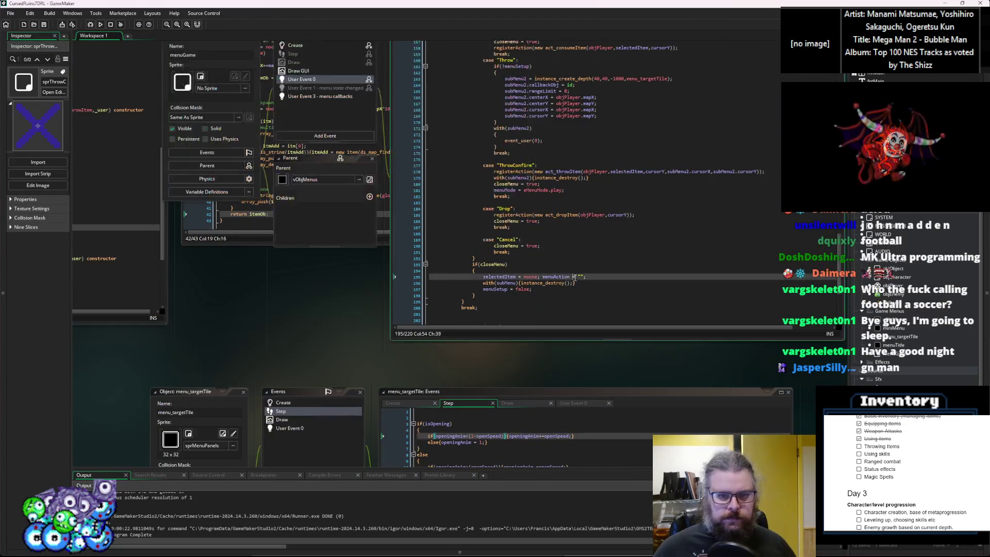
Step: Duplicate the with(subMenu){instance_destroy();} line and change the copy to subMenu2
left_click(420, 330)
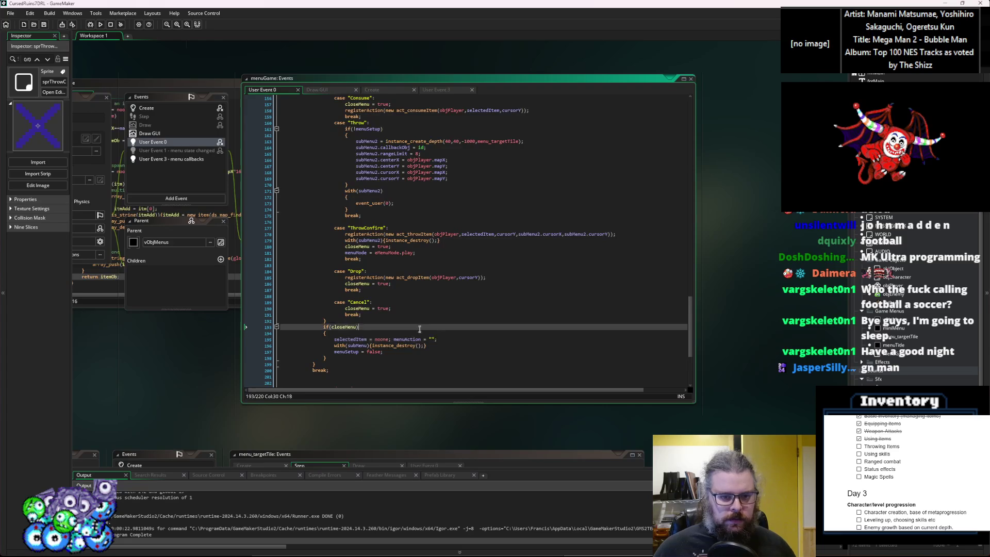
left_click_drag(426, 349, 340, 349)
key("End")
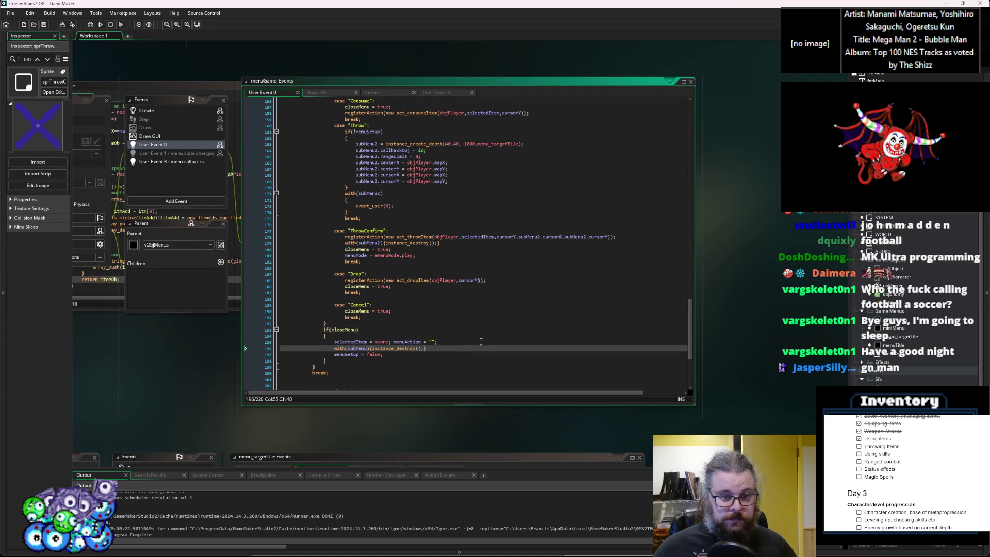
key("ctrl+d")
left_click(367, 354)
type("2){instance_destroy();")
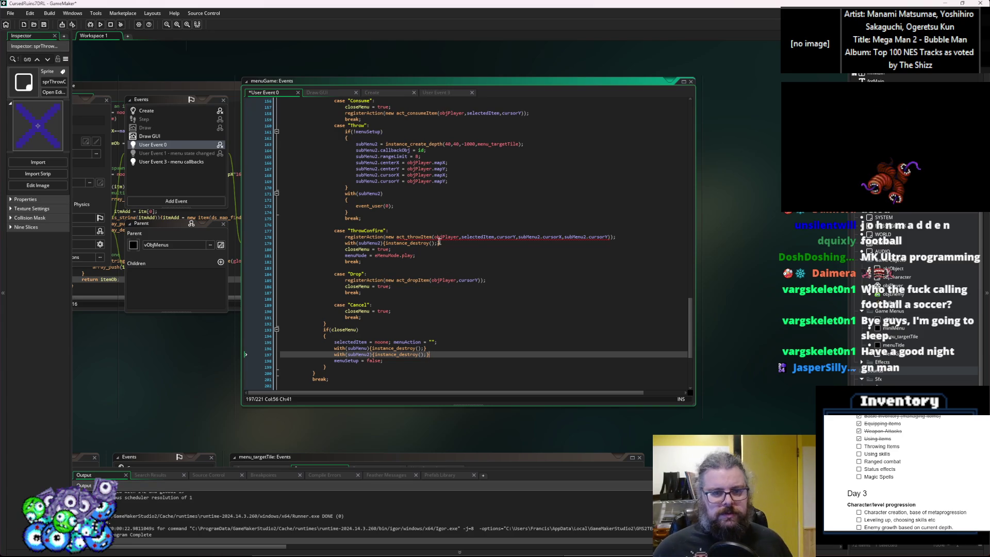
left_click(462, 300)
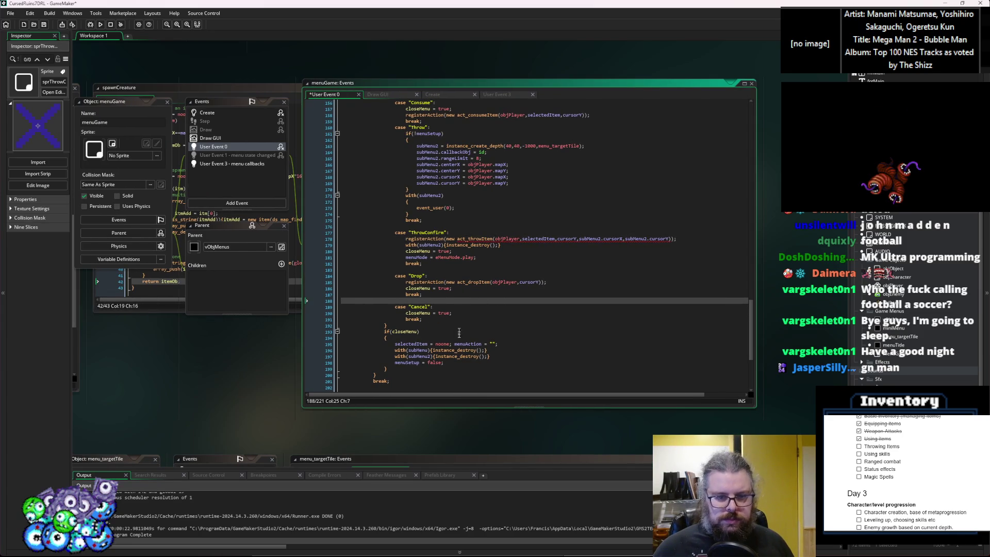
Step: Browse the statusRecoverFood, Effects, WORLD Create and spawnCreature code, then recentre the menuGame code
scroll(459, 344, "up", 6)
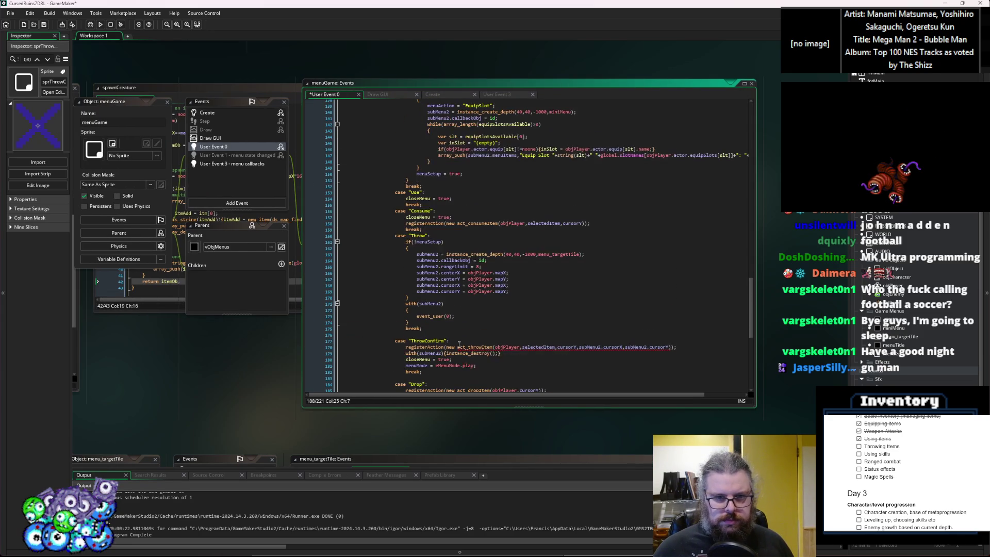
scroll(463, 266, "down", 7)
left_click(501, 315)
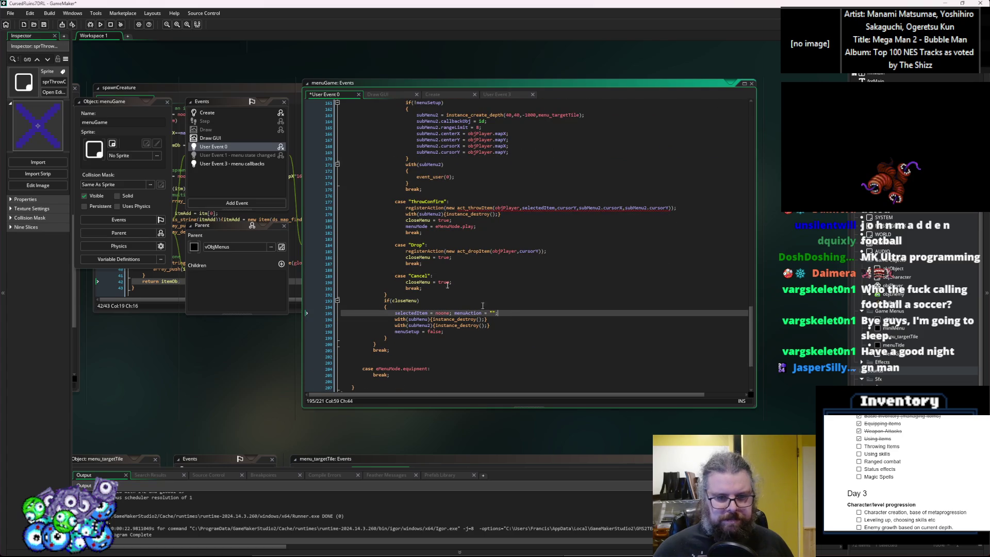
left_click_drag(309, 279, 722, 343)
left_click(332, 255)
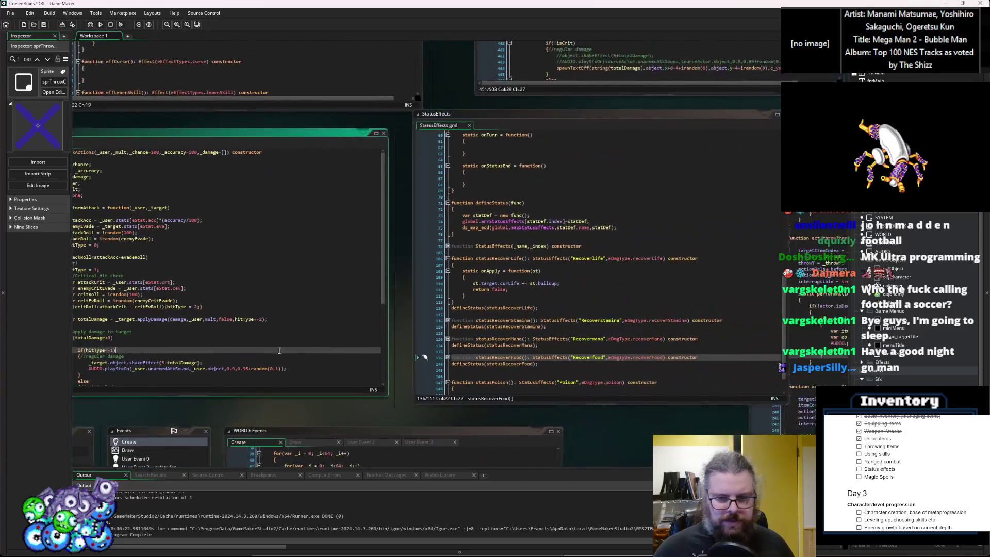
left_click(426, 300)
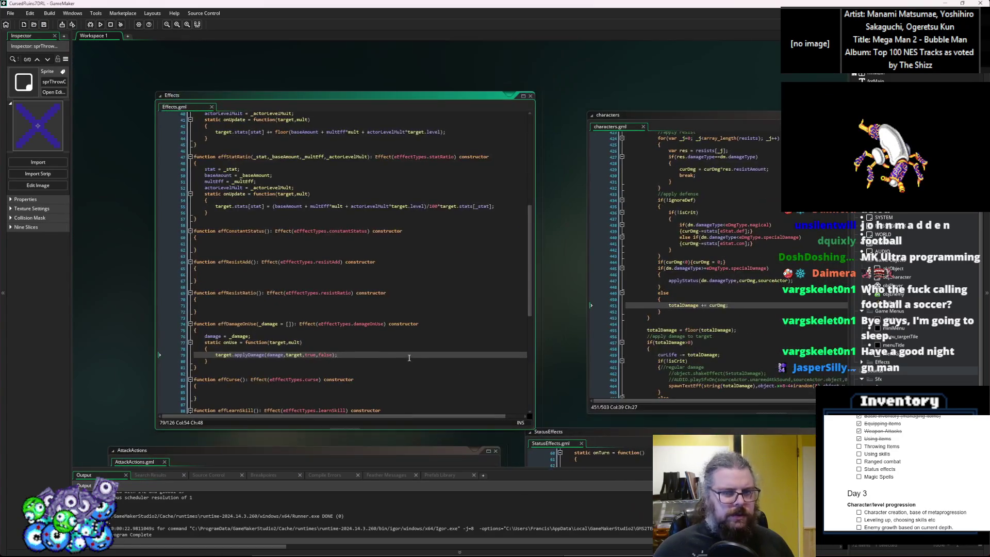
mouse_move(376, 386)
left_mouse_down()
mouse_move(412, 330)
mouse_move(515, 407)
mouse_move(524, 206)
mouse_move(464, 248)
mouse_move(485, 237)
mouse_move(462, 135)
left_mouse_up()
left_click(527, 192)
left_click(479, 225)
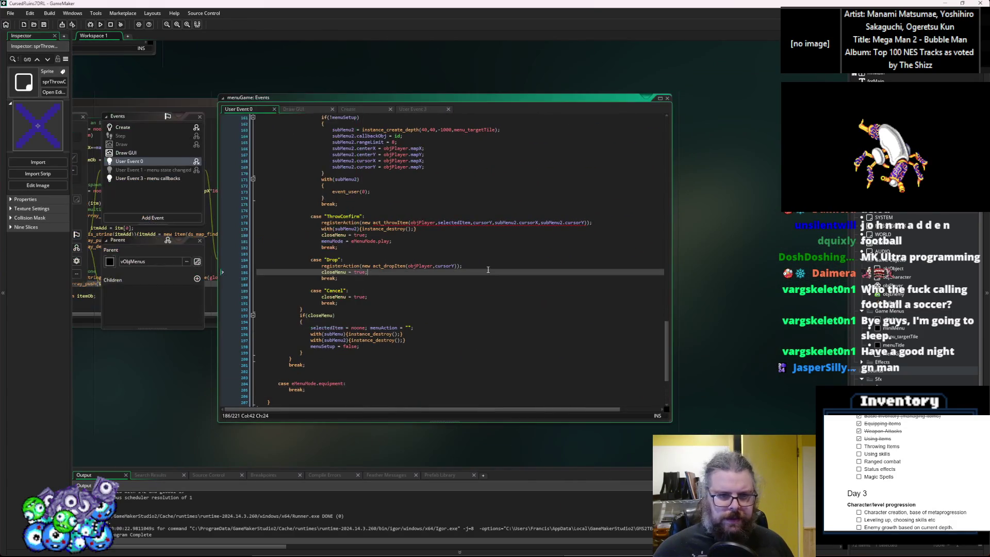
scroll(670, 207, "up", 3)
left_click(754, 180)
left_click_drag(754, 180, 595, 284)
Step: Uncomment the array_push(subMenu.menuItems,"Throw") line 103 and save the menu code
left_click(452, 320)
scroll(451, 320, "up", 20)
left_click_drag(452, 320, 395, 314)
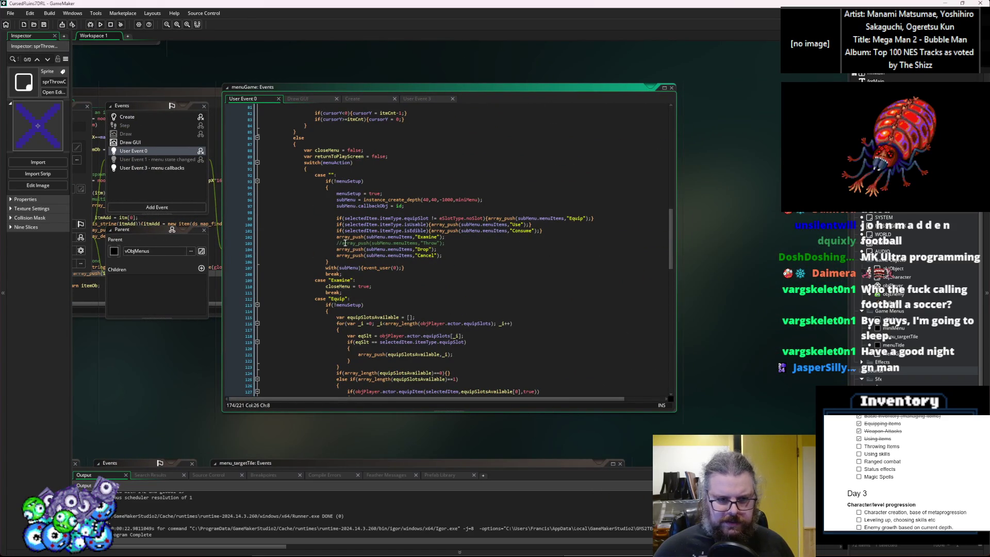
left_click(344, 243)
key("BackSpace")
key("BackSpace")
key("Right")
key("Right")
key("Right")
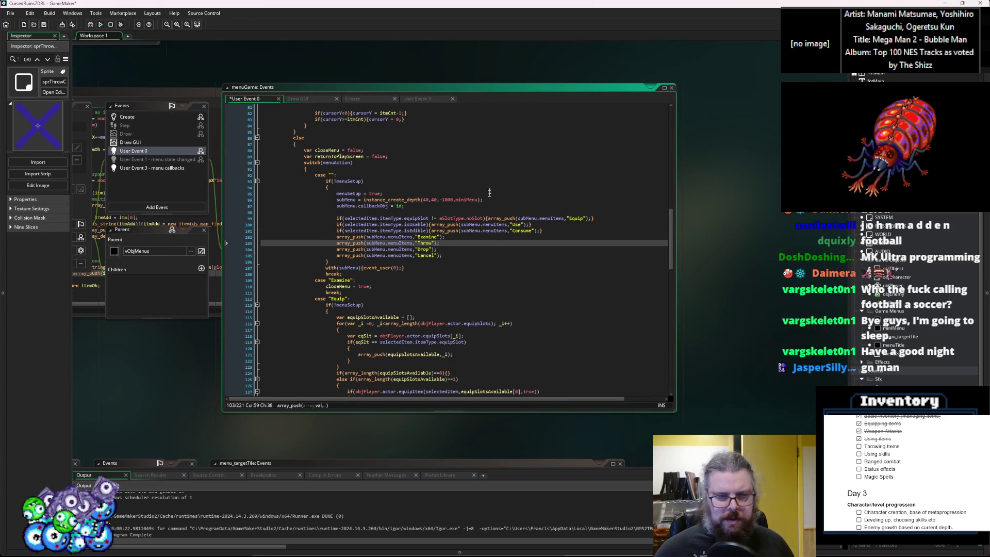
left_click(44, 24)
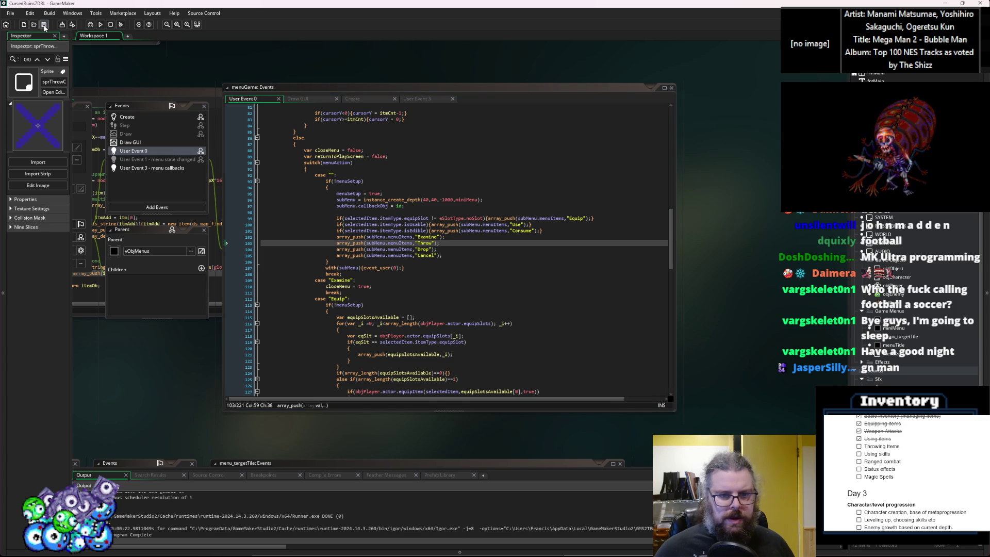
Step: Launch a debug run, start a new game, and walk the player around
left_click(90, 25)
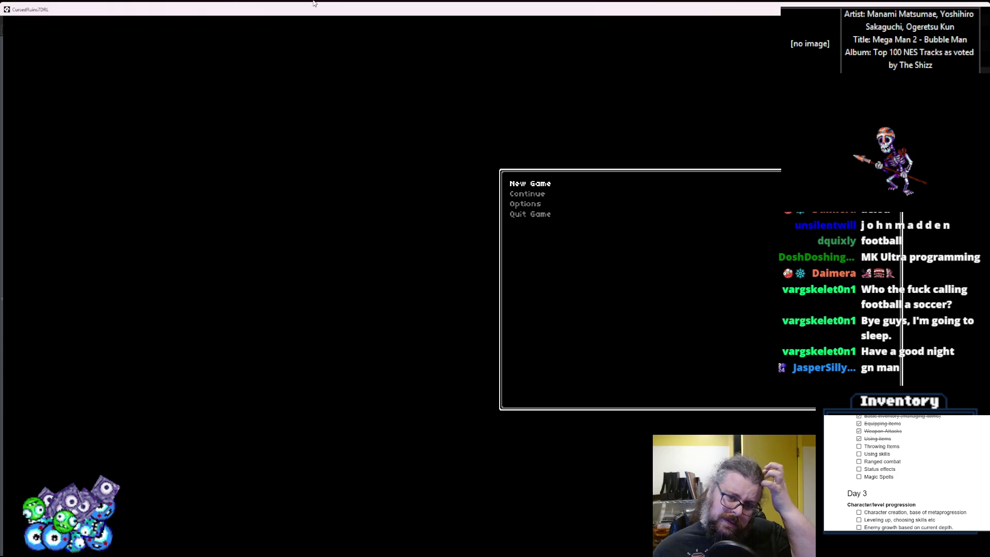
key("Return")
key("Down")
key("Down")
key("Down")
key("Right")
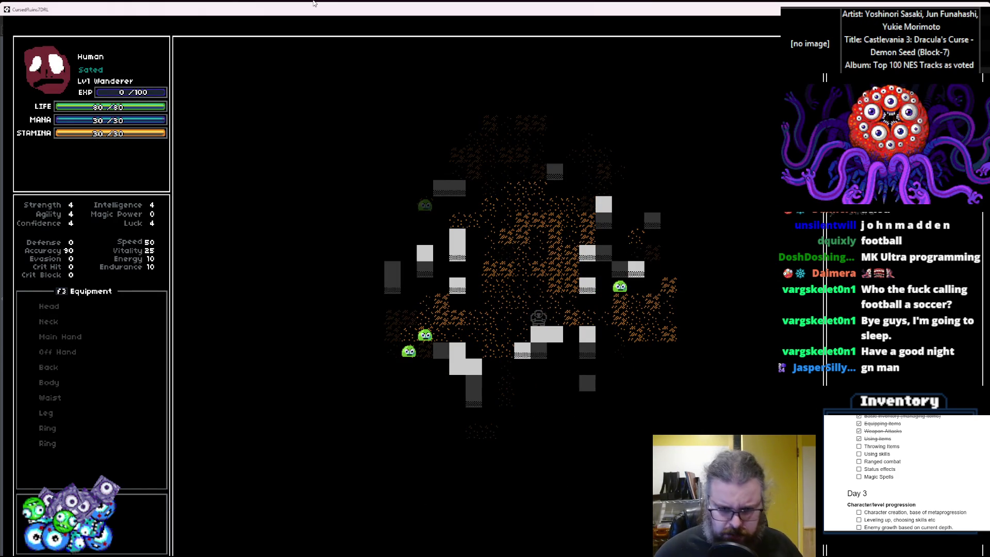
key("Up")
key("Up")
key("Up")
key("Left")
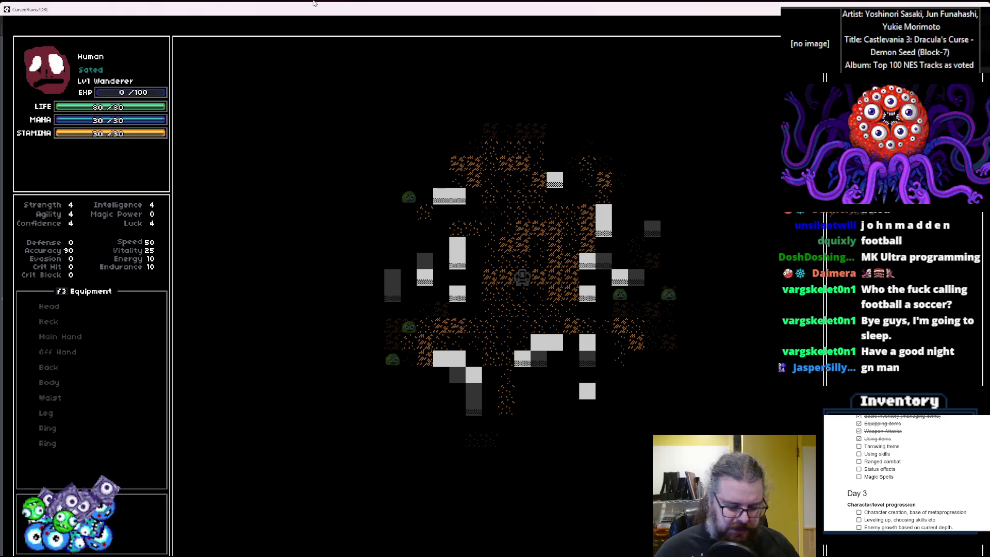
Step: Choose Throw from an item's action menu, triggering the code error, and close the game window
key("i")
key("Down")
key("Down")
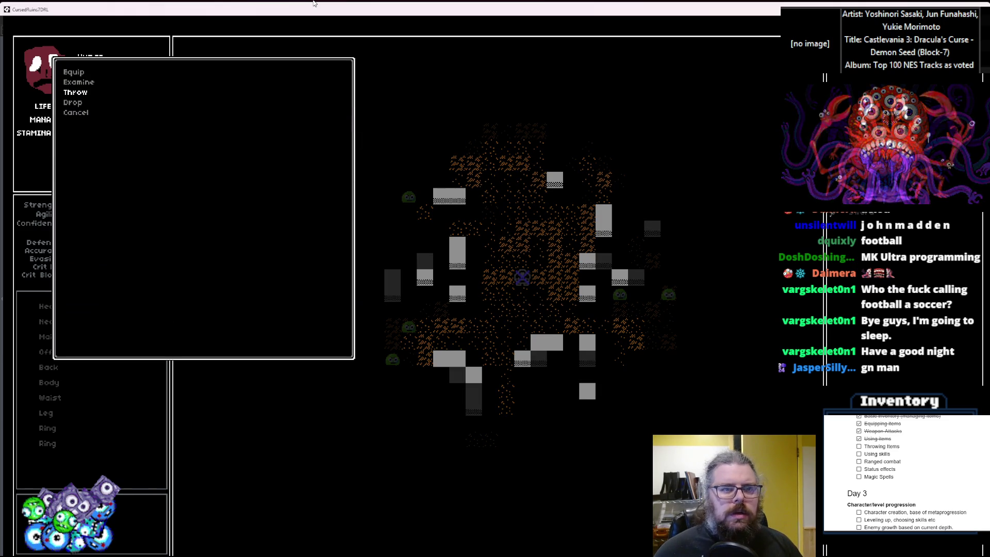
key("Return")
mouse_move(571, 323)
left_mouse_down()
mouse_move(505, 247)
mouse_move(320, 249)
mouse_move(507, 280)
mouse_move(471, 291)
left_mouse_up()
left_click(714, 274)
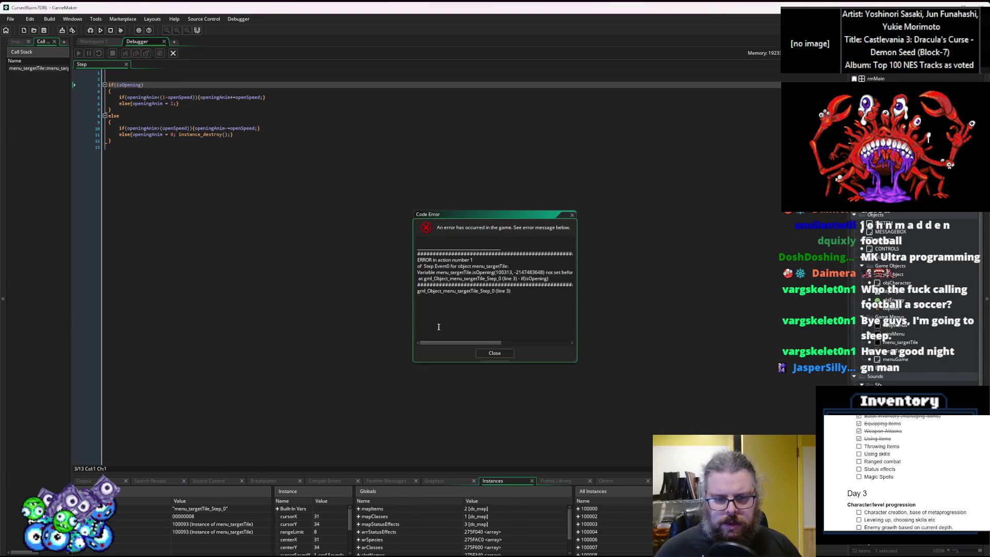
Step: Dismiss the code error, close the debugger, and clear all code from menu_targetTile's Step event
left_click(493, 352)
left_click(174, 54)
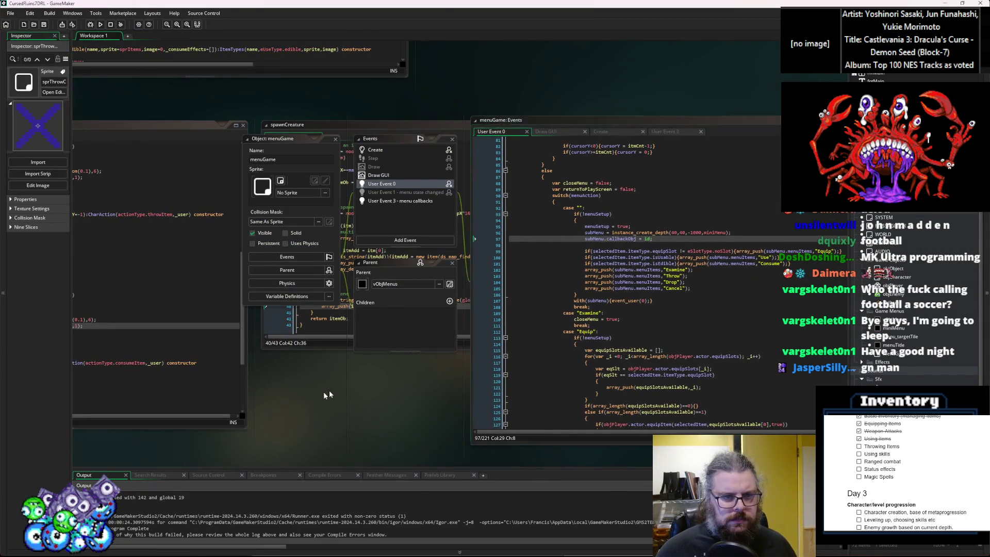
left_click(652, 379)
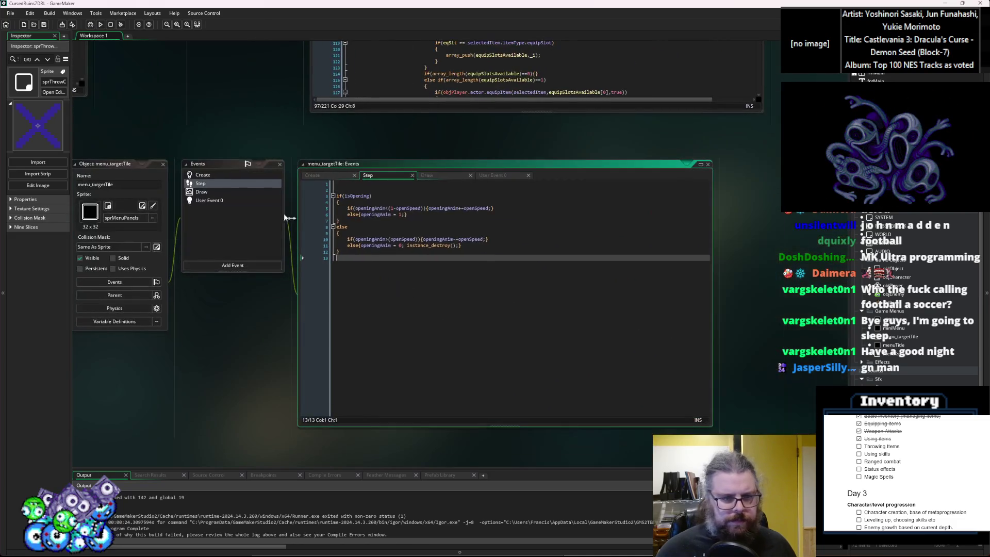
key("ctrl+a")
key("Delete")
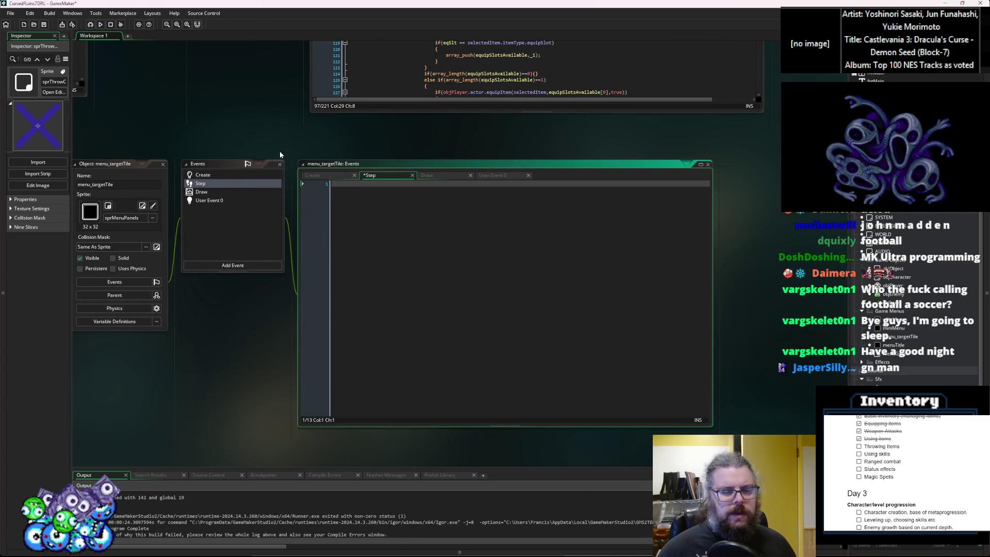
Step: Delete the Step event from menu_targetTile and launch a debug run
right_click(250, 185)
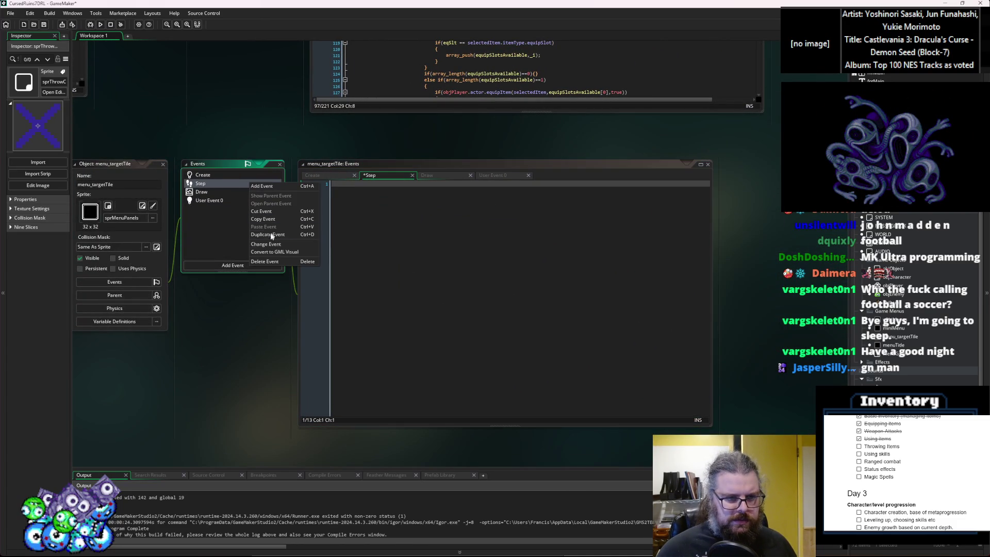
left_click(269, 259)
left_click(514, 294)
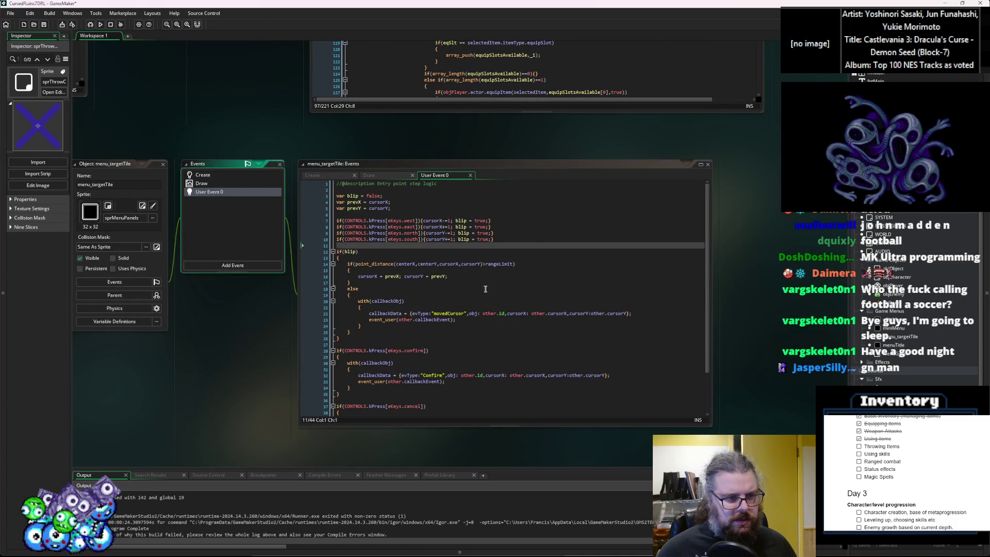
left_click(90, 24)
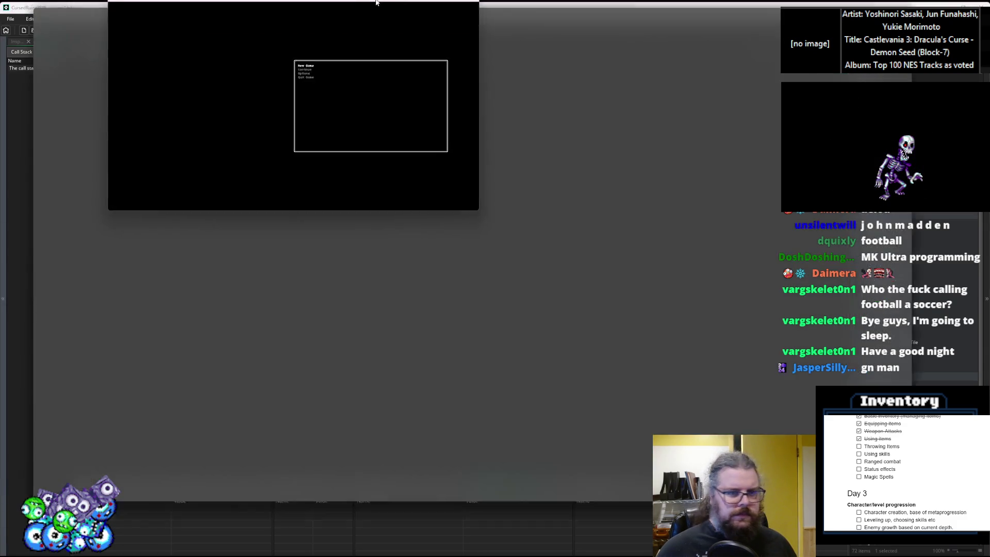
Step: Maximize the game window, start a New Game, and walk over to attack the slime
left_click_drag(375, 3, 376, 2)
key("Down")
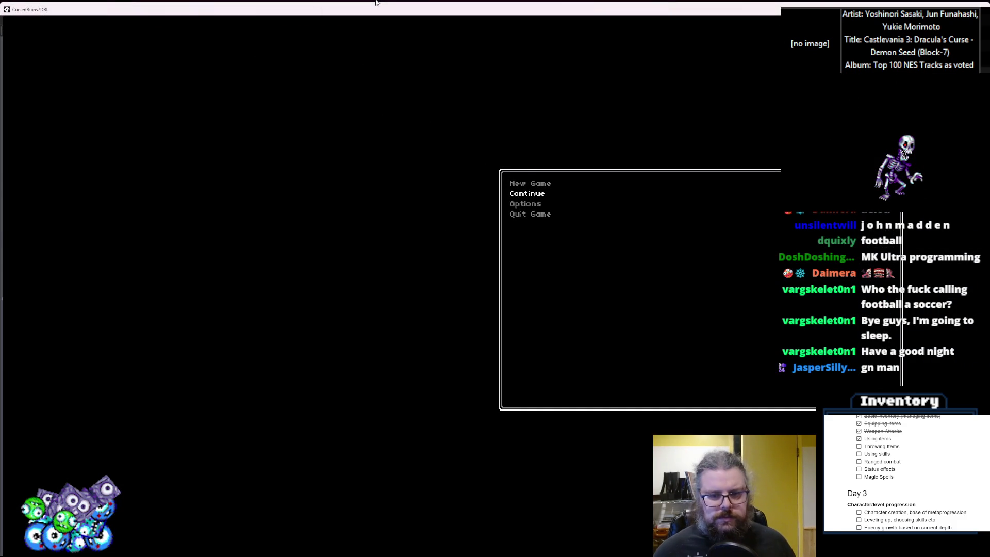
key("Up")
key("Down")
key("Up")
key("Return")
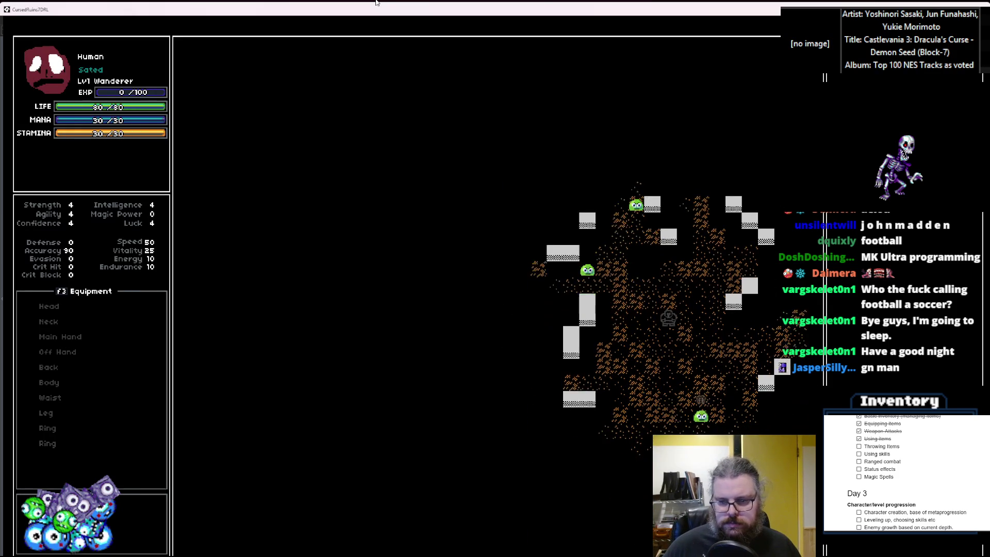
key("Down")
key("Down")
key("Down")
key("Right")
key("Right")
key("Up")
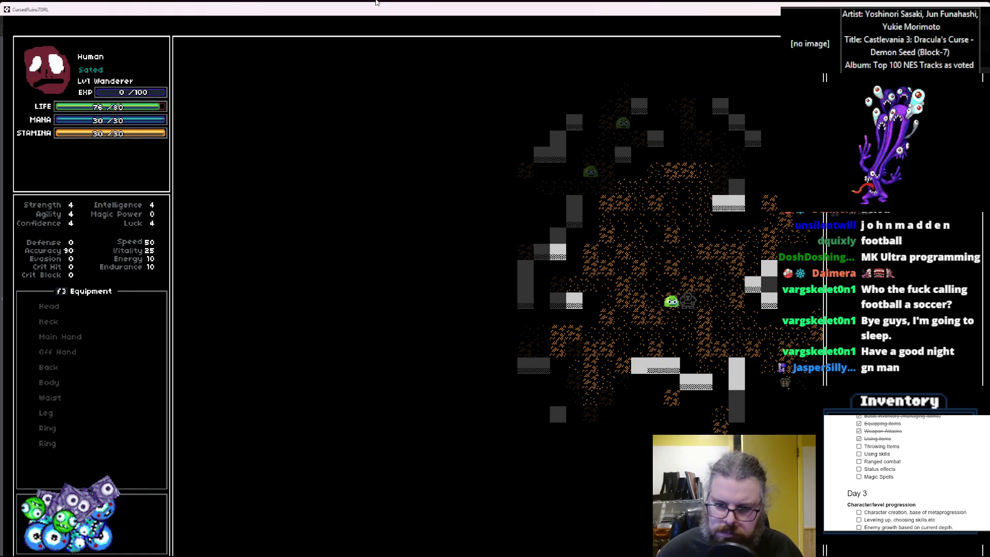
key("Left")
key("Left")
key("Right")
key("Right")
key("Right")
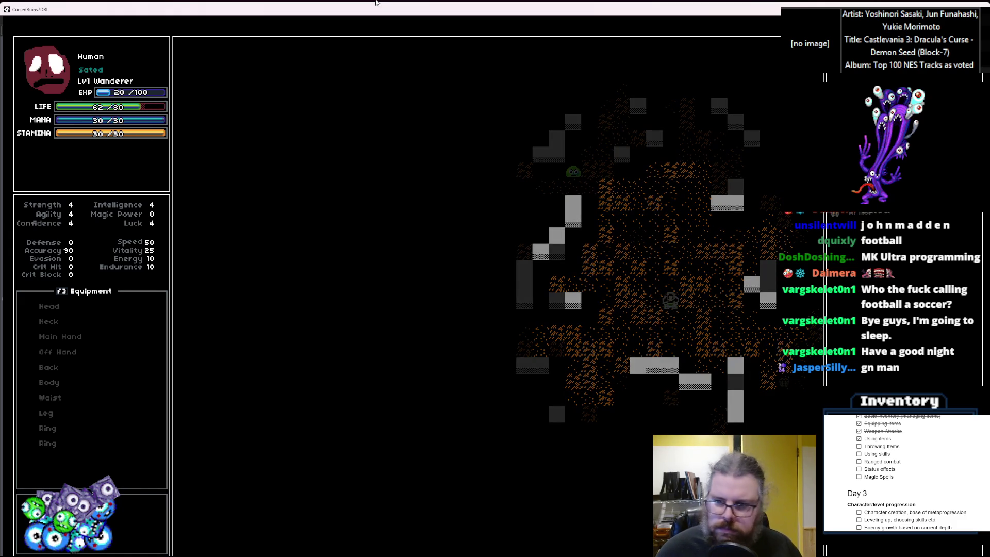
Step: Open the second inventory item's action list, then step onto and off the X marker tile
key("i")
key("Down")
key("Return")
key("Return")
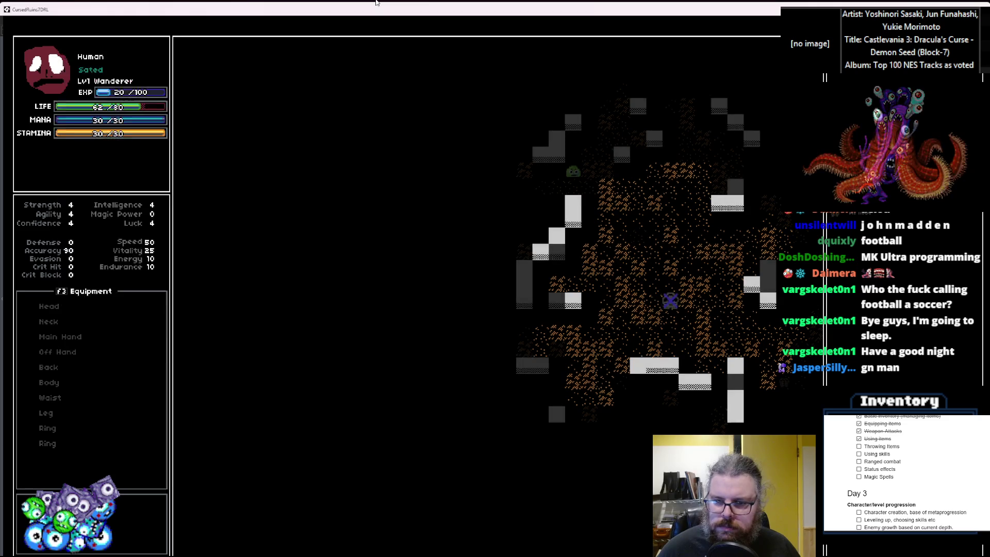
key("Up")
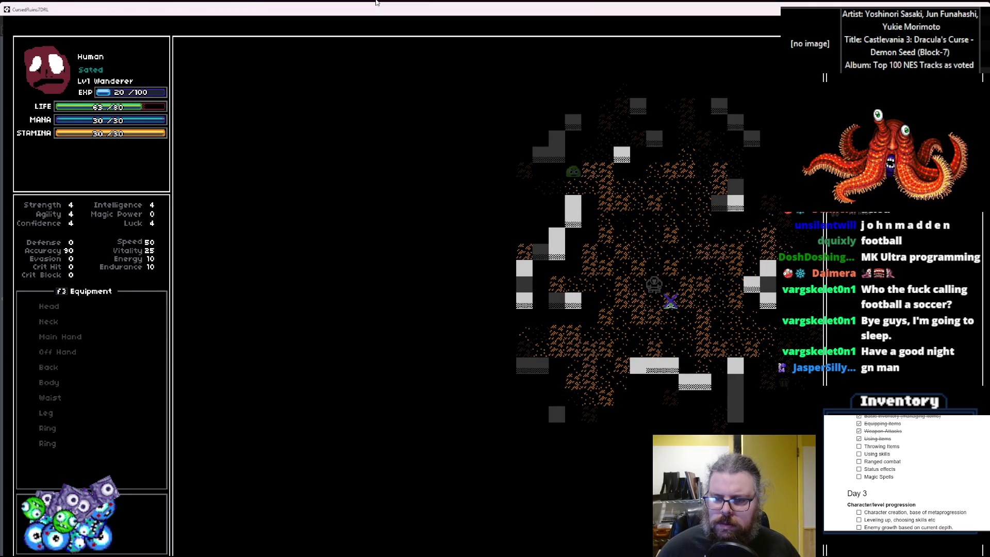
key("Right")
key("Down")
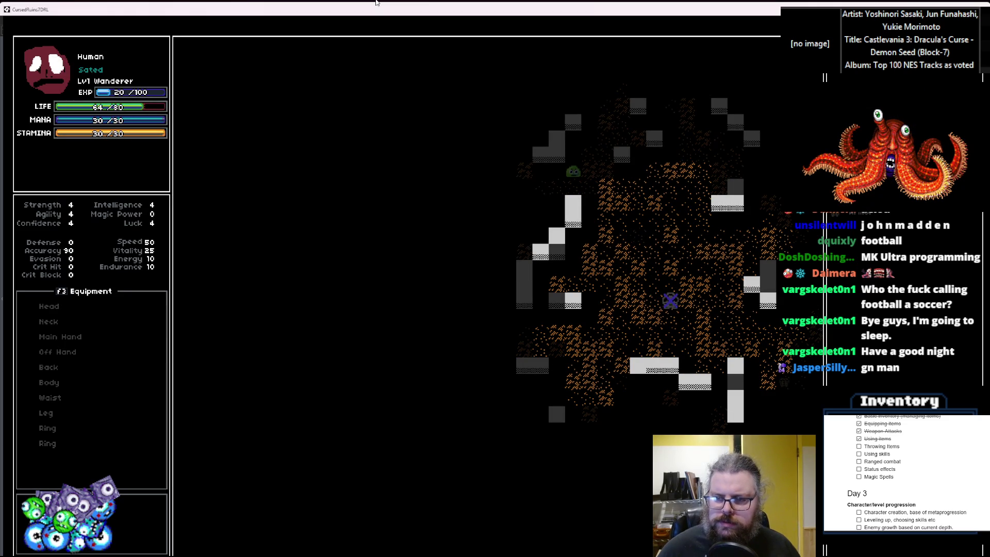
key("Up")
key("Left")
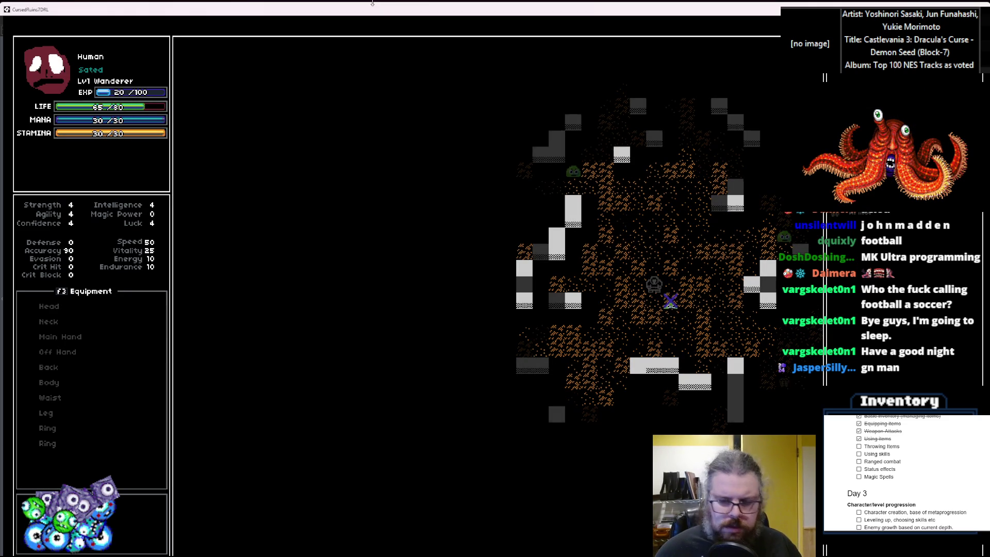
Step: Choose Throw from an inventory item's action list, then close the running game
key("i")
key("Return")
key("Down")
key("Down")
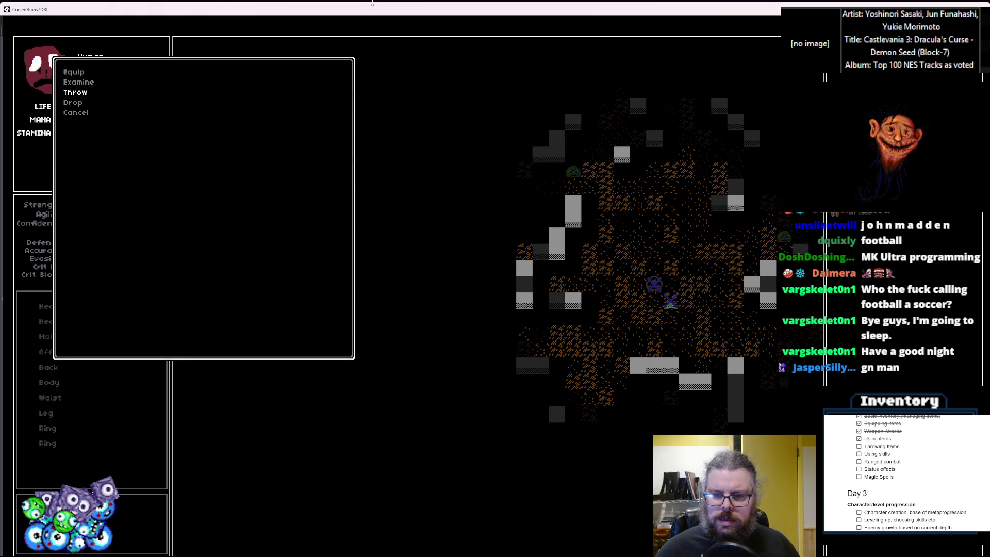
key("Return")
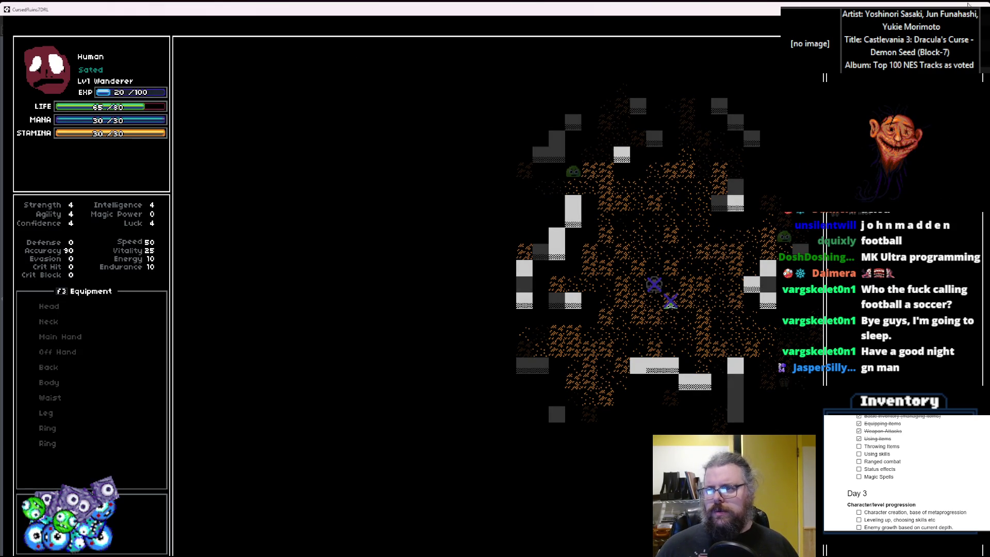
left_click(983, 5)
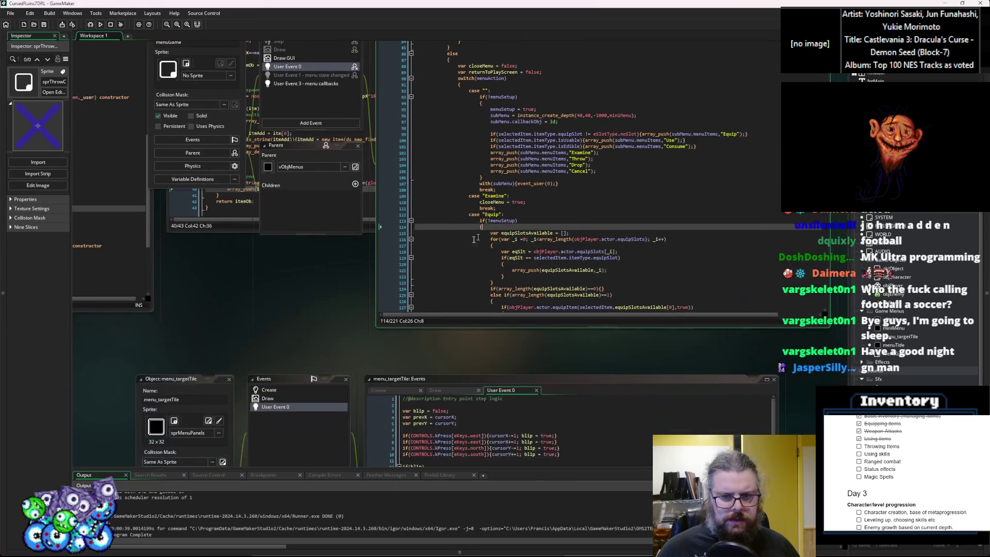
Step: Navigate back through code locations to menuGame and open its User Event 3 menu callbacks
left_click(377, 251)
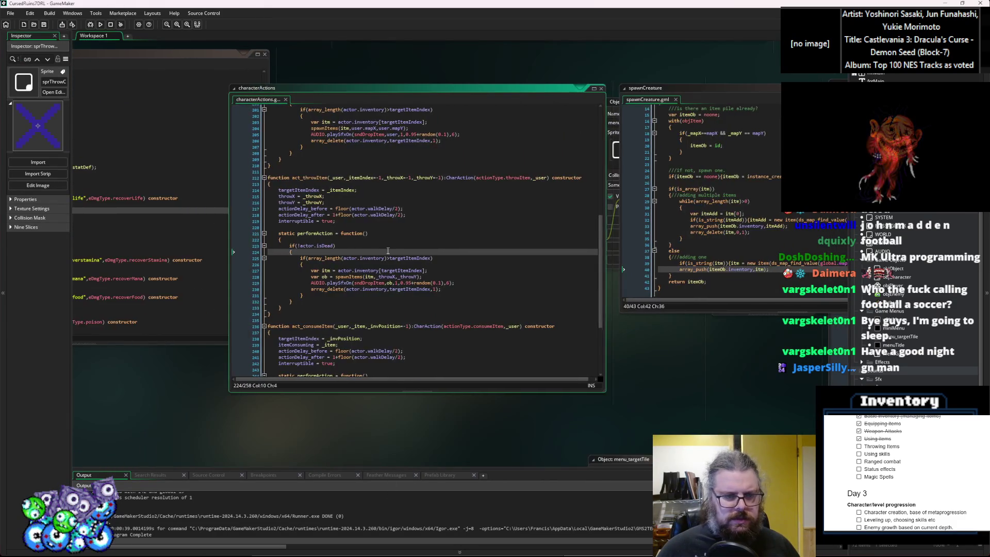
scroll(378, 252, "up", 1)
left_click(342, 261)
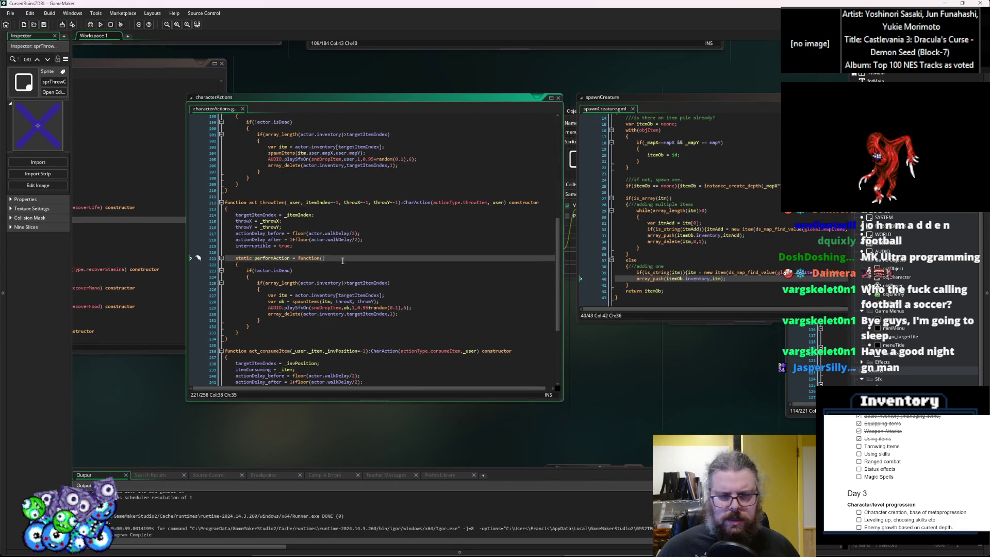
key("alt+Left")
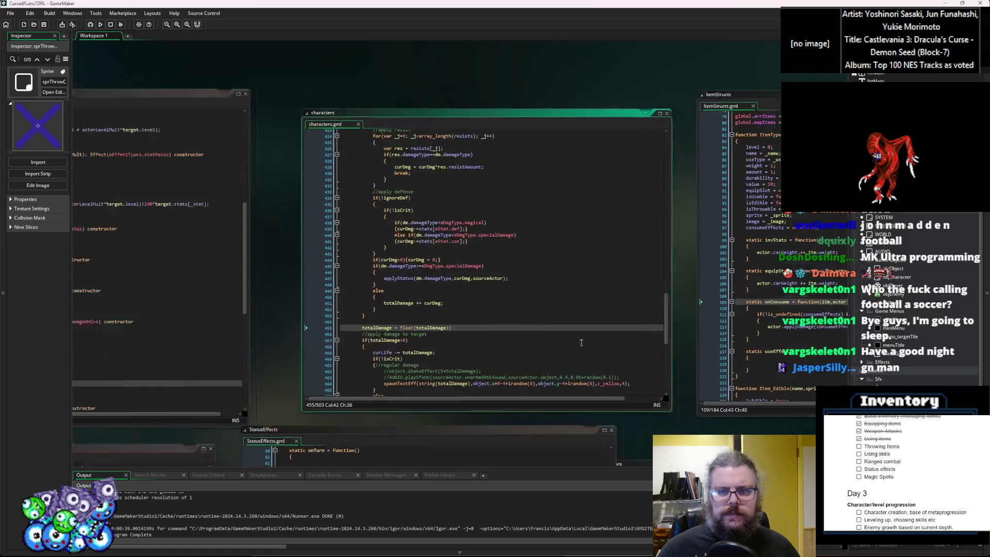
key("alt+Left")
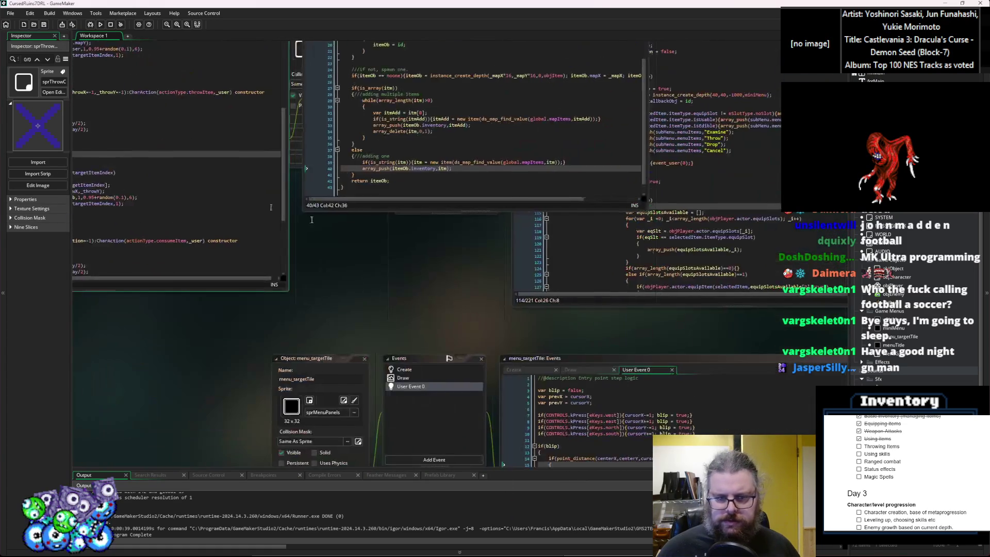
key("alt+Left")
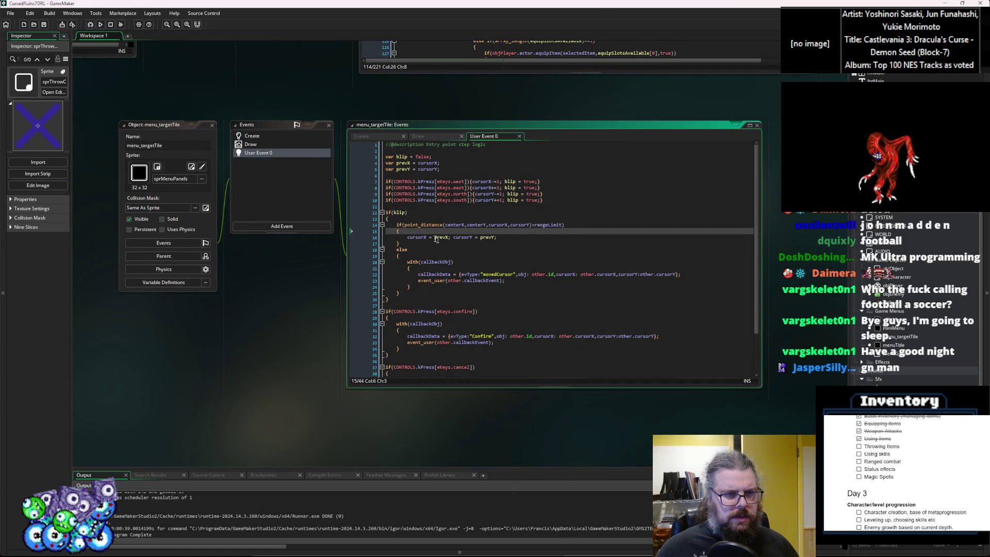
key("alt+Left")
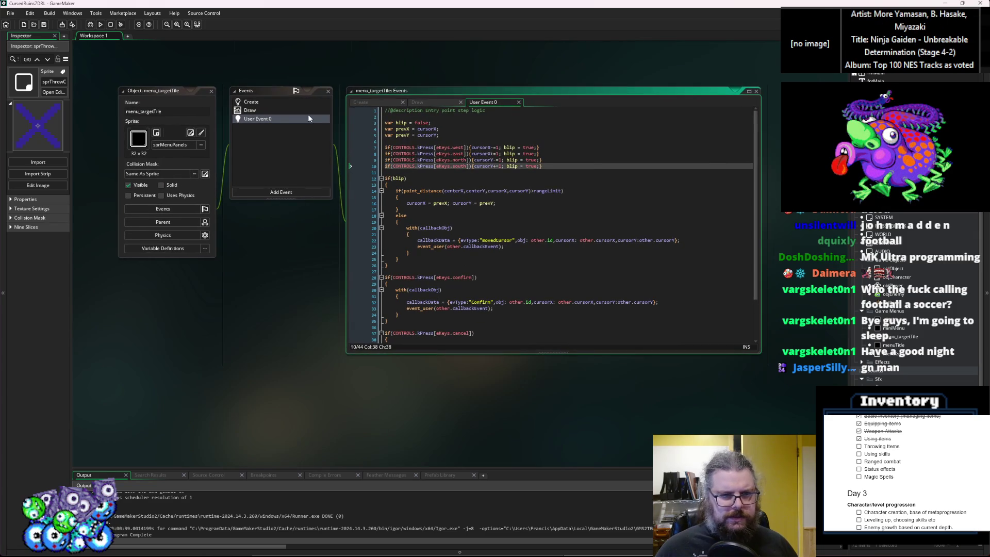
key("alt+Left")
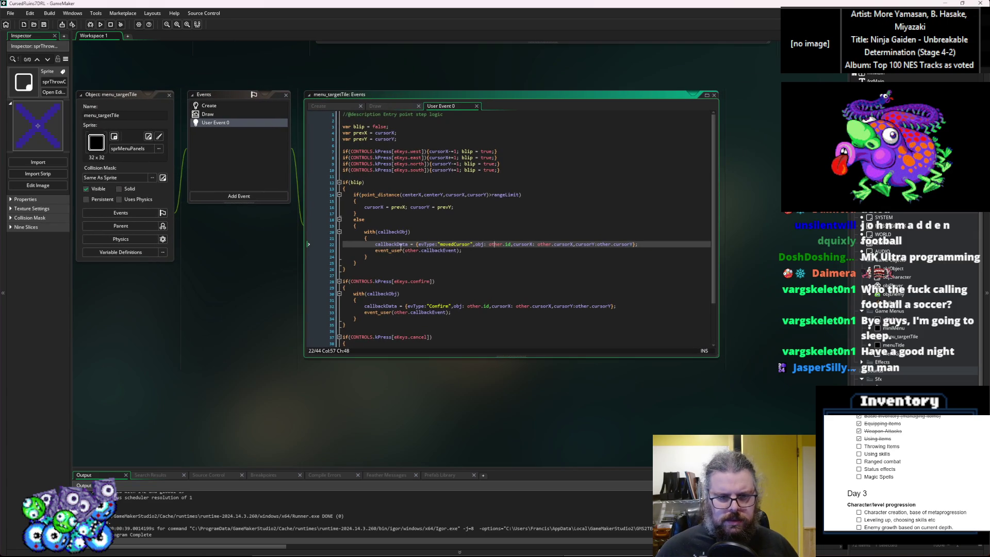
key("alt+Left")
key("alt+Left")
key("alt+Left")
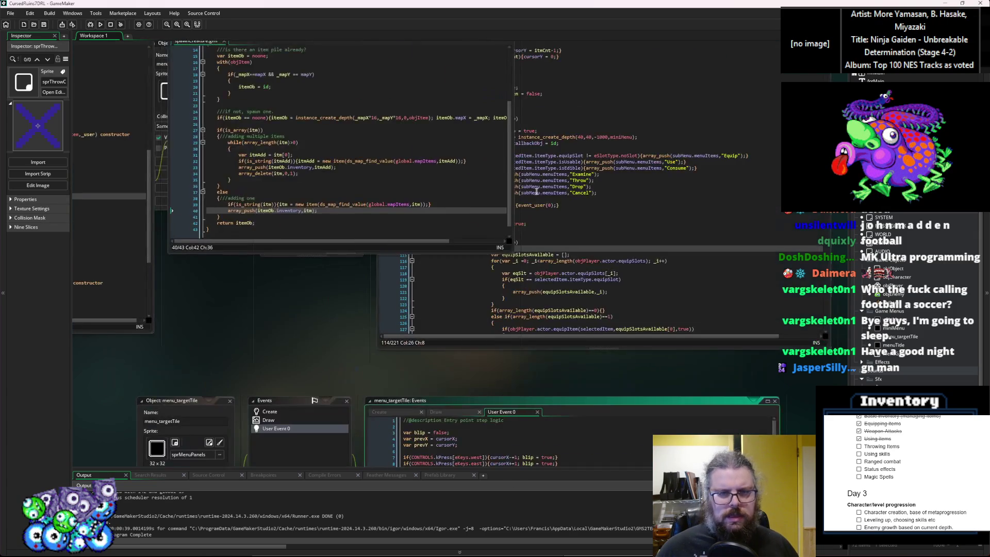
key("alt+Left")
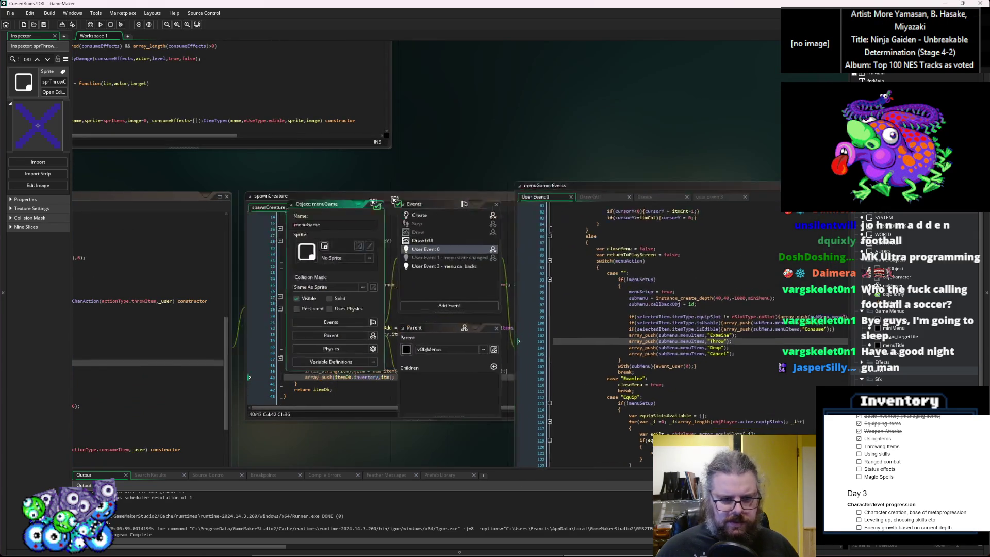
left_click(245, 168)
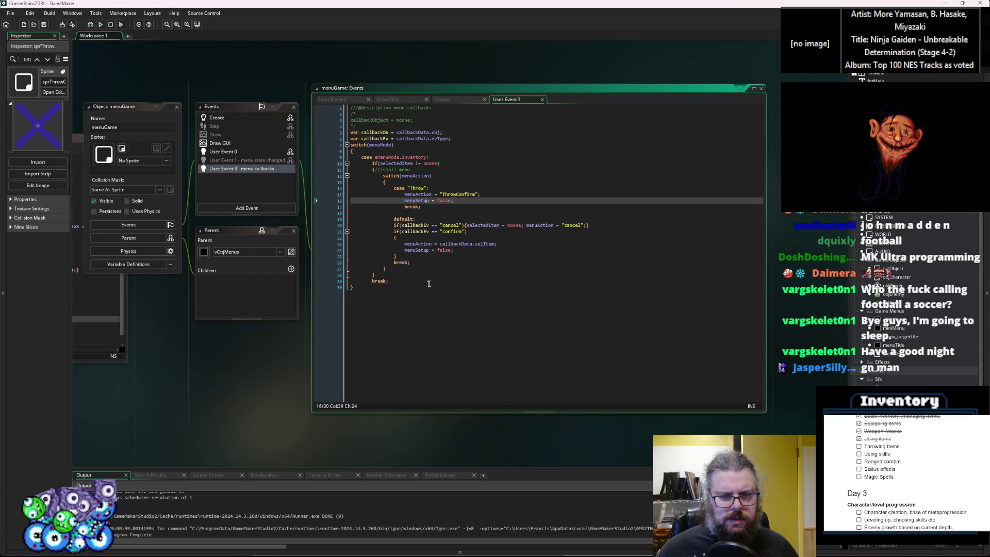
Step: Indent the default block, add if(callbackEv == "cancel"){} under case "Throw":, and begin a confirm check
left_click_drag(419, 262, 352, 226)
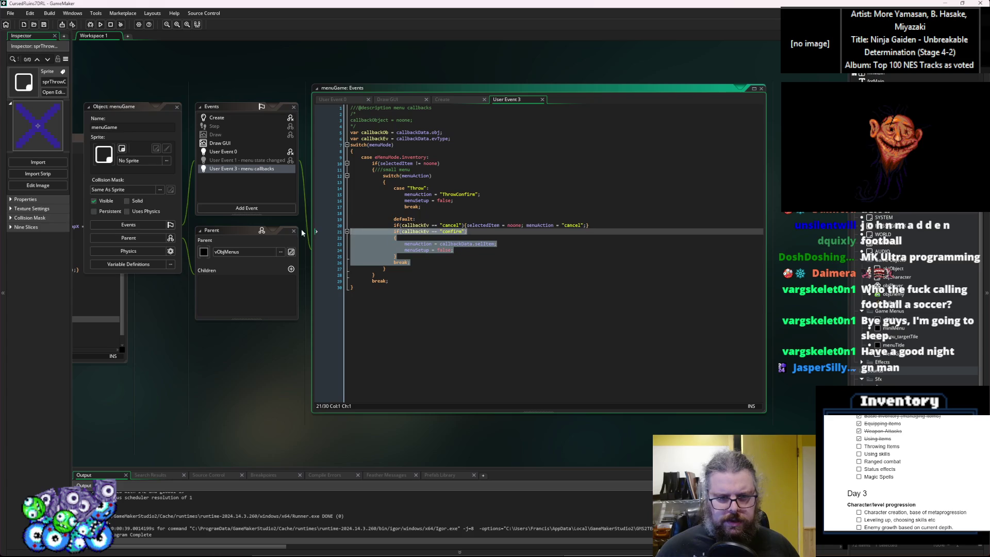
key("Tab")
left_click(450, 188)
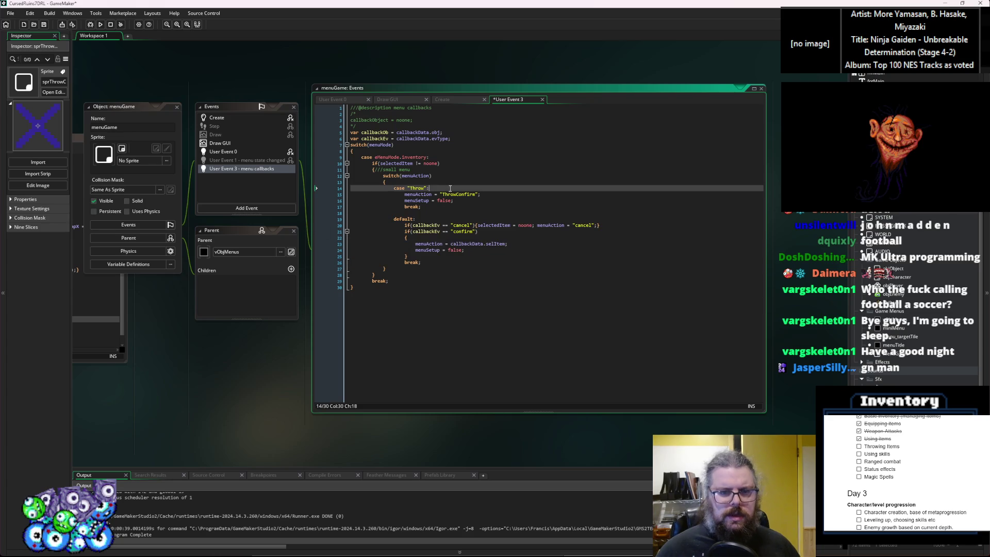
key("Return")
type("if(callbackEv == \"cancel\"){")
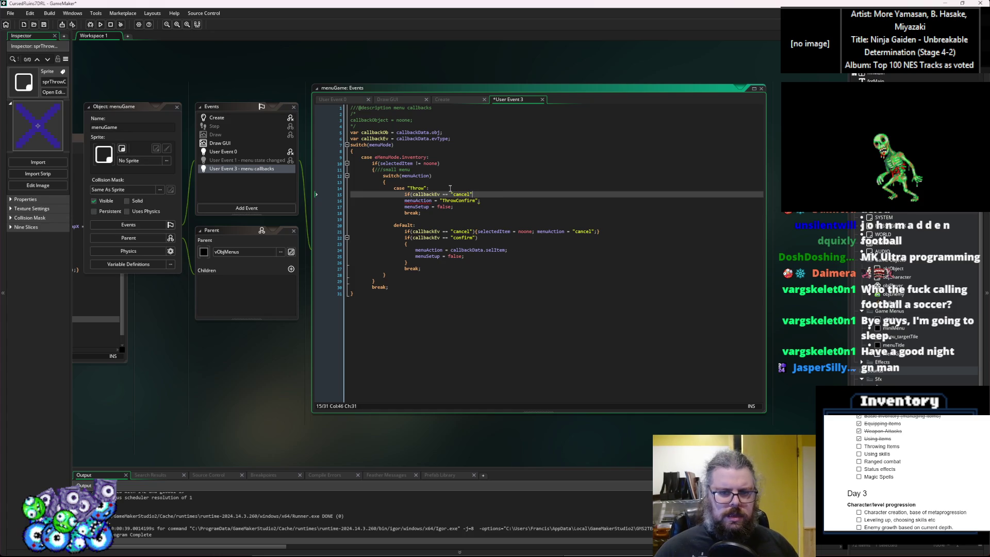
type("}")
key("Return")
type("if")
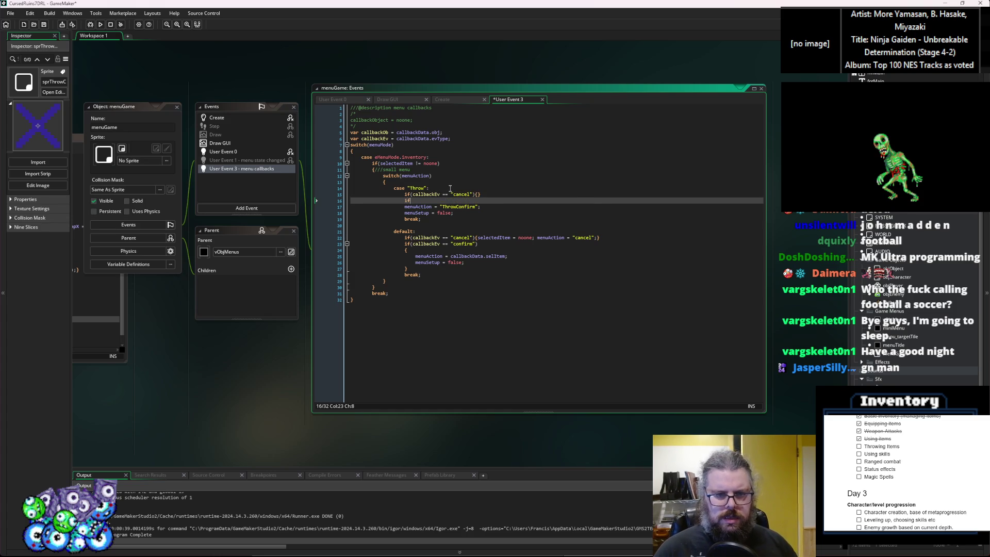
type("(callbackE")
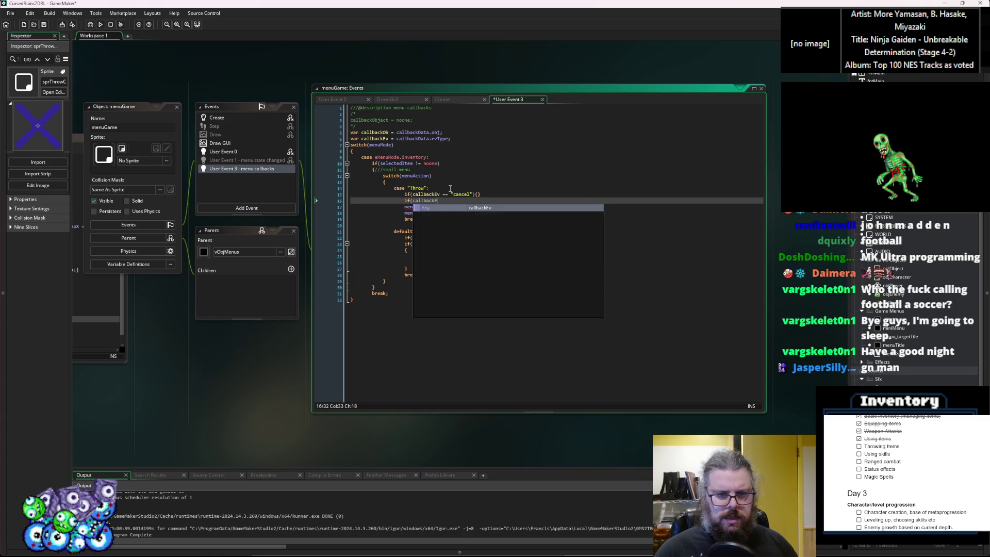
type("v == \"confirm\"){")
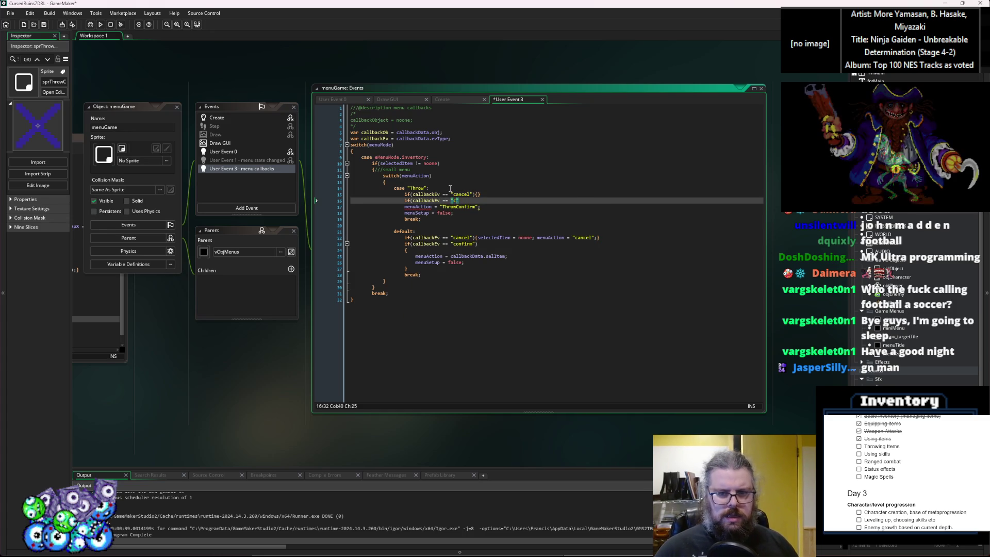
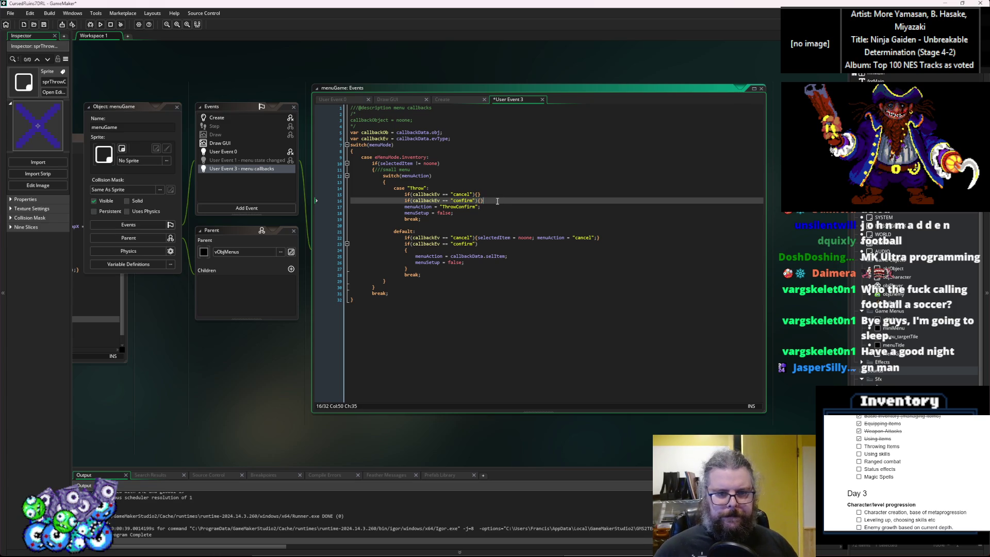
Step: Put the ThrowConfirm action in the confirm branch and copy the default cancel statements into the Throw cancel branch
key("ctrl+z")
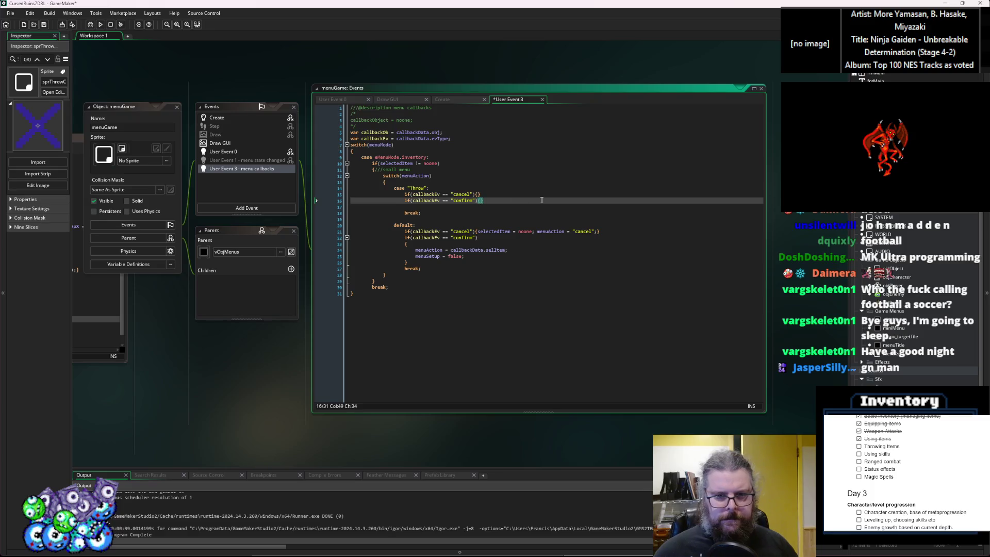
type("menuAction = \"ThrowConfirm\"; \t\t\t\t\tmenuSetup = false;")
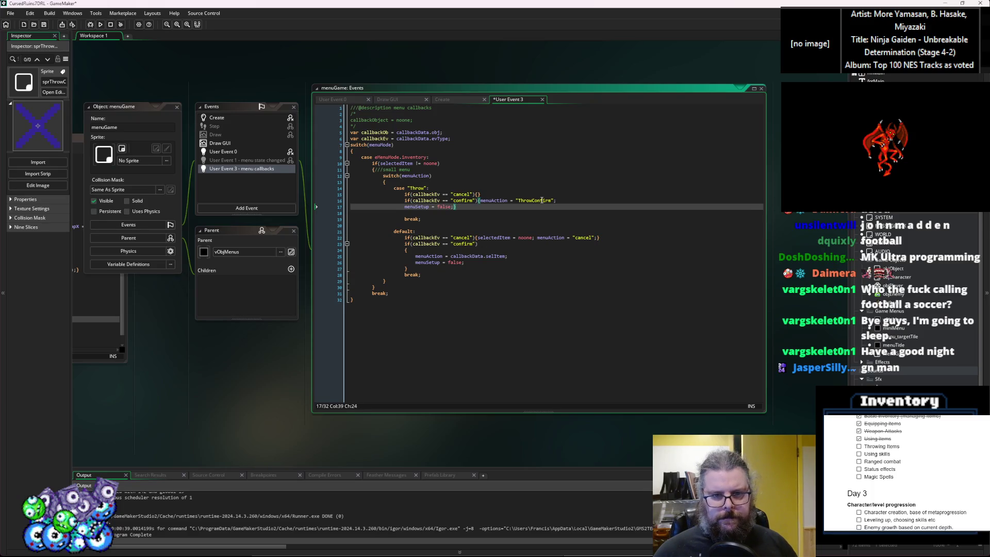
key("Down")
left_click(597, 238)
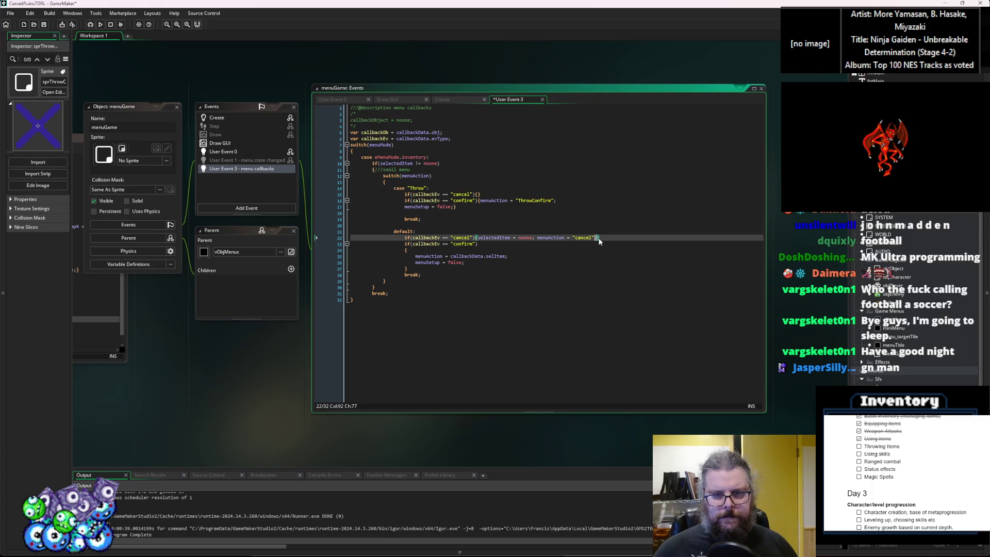
left_click(479, 238, "shift")
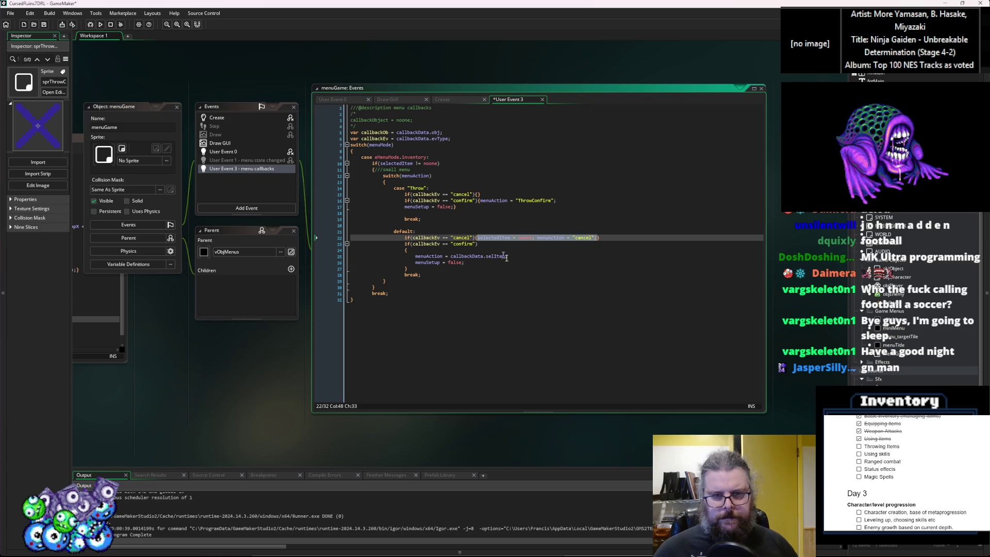
key("Down")
key("Down")
key("Down")
left_click(479, 194)
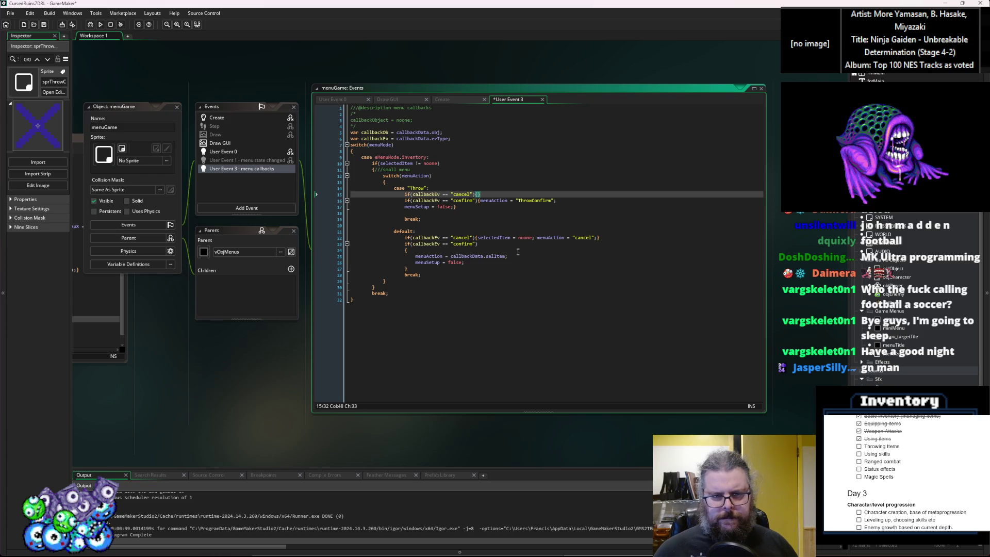
type("selectedItem = noone; menuAction = \"cancel\";")
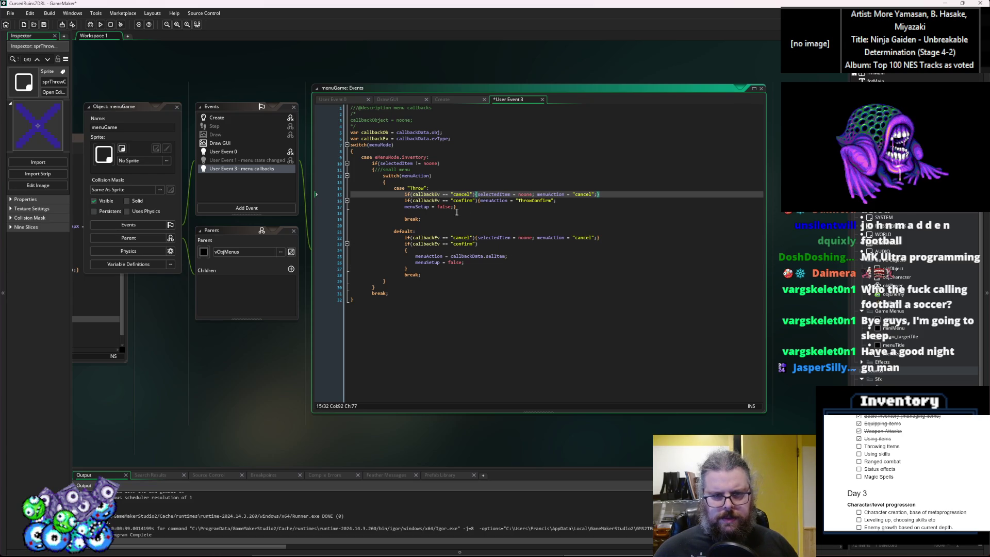
Step: Join the menuSetup statement onto line 16, then save User Event 3 and run the game
left_click(333, 206)
key("shift+Tab")
key("shift+Tab")
key("shift+Tab")
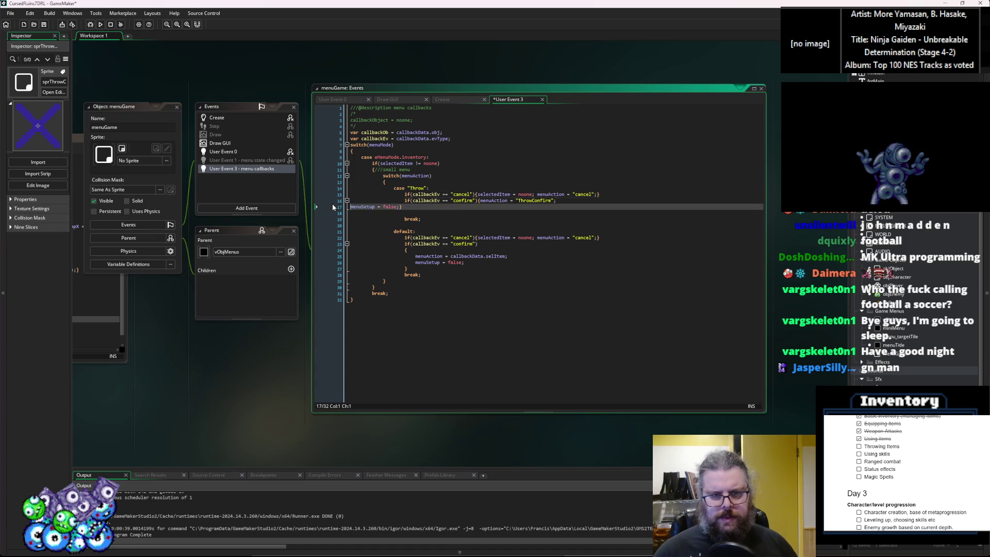
key("BackSpace")
key("End")
key("Delete")
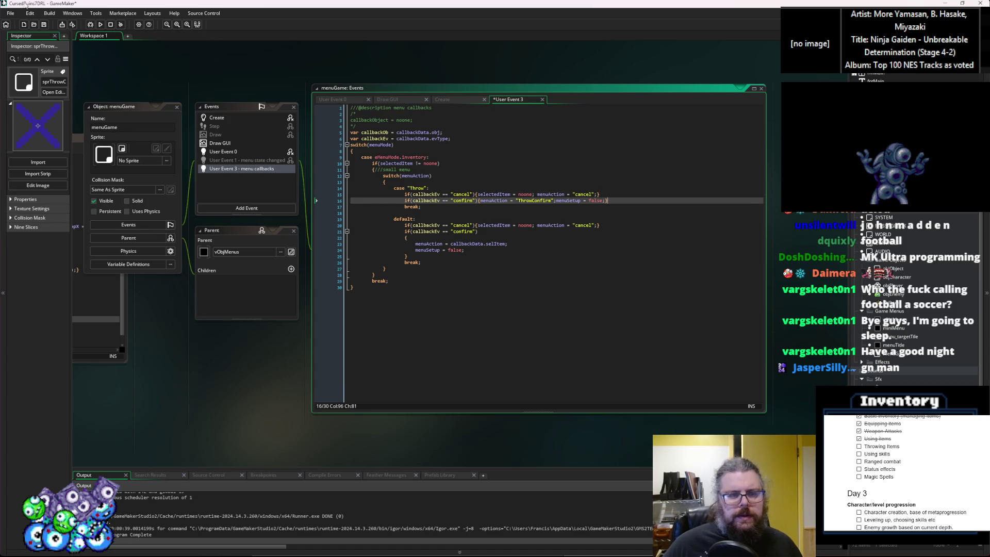
left_click(44, 24)
left_click(89, 24)
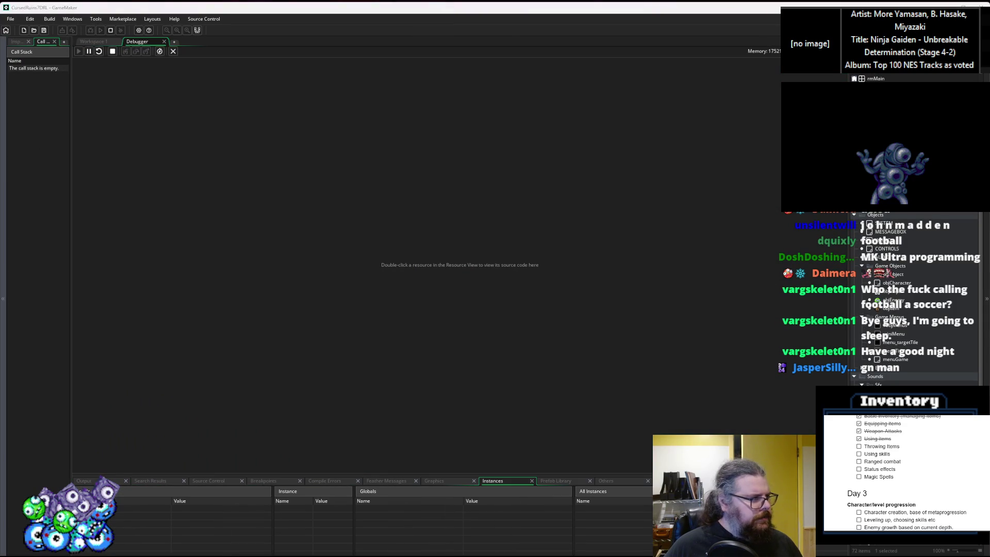
key("Return")
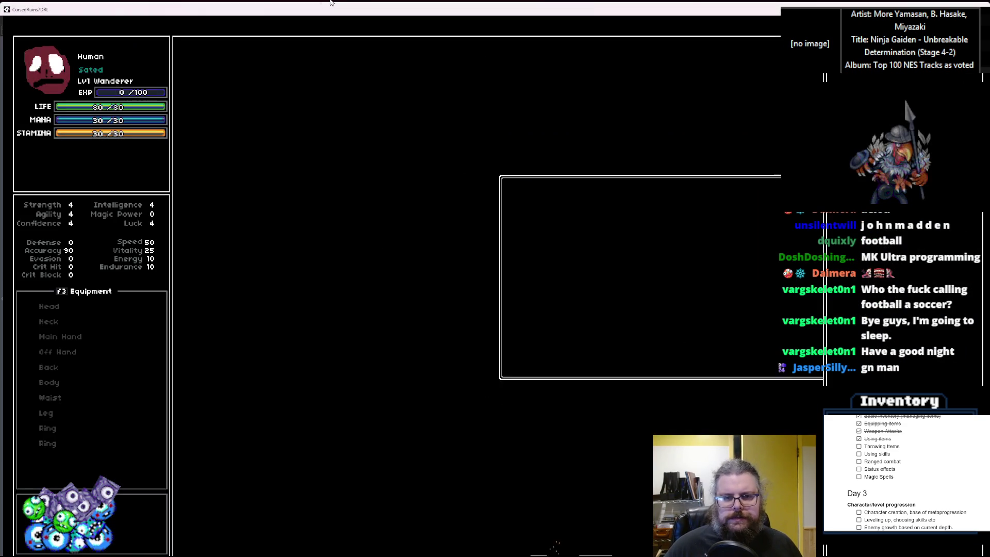
key("Down")
key("Down")
key("Down")
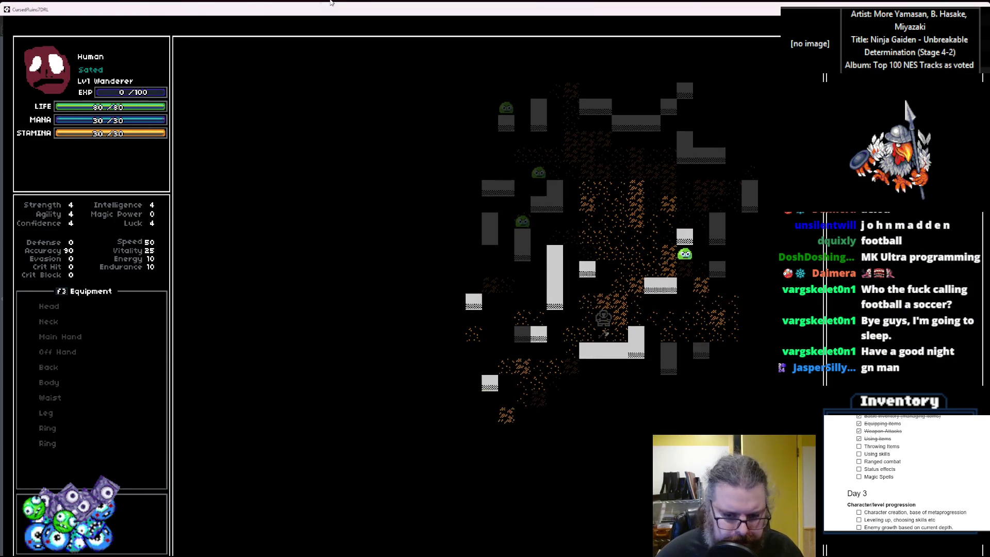
key("Up")
key("Up")
key("Up")
key("Right")
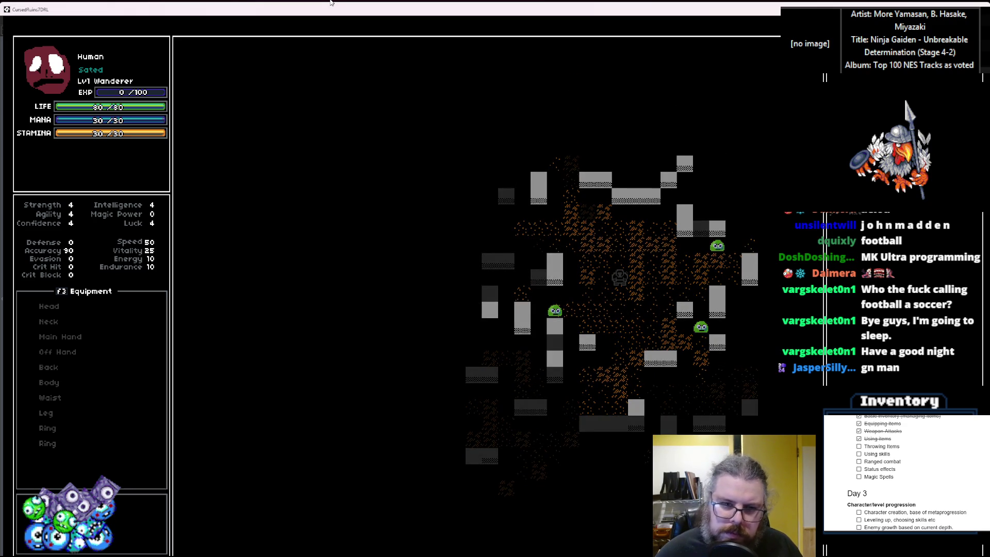
key("i")
key("Down")
key("Return")
key("Down")
key("Down")
key("Return")
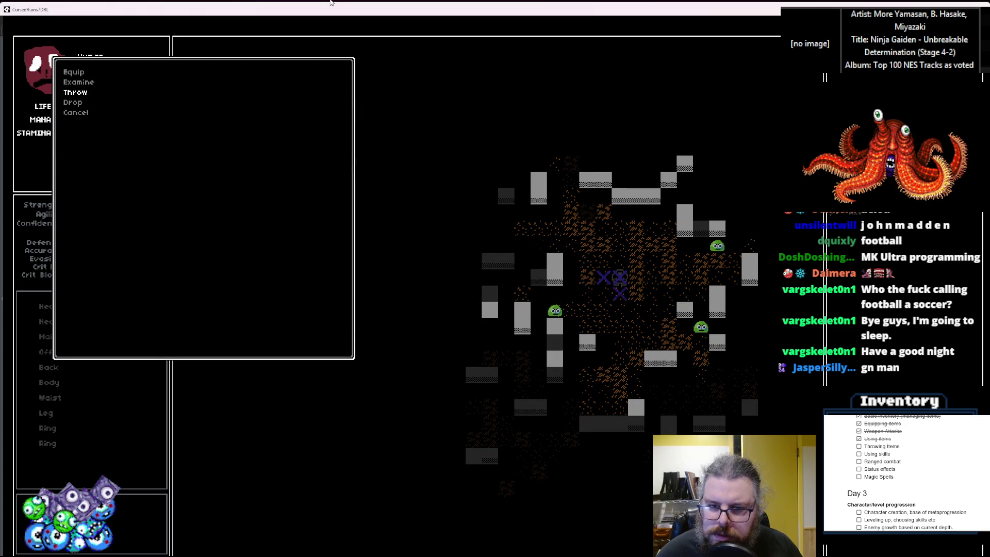
key("Right")
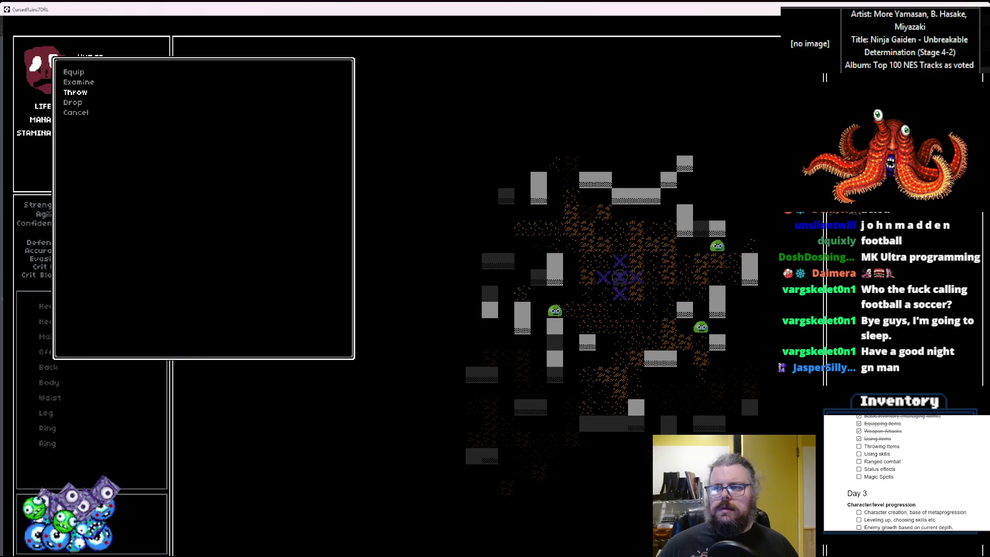
key("Escape")
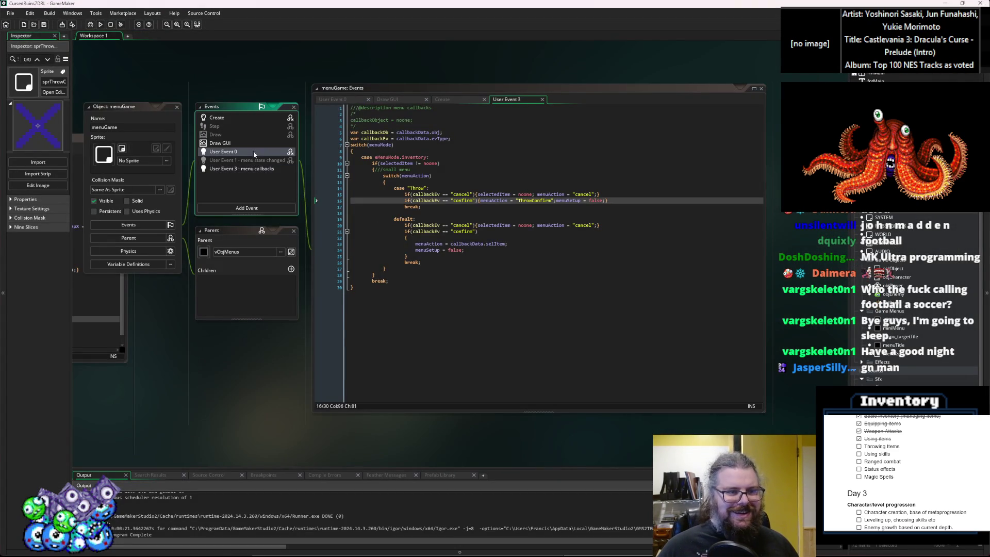
Step: Open the User Event 0 code at line 105, abandoning a partly typed new line there
double_click(253, 152)
left_click(469, 265)
left_click(480, 262)
key("Return")
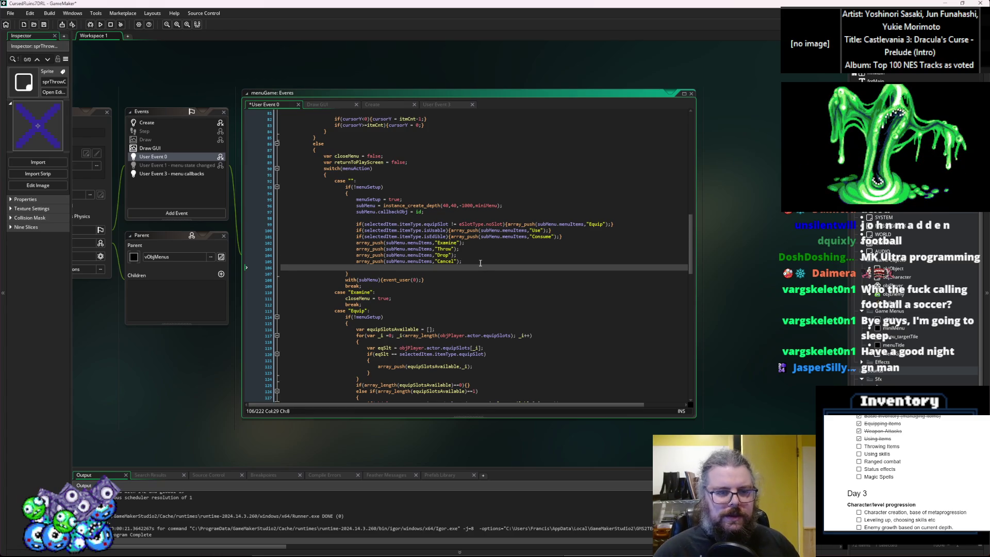
type("me")
key("BackSpace")
key("BackSpace")
key("BackSpace")
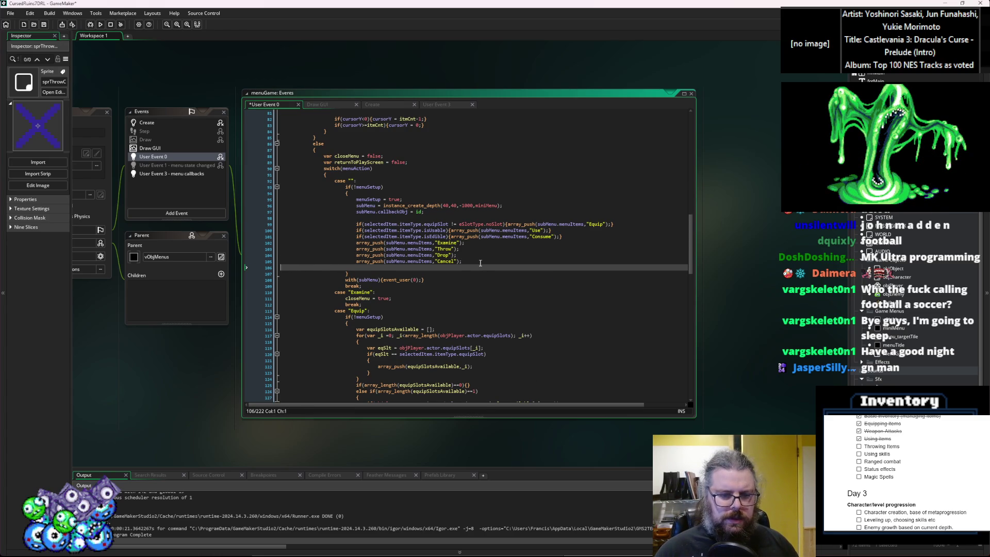
key("BackSpace")
Step: Review the menuSetup checks in the first and Equip cases, then collapse the Equip block
left_click(410, 201)
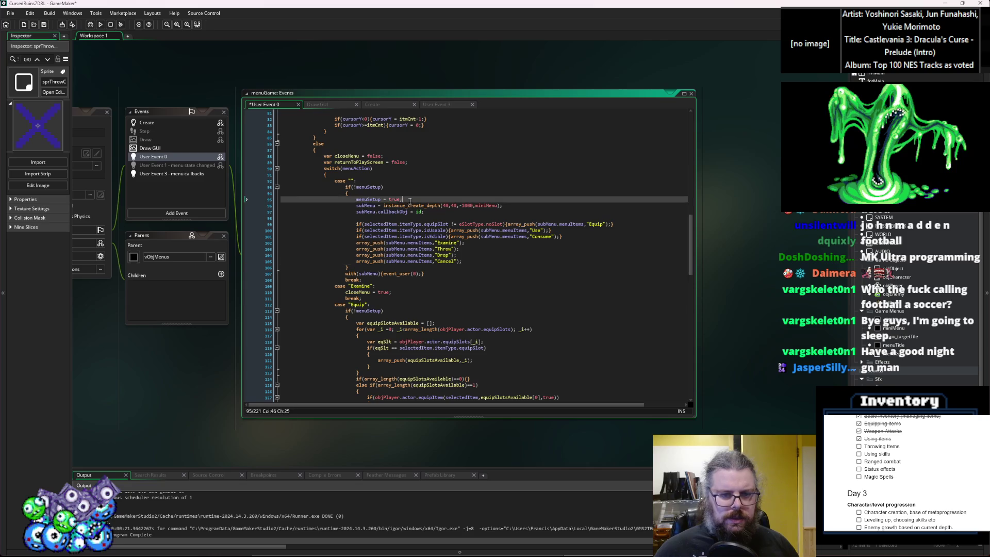
scroll(414, 316, "down", 5)
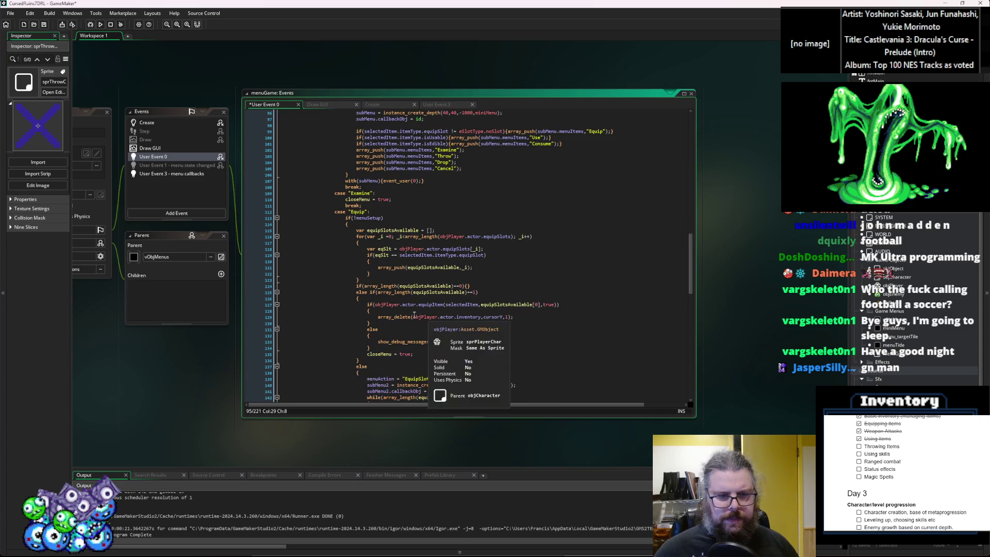
left_click(347, 225)
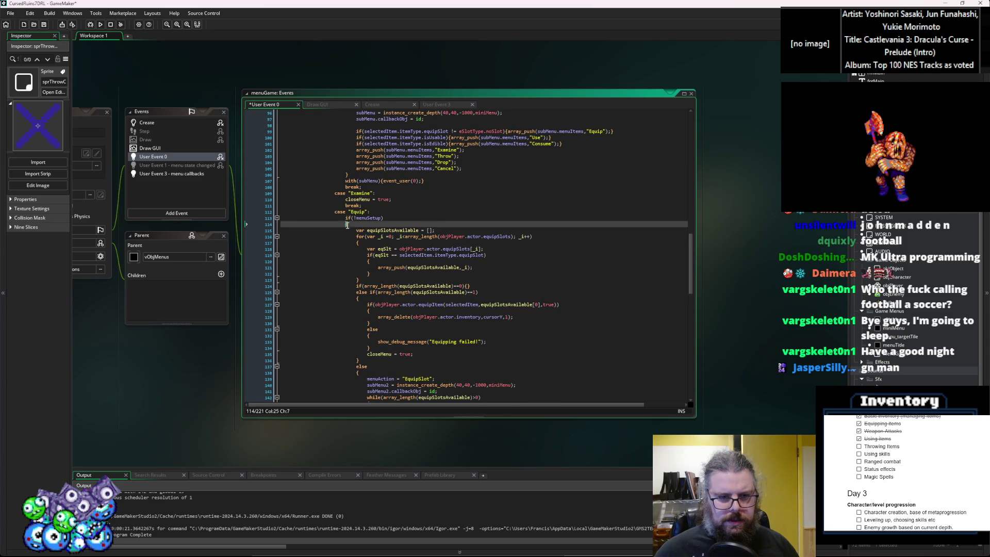
scroll(347, 225, "down", 5)
scroll(266, 173, "up", 3)
left_click(277, 171)
Step: Add 'menuSetup = true;' after the Throw case's target submenu setup, then save and run
left_click(349, 227)
scroll(349, 227, "down", 2)
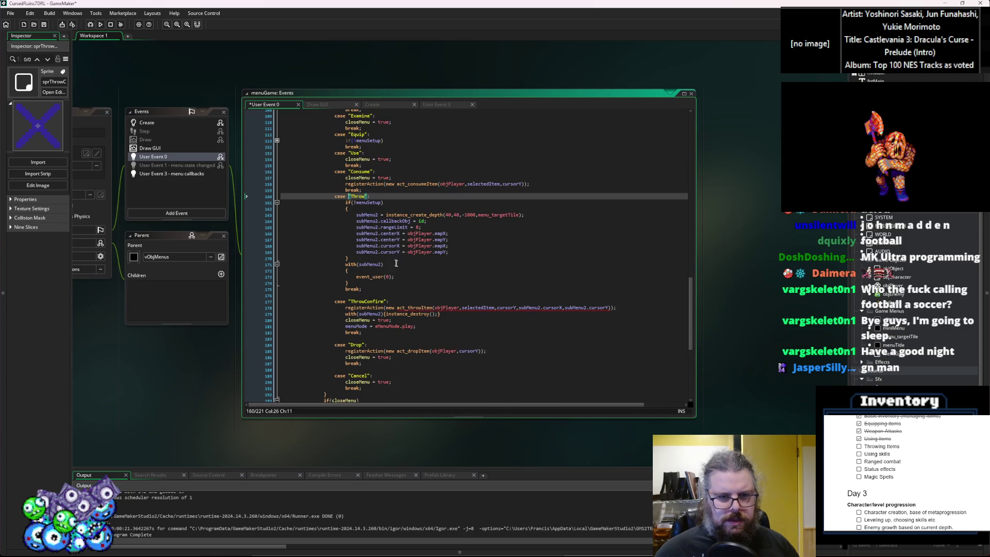
left_click(463, 251)
key("Return")
type("menuSetup = true;")
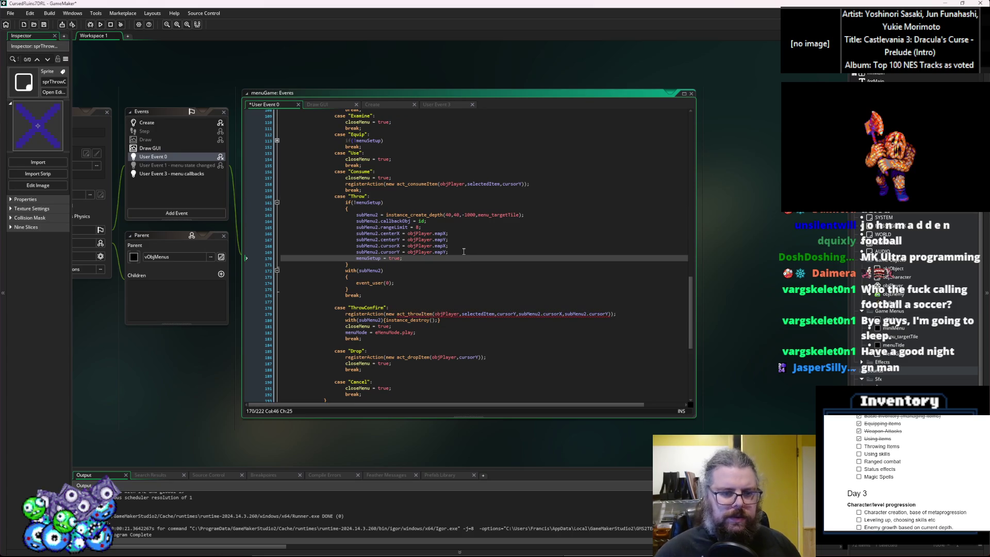
left_click(63, 26)
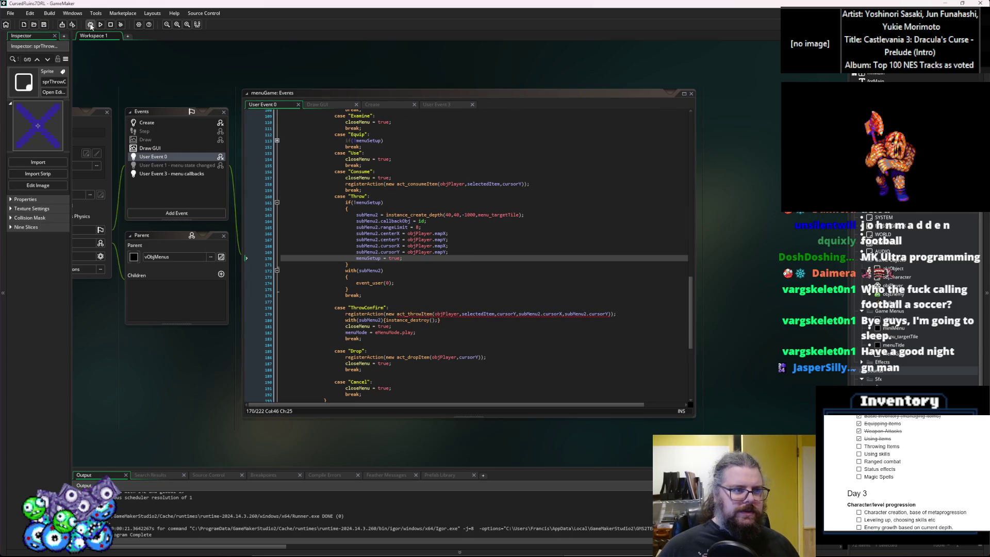
left_click(90, 26)
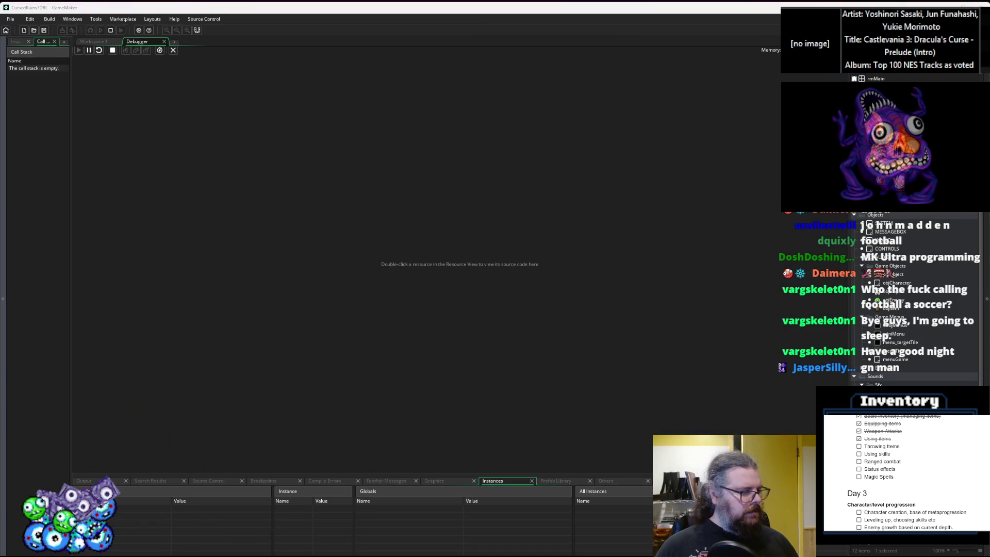
Step: Maximize the game window, continue the saved game, and walk the player a few tiles
left_click_drag(579, 167, 414, 2)
key("Down")
key("Down")
key("Up")
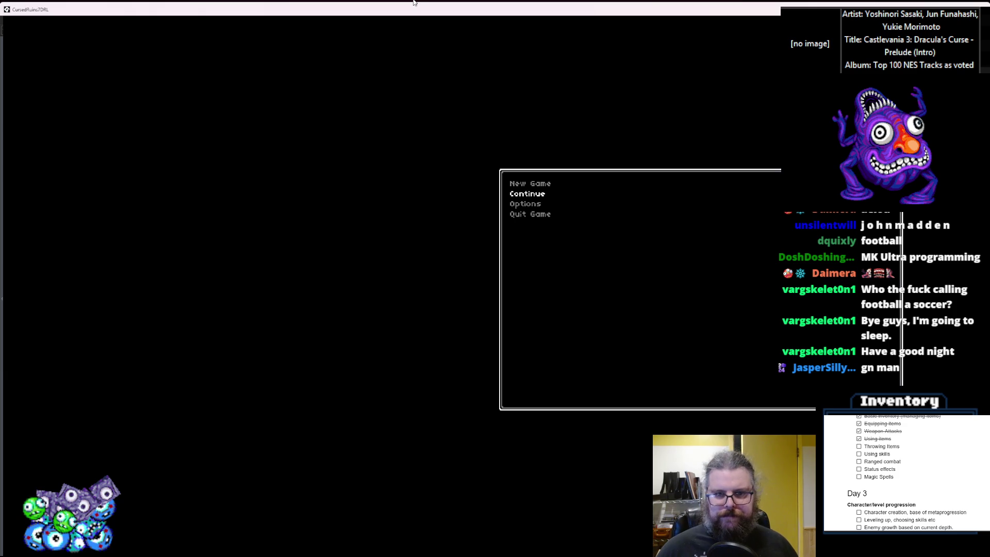
key("Return")
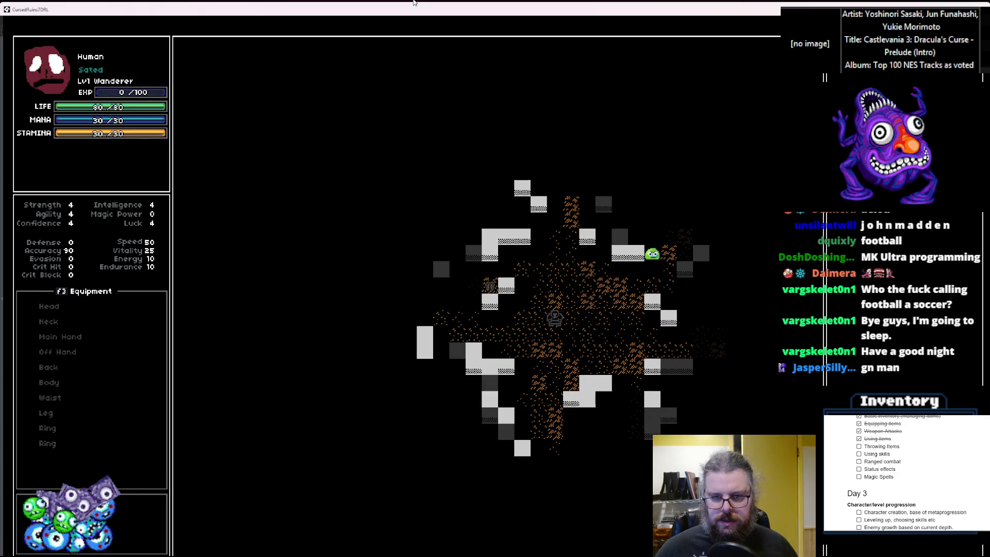
key("Up")
key("Up")
key("Left")
key("Left")
key("Left")
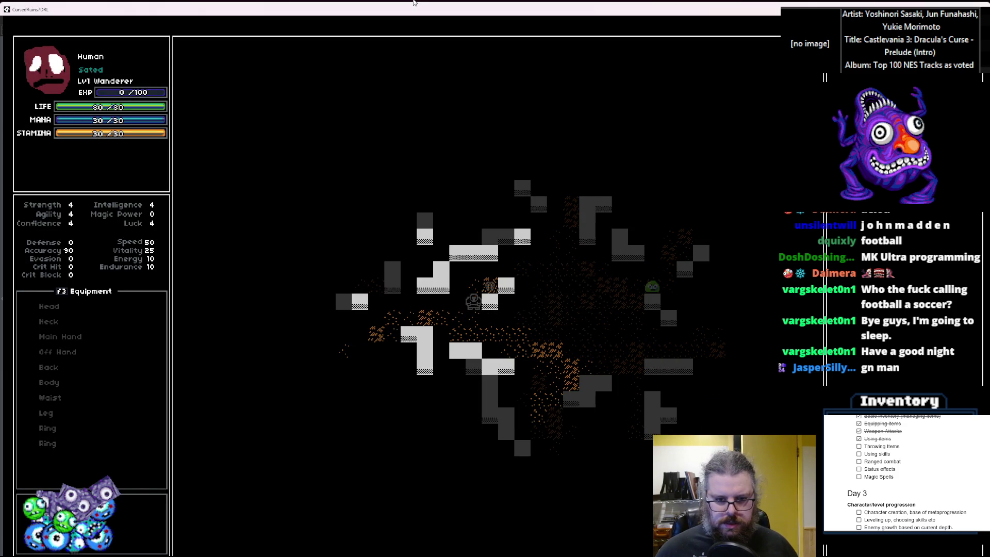
key("Right")
key("Right")
key("Right")
key("Up")
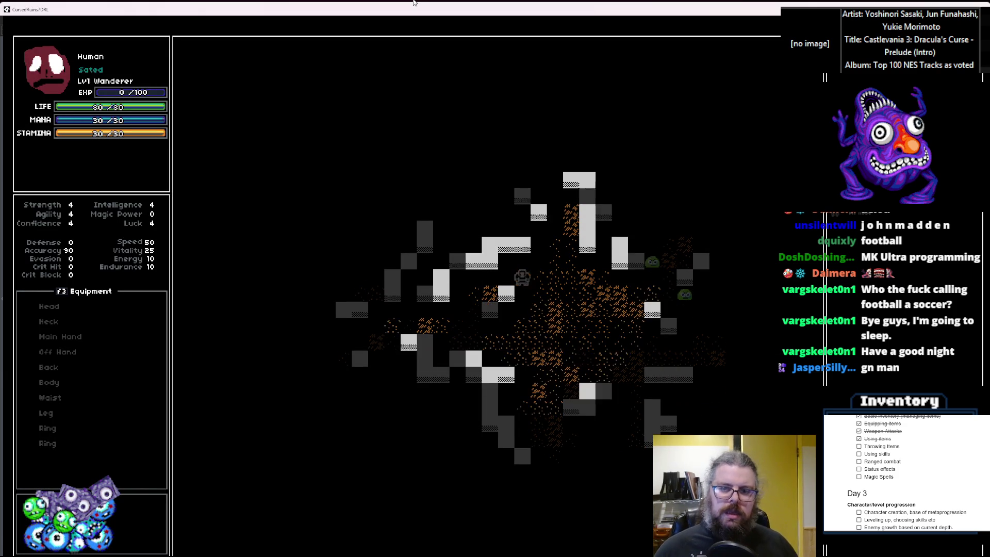
key("Down")
key("Down")
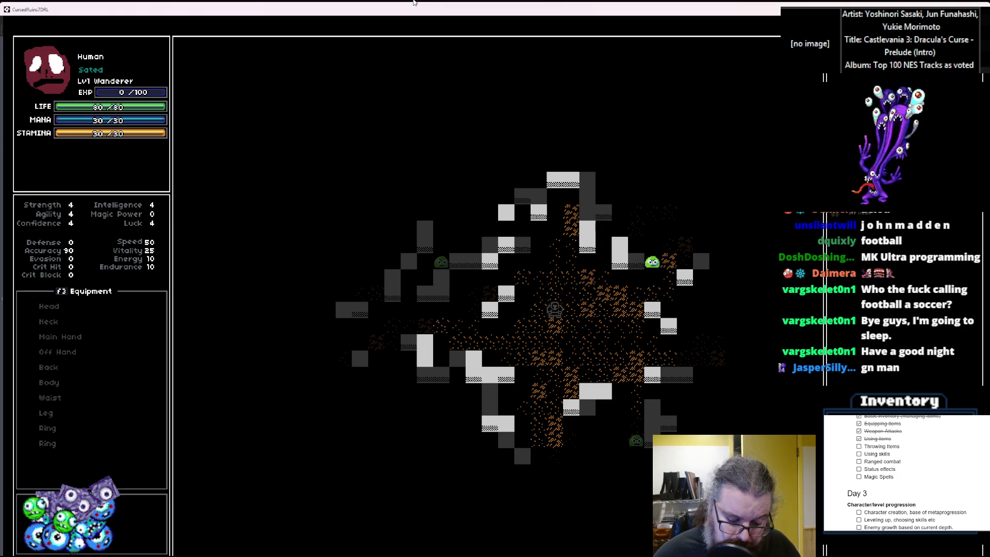
Step: Choose Throw for an item, steer the target onto the green slime, then exit the game
key("i")
key("Down")
key("Down")
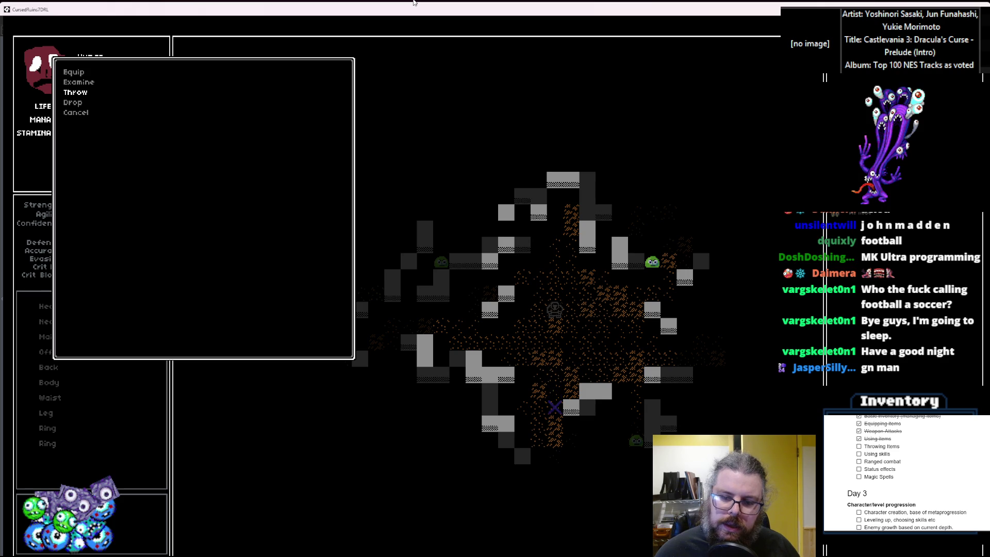
key("Up")
key("Up")
key("Up")
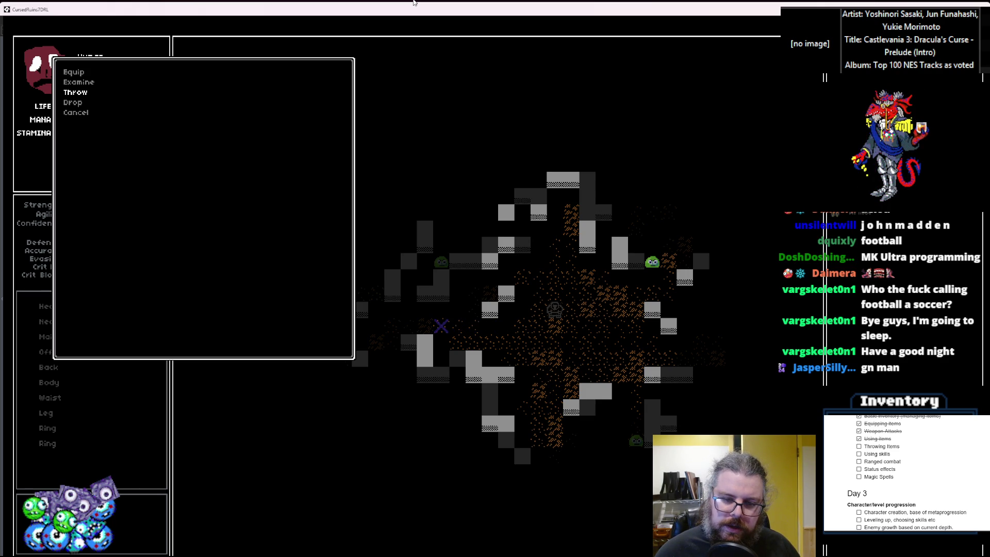
key("Right")
key("Right")
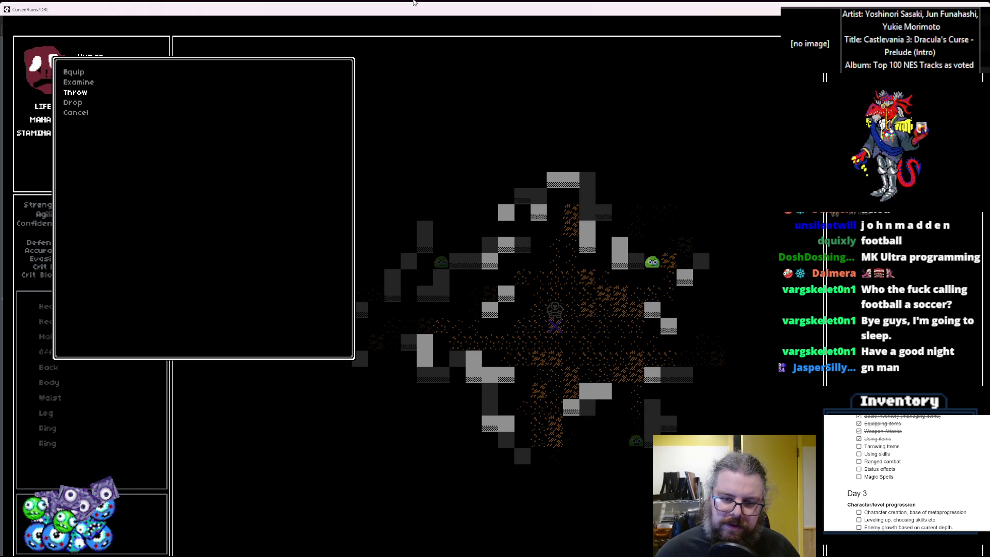
key("Up")
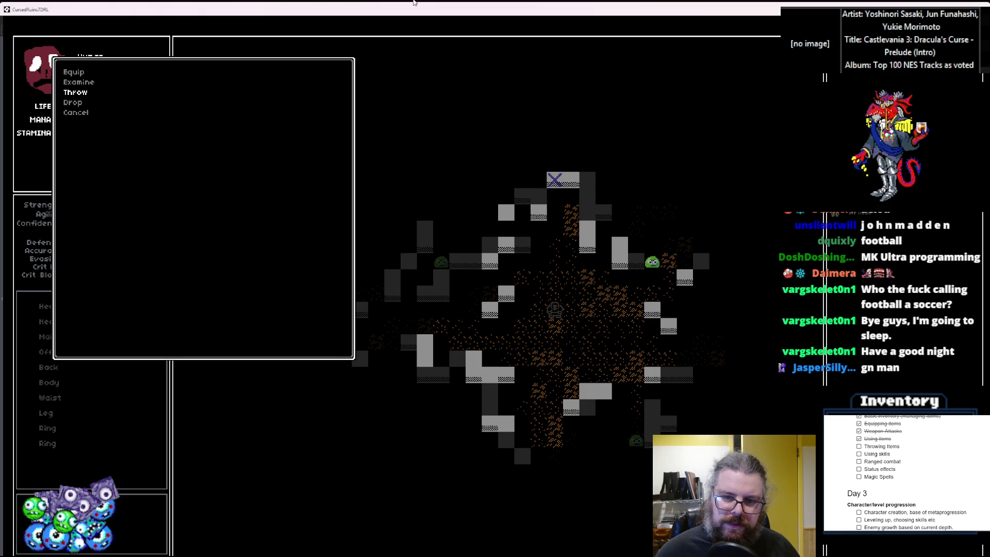
key("Down")
key("Right")
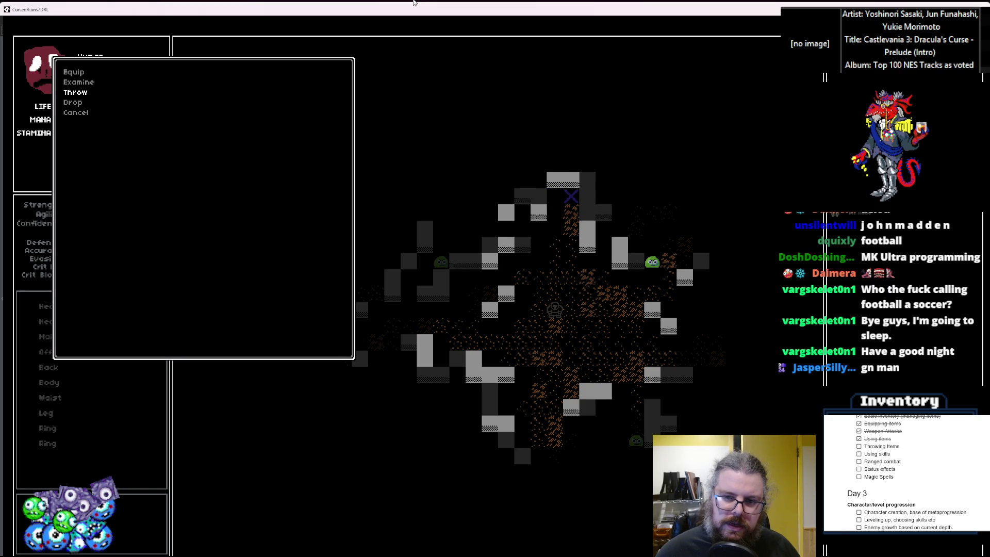
key("Right")
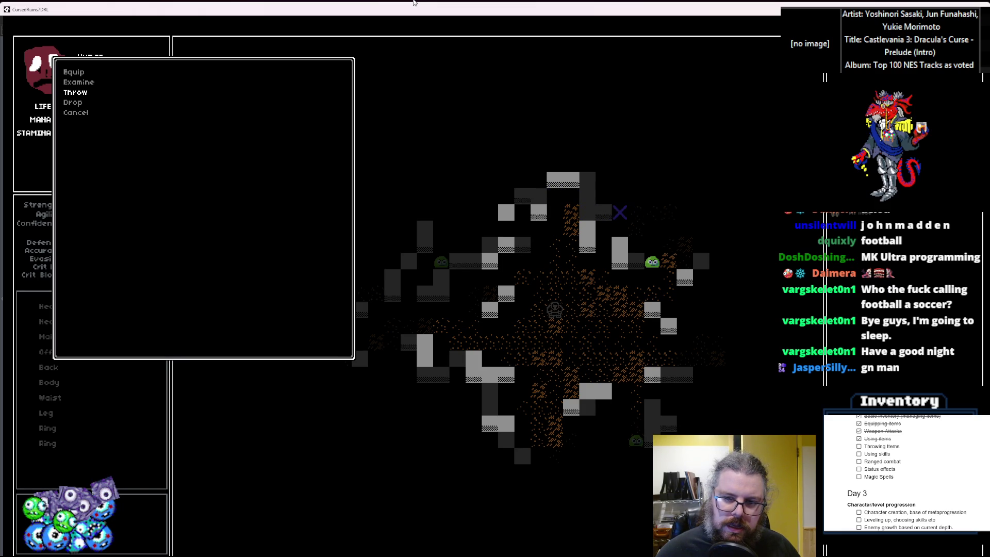
key("Down")
key("Down")
key("Right")
key("Down")
key("Down")
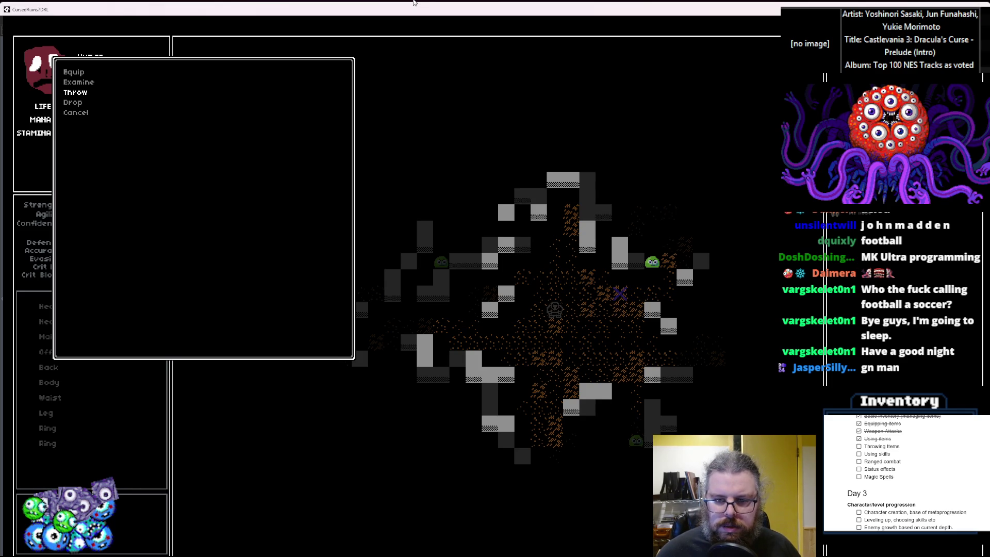
double_click(426, 10)
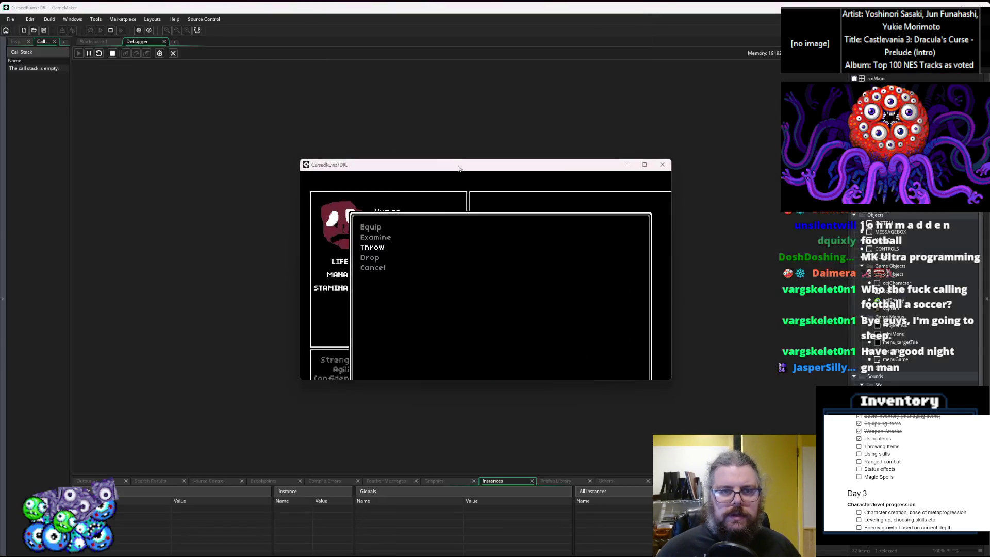
Step: Close the game and add a breakpoint at line 15 of menuGame's User Event 3
left_click(587, 164)
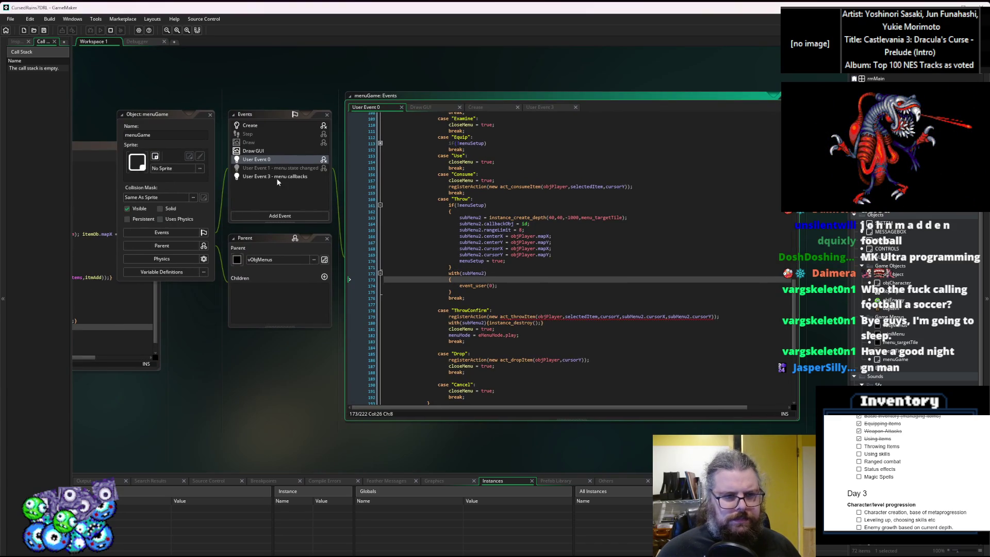
double_click(276, 178)
left_click(372, 203)
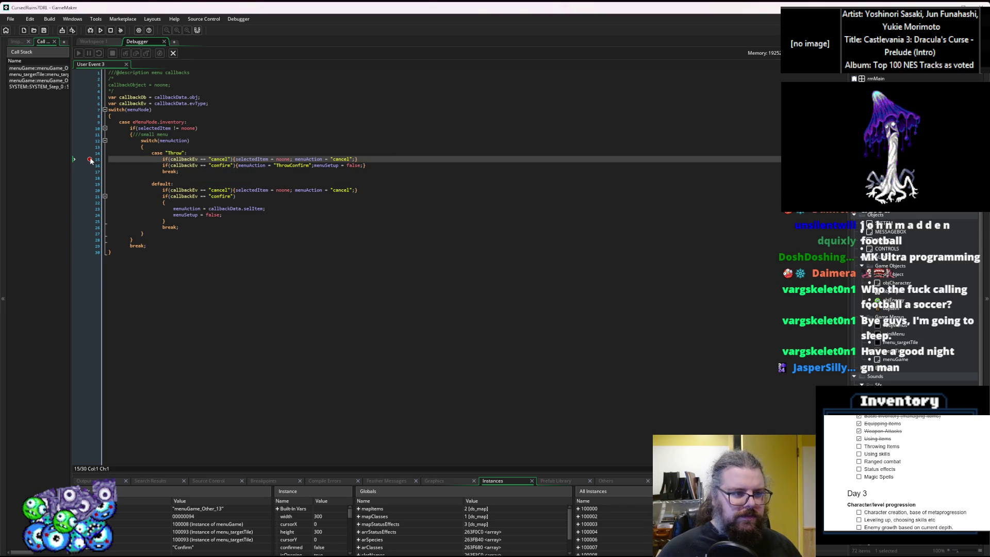
Step: Stop debugging and pan the workspace toward the AttackActions code
left_click(174, 55)
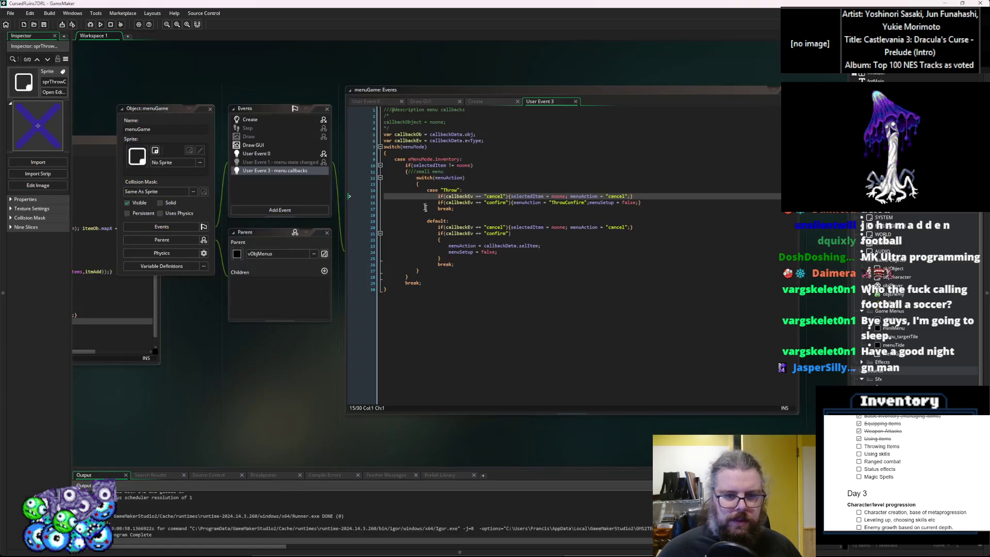
scroll(320, 343, "down", 10)
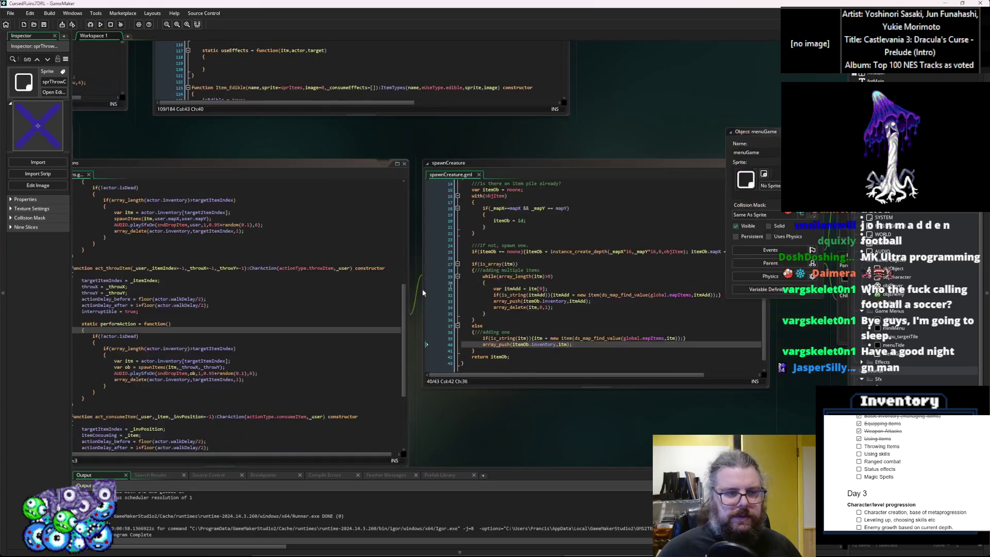
key("ctrl+Tab")
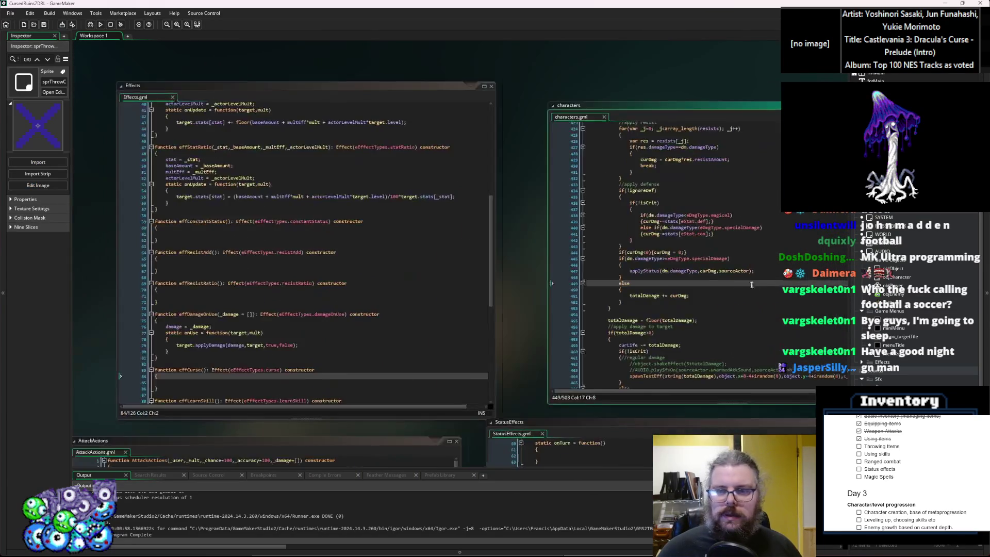
scroll(438, 337, "down", 10)
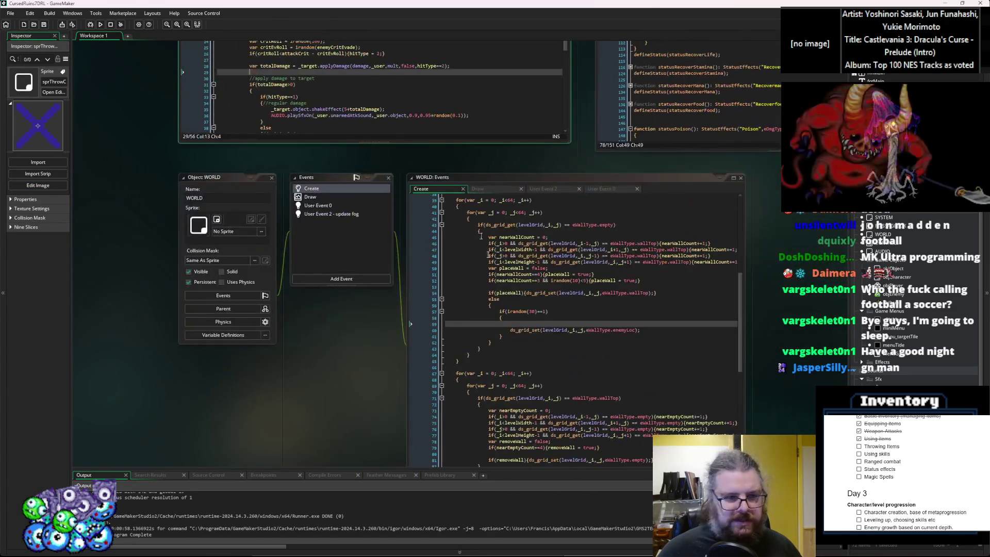
scroll(343, 260, "down", 5)
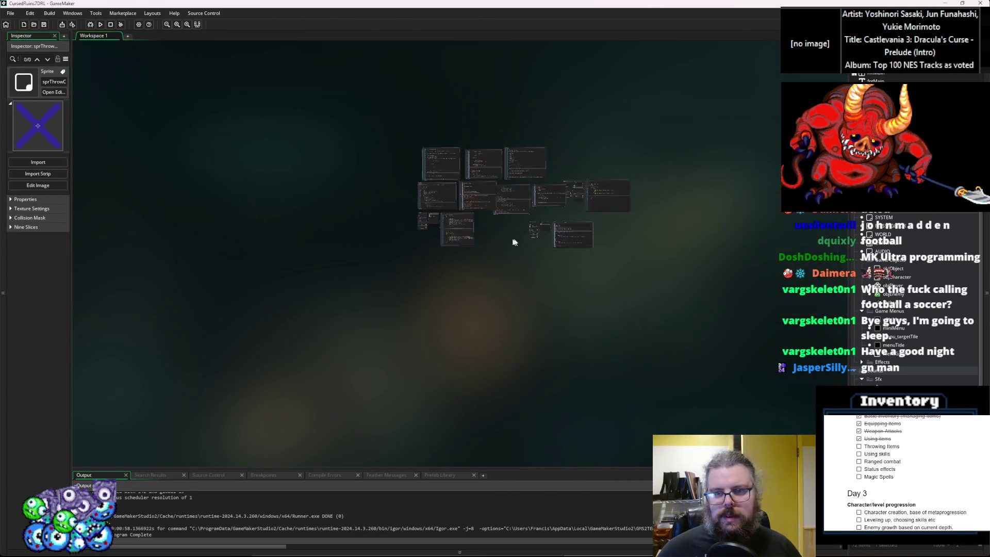
Step: Bring menu_targetTile's User Event 0 code into view at the movedCursor callback data
scroll(608, 211, "up", 5)
scroll(570, 303, "up", 3)
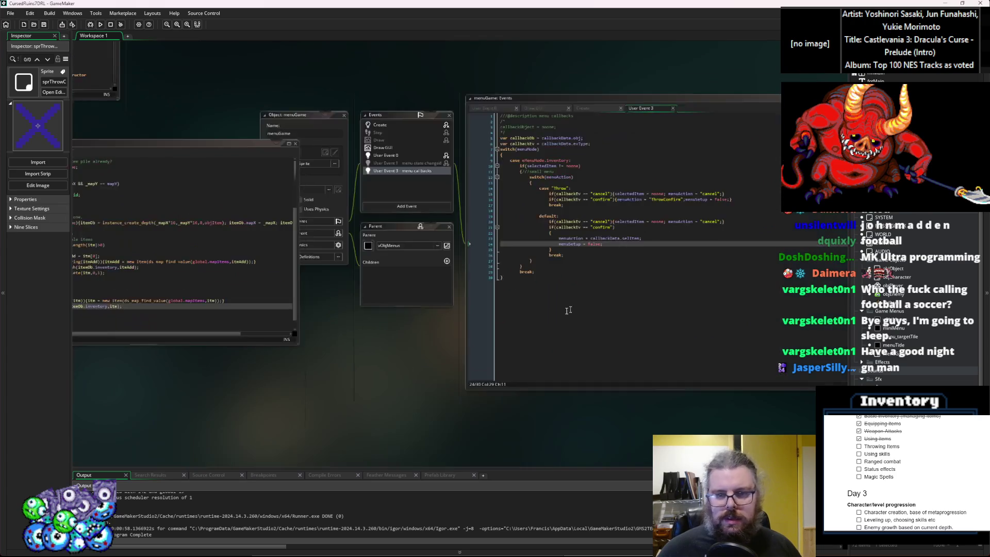
left_click(446, 332)
scroll(260, 376, "down", 5)
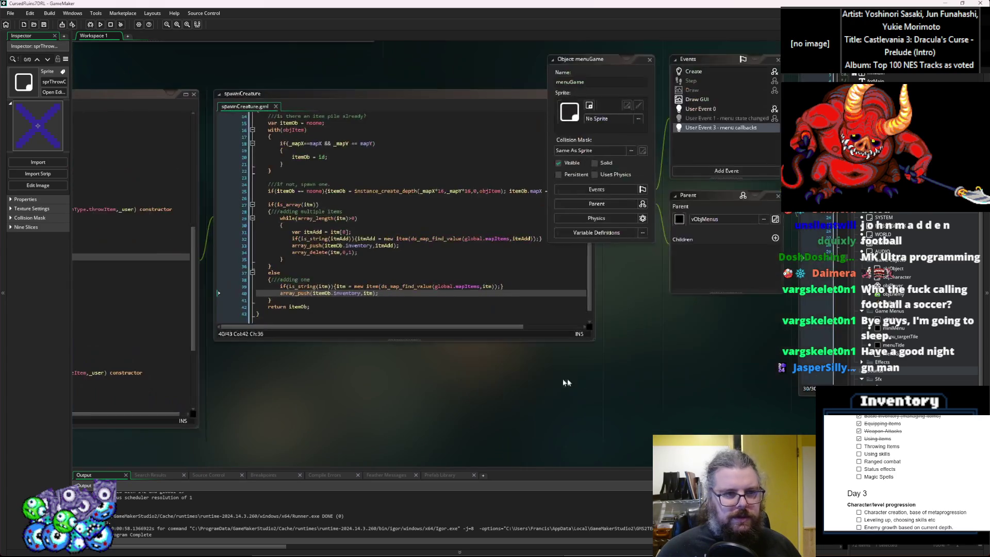
scroll(523, 210, "up", 5)
mouse_move(492, 293)
left_mouse_down()
mouse_move(310, 158)
mouse_move(236, 132)
left_mouse_up()
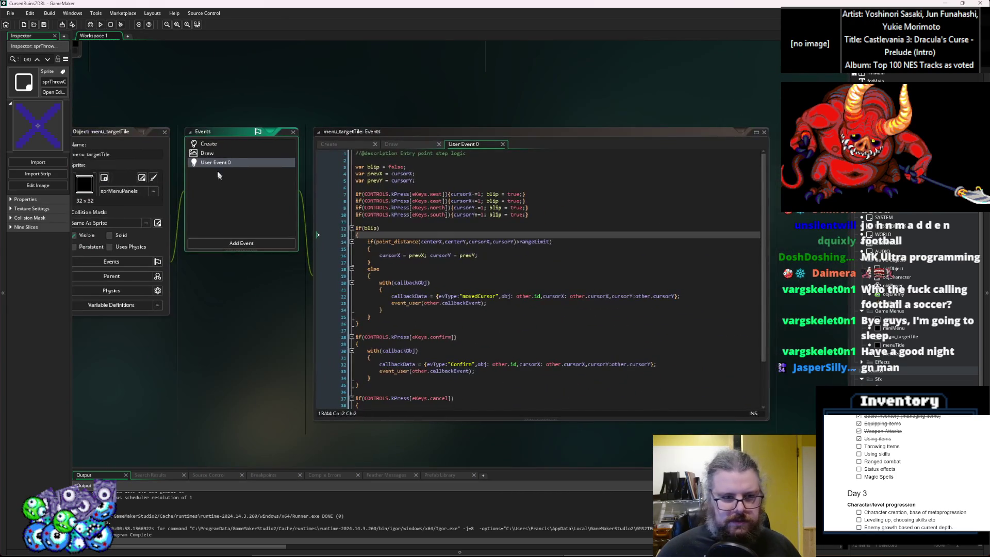
left_click(454, 288)
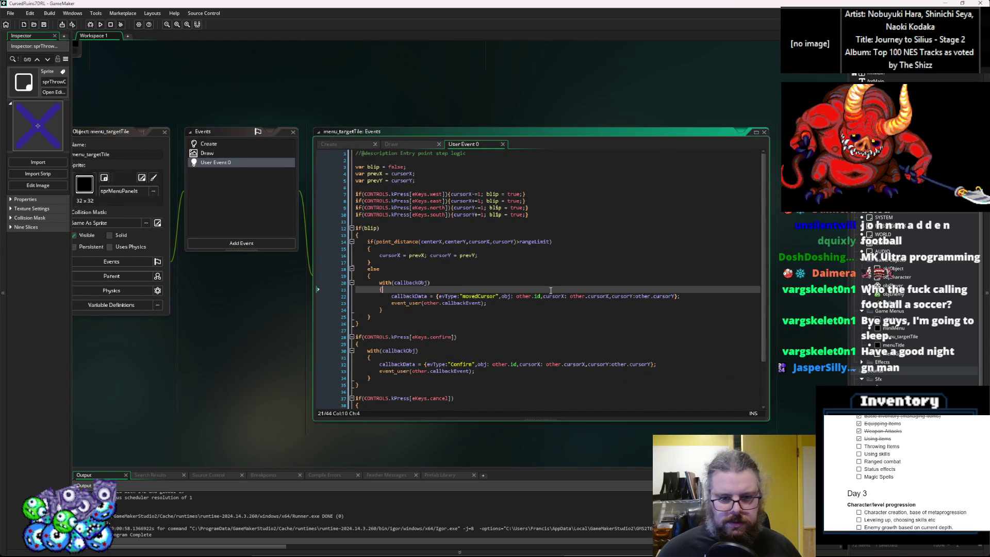
scroll(549, 296, "down", 3)
Step: Lowercase the event types on lines 32 and 41 to 'confirm' and 'cancel', save, and debug-run
left_click(454, 311)
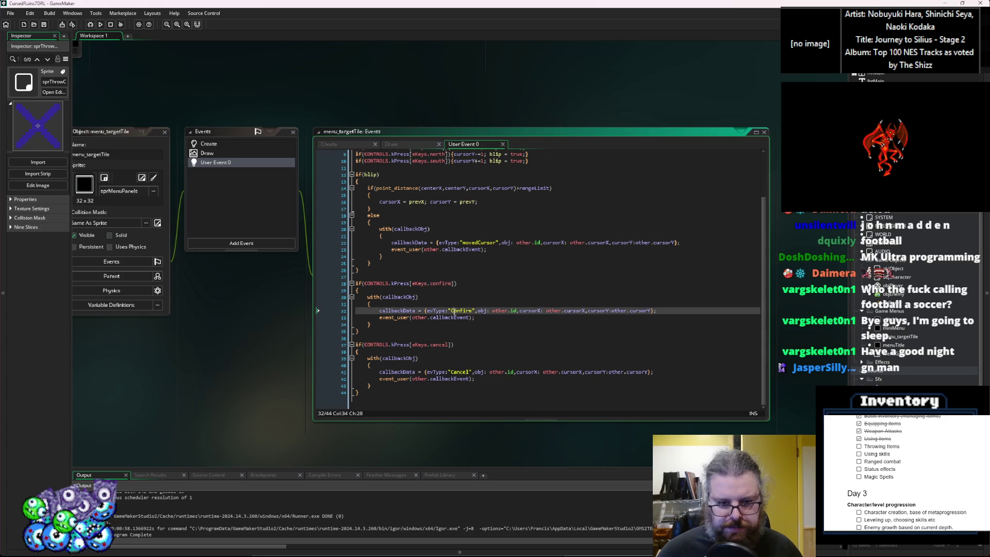
type("c")
left_click(453, 372)
type("c")
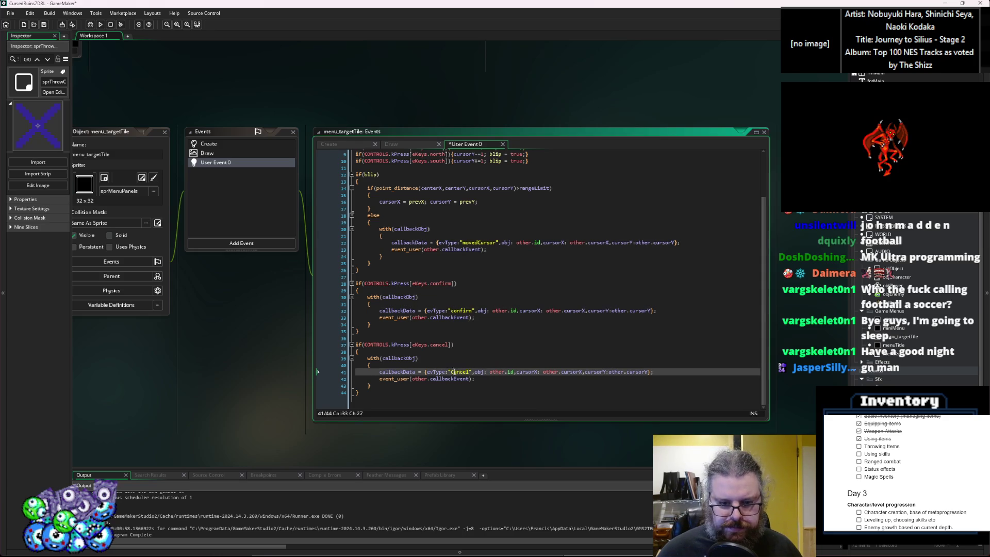
left_click(458, 283)
left_click(44, 25)
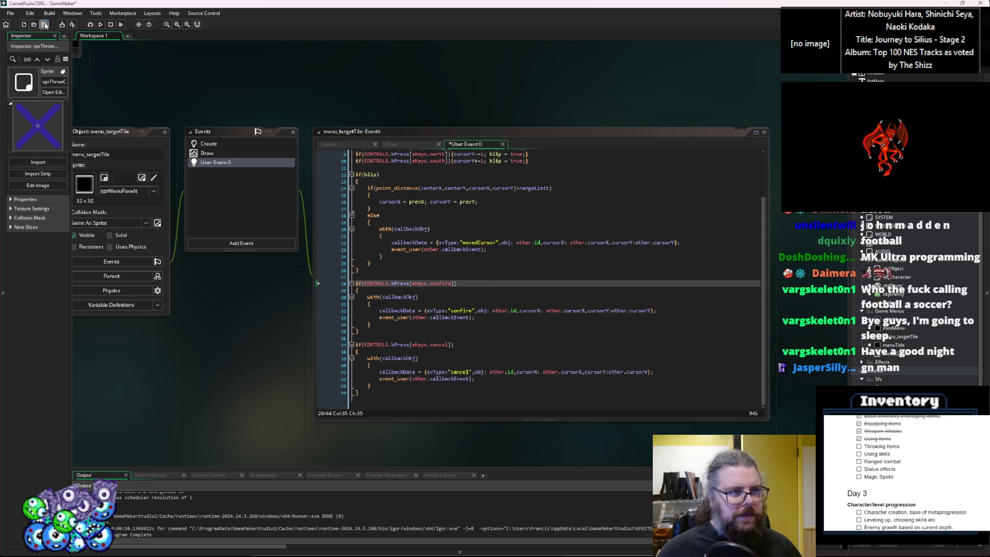
left_click(91, 24)
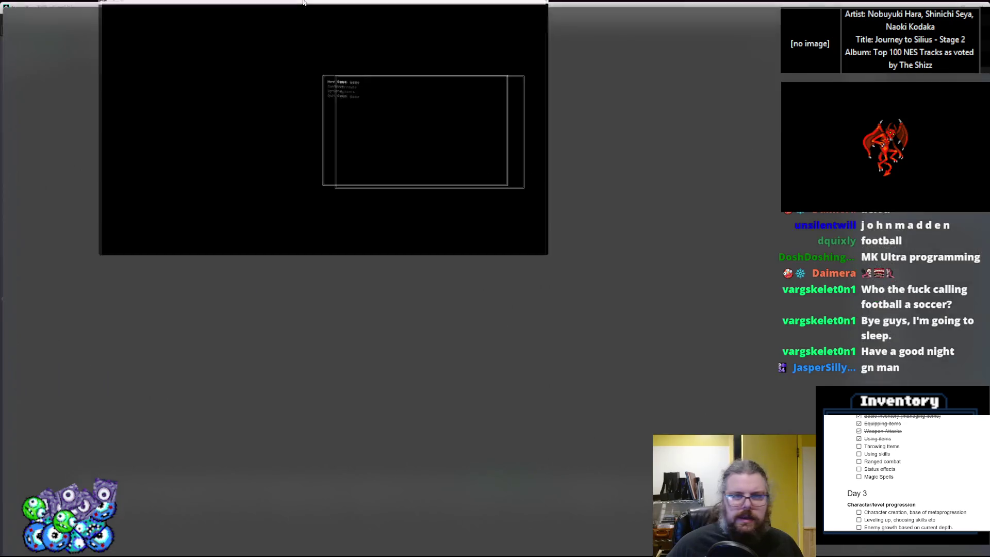
Step: Start a new game from the title menu and walk the character into the dungeon and back
key("Down")
key("Up")
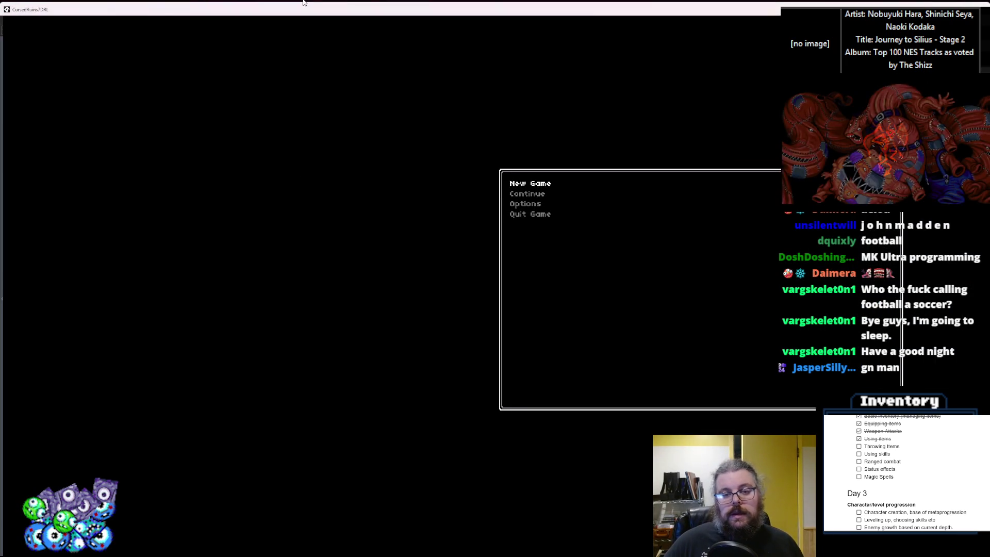
key("Return")
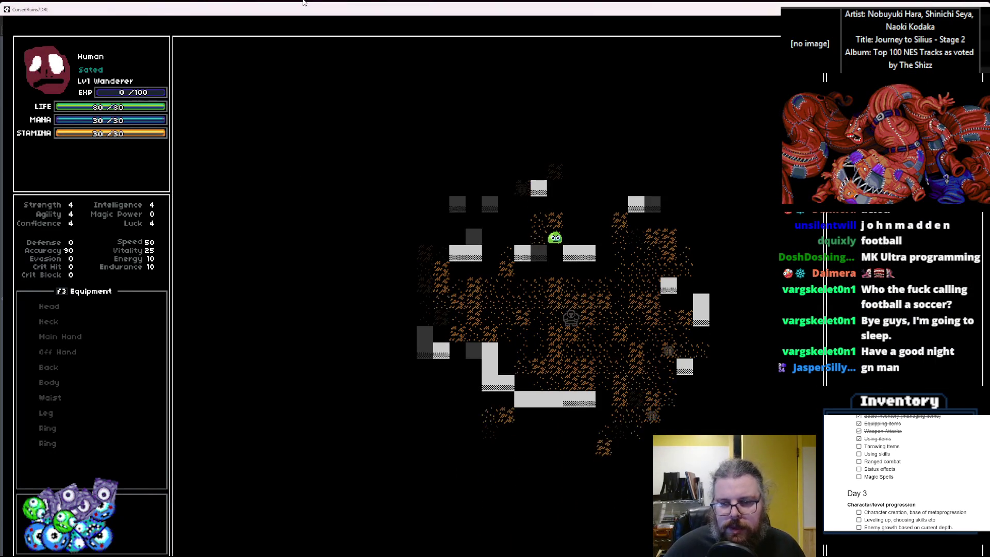
key("Right")
key("Right")
key("Right")
key("Down")
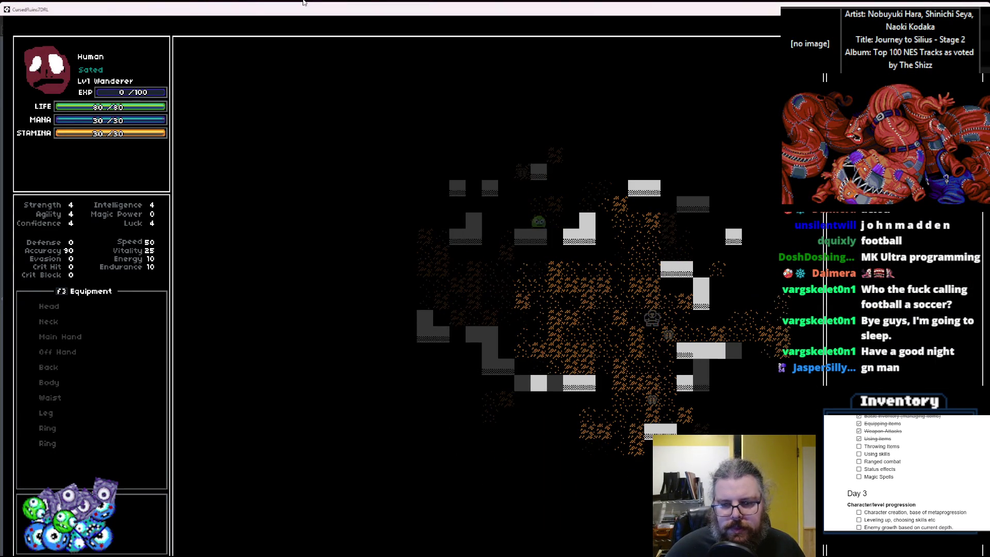
key("Left")
key("Left")
key("Up")
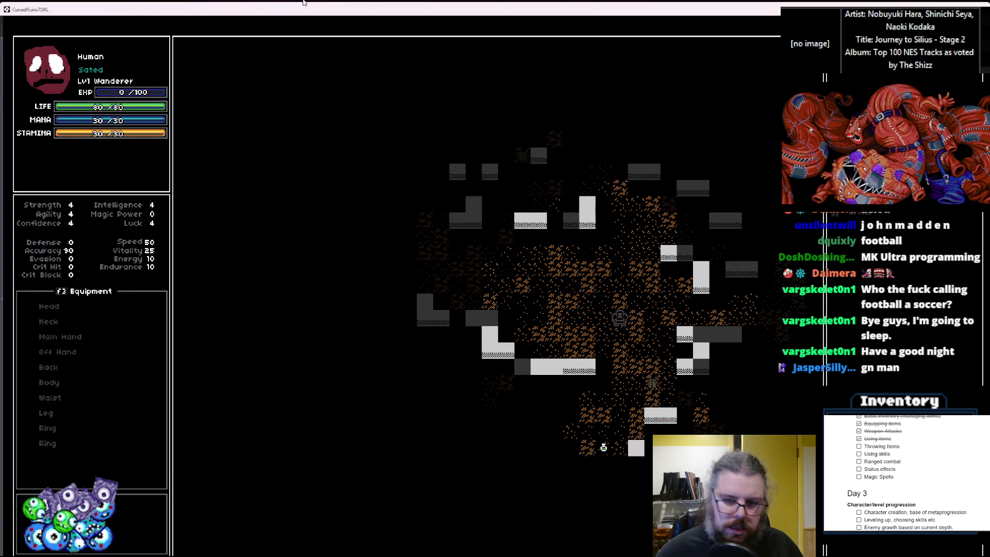
Step: Pick Throw for an inventory item, then move the player around a few tiles
key("i")
key("Return")
key("Down")
key("Down")
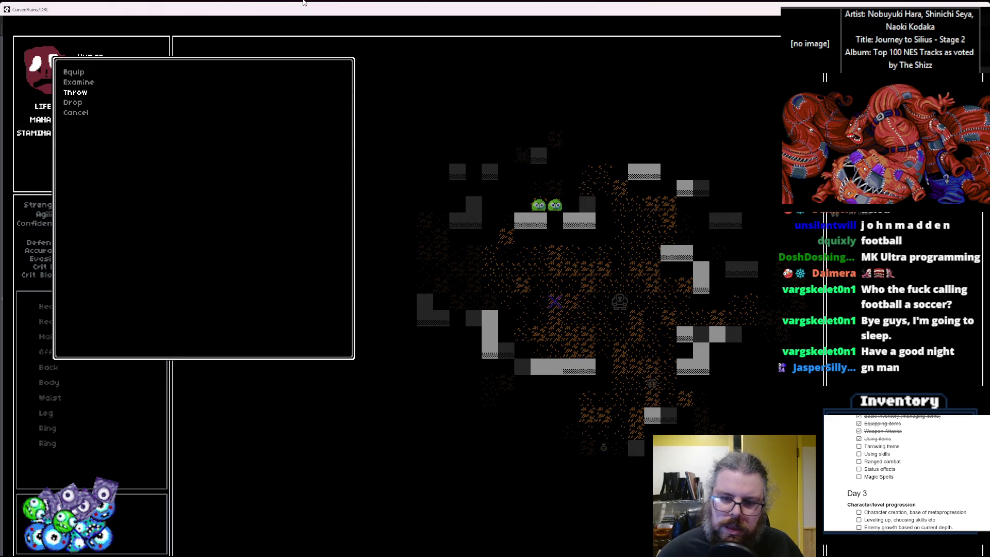
key("Return")
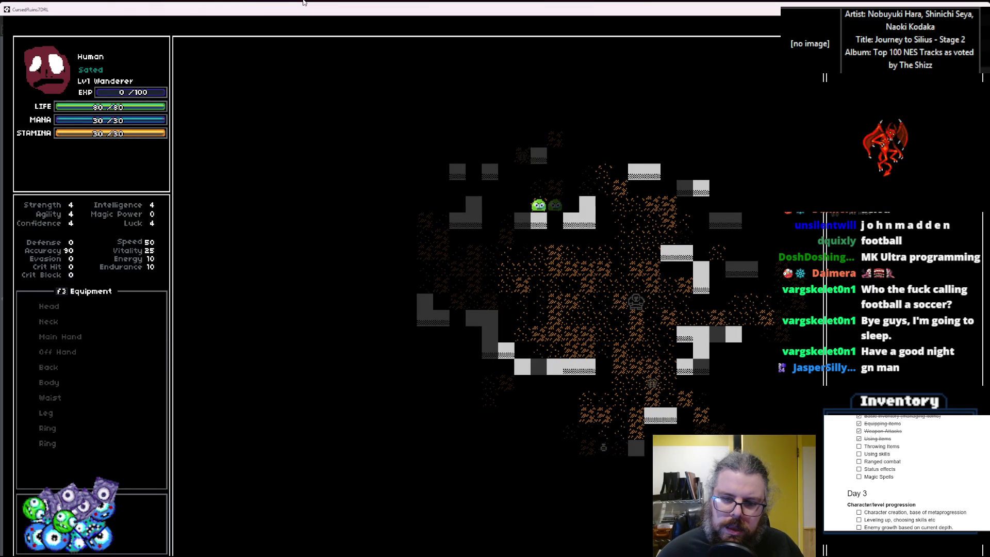
key("Left")
key("Left")
key("Left")
key("Up")
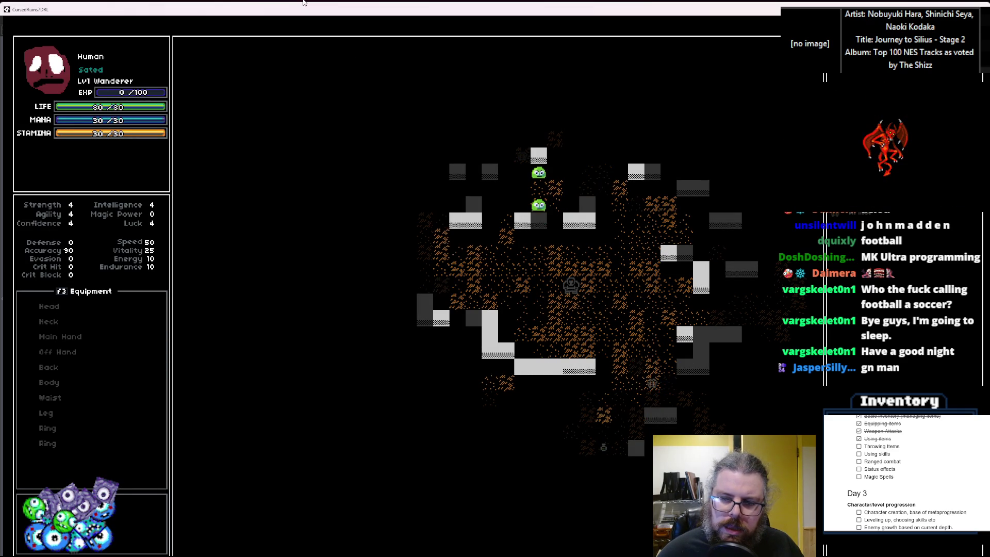
key("Left")
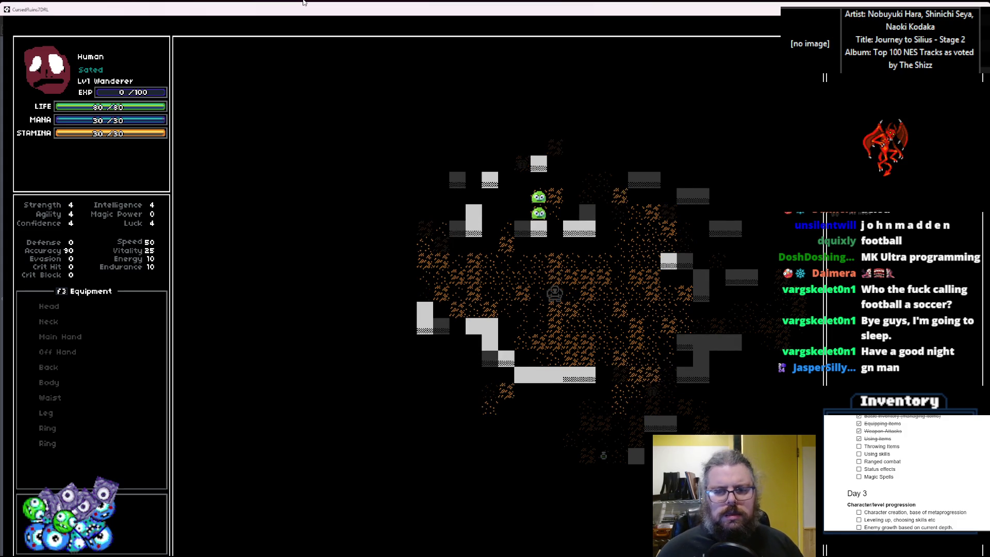
key("Right")
key("Right")
key("Down")
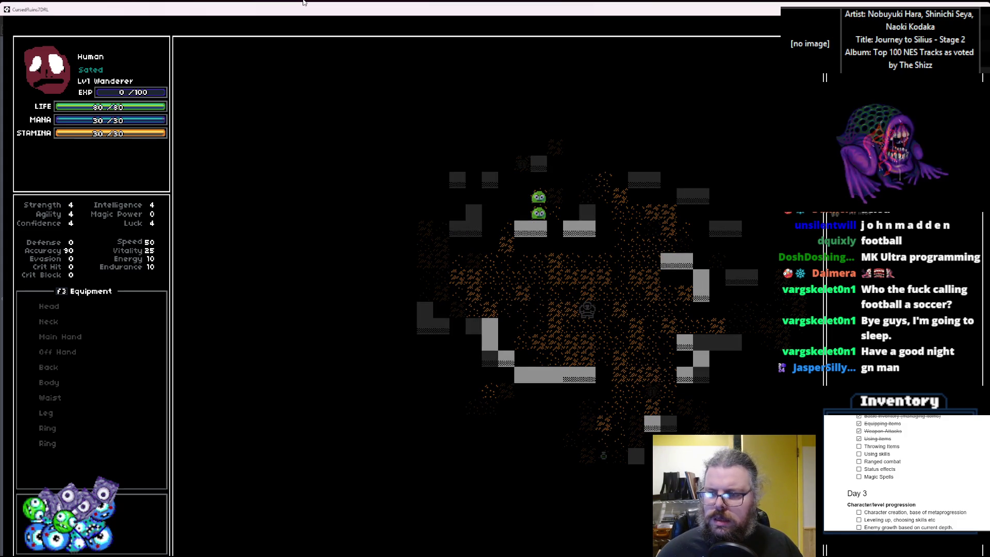
Step: Throw an item at the target tile, select Throw again, then return to the GameMaker workspace
key("i")
key("Down")
key("Down")
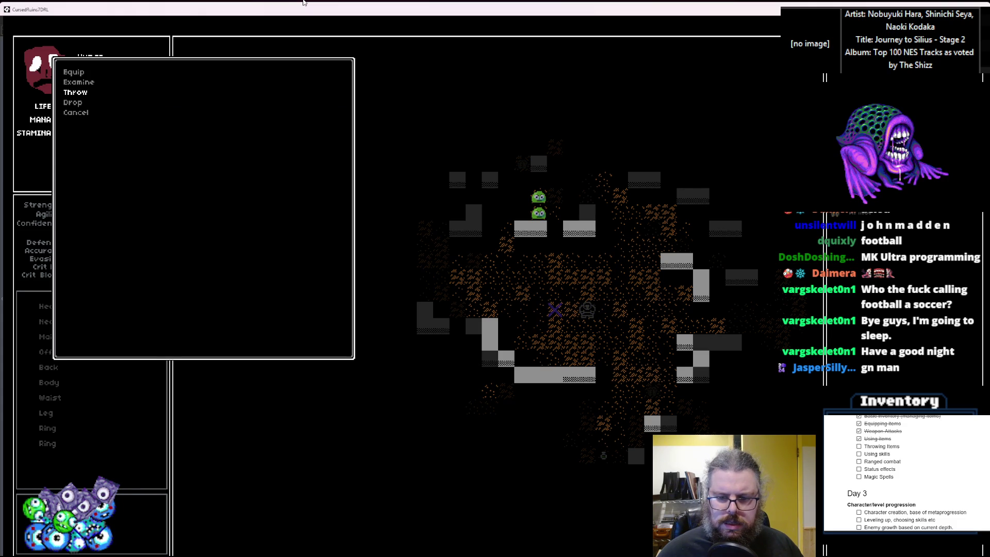
key("Return")
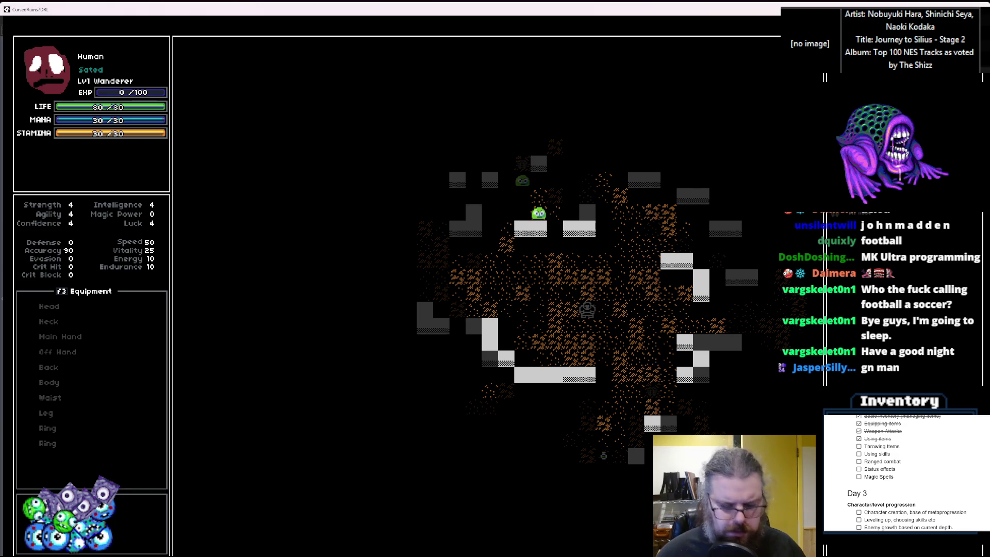
key("i")
key("Return")
key("Down")
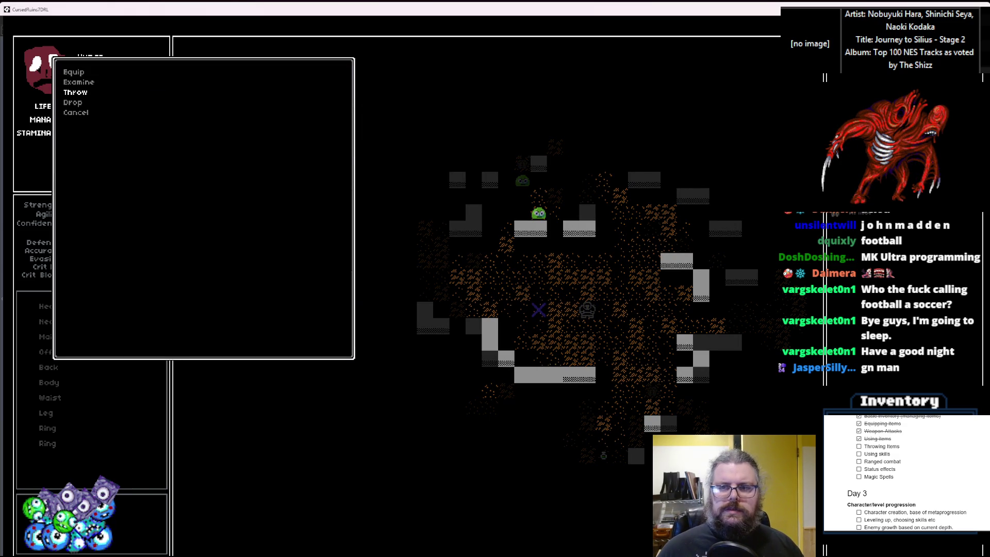
key("alt+Tab")
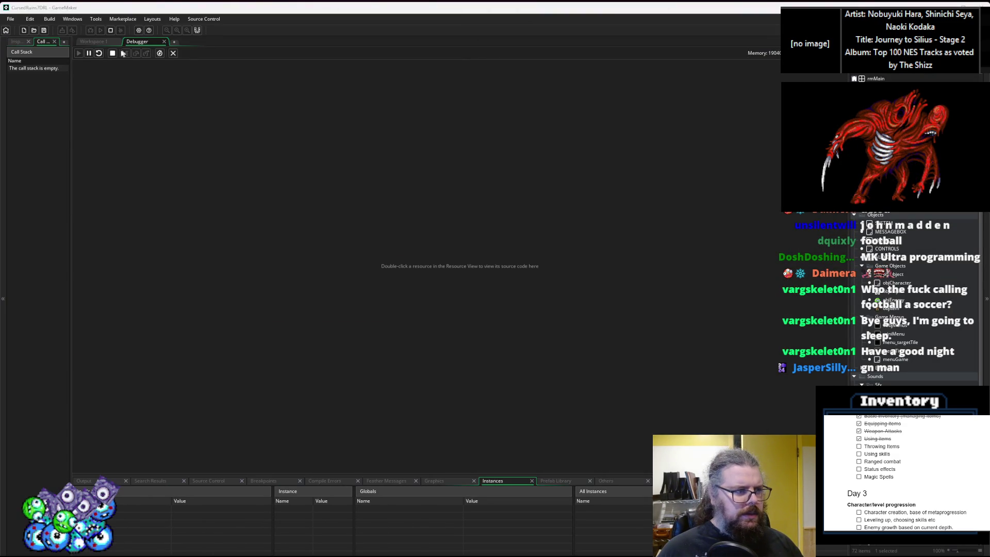
left_click(113, 53)
Step: Pan the workspace past the Effects and ItemStructs scripts and move the menuGame window aside
scroll(431, 244, "down", 3)
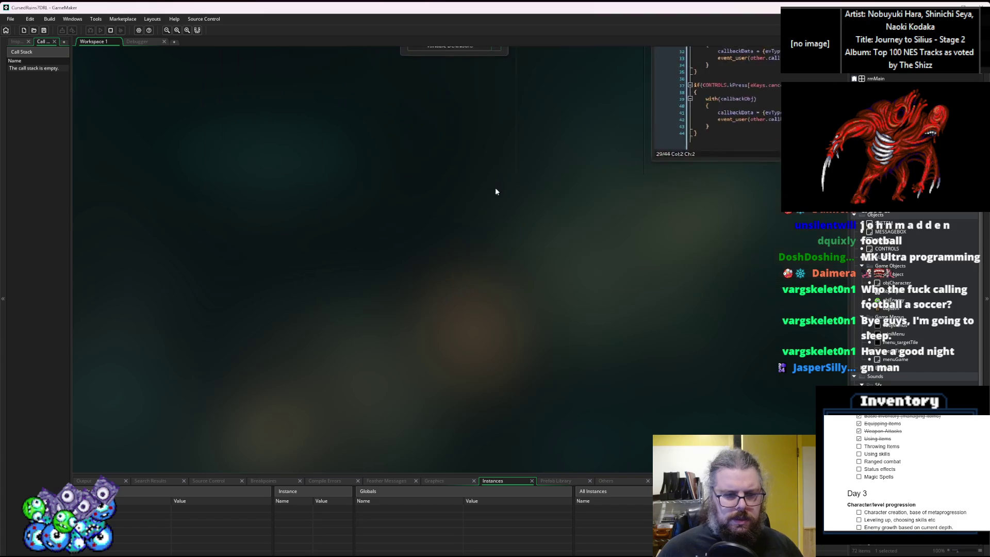
scroll(431, 244, "up", 5)
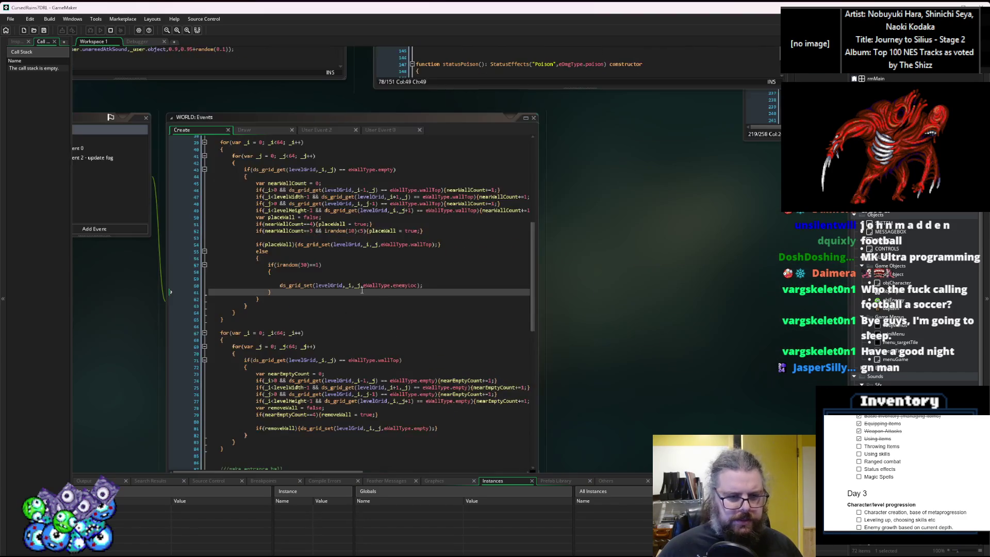
scroll(604, 300, "up", 10)
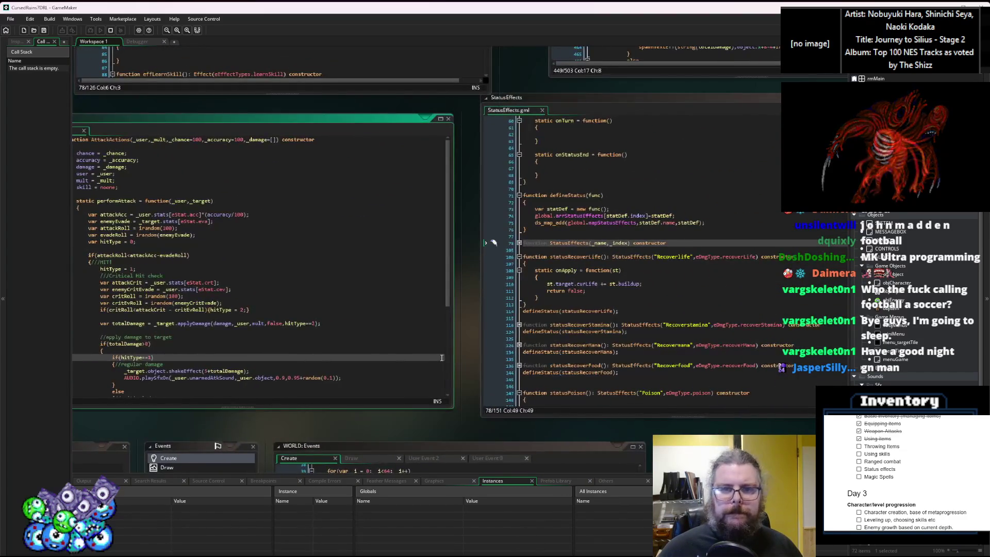
scroll(546, 370, "up", 10)
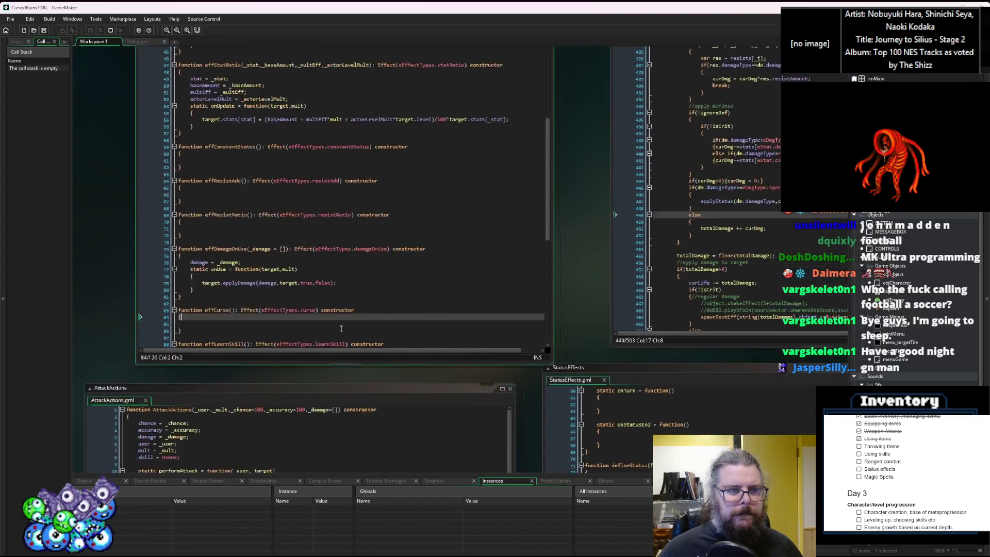
left_click(331, 388)
scroll(330, 399, "right", 10)
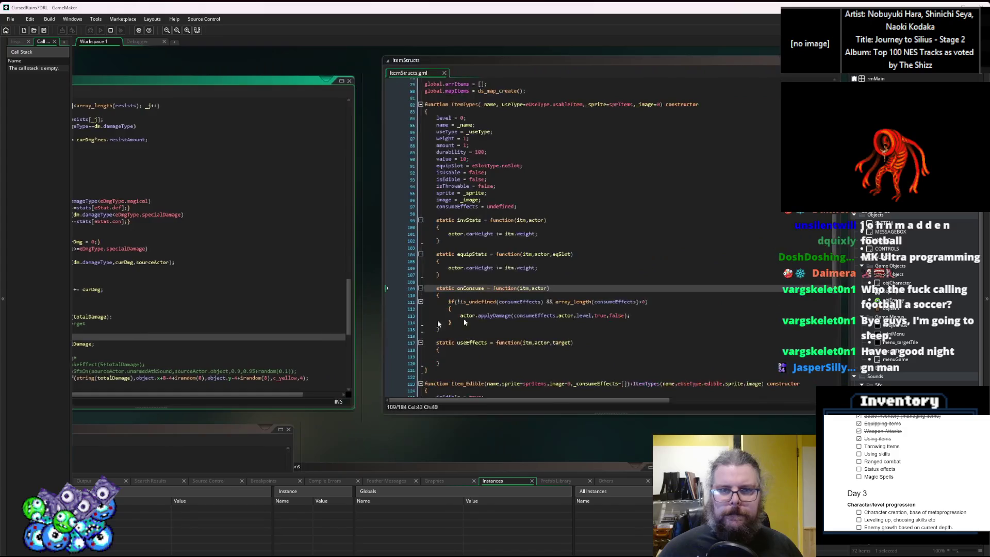
left_click(444, 277)
scroll(554, 267, "right", 10)
scroll(537, 179, "down", 10)
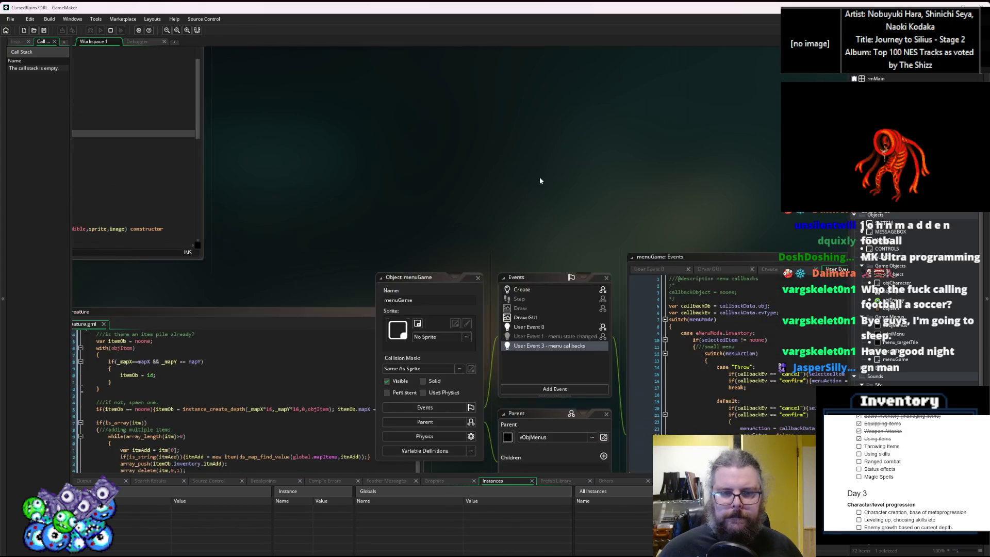
left_click_drag(605, 196, 799, 150)
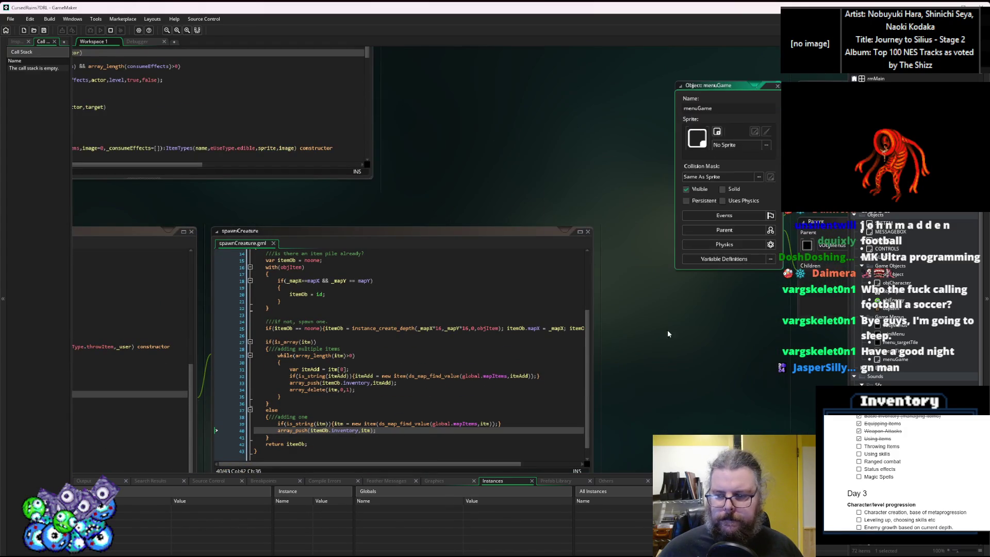
Step: Add a breakpoint at line 223 in characterActions' act_throwItem code
scroll(799, 150, "down", 10)
scroll(925, 353, "down", 5)
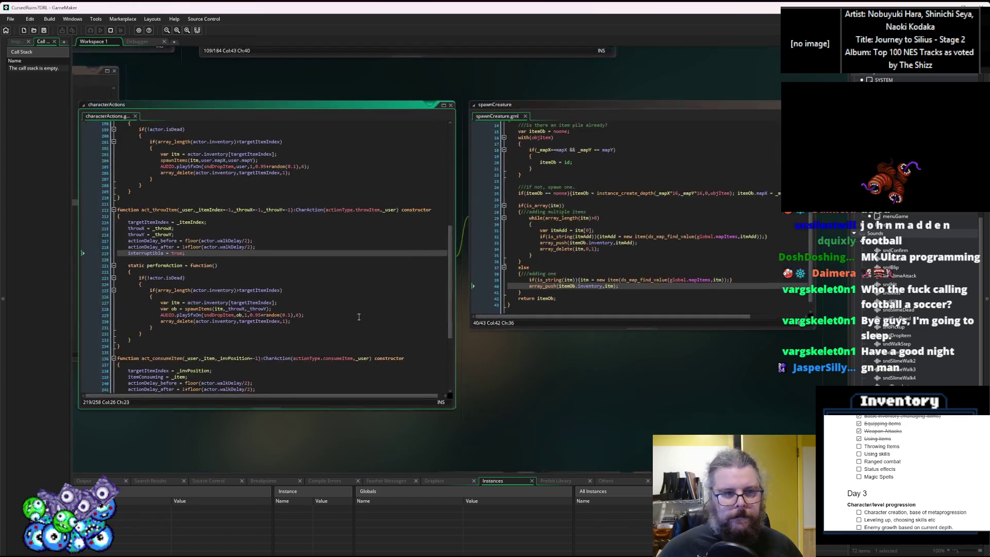
left_click(441, 294)
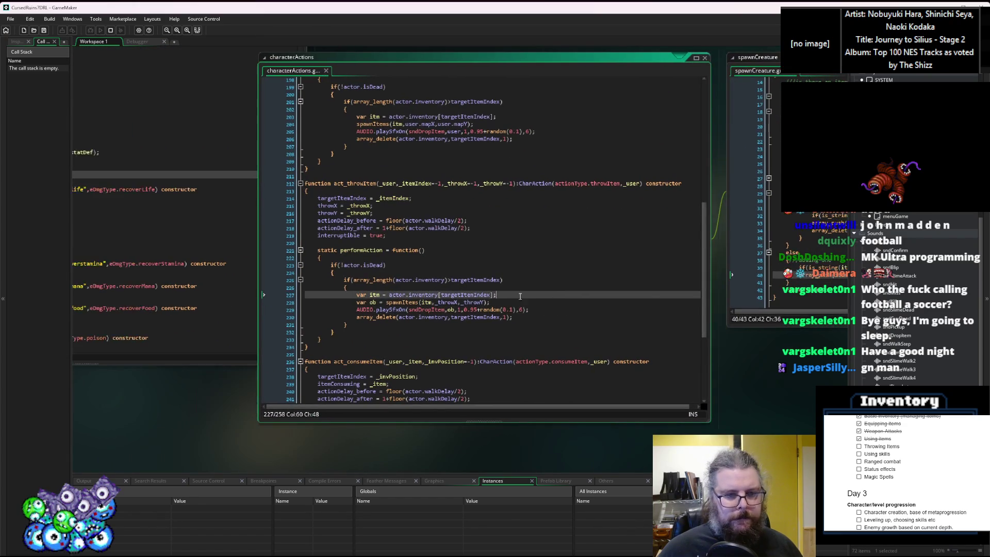
left_click(290, 265)
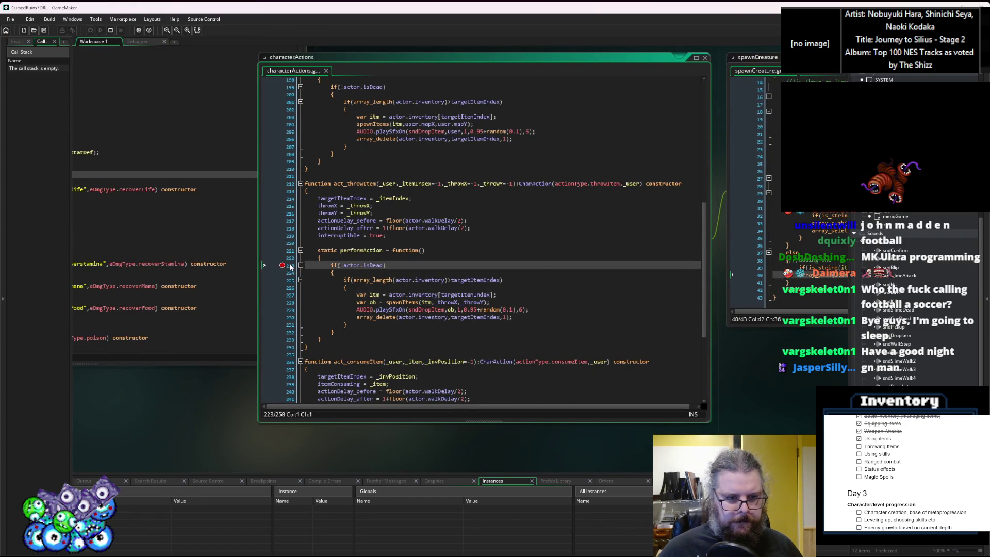
key("alt+Tab")
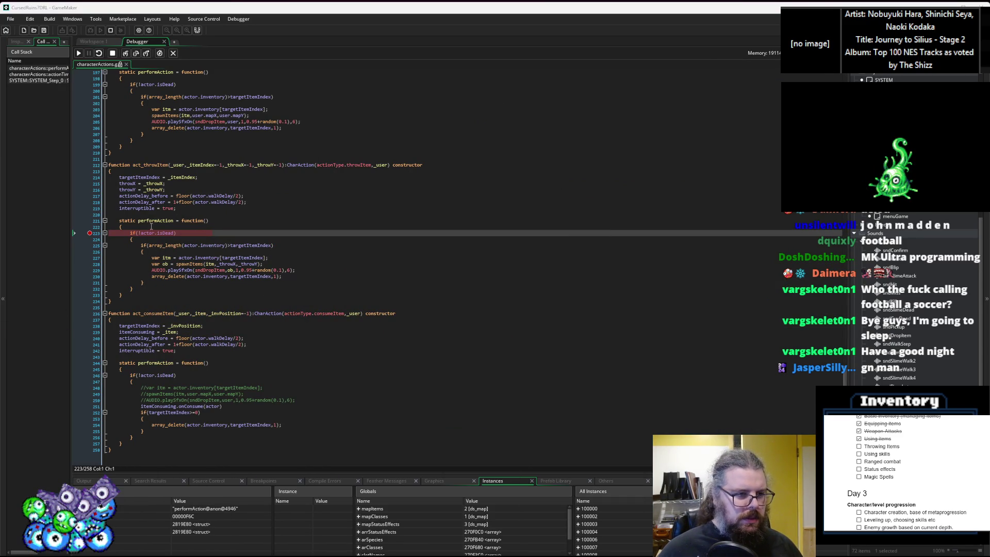
Step: Step over to line 225, inspect targetItemIndex and actor values, then resume and stop debugging
mouse_move(163, 234)
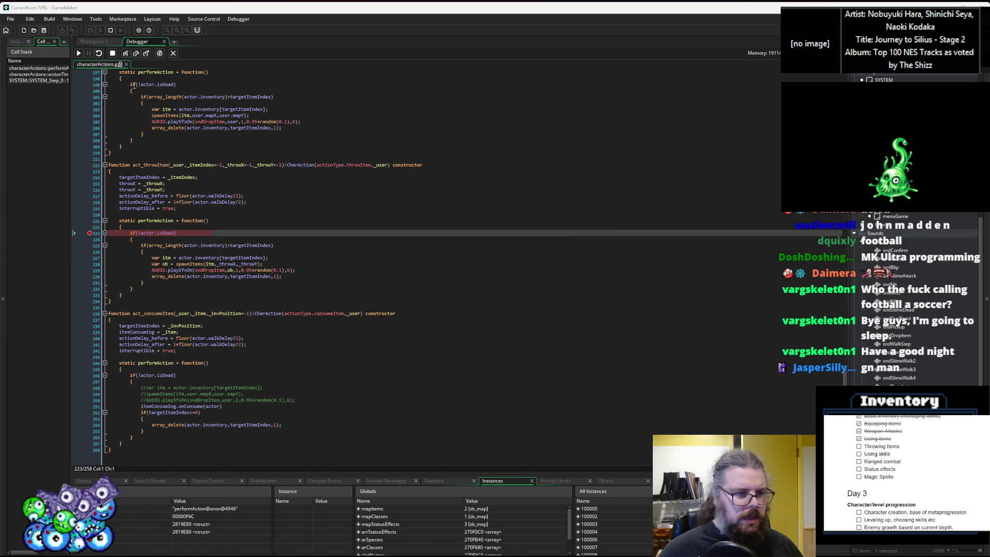
left_click(125, 53)
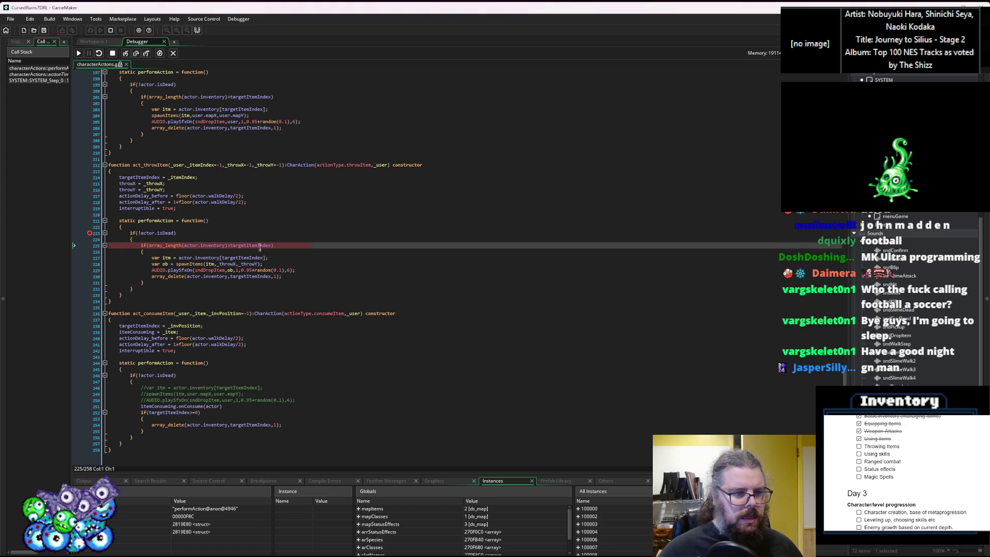
mouse_move(261, 243)
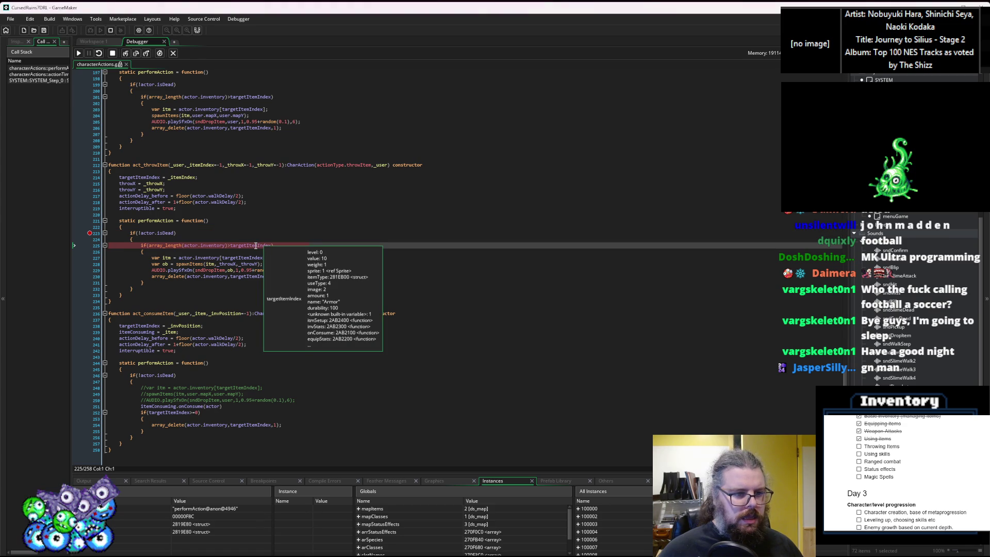
mouse_move(202, 165)
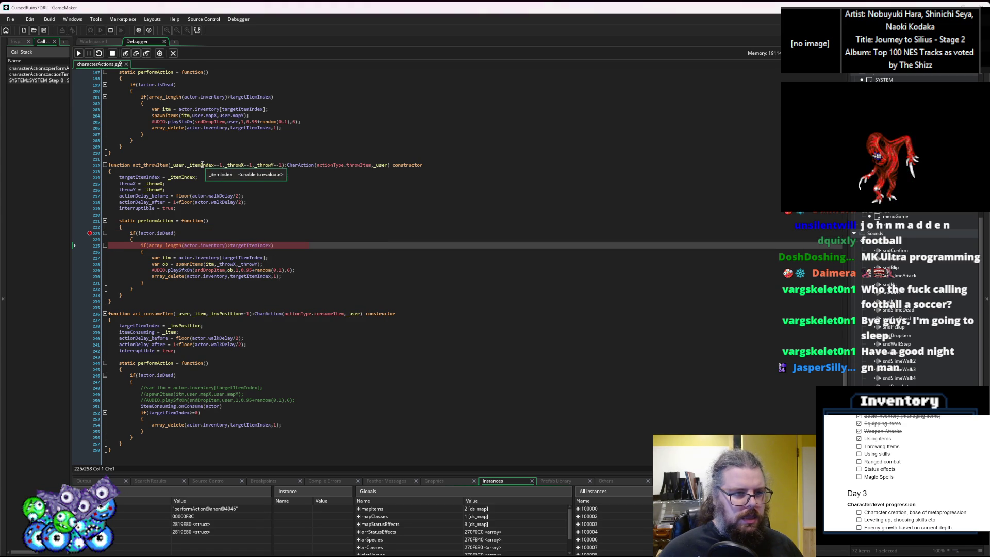
mouse_move(235, 166)
mouse_move(142, 177)
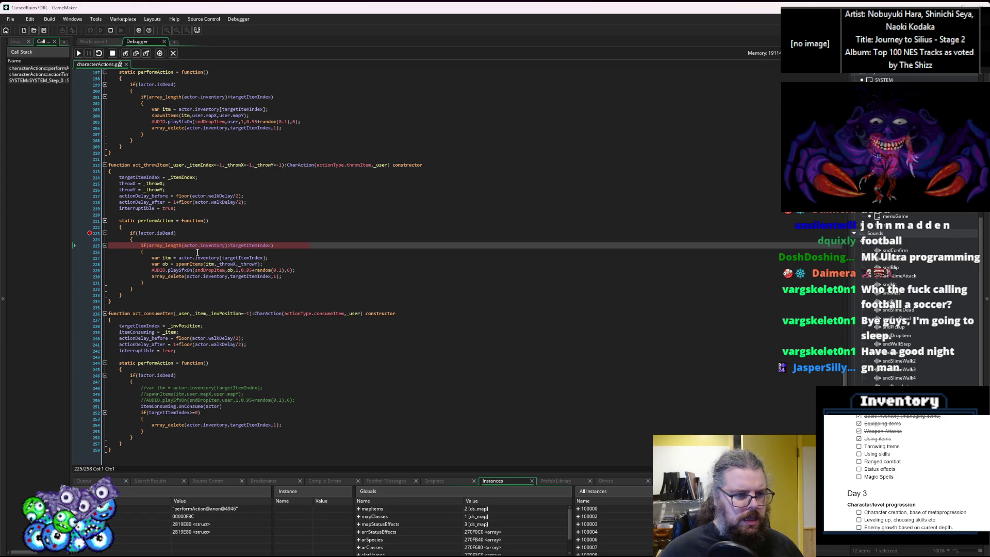
mouse_move(190, 247)
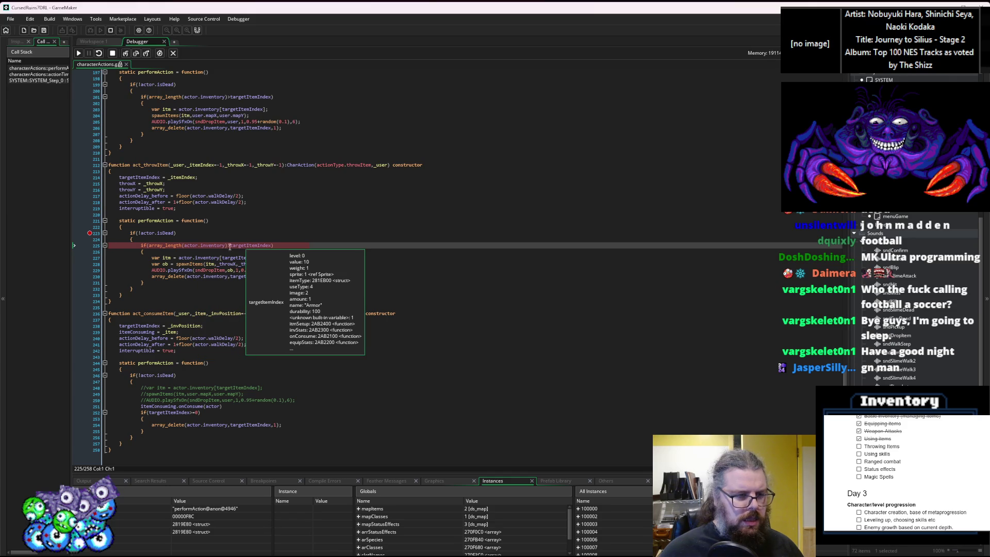
key("F5")
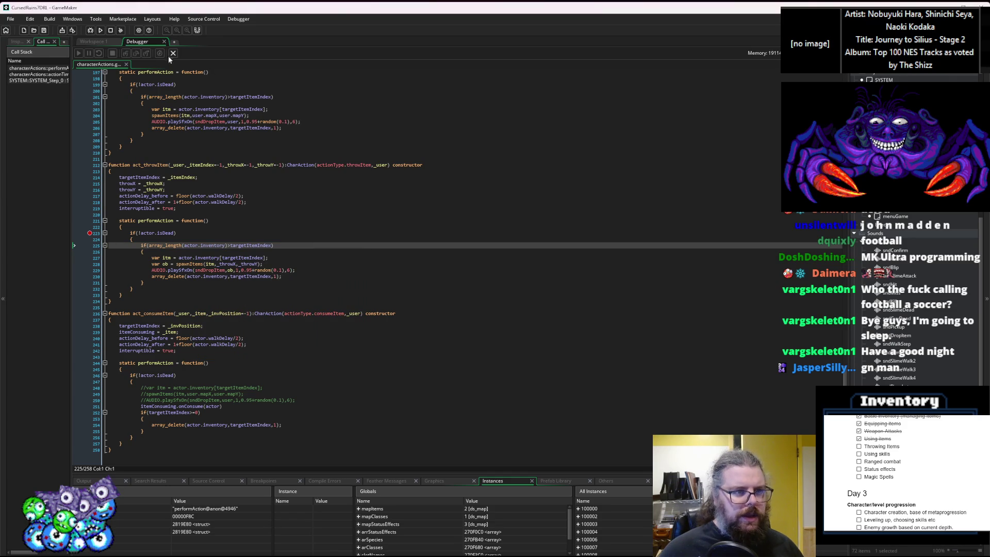
left_click(173, 54)
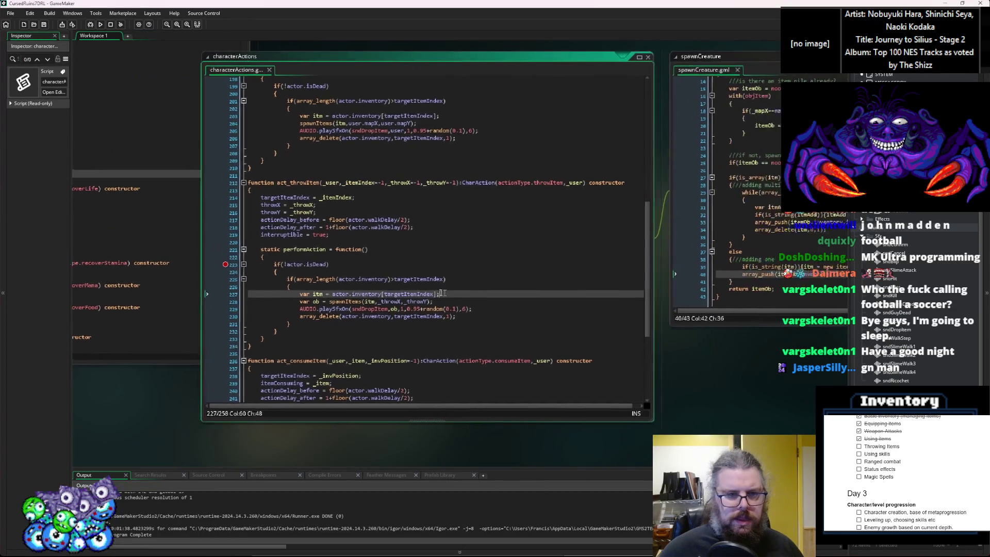
Step: Add an _item parameter after _user in the act_throwItem constructor
left_click(317, 181)
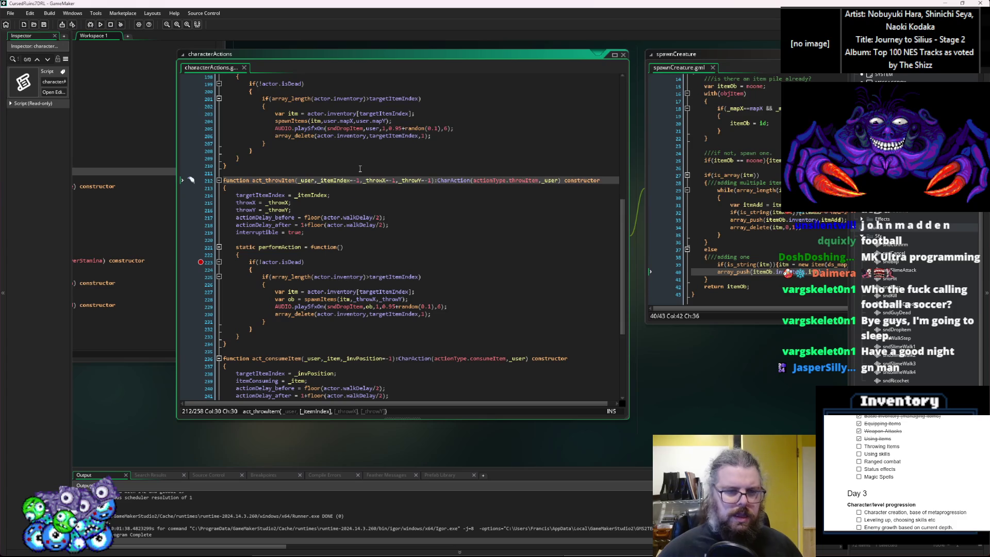
type(",")
key("Left")
type("_item")
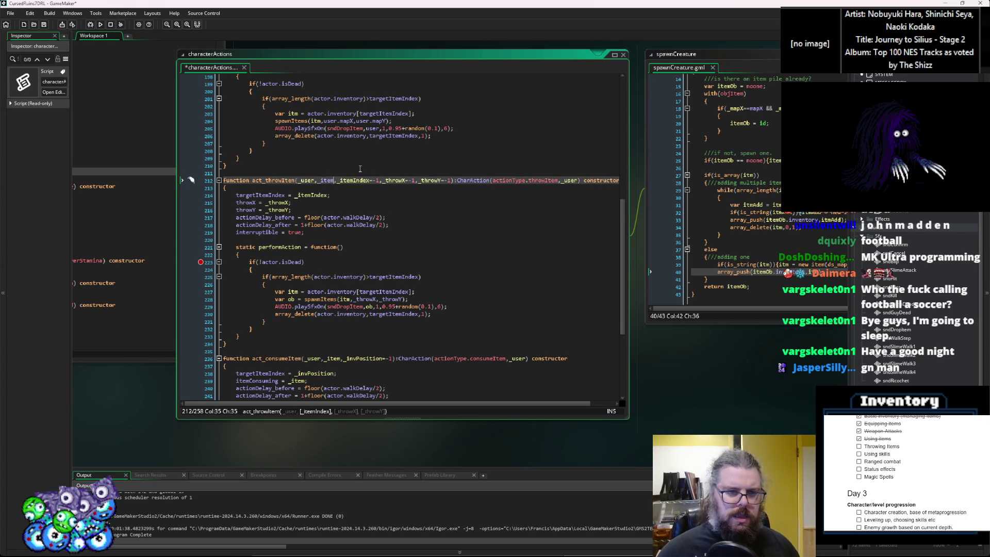
Step: Move through StatusEffects line 106 and the characters damage code to the Effects script
left_click(399, 227)
left_click(418, 283)
left_click(409, 232)
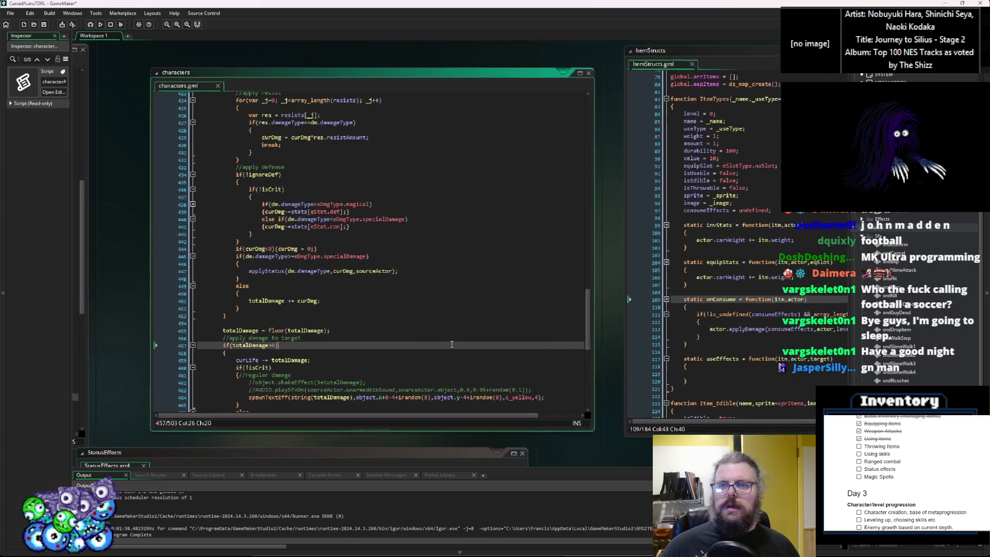
left_click(454, 357)
left_click(137, 336)
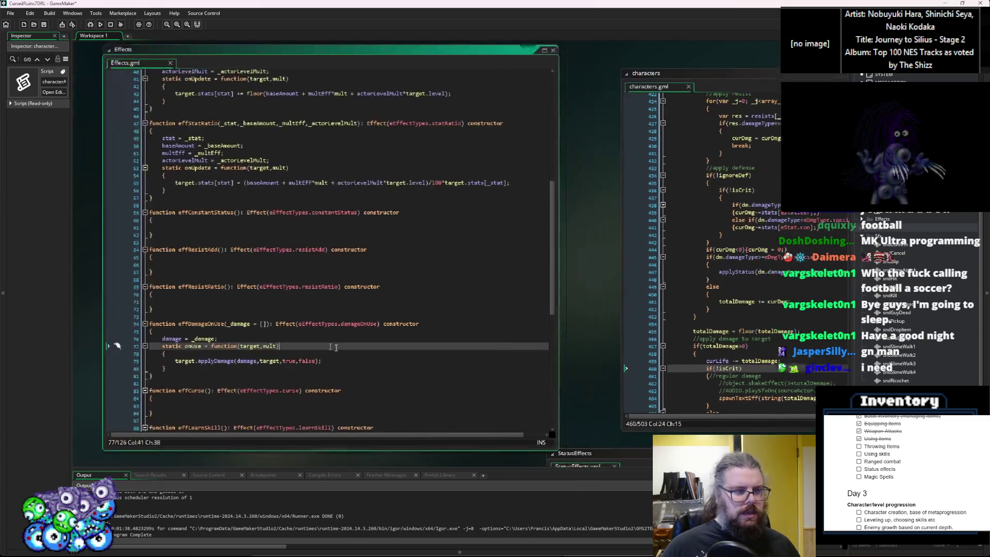
Step: Pan the workspace over to the menuGame object and open its User Event 0 code
left_click(360, 295)
mouse_move(501, 437)
left_mouse_down()
mouse_move(191, 274)
mouse_move(73, 184)
left_mouse_up()
mouse_move(553, 308)
left_mouse_down()
mouse_move(255, 453)
mouse_move(178, 450)
left_mouse_up()
left_click(261, 163)
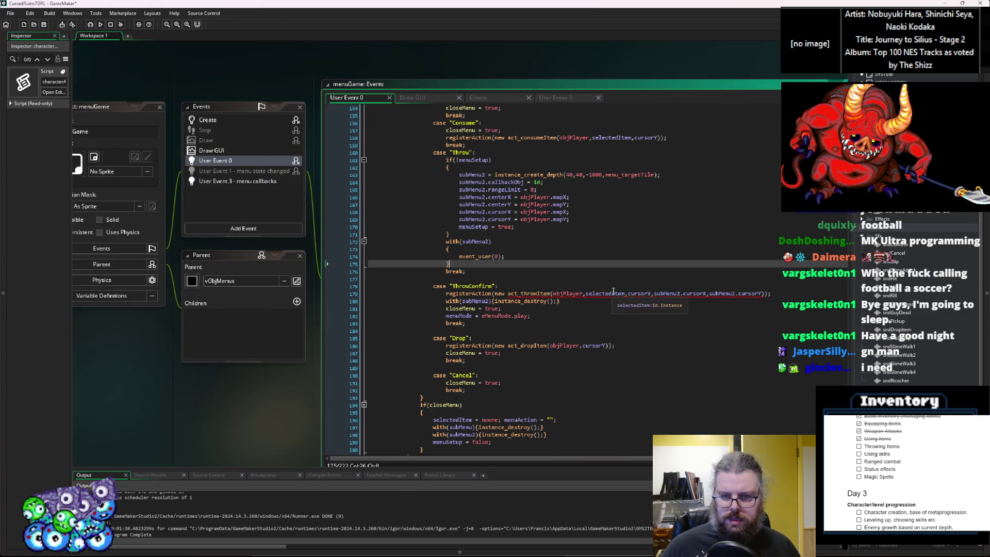
Step: Inspect the selectedItem and subMenu2.cursorX arguments of the act_throwItem call on line 179
left_click(612, 293)
left_click(627, 295)
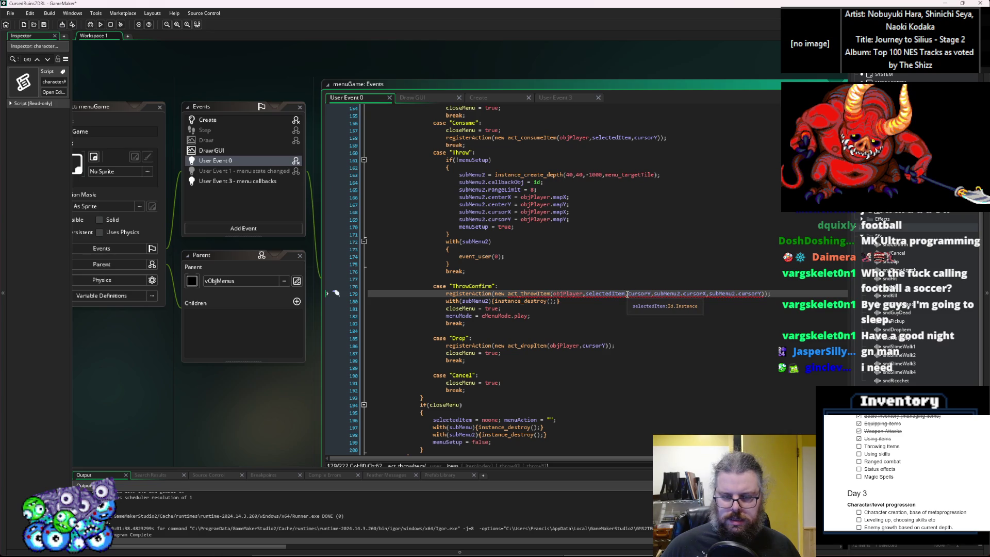
left_click(612, 294)
left_click(601, 294)
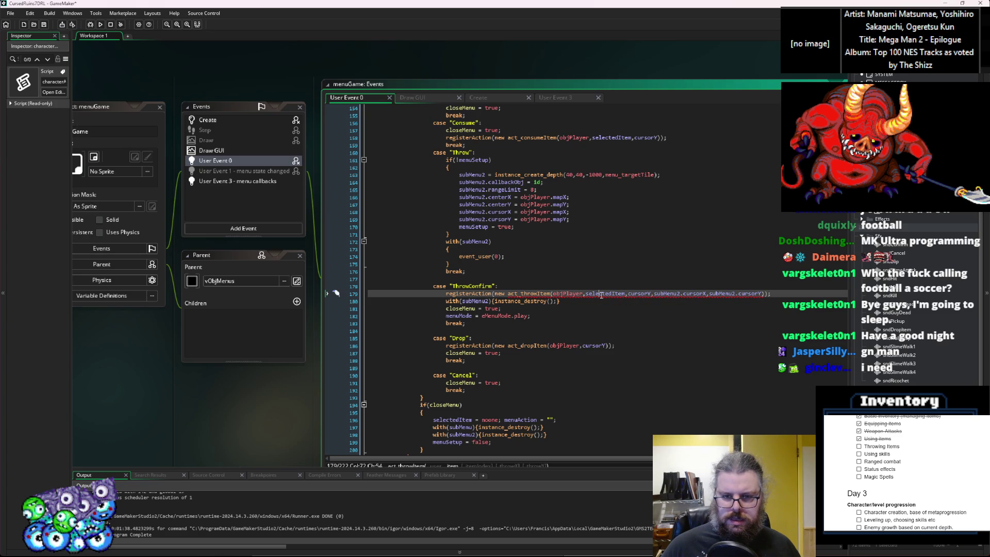
left_click(683, 294)
scroll(684, 294, "down", 2)
scroll(620, 255, "right", 1)
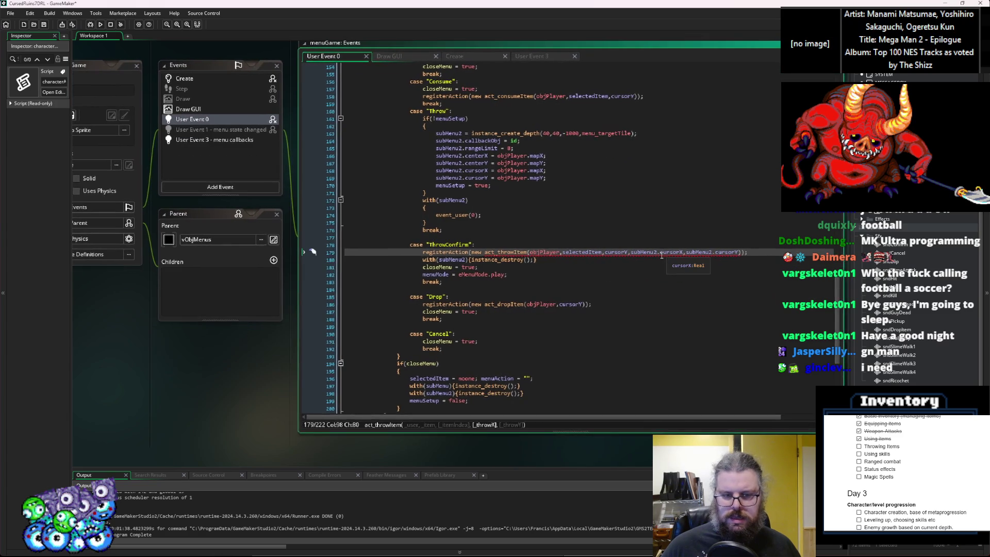
Step: Check which act_throwItem parameters selectedItem, cursorY, subMenu2.cursorX and subMenu2.cursorY fill, then start debugging
left_click(580, 252)
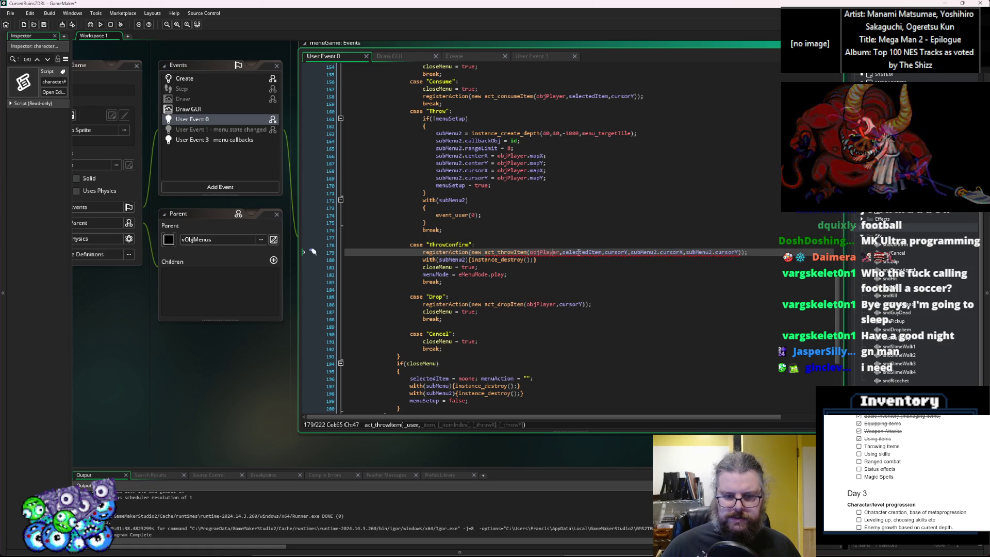
left_click(617, 252)
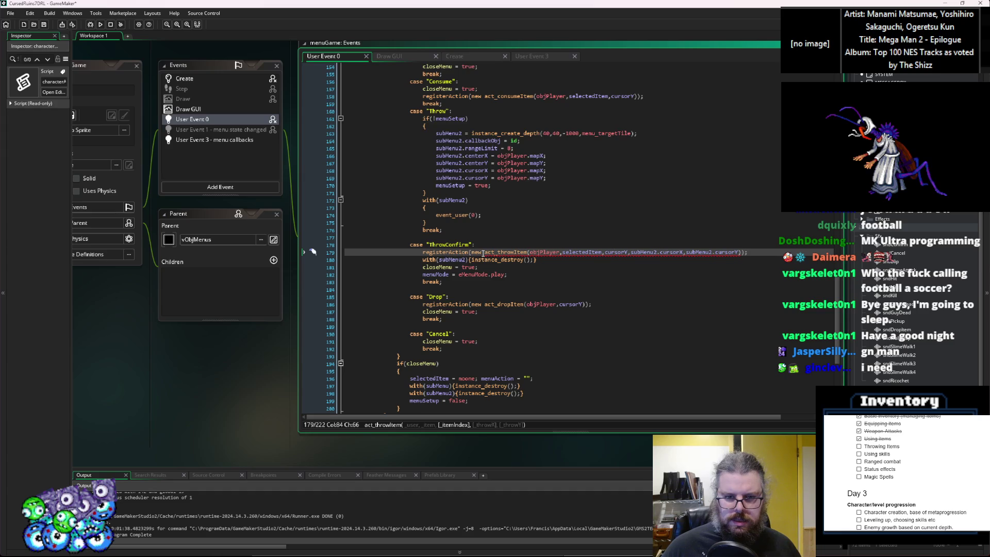
left_click(673, 251)
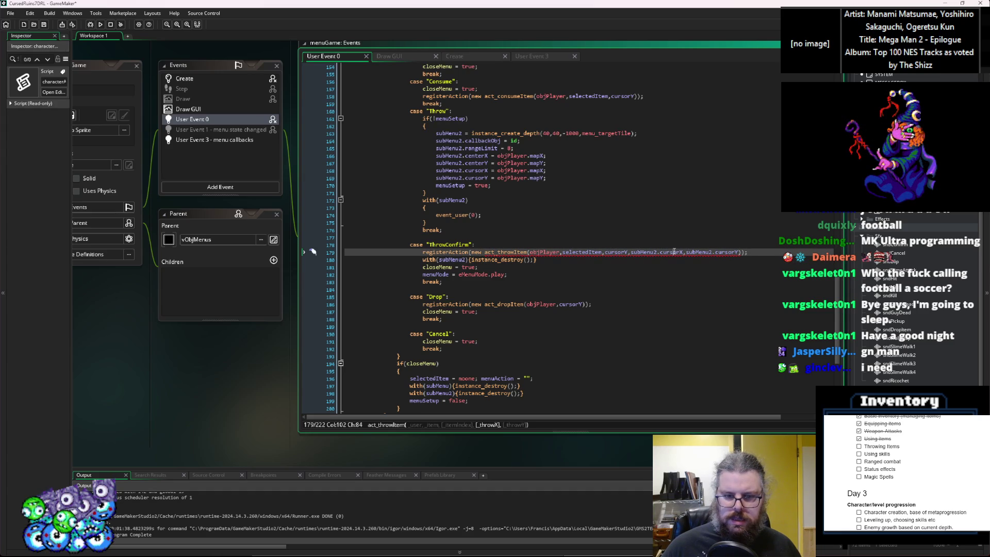
left_click(728, 252)
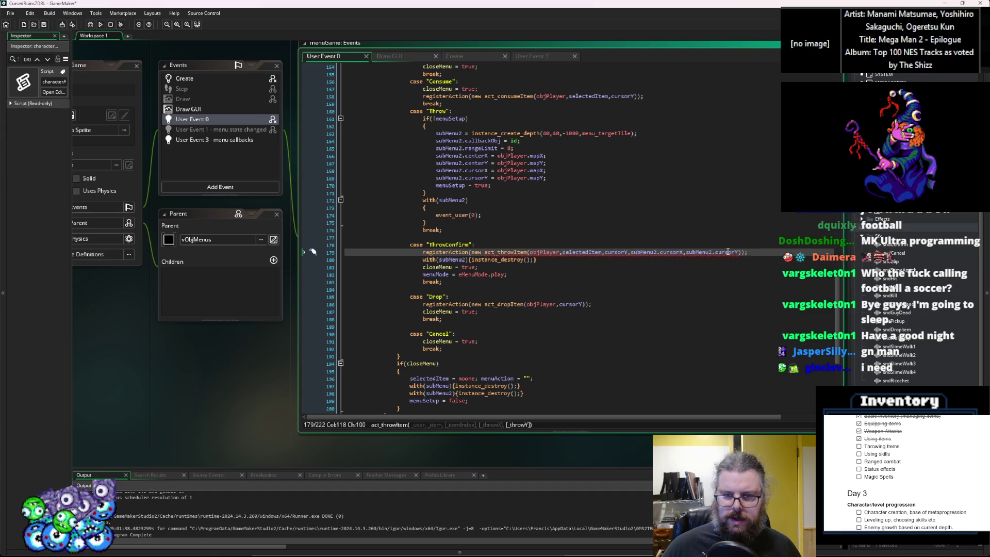
left_click(705, 274)
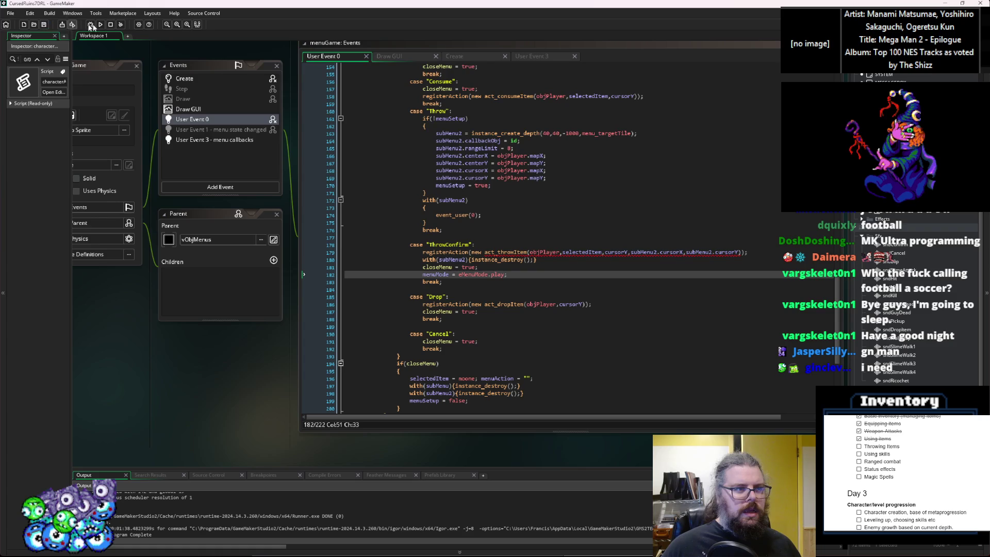
left_click(90, 24)
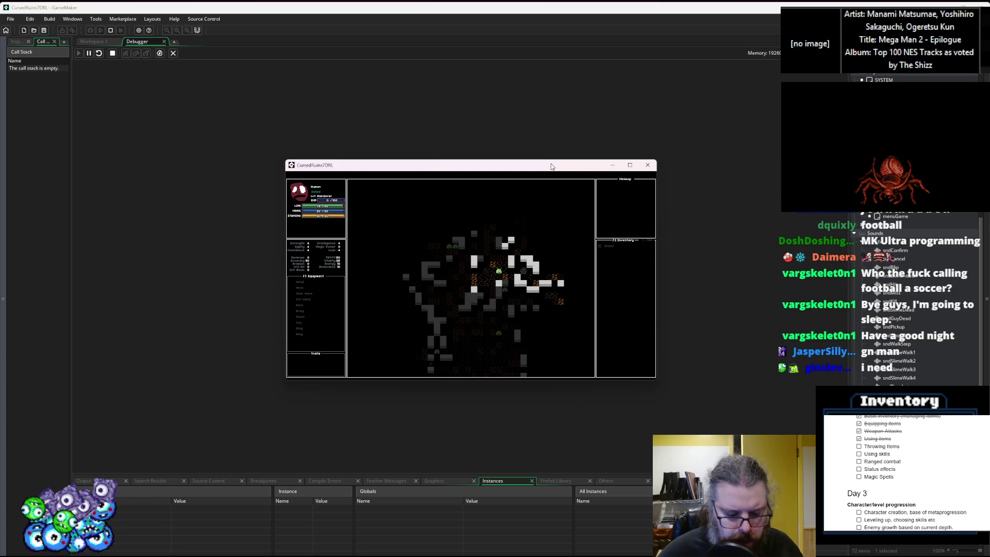
Step: In the running game, open the item's action menu and choose Throw to reach the line 223 breakpoint
key("Return")
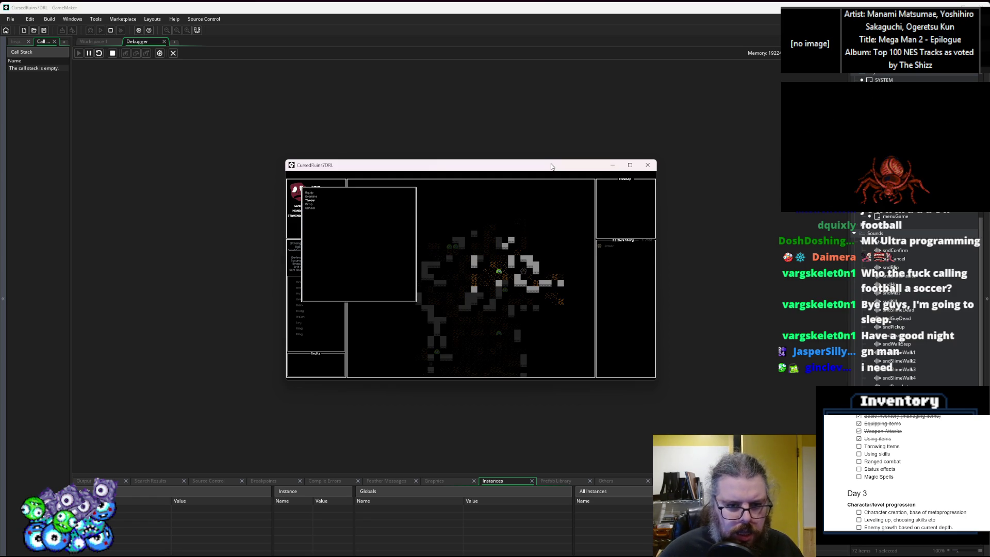
key("Return")
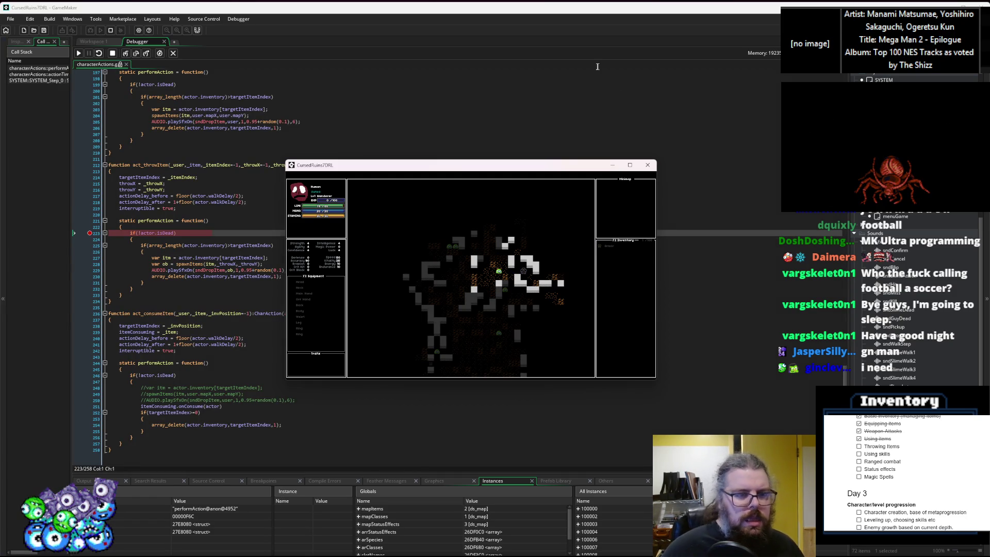
Step: Step through act_throwItem to the spawnItem line, inspect _throwX/_throwY, and dismiss the unset-variable error
left_click_drag(450, 166, 466, 309)
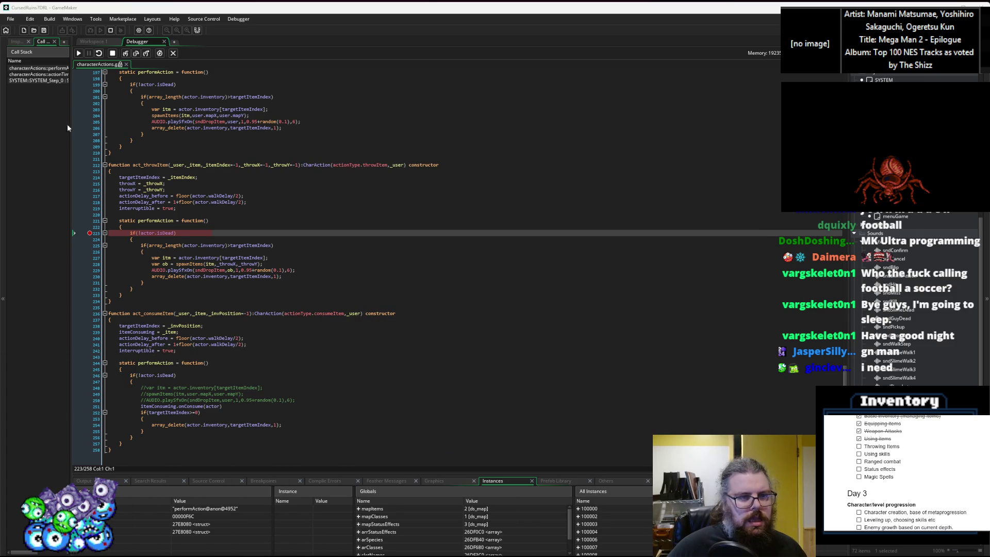
left_click(134, 54)
mouse_move(255, 246)
mouse_move(212, 246)
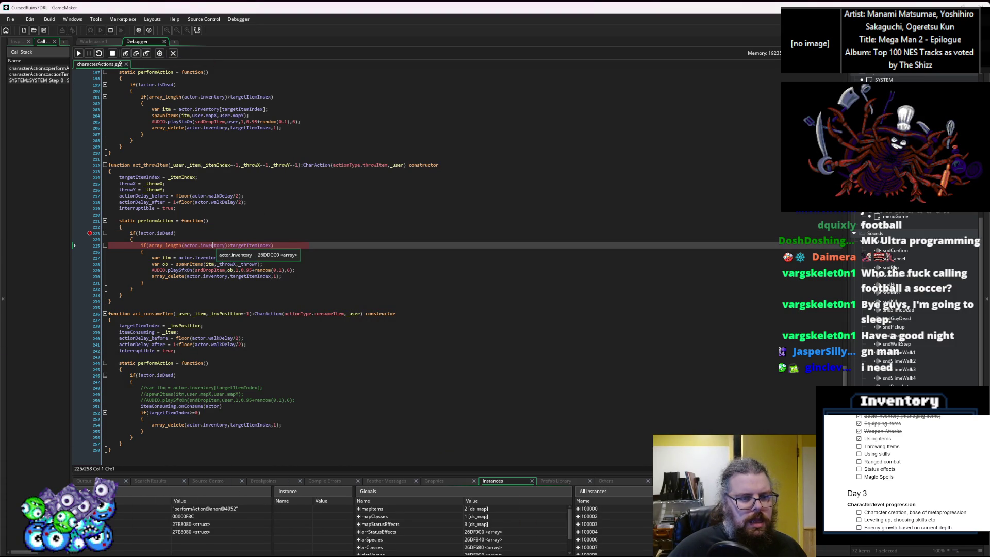
left_click(137, 54)
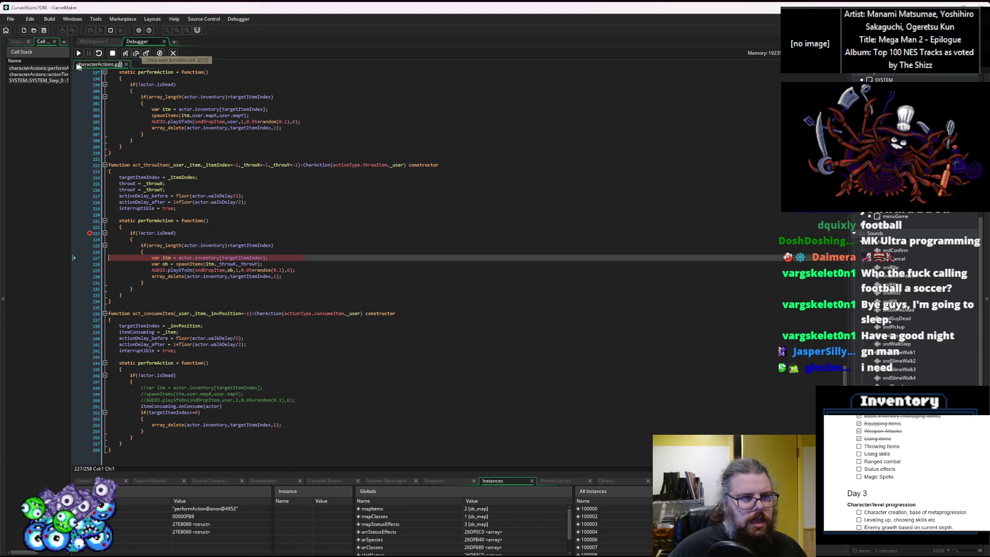
left_click(79, 54)
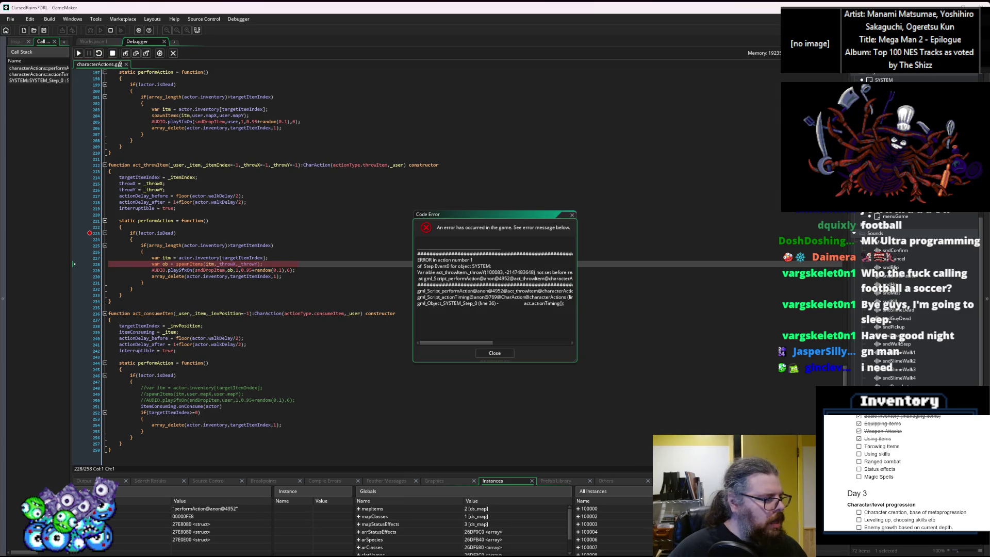
left_click(247, 264)
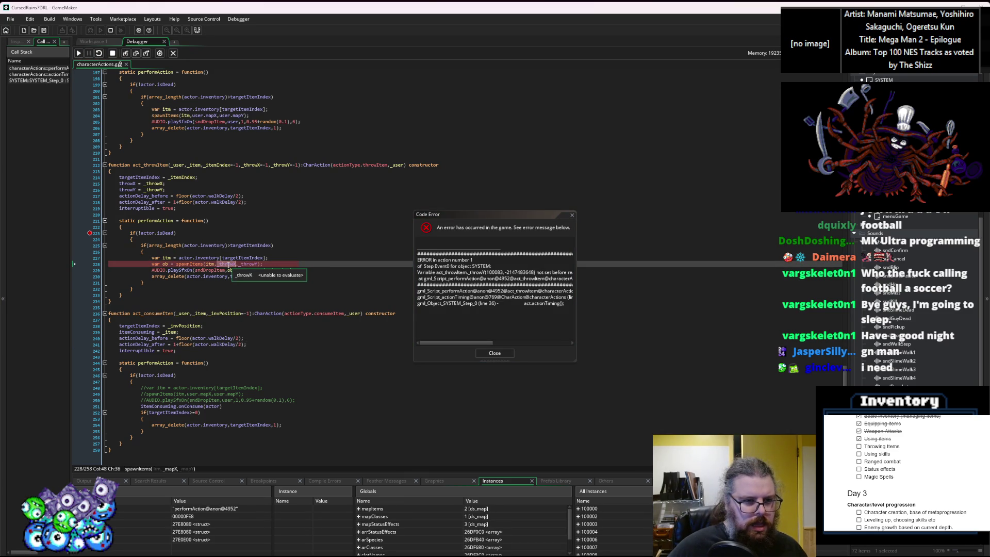
left_click(228, 265)
left_click(489, 356)
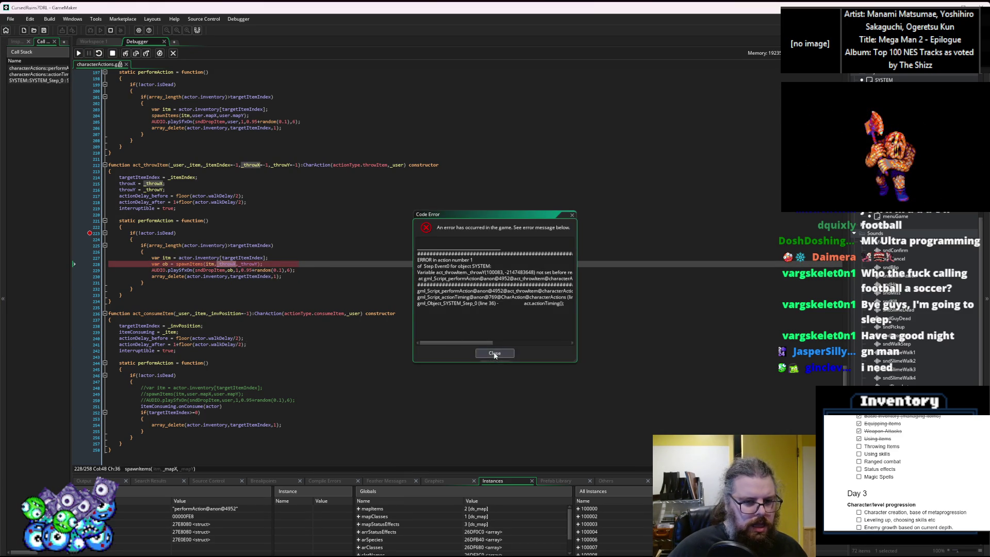
left_click(494, 354)
Step: Change the spawnItem arguments from _throwX/_throwY to throwX/throwY and close the debugger workspace
left_click(239, 264)
left_click(222, 264)
key("BackSpace")
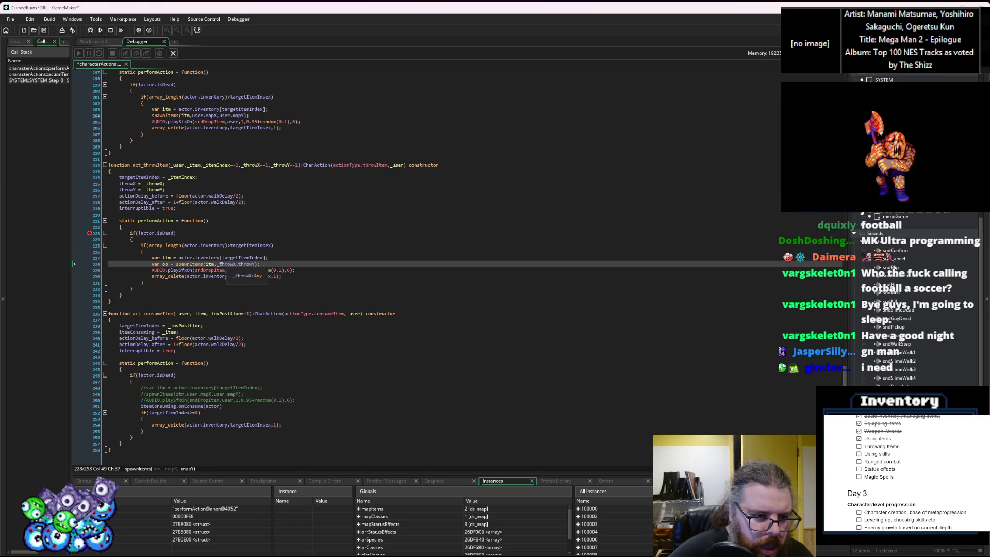
left_click(288, 258)
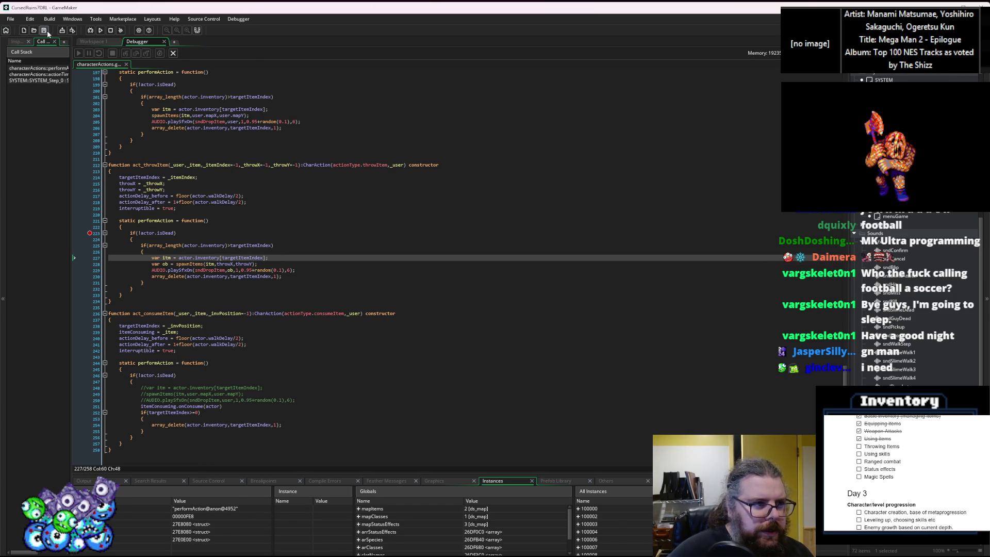
left_click(92, 235)
left_click(164, 41)
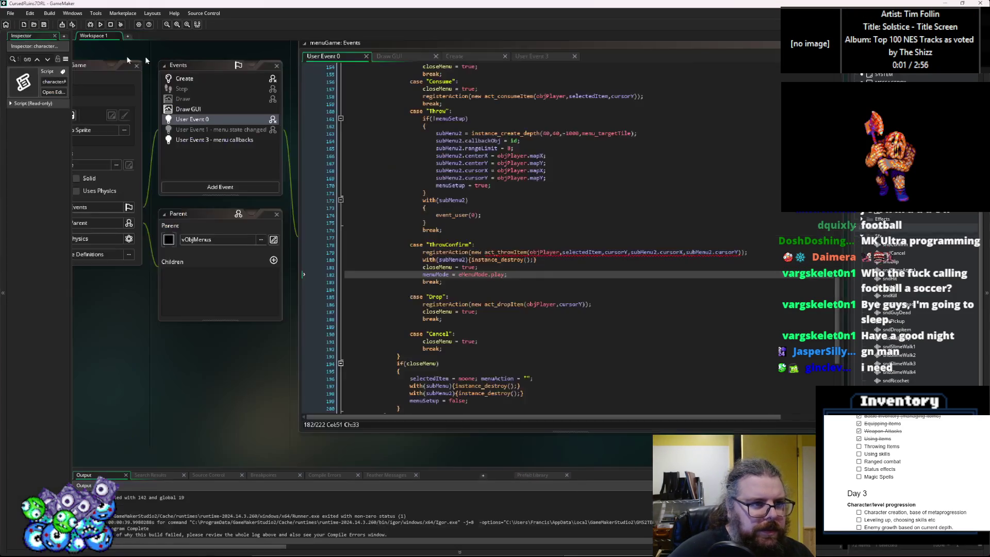
Step: Rebuild and launch the game with F5 and continue the saved game
key("F5")
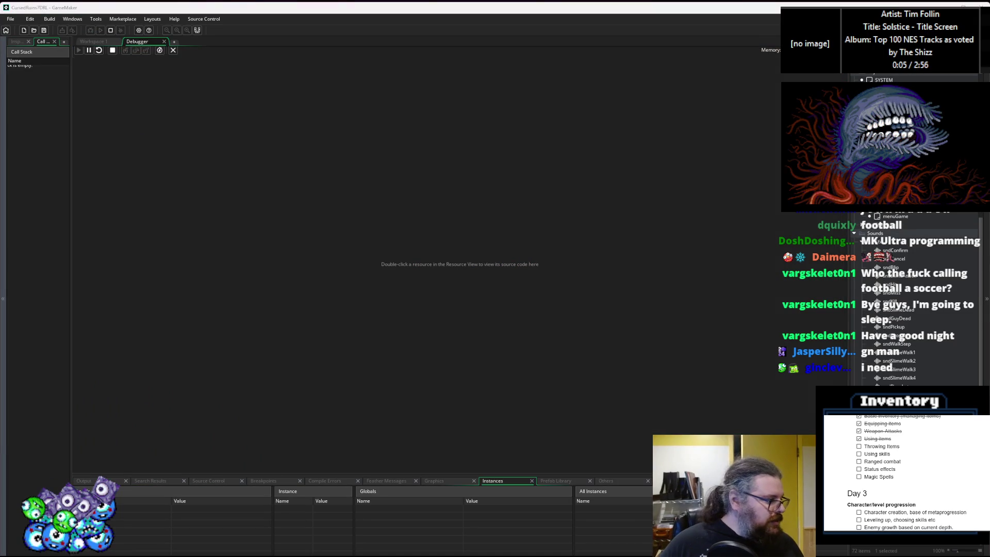
key("Down")
key("Down")
key("Up")
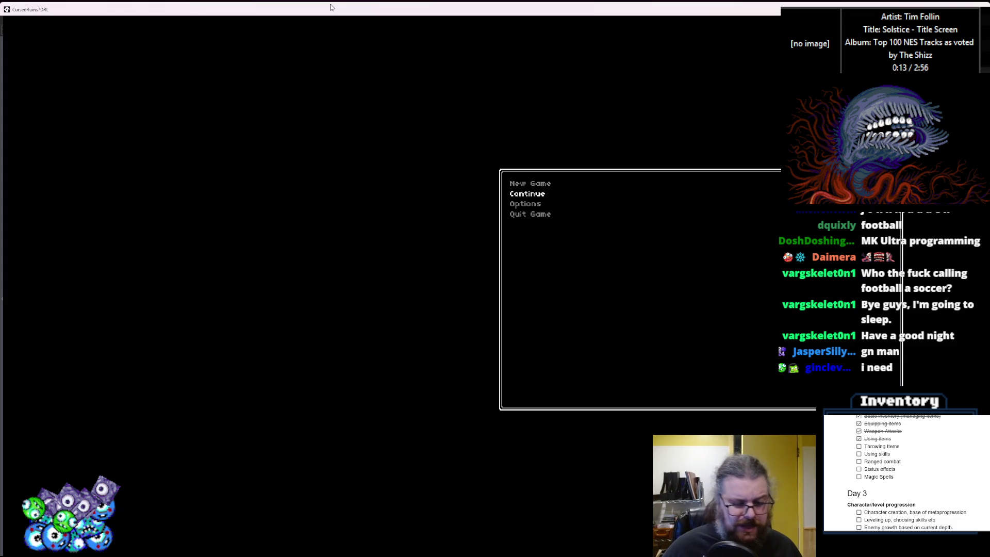
key("Down")
key("Up")
key("Return")
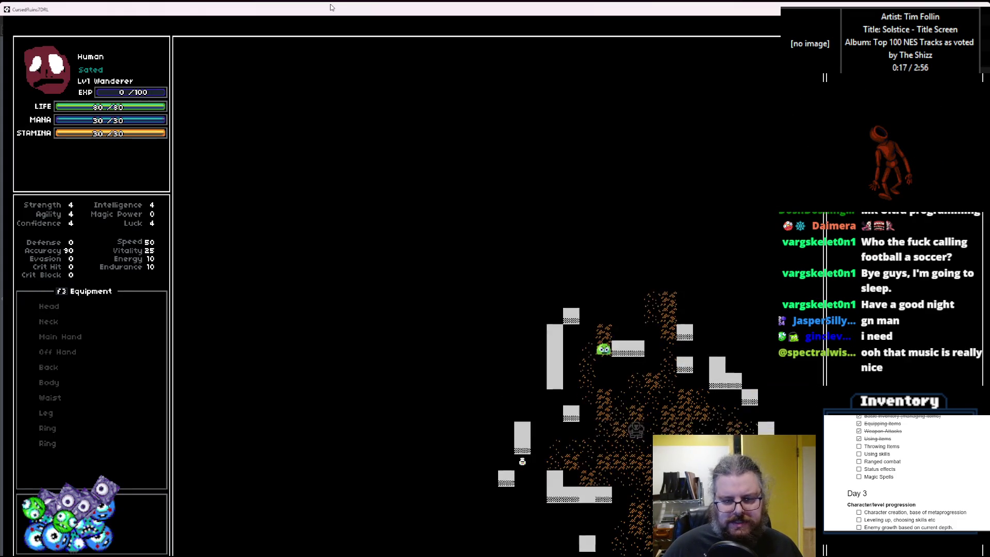
Step: Walk the player south, then a few tiles up and to the left
key("Down")
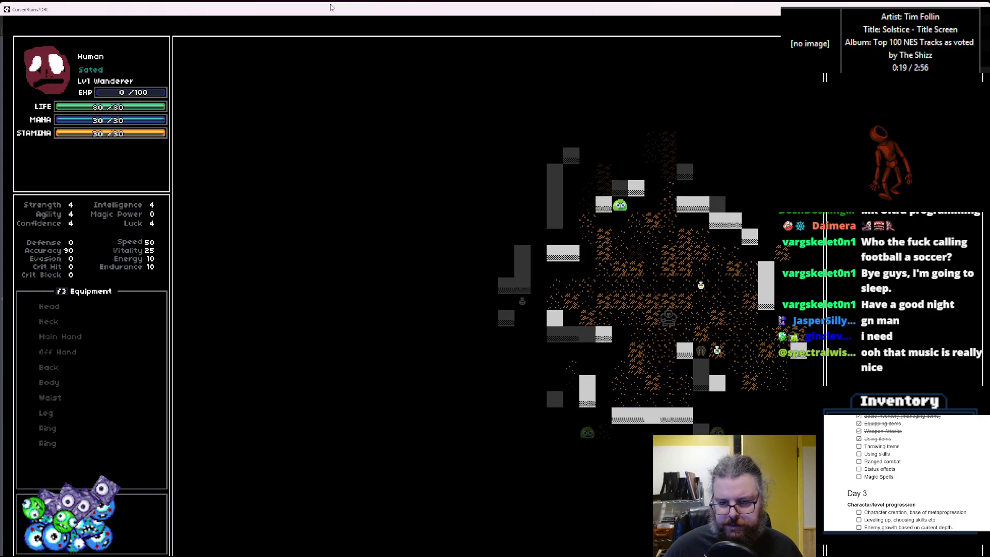
key("Down")
key("Down")
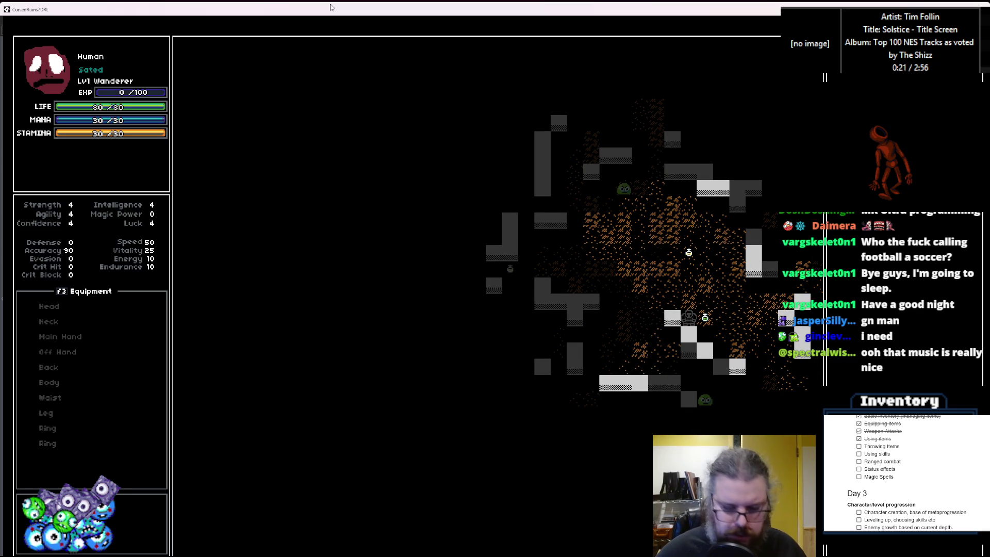
key("Up")
key("Up")
key("Up")
key("Left")
key("Left")
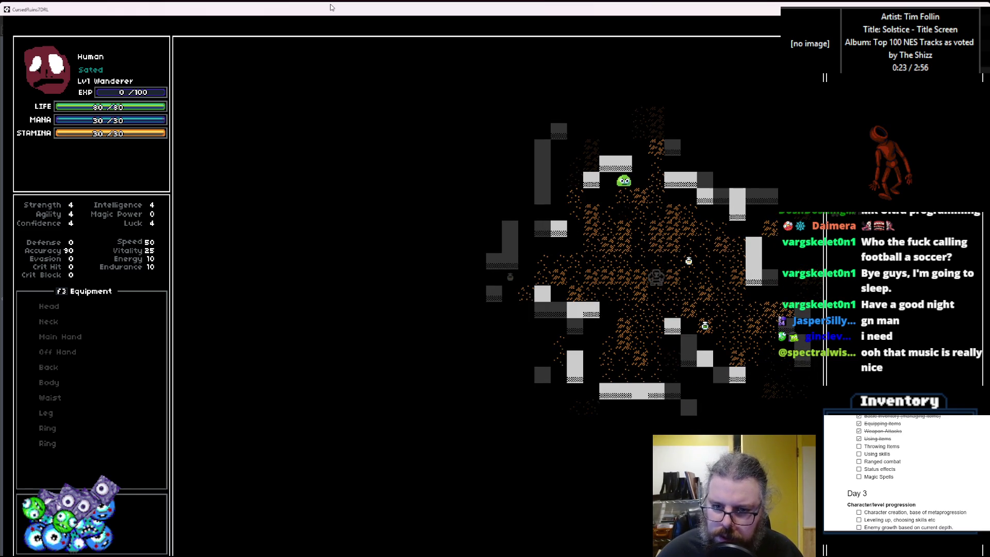
key("Left")
key("Up")
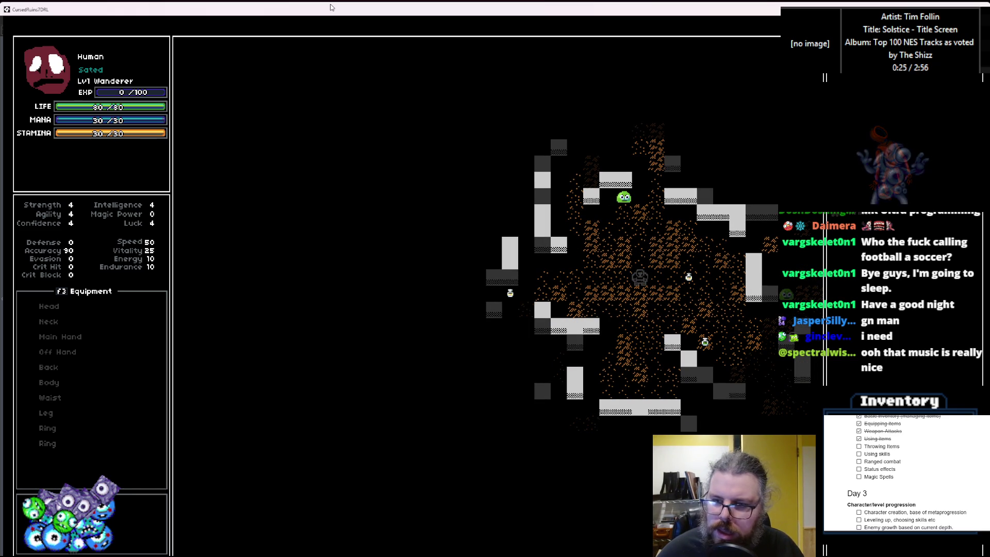
Step: Throw the inventory item at the target, step left, and close the game window
key("i")
key("Return")
key("Down")
key("Down")
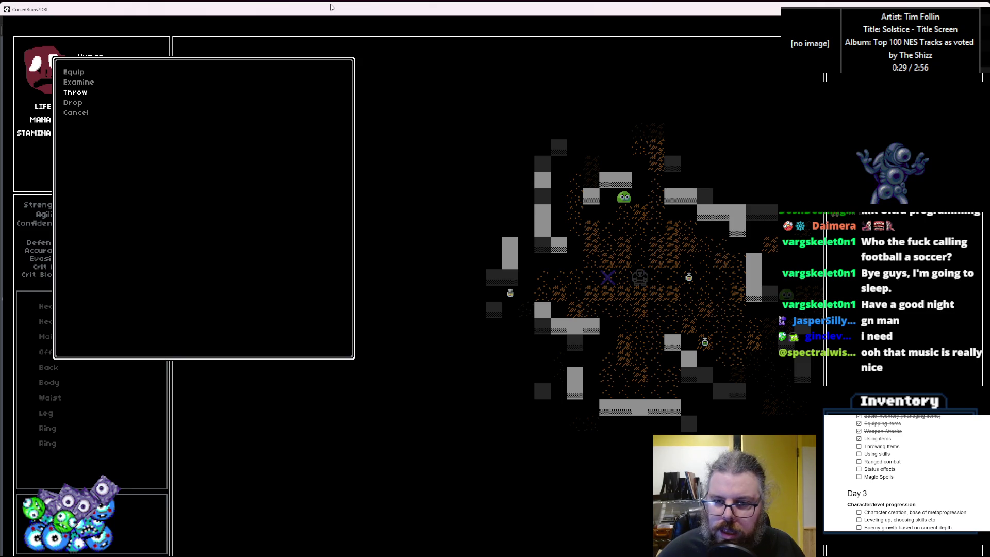
key("Return")
key("Left")
key("Left")
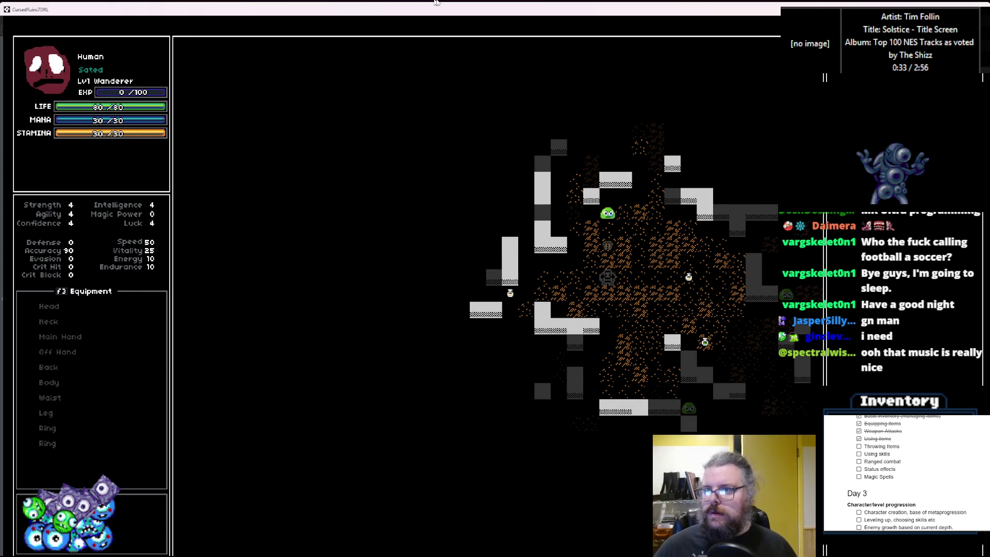
left_click(982, 6)
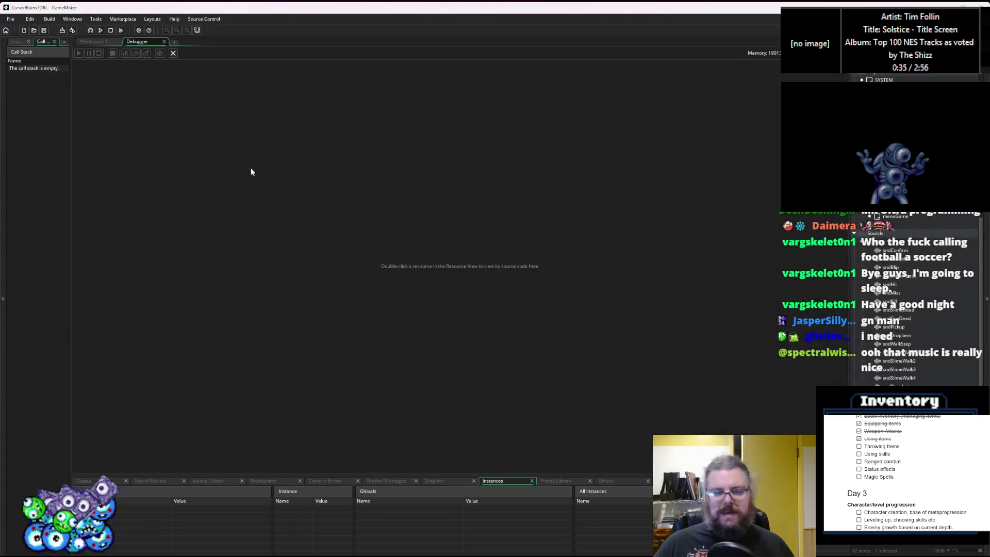
Step: Leave the debugger and look over the spawnCreature, characterActions and StatusEffects scripts
left_click(173, 53)
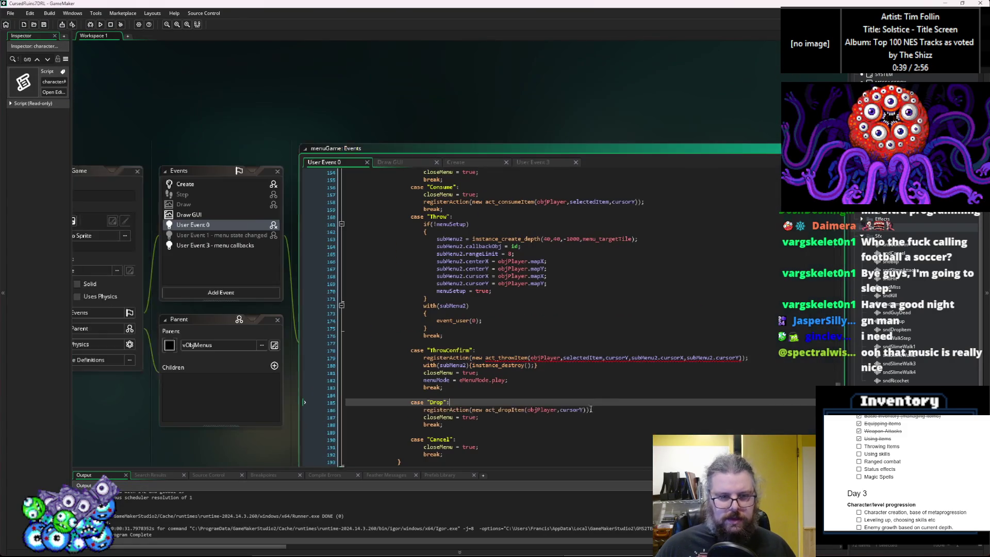
left_click(752, 271)
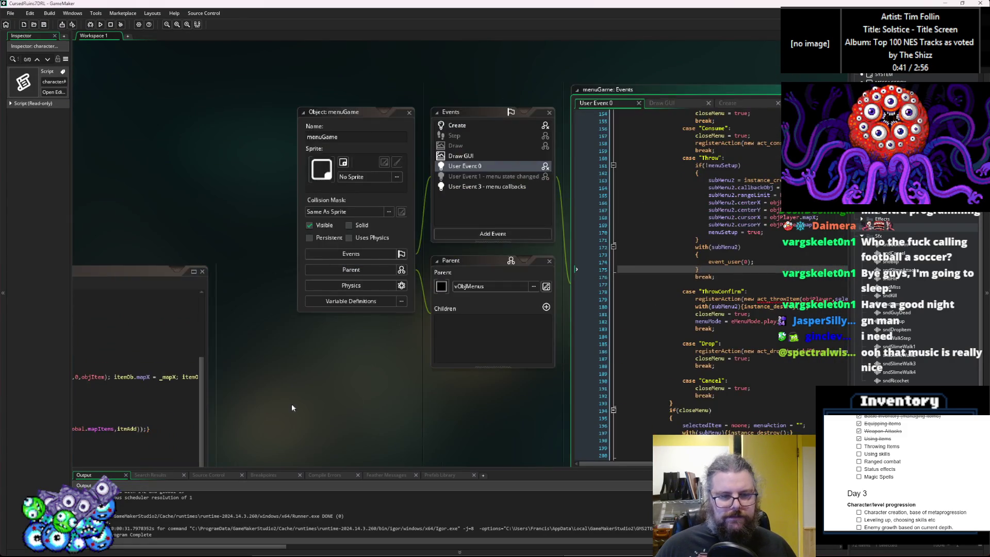
left_click(349, 214)
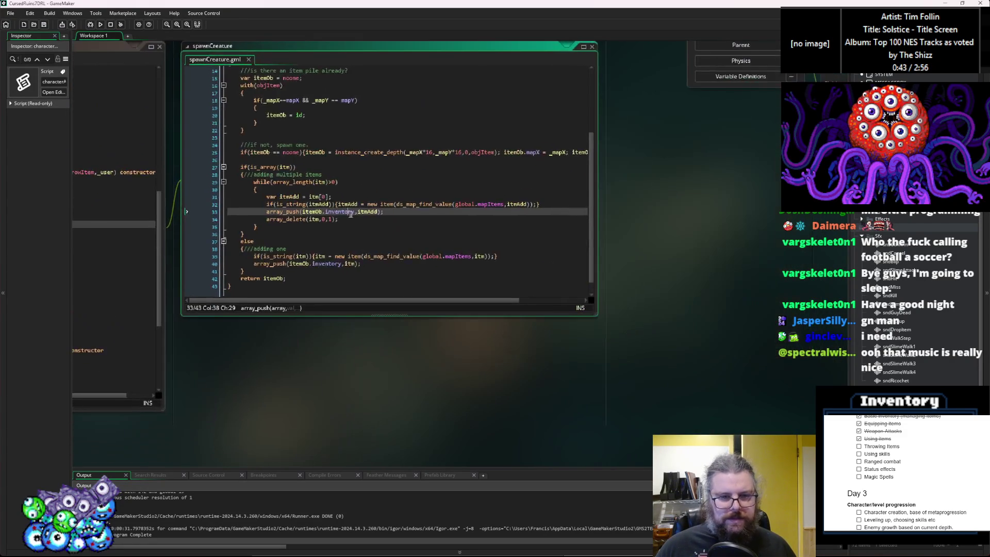
mouse_move(596, 316)
left_mouse_down()
mouse_move(729, 454)
mouse_move(778, 453)
left_mouse_up()
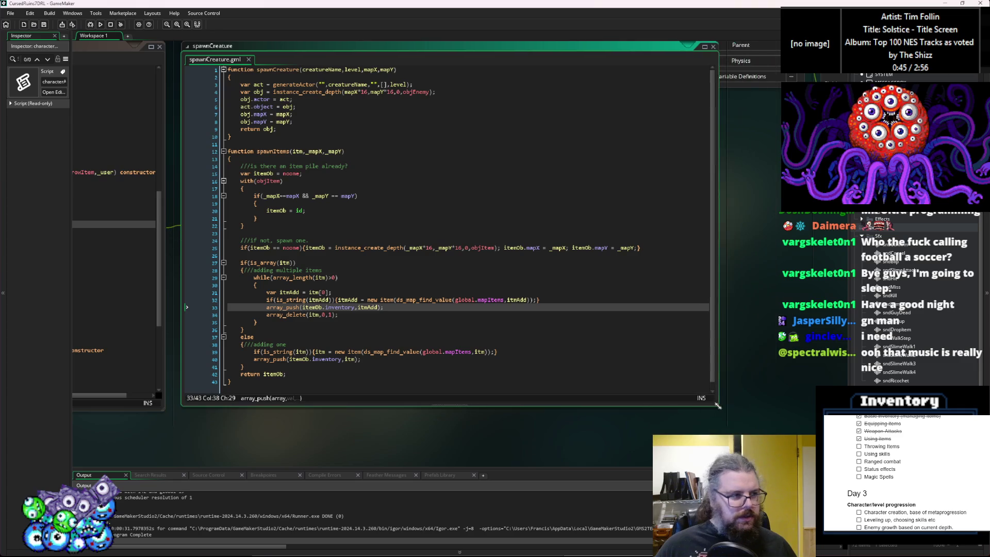
left_click(318, 427)
key("ctrl+Tab")
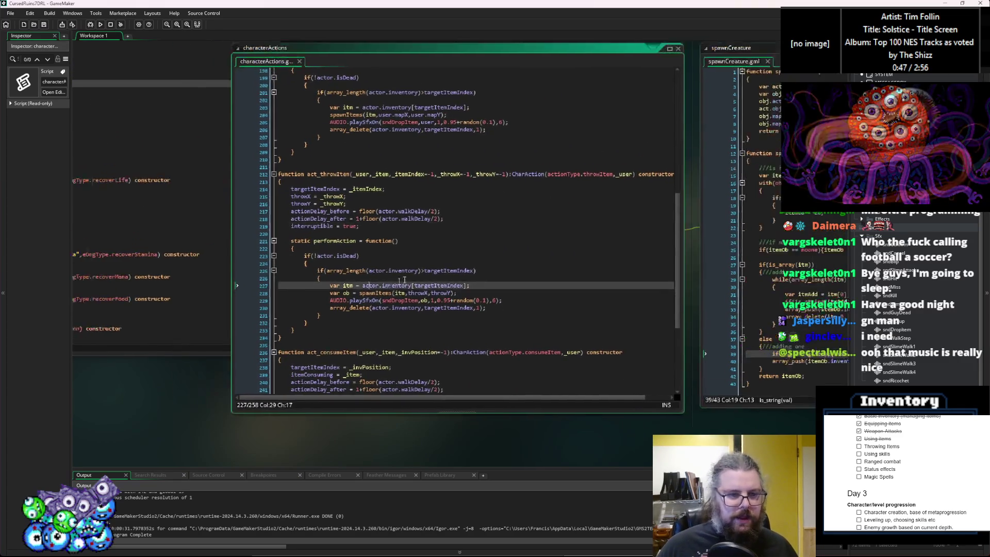
key("ctrl+Tab")
key("ctrl+Tab")
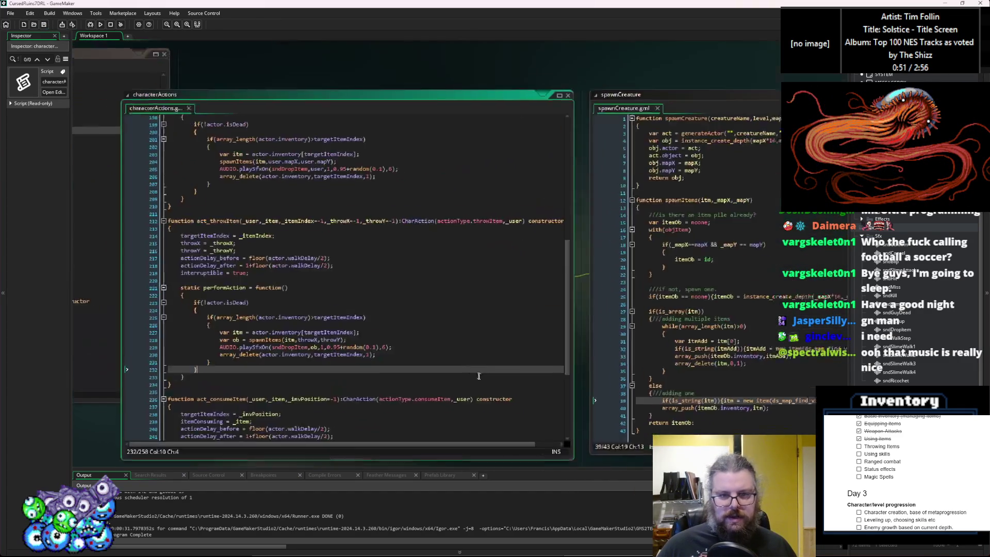
left_click(271, 334)
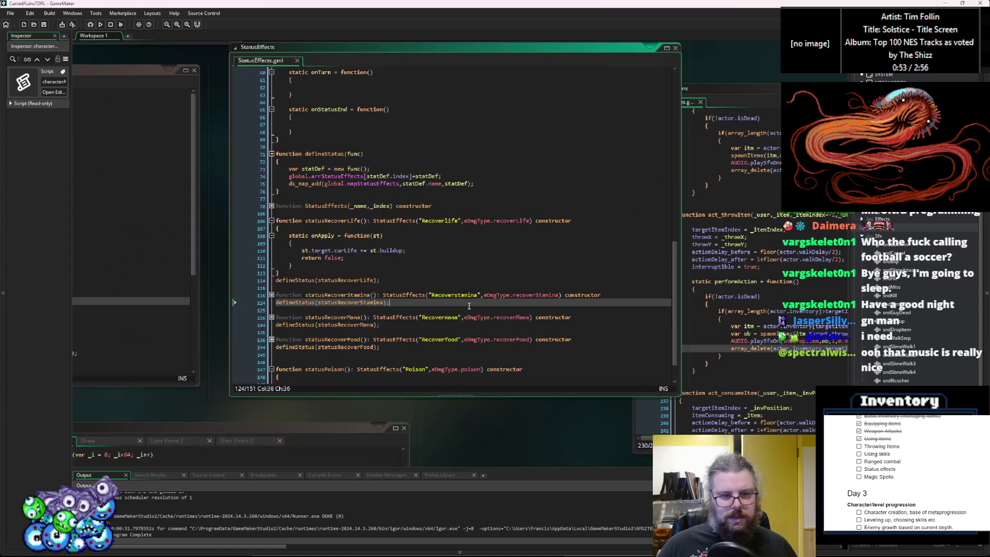
key("ctrl+Tab")
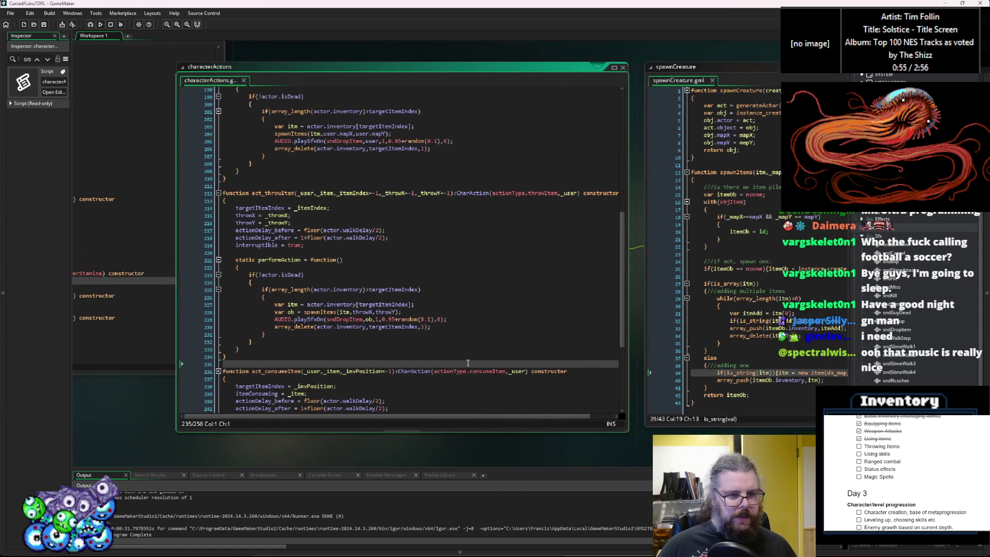
Step: Insert a blank line after line 227 of act_throwItem and scroll through spawnCreature
left_click(462, 327)
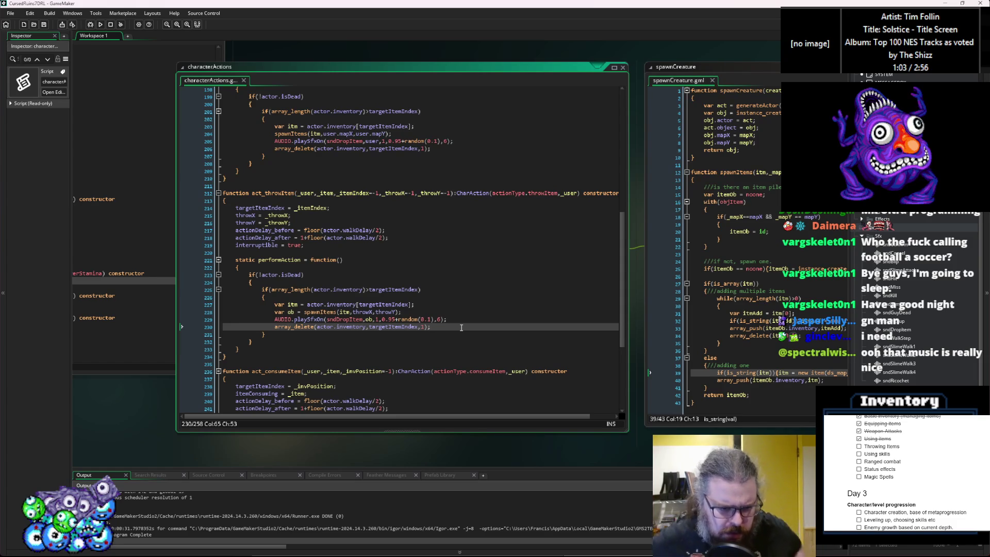
left_click(473, 306)
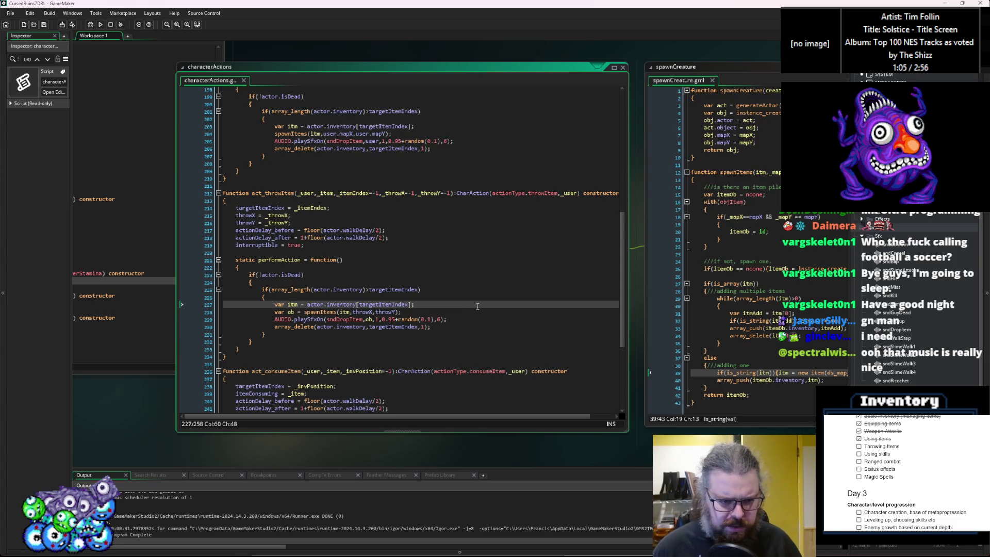
key("Return")
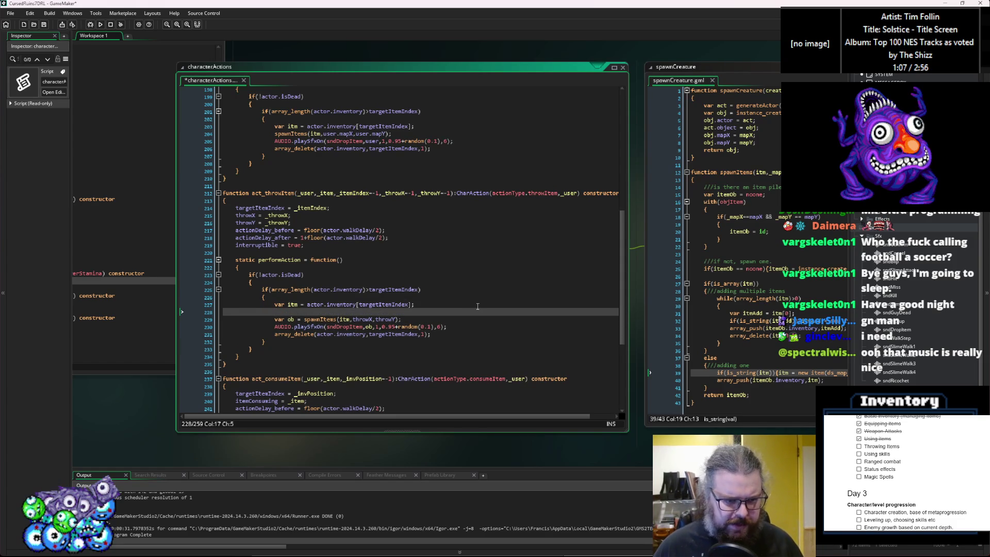
scroll(478, 307, "down", 2)
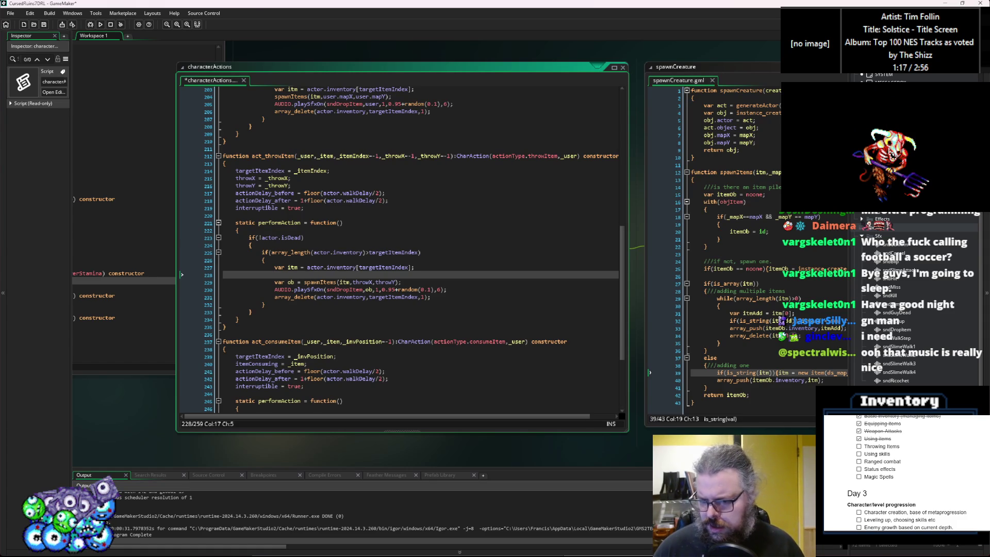
left_click(762, 372)
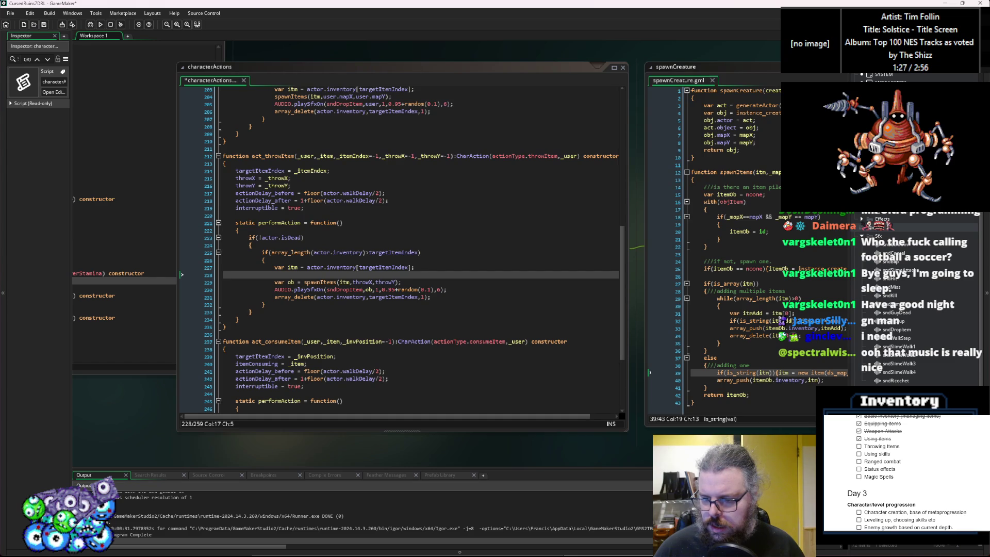
scroll(460, 265, "down", 5)
scroll(250, 418, "down", 5, "ctrl")
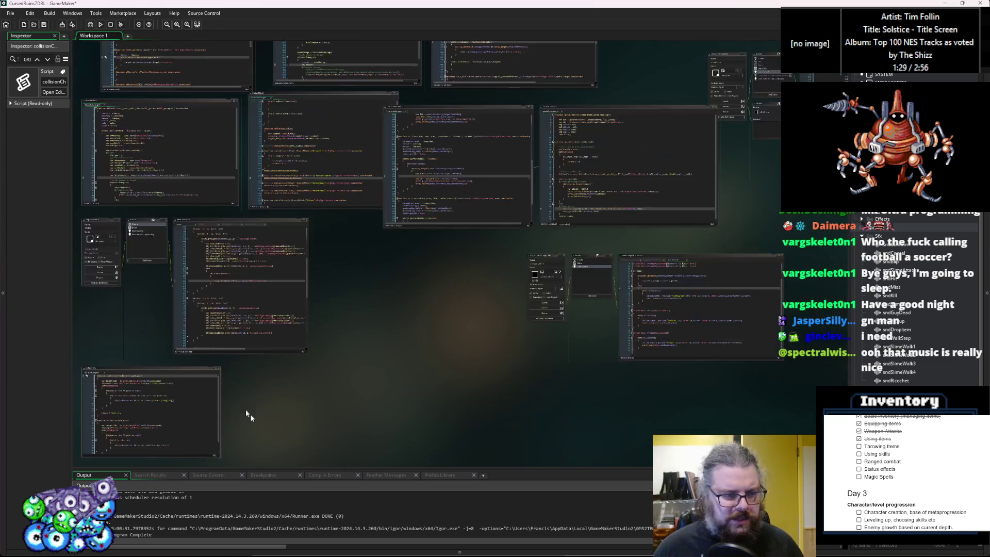
Step: Fold the existing collisionChk functions and add new lines at the end of the script
mouse_move(183, 370)
left_mouse_down()
mouse_move(495, 298)
mouse_move(506, 220)
mouse_move(586, 225)
left_mouse_up()
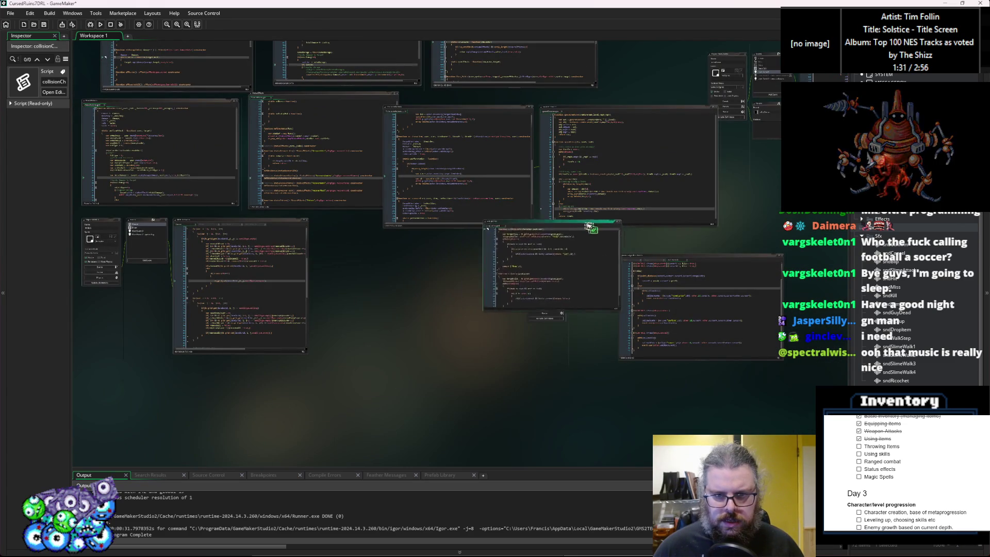
scroll(630, 228, "up", 5, "ctrl")
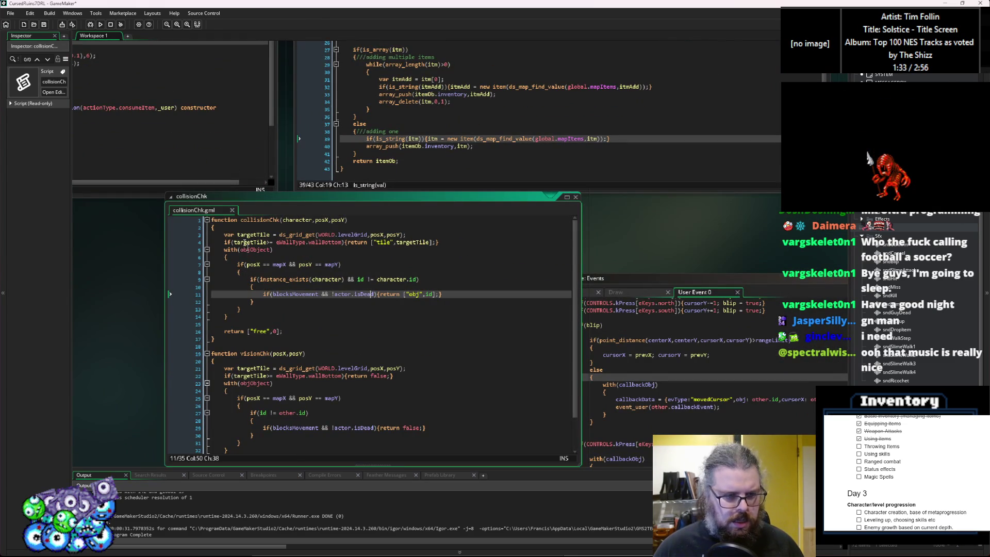
left_click(207, 220)
left_click(207, 235)
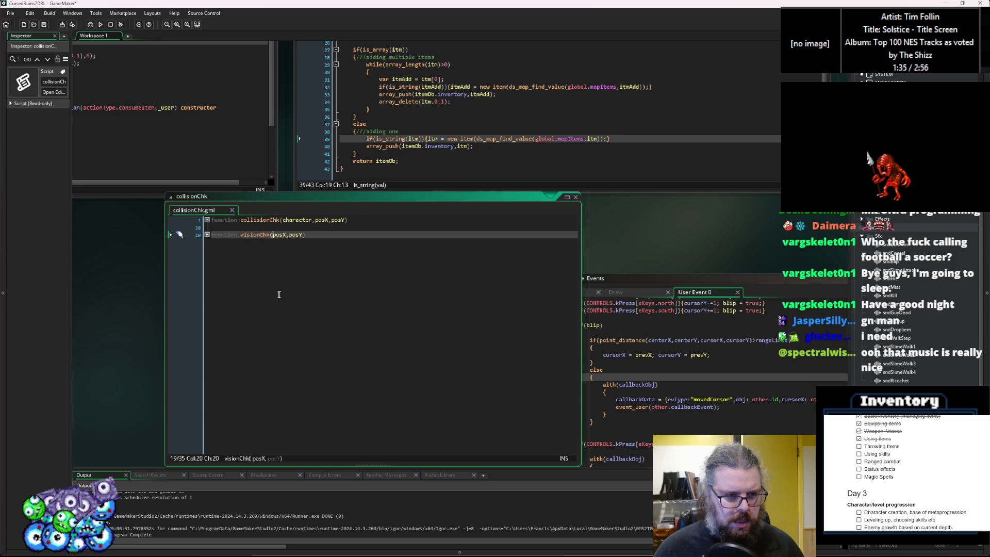
left_click(278, 294)
key("Return")
key("Return")
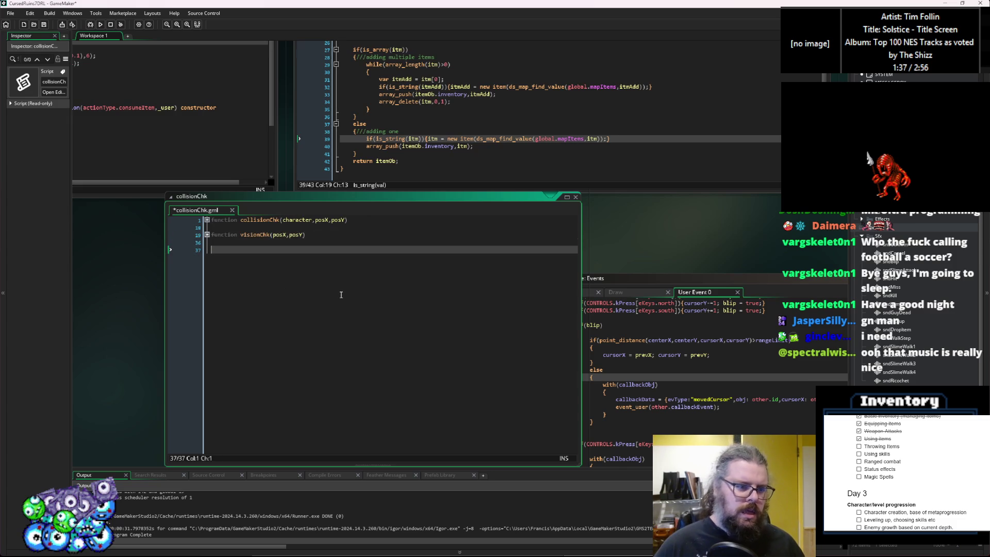
Step: Write function collisionLineFirst(startX,startY,endX,endY,baseHitChance) with an empty braced body
type("function coll")
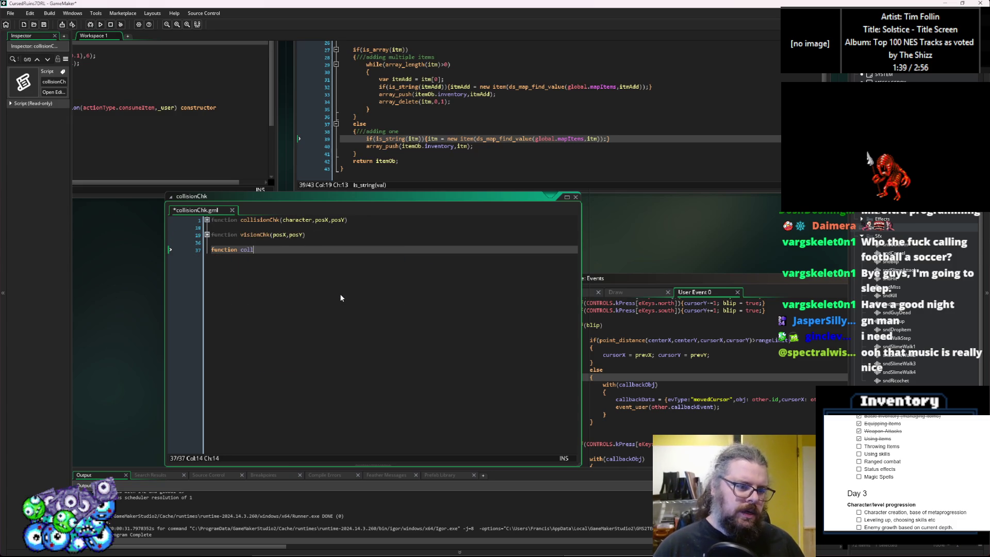
type("isionLineF")
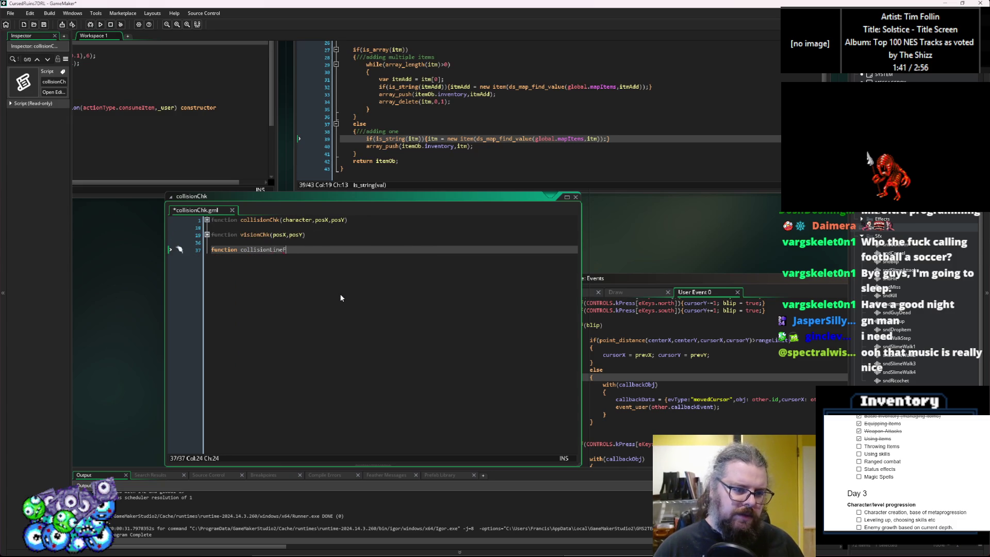
type("irst(st")
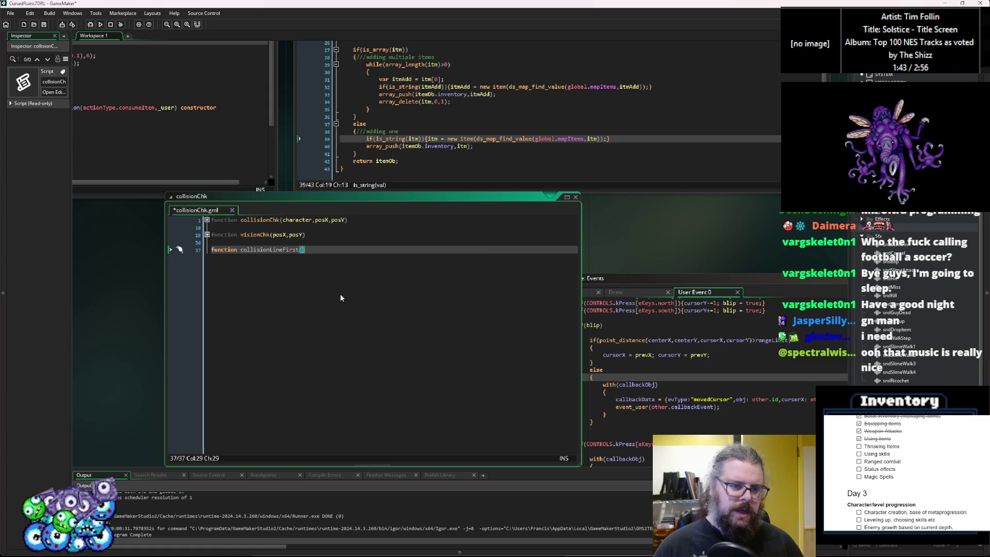
type("artX,star")
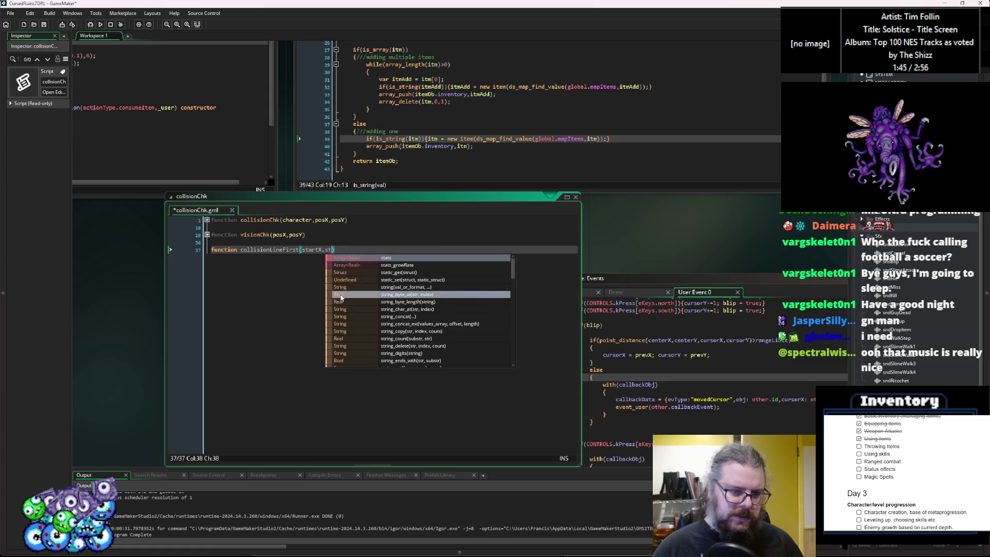
type("tY,endX")
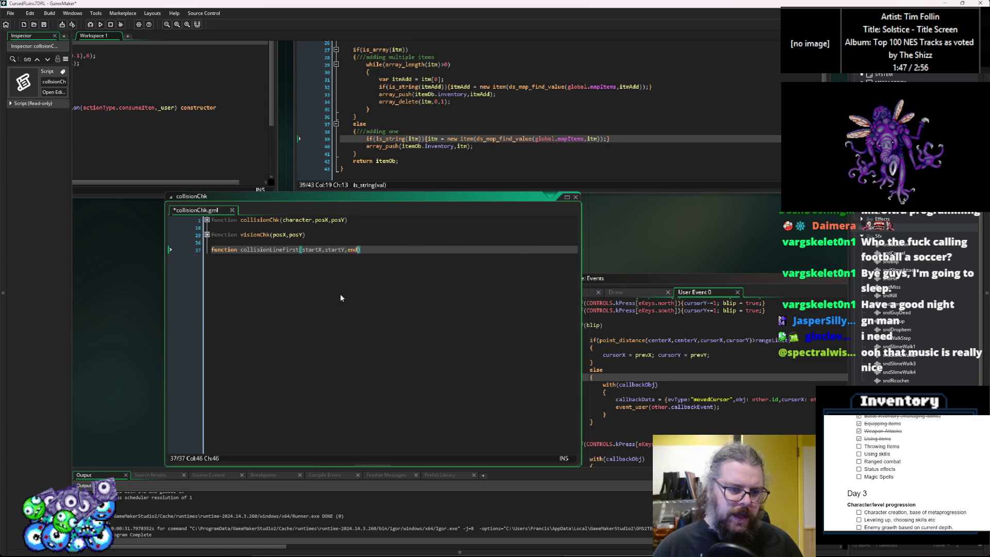
type(",endY)")
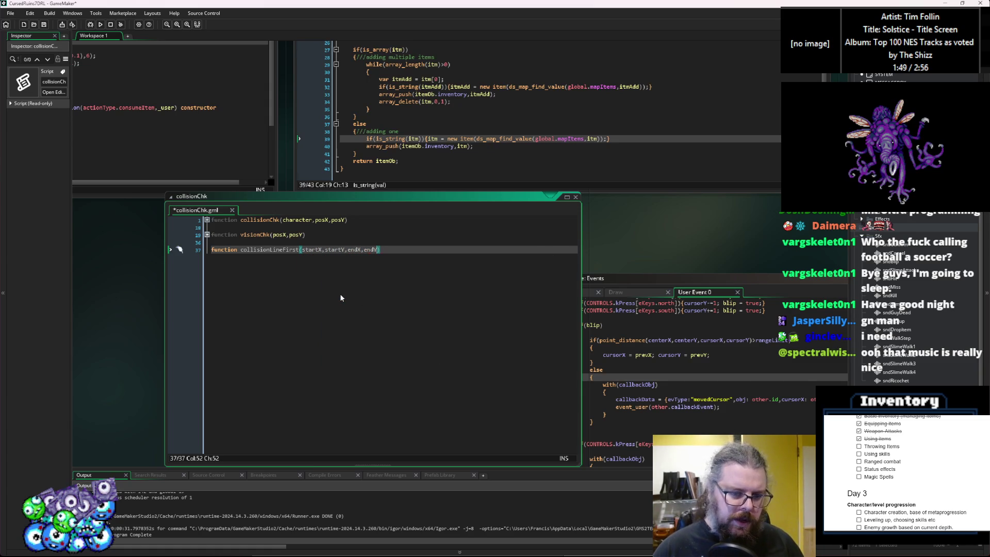
key("Return")
type("{")
key("Return")
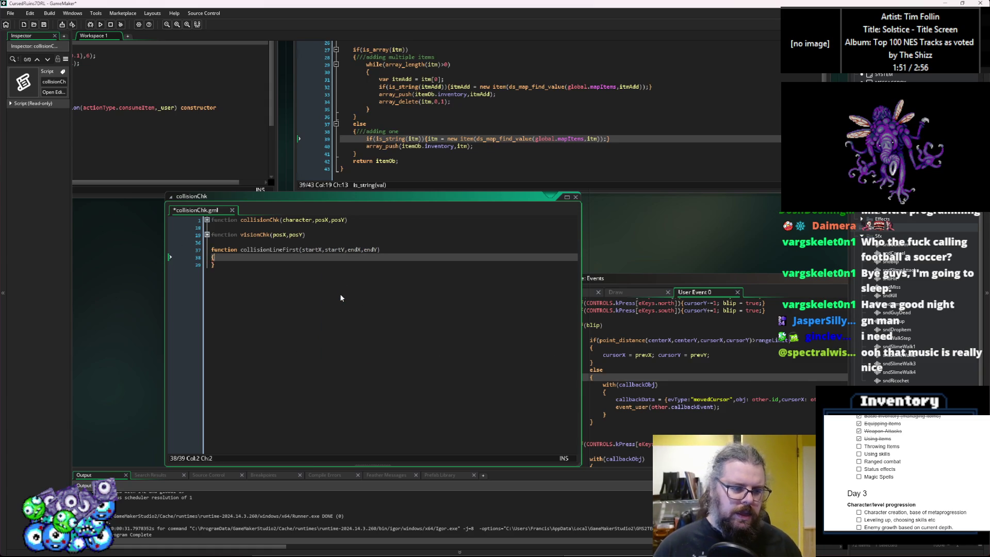
type("}")
key("Up")
key("Up")
key("End")
key("Left")
type(",")
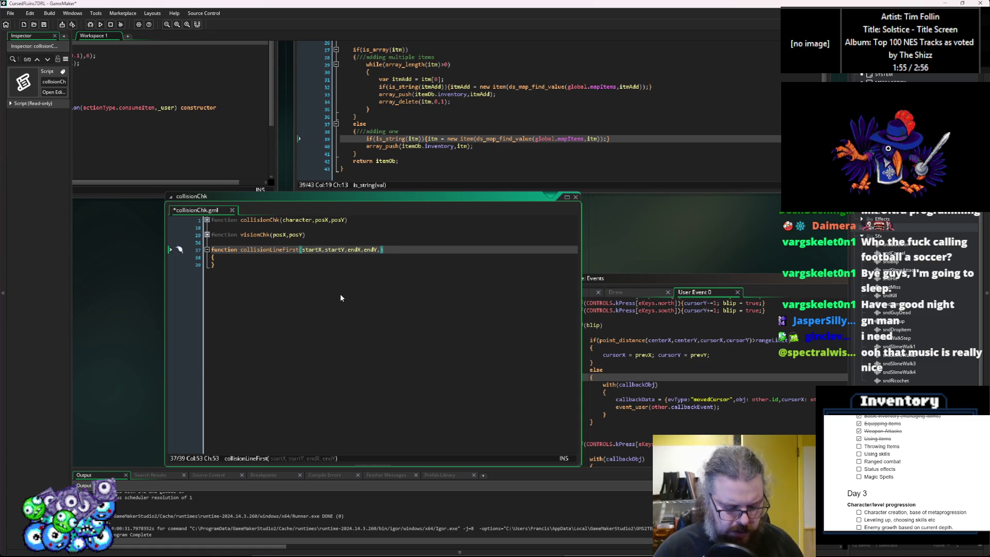
type("baseH")
type("itChance")
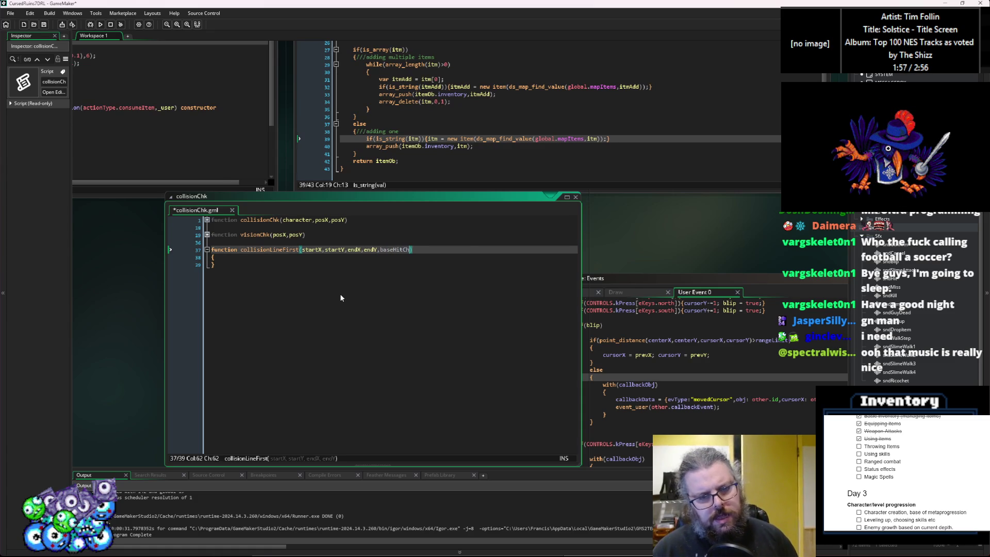
key("Down")
key("Return")
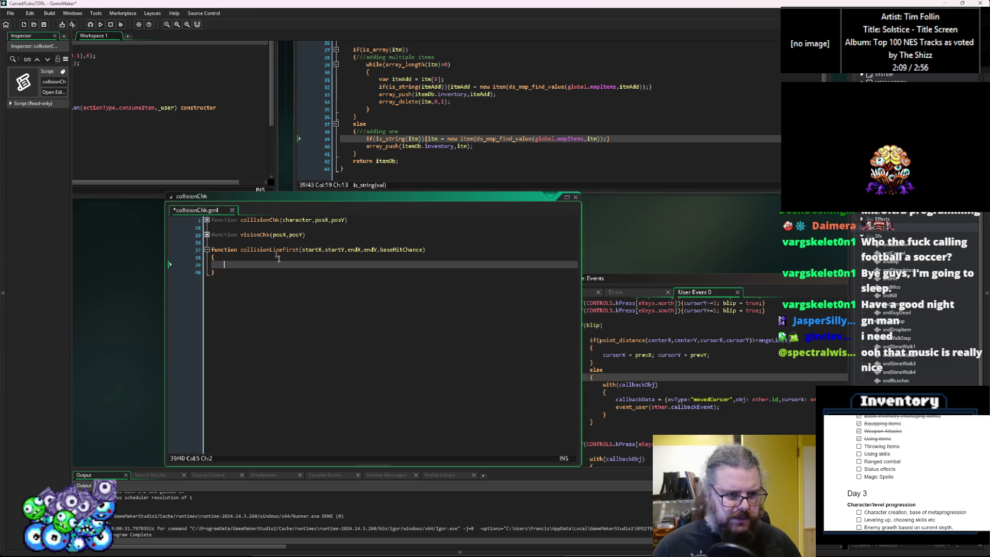
Step: Review collisionChk's object check and the folded visionChk function
key("ctrl+Home")
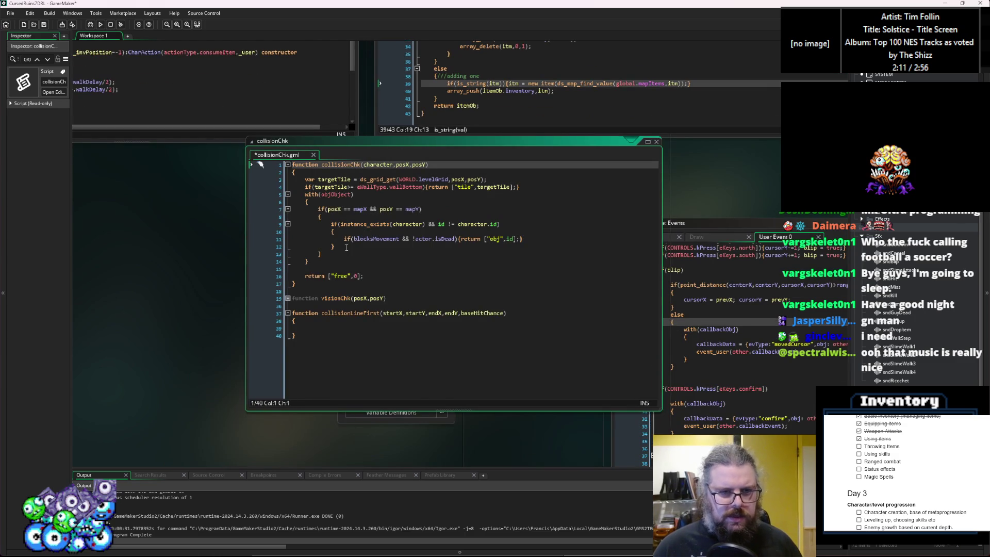
left_click(336, 271)
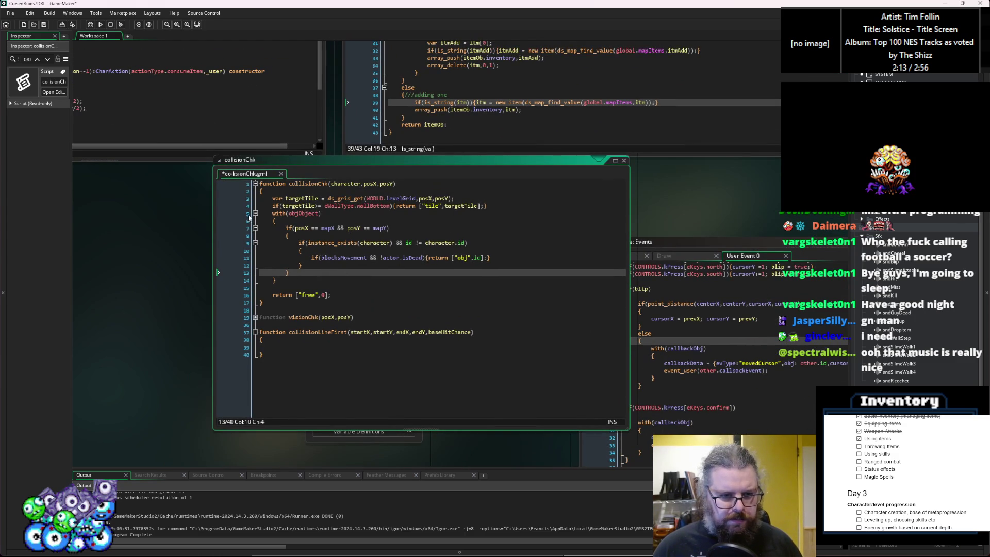
left_click(261, 317)
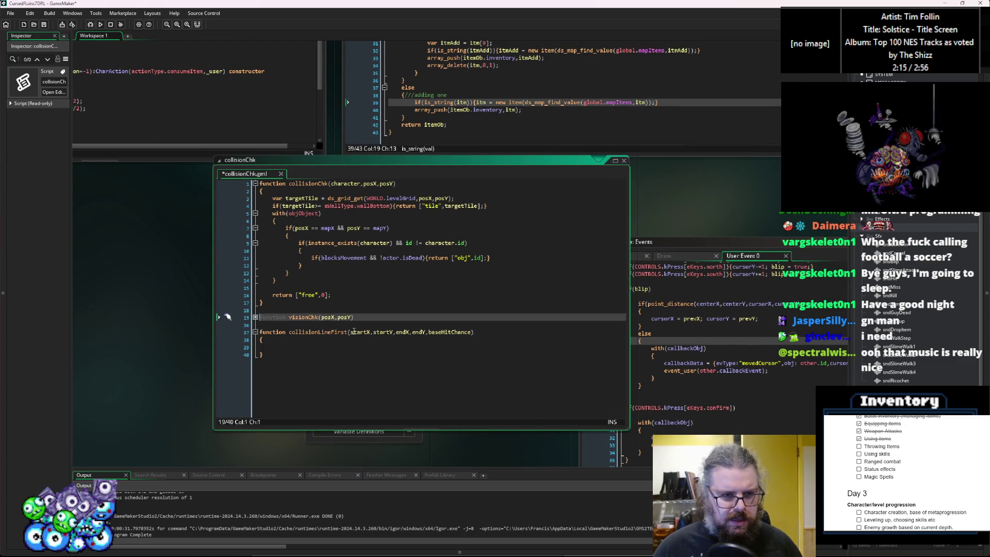
left_click(354, 332)
key("ctrl+Tab")
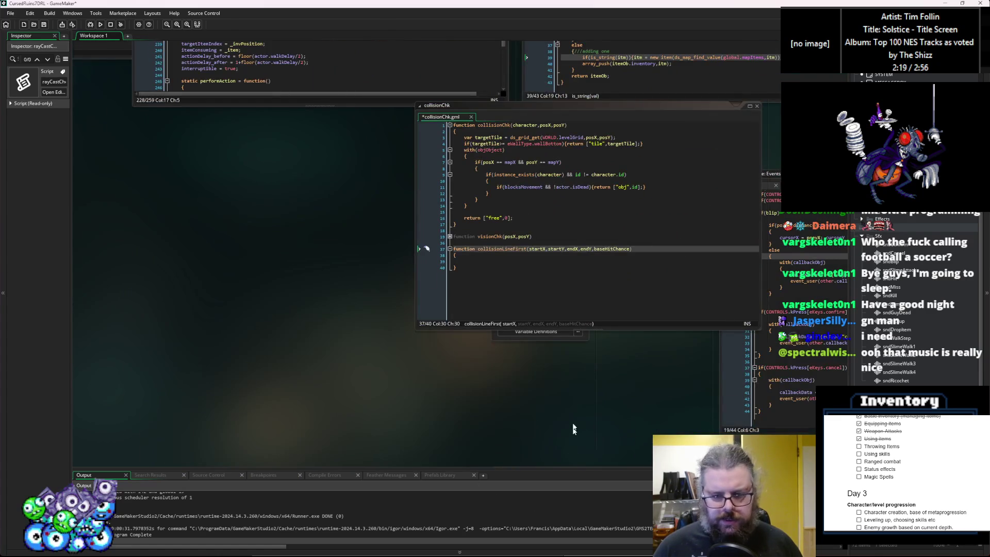
Step: Place rayCastCheck beside collisionChk and copy rayCastCheck's line-stepping body
mouse_move(578, 369)
left_mouse_down()
mouse_move(137, 80)
mouse_move(146, 67)
left_mouse_up()
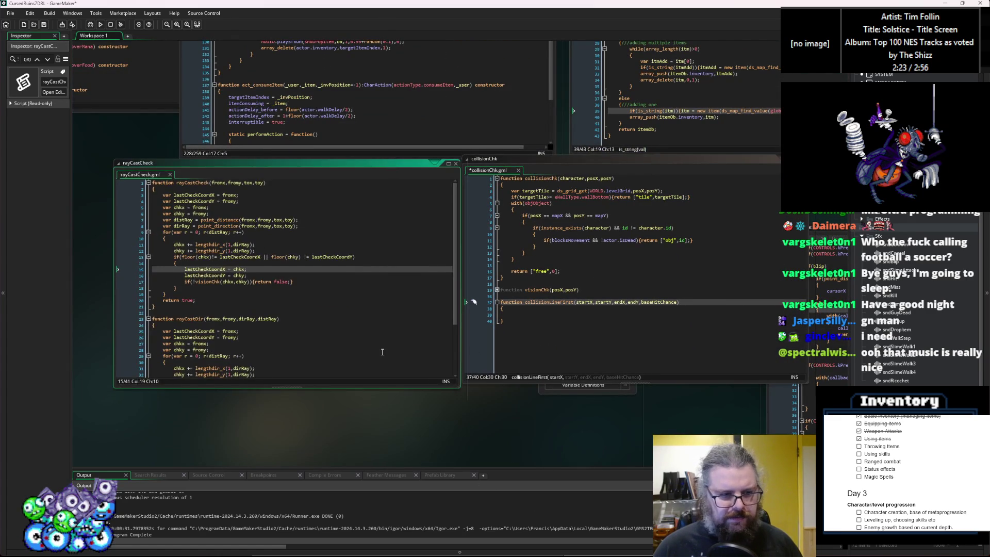
left_click(331, 338)
left_click(299, 312)
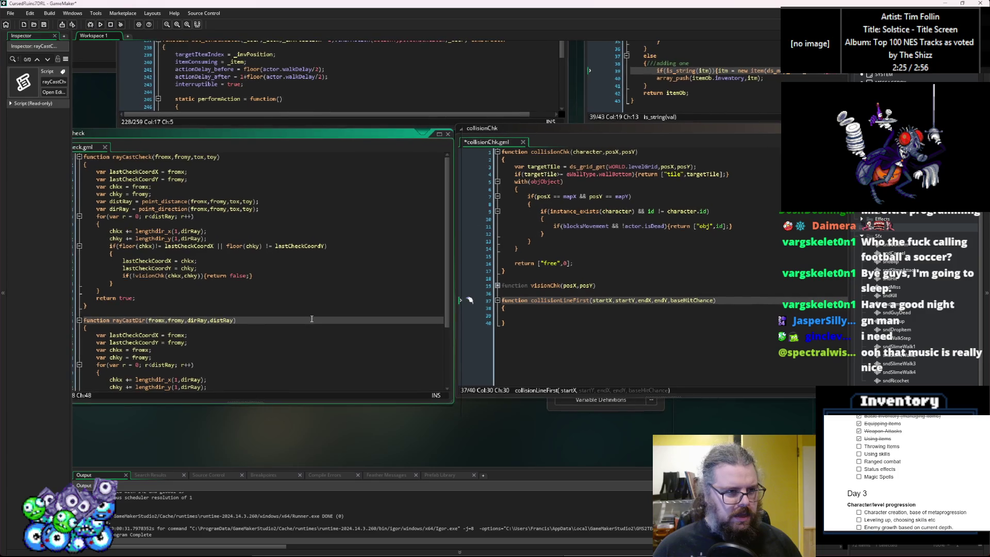
mouse_move(154, 296)
left_mouse_down()
mouse_move(108, 156)
mouse_move(116, 170)
left_mouse_up()
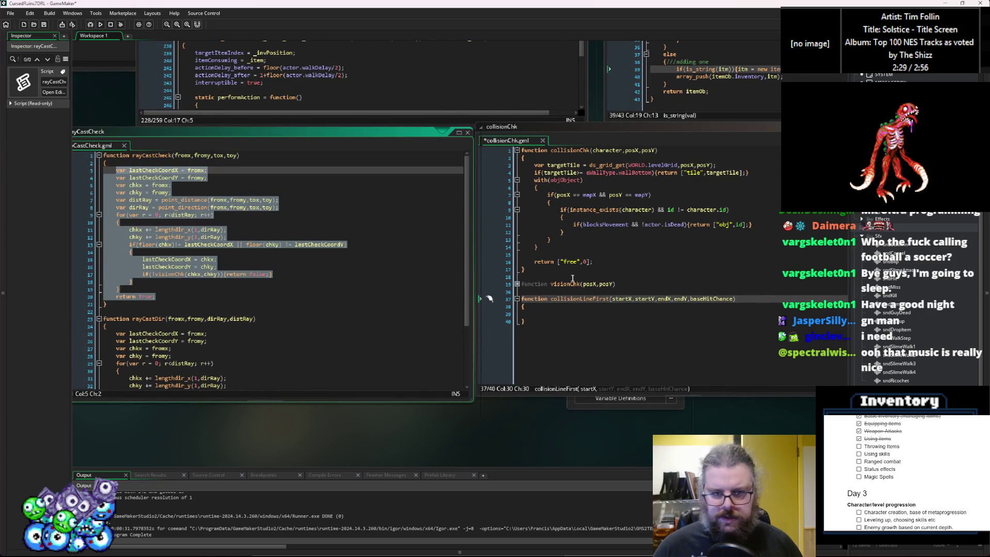
Step: Paste that body into collisionLineFirst and move the function to the end of rayCastCheck.gml
left_click(573, 313)
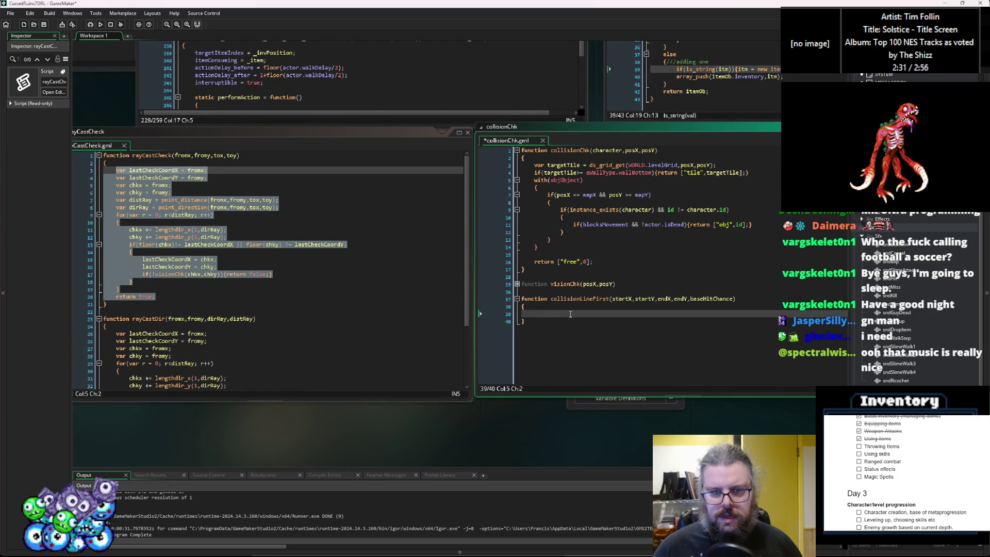
type("var lastCheckCoordX = fromx; \tvar lastCheckCoordY = fromy; \tvar chkx = fromx; \tvar chky = fromy; \tvar distRay = point_distance(fromx,fromy,tox,toy); \tvar dirRay = point_direction(fromx,fromy,tox,toy); \tfor(var r = 0; r<distRay; r++) \t{ \t\tchkx += lengthdir_x(1,dirRay); \t\tchky += lengthdir_y(1,dirRay); \t\tif(floor(chkx)!= lastCheckCoordX || floor(chky) != lastCheckCoordY) \t\t{ \t\t\tlastCheckCoordX = chkx; \t\t\tlastCheckCoordY = chky; \t\t\tif(!visionChk(chkx,chky)){return false;} \t\t} \t} \treturn true;")
key("ctrl+z")
key("ctrl+z")
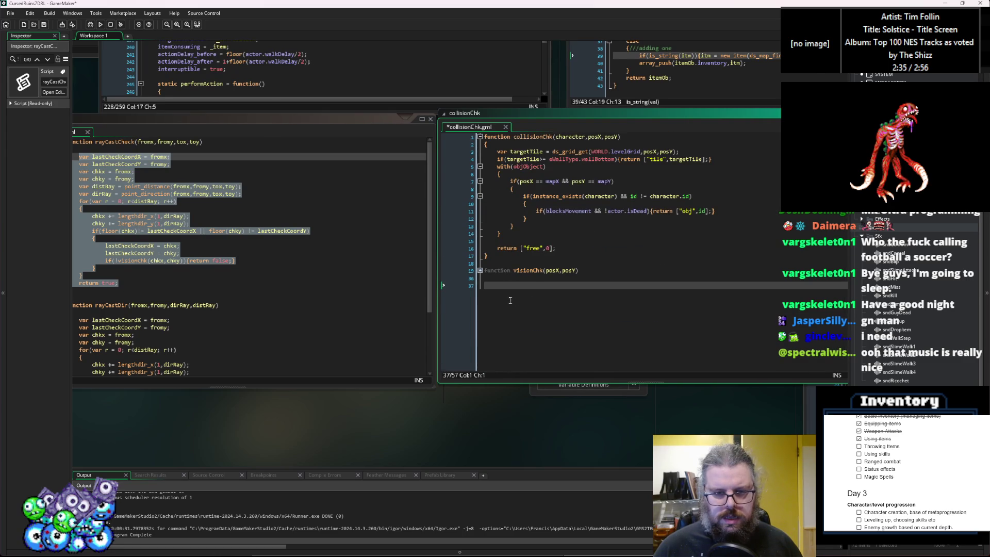
left_click(391, 297)
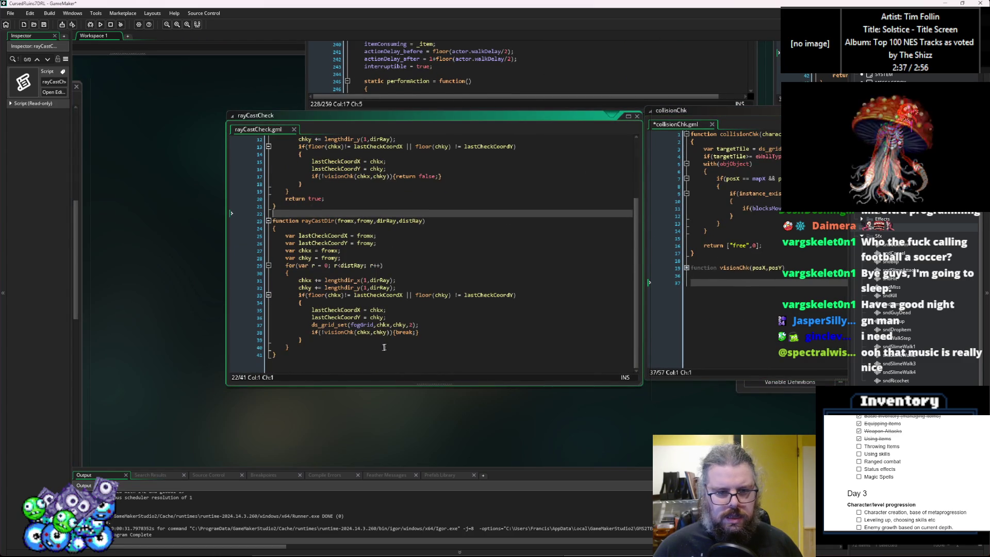
left_click(382, 361)
key("ctrl+v")
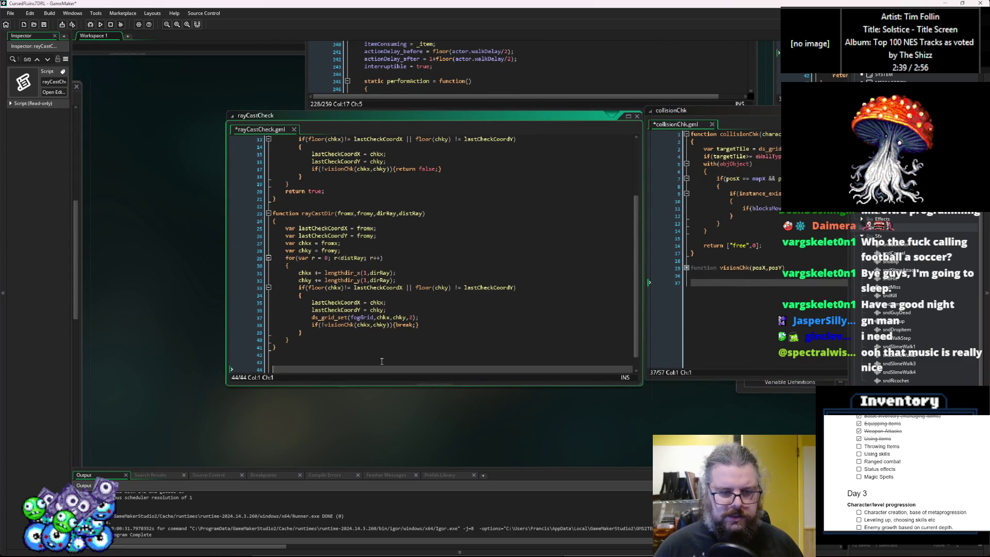
Step: Review the pasted function's parameter list, fromx start reference and lastCheckCoordX initialisation
left_click(420, 286)
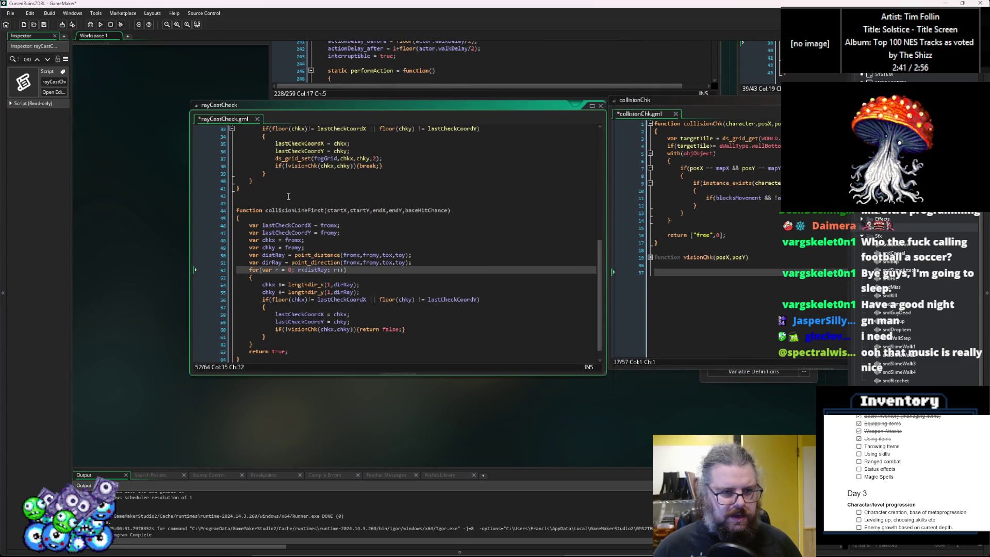
scroll(420, 279, "up", 1)
left_click(284, 245)
left_click(273, 202)
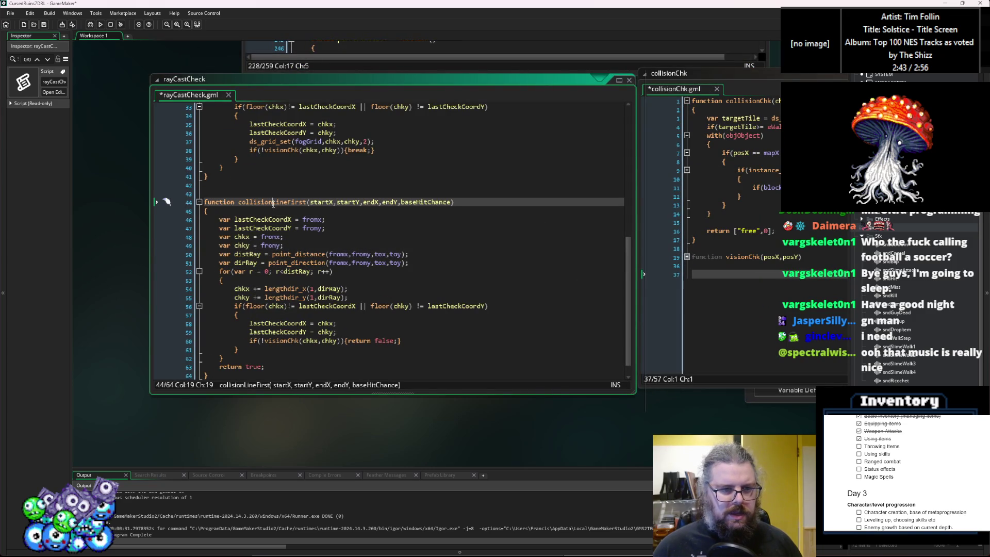
left_click(299, 263)
left_click(315, 220)
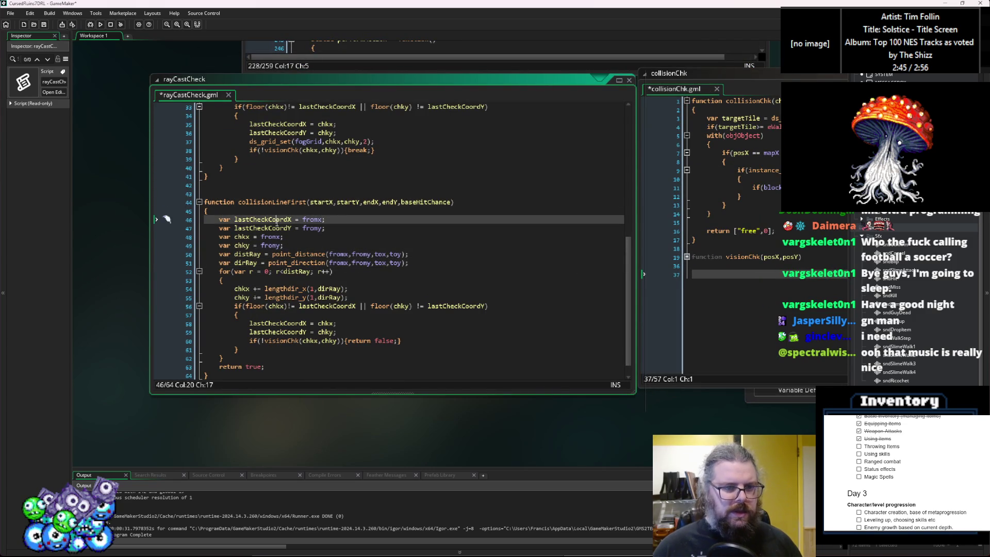
scroll(291, 264, "down", 1)
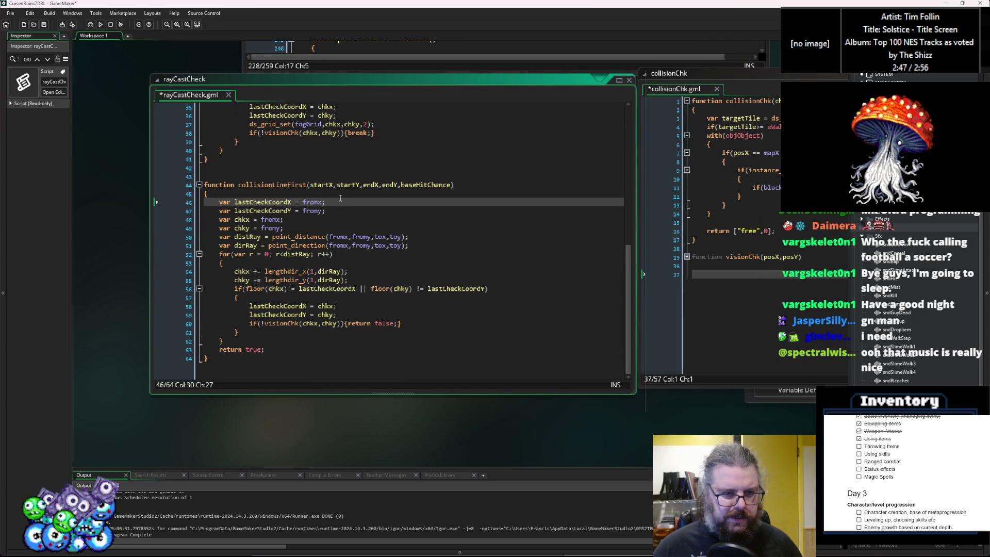
Step: Inspect the loop's coordinate-change check and locate the visionChk call to replace
left_click(418, 324)
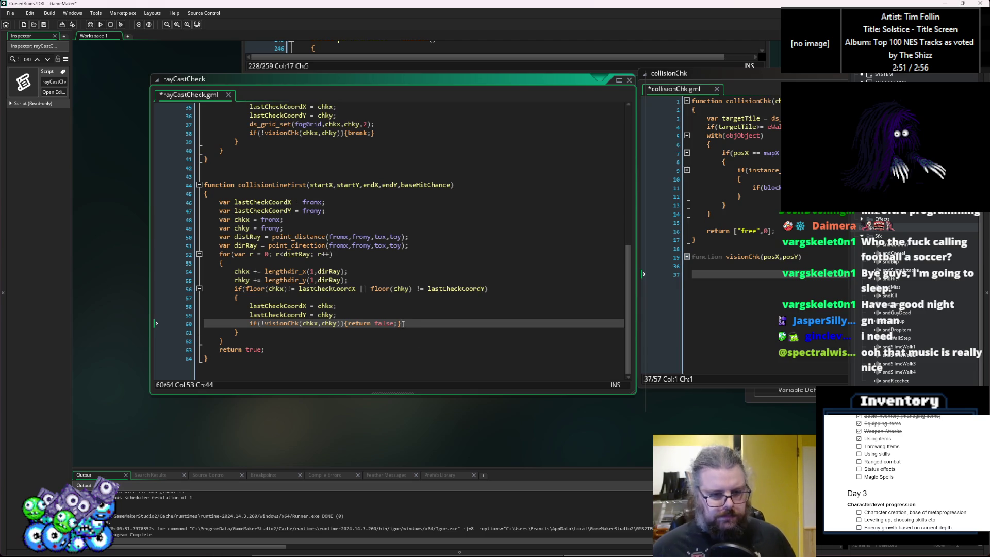
scroll(407, 315, "up", 10)
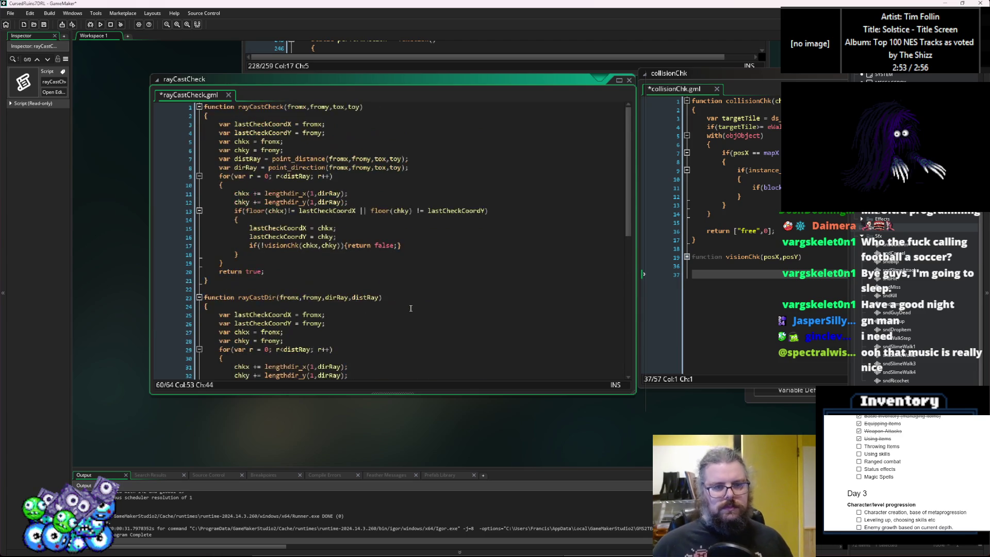
scroll(415, 307, "down", 10)
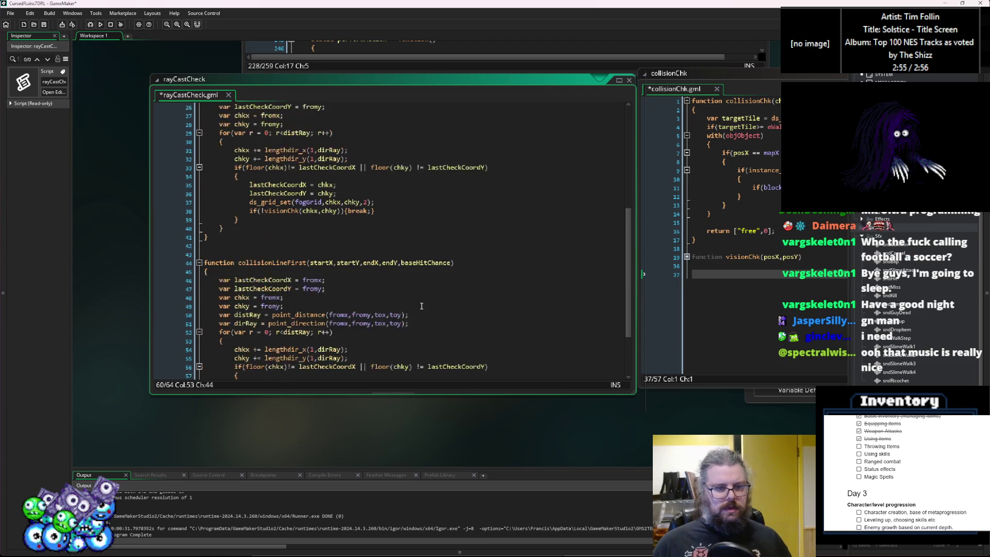
left_click(347, 289)
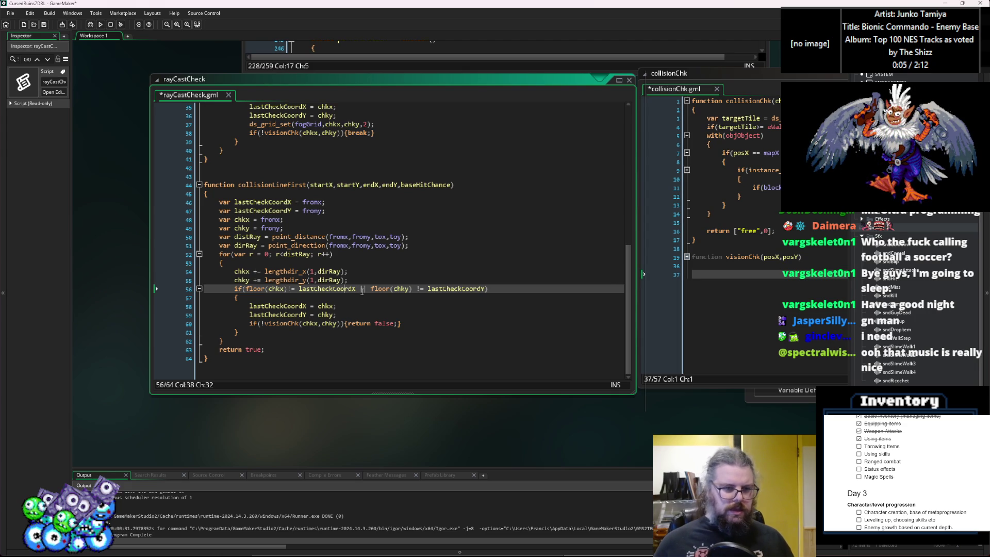
left_click(299, 323)
scroll(289, 309, "up", 6)
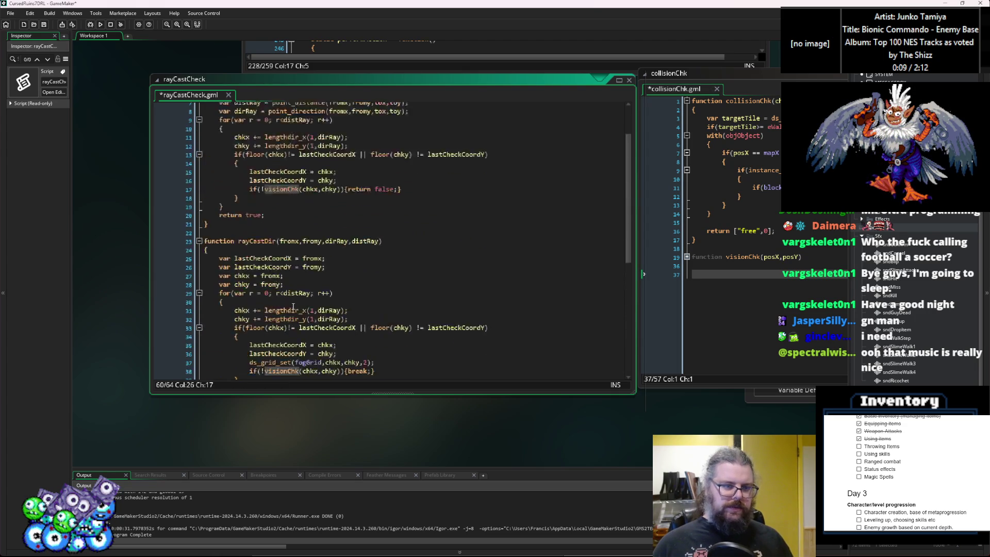
scroll(304, 293, "down", 6)
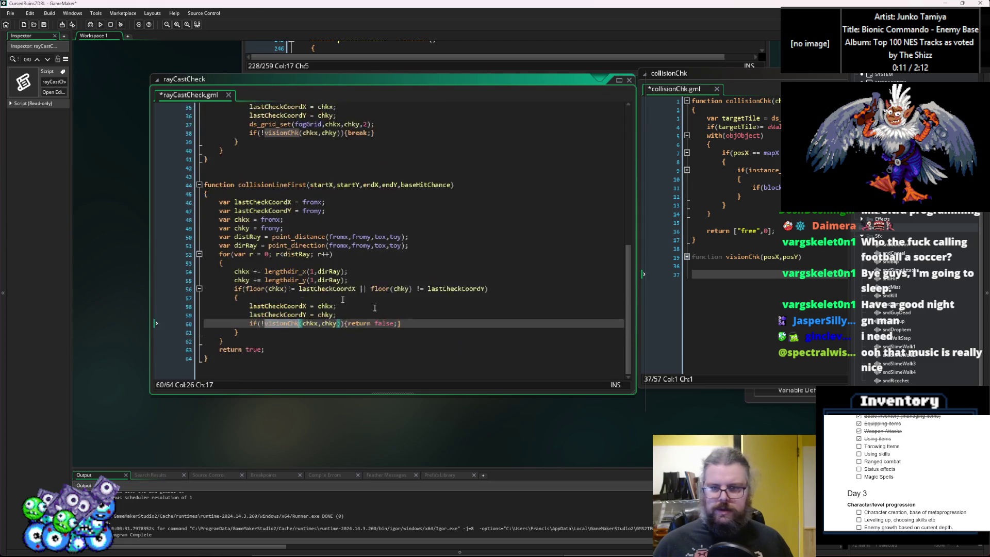
left_click(781, 249)
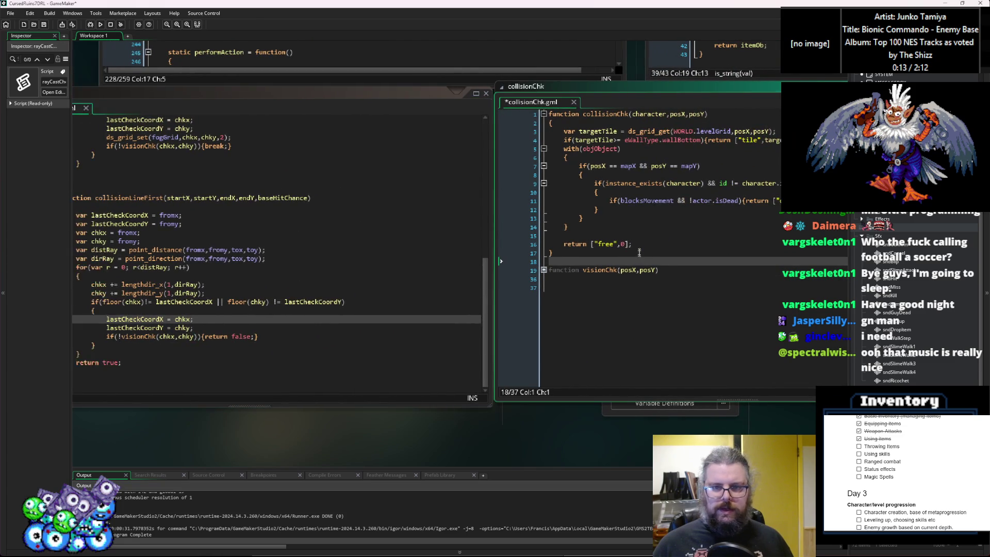
Step: Insert a 'var coll = collisionChk()' line before the visionChk check in collisionLineFirst
left_click(619, 236)
double_click(639, 116)
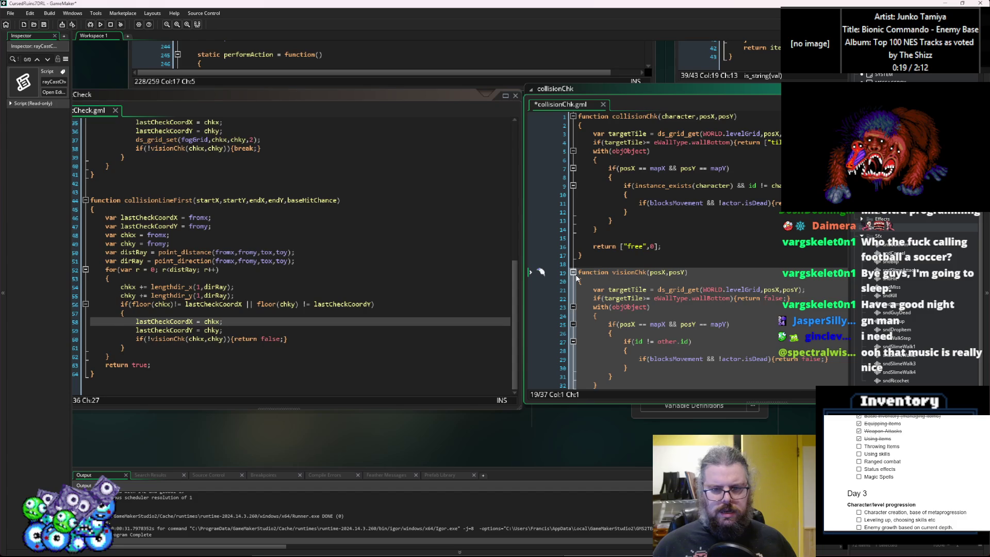
left_click(692, 230)
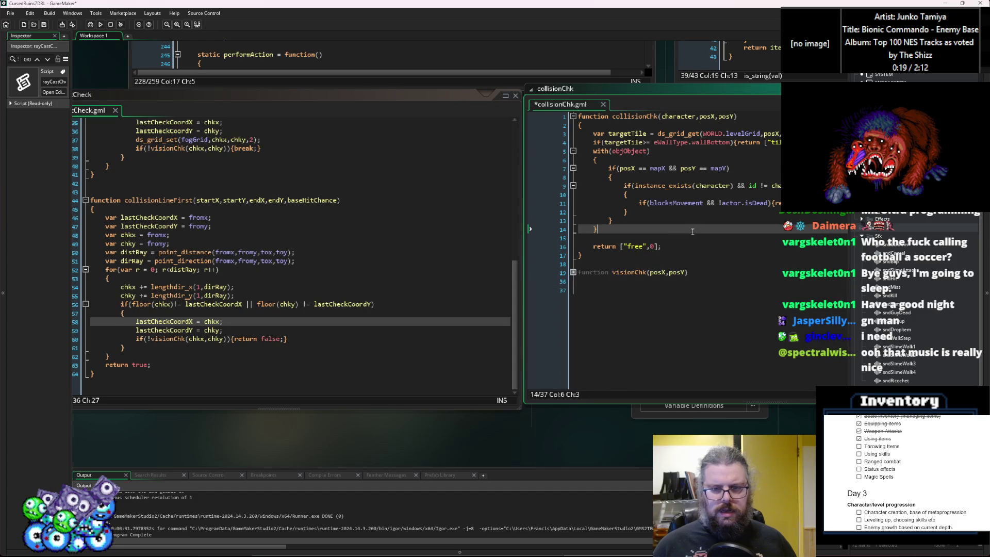
double_click(636, 117)
left_click(274, 338)
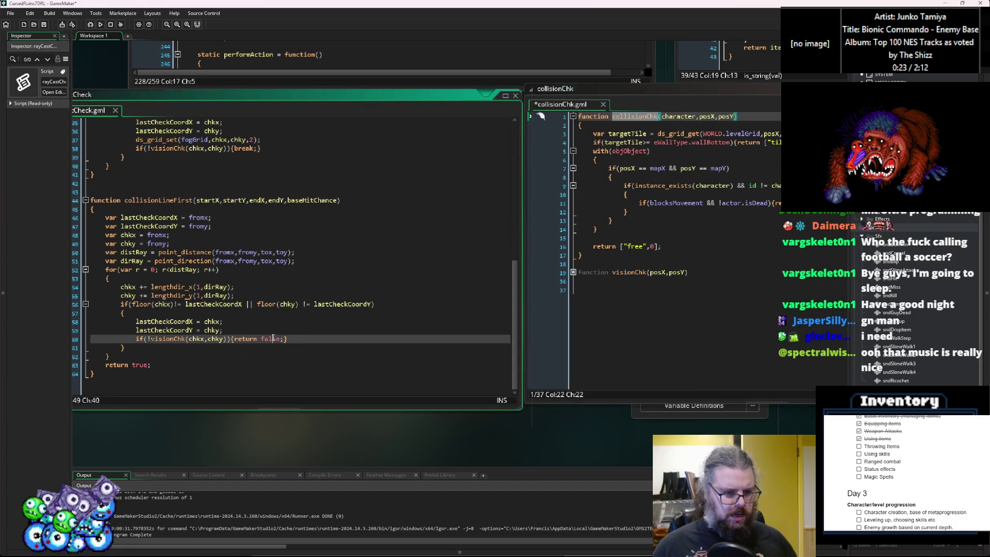
left_click(168, 339)
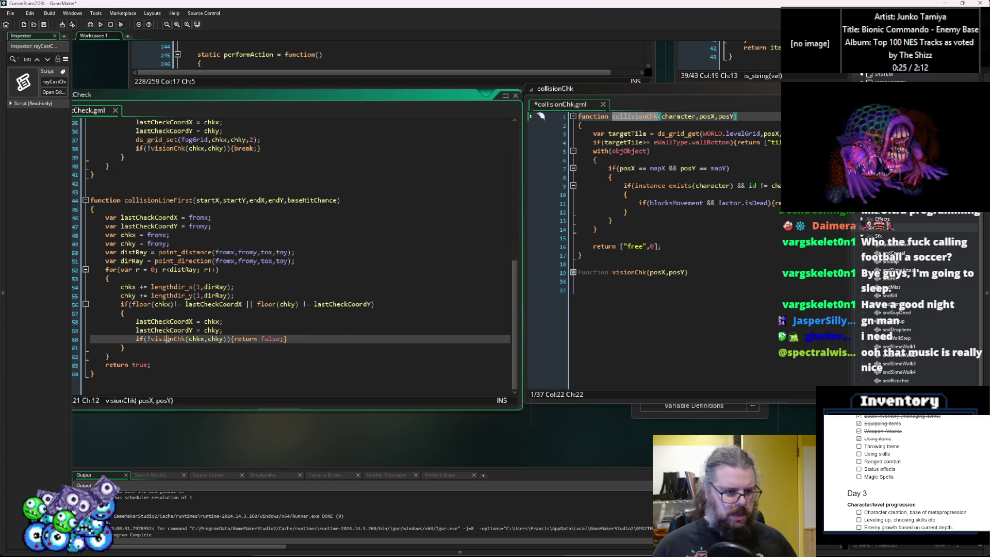
left_click(294, 326)
key("Return")
type("var coll = collisionChk()")
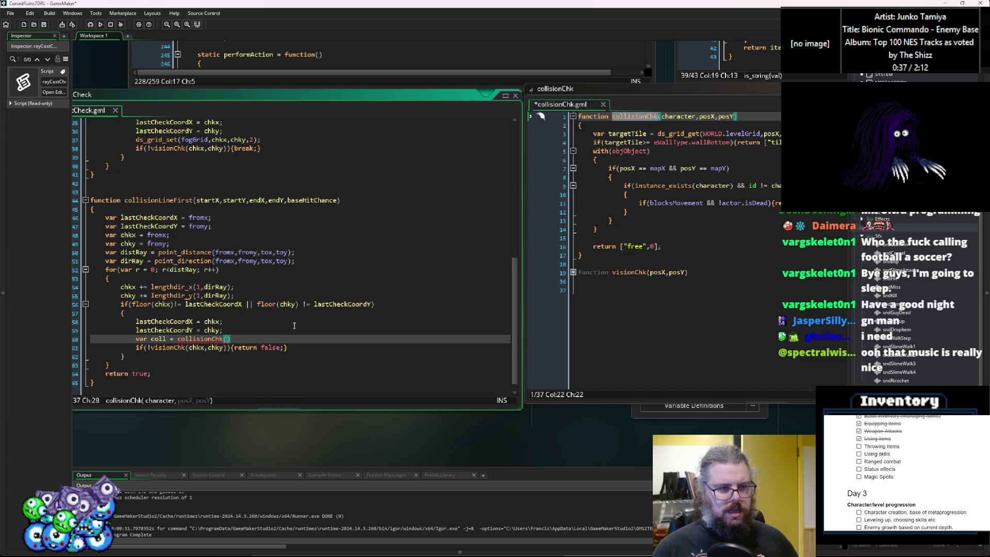
Step: Add a leading 'character,' parameter and complete the call as collisionChk(character,chkx,chky);
left_click(201, 200)
type("character,")
double_click(205, 200)
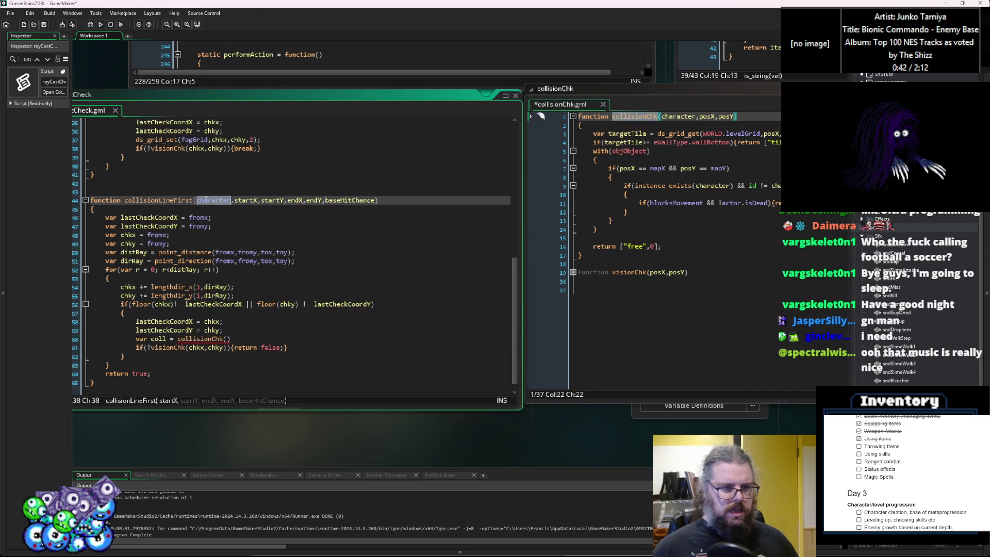
left_click(227, 338)
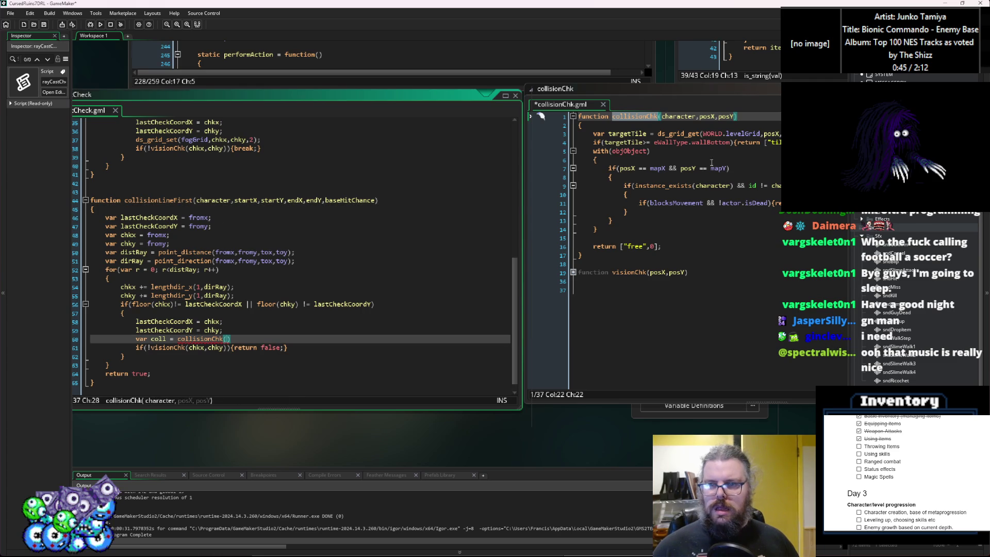
double_click(678, 116)
key("ctrl+c")
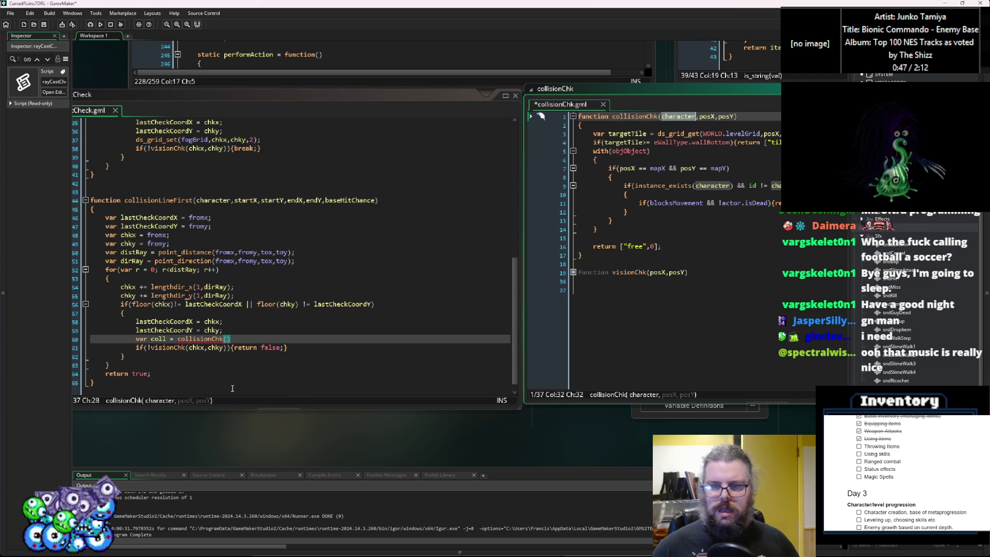
left_click(228, 348)
key("Up")
key("ctrl+v")
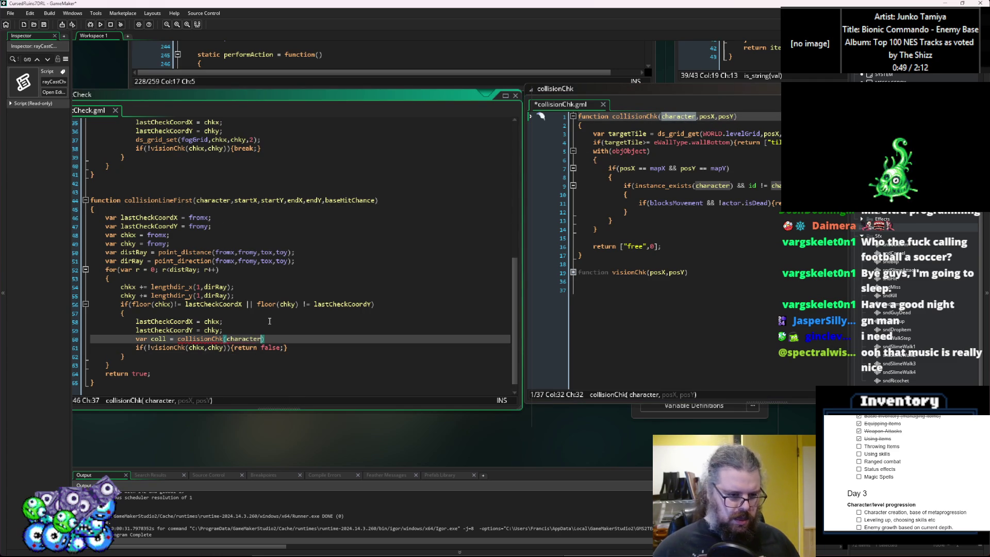
type(",")
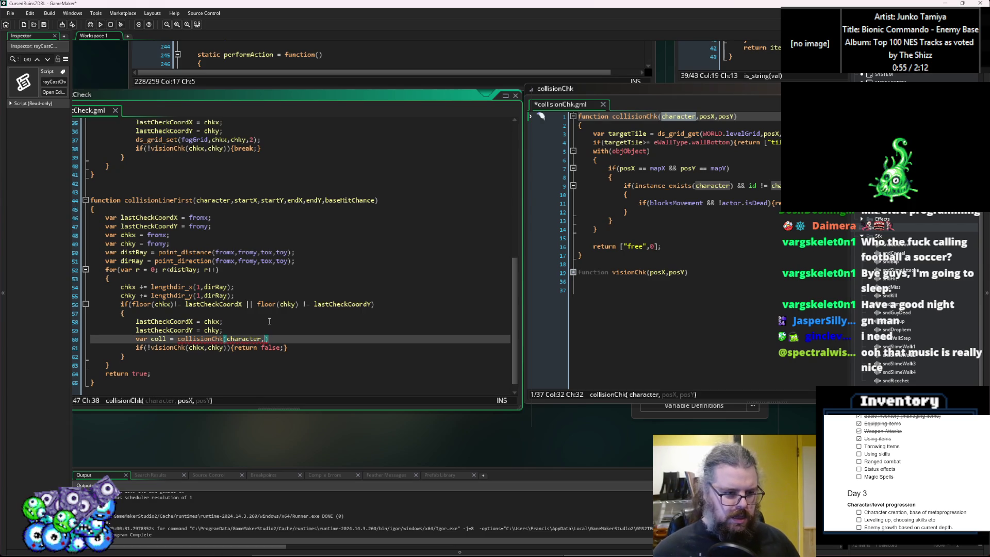
type("chk")
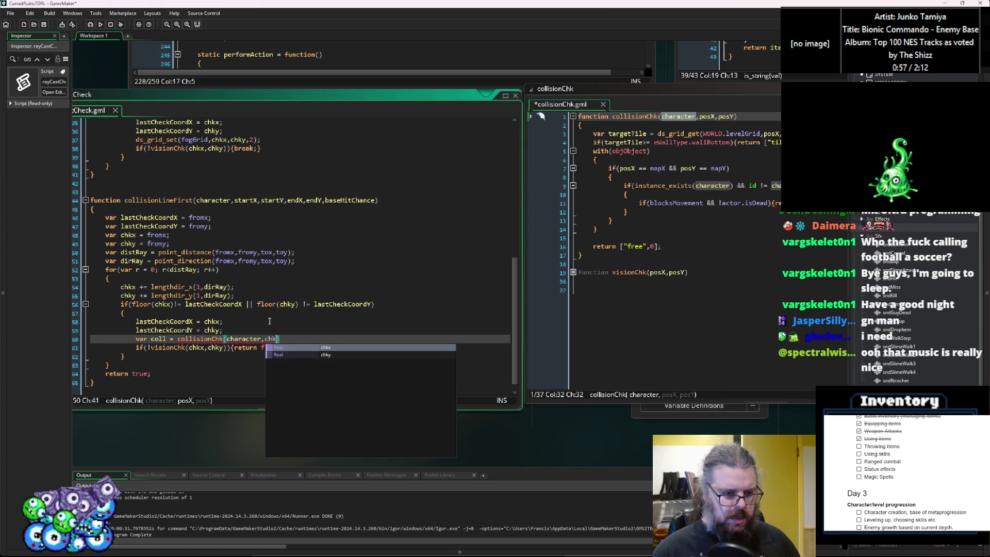
type("x,chky)")
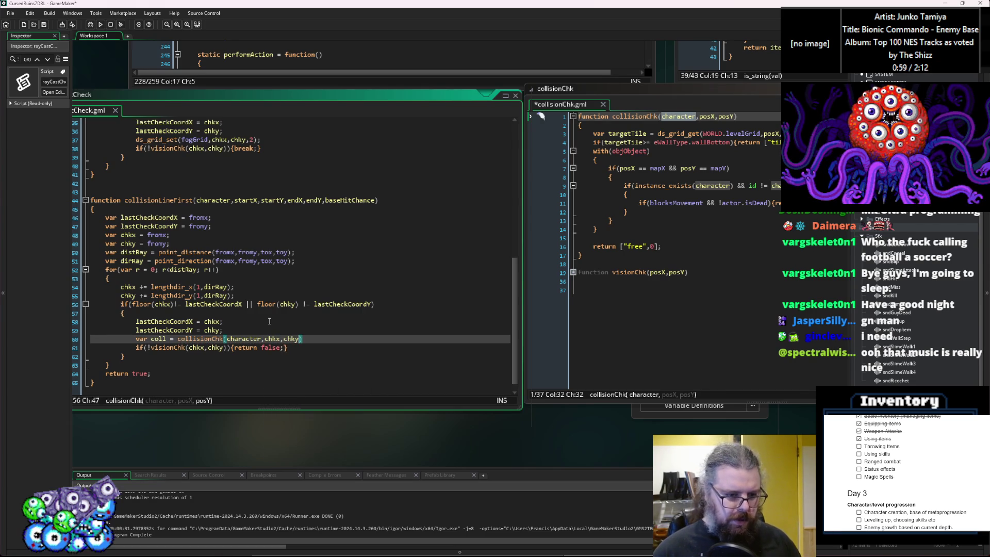
type(";")
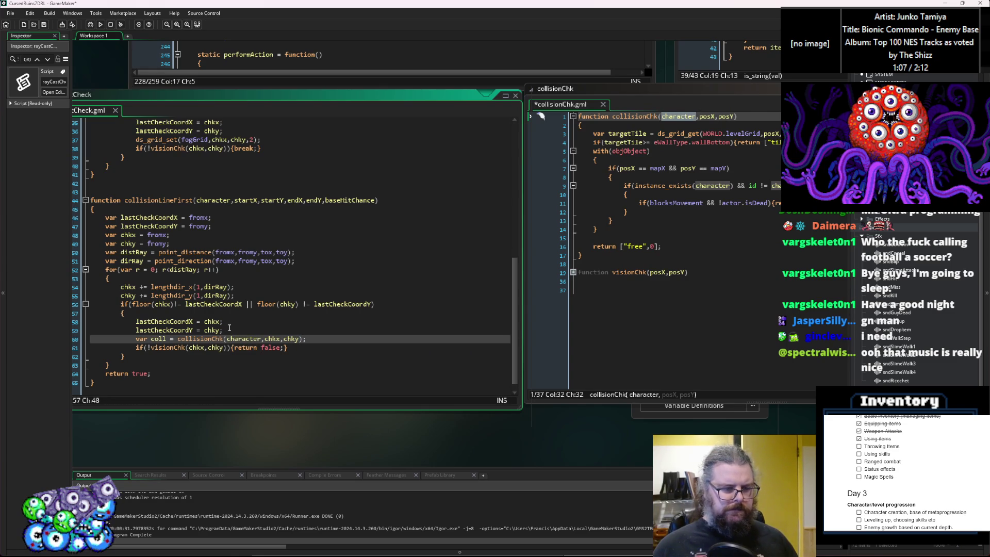
Step: Move the two lastCheckCoord assignment lines below the vision check
left_click_drag(236, 328, 136, 321)
key("ctrl+c")
key("BackSpace")
left_click(311, 339)
key("Return")
key("ctrl+v")
key("Up")
key("Up")
key("Up")
key("BackSpace")
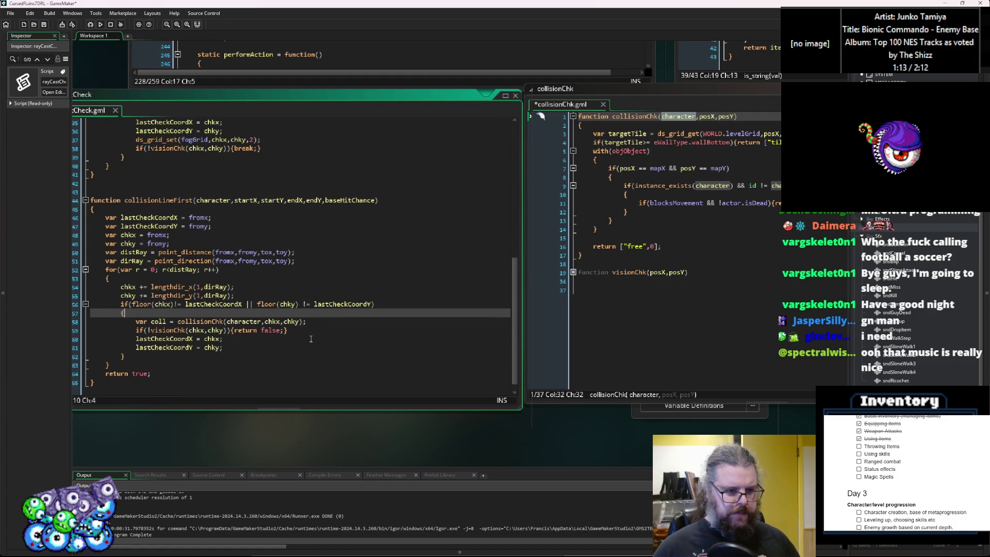
left_click(324, 332)
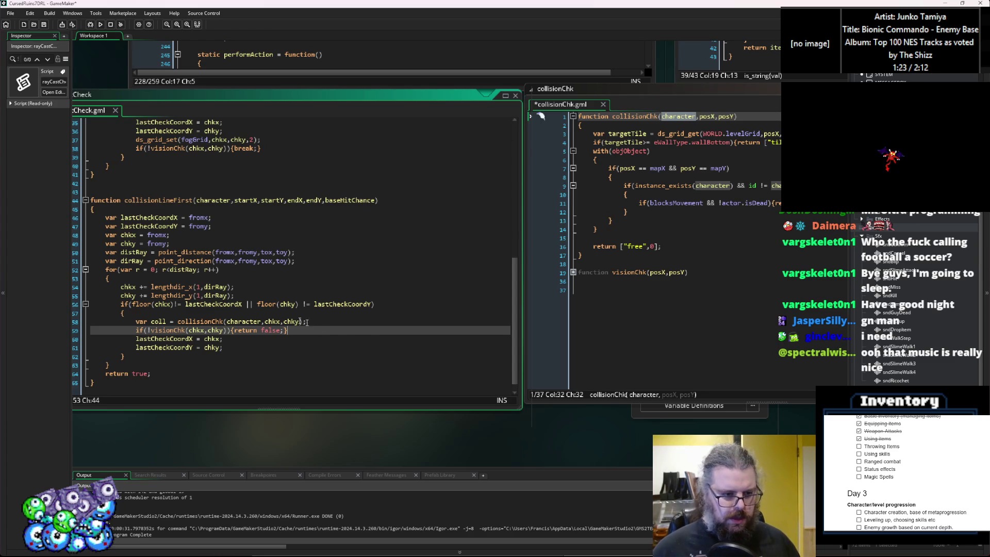
double_click(159, 322)
Step: Replace the vision check with an if(coll[0]=="free"){} branch and begin an else if
left_click_drag(304, 330, 137, 337)
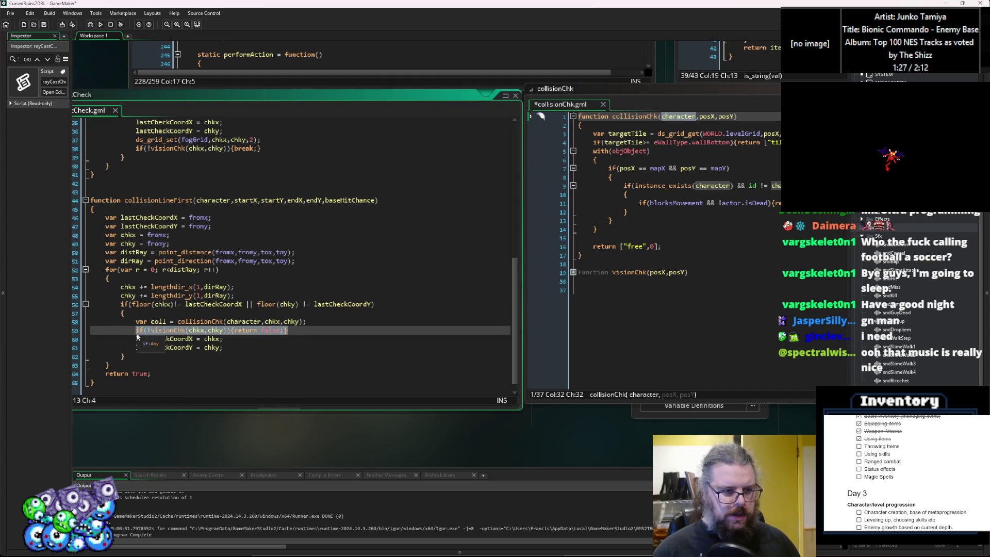
type("if(")
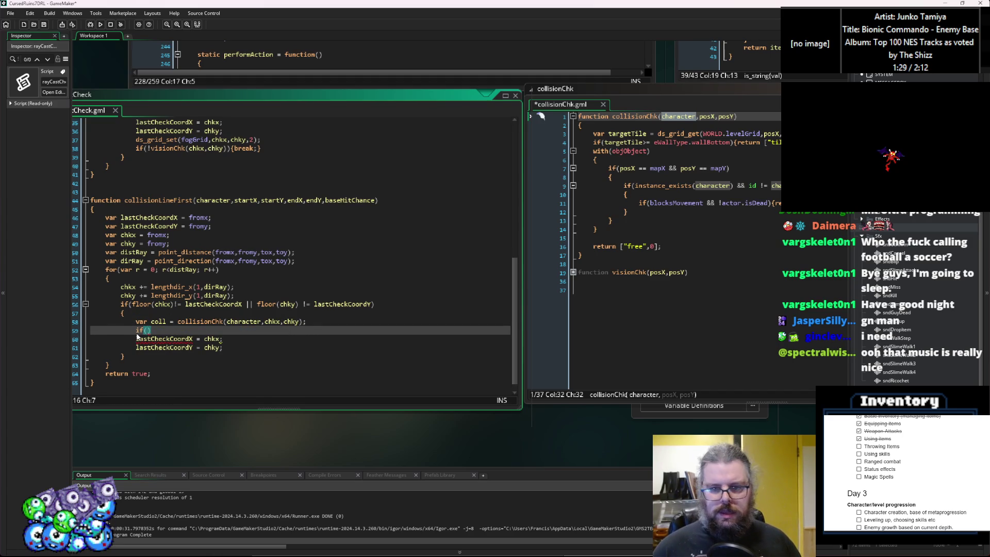
type("coll[")
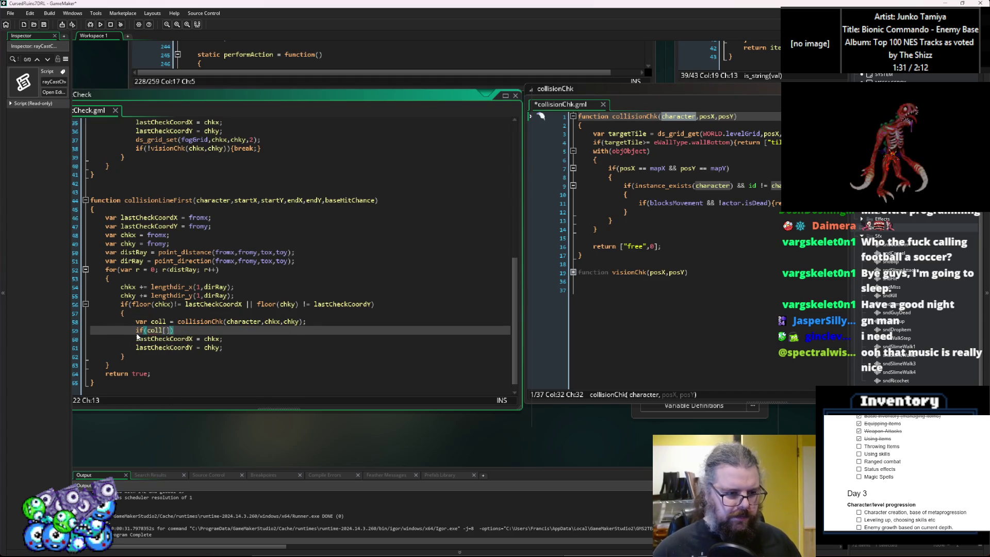
type("0]==\"f")
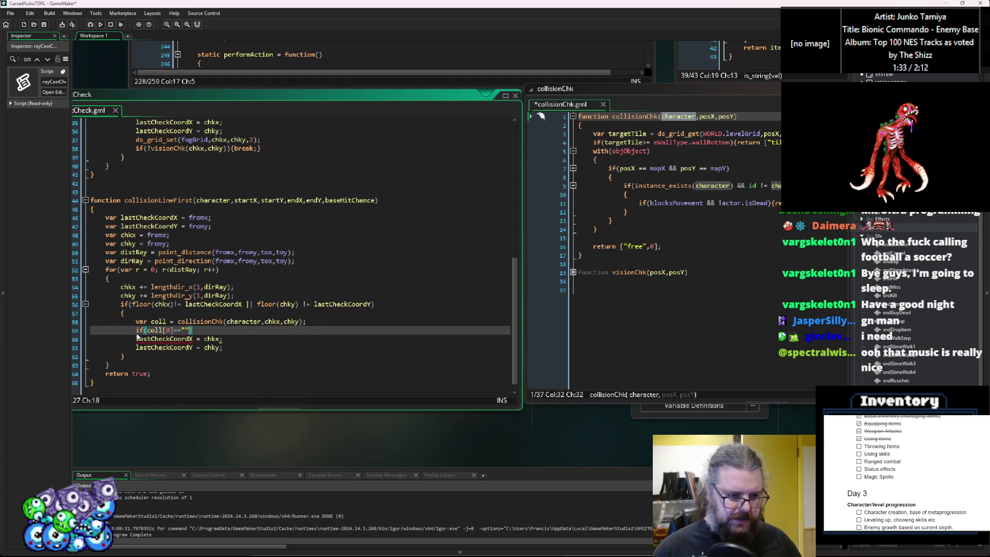
type("ree")
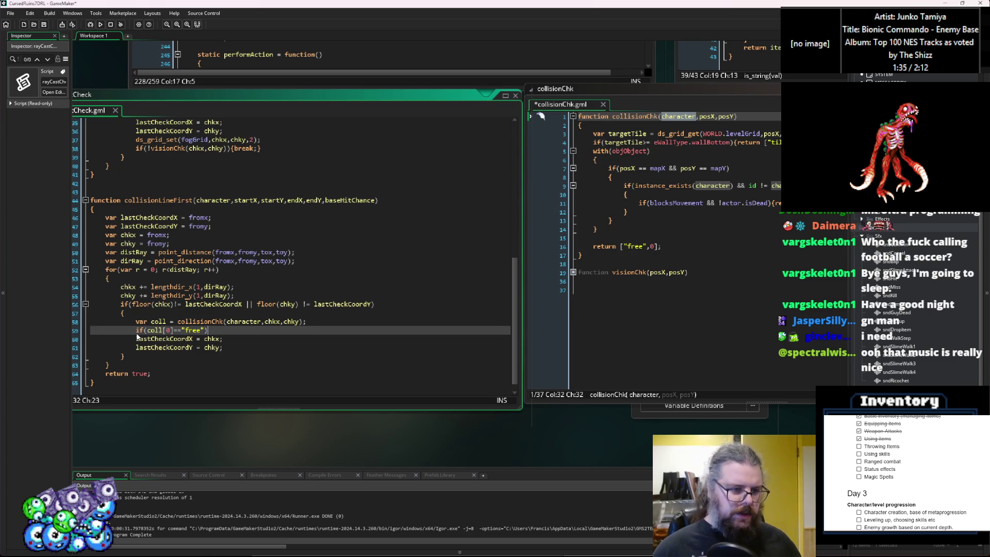
key("Left")
key("Left")
key("Left")
key("End")
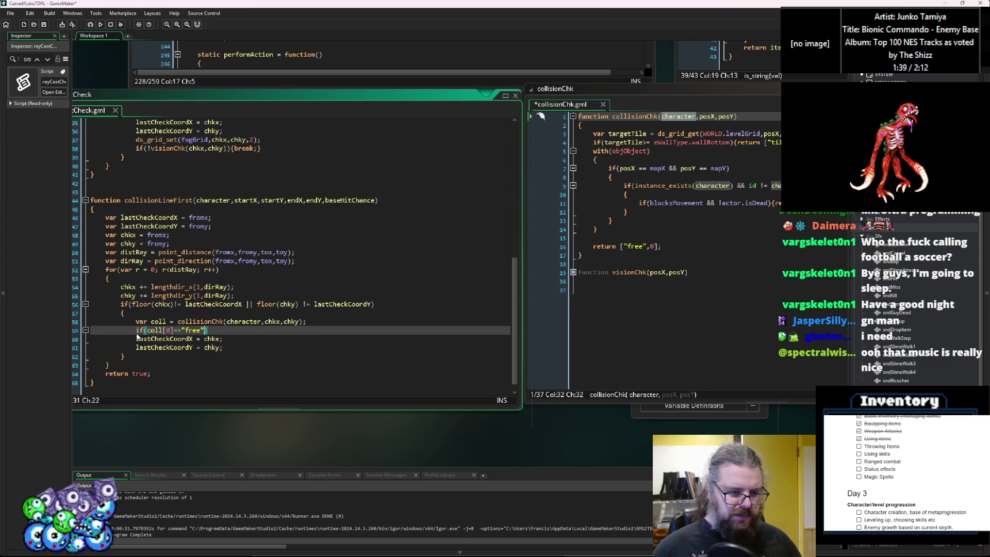
type("{}")
key("Return")
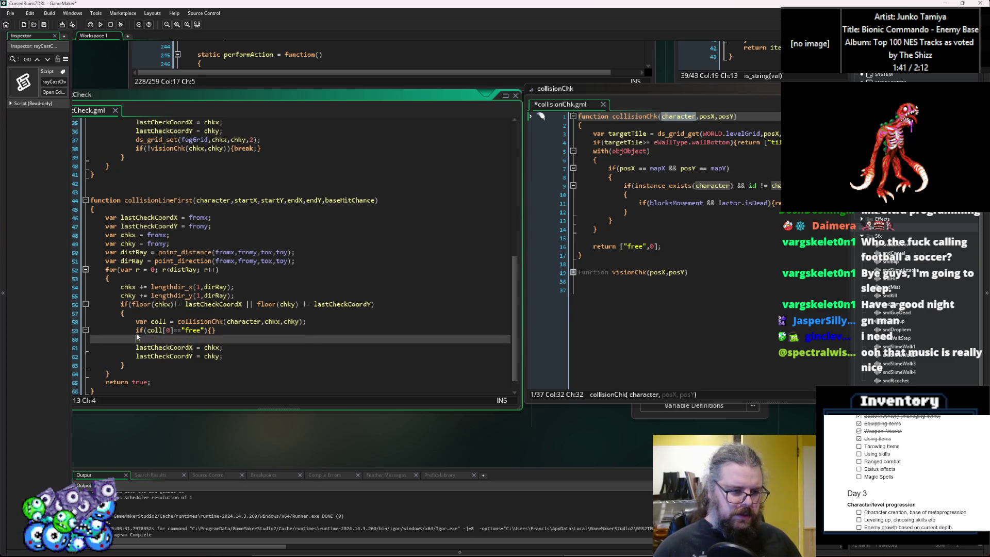
type("else if(coll[0")
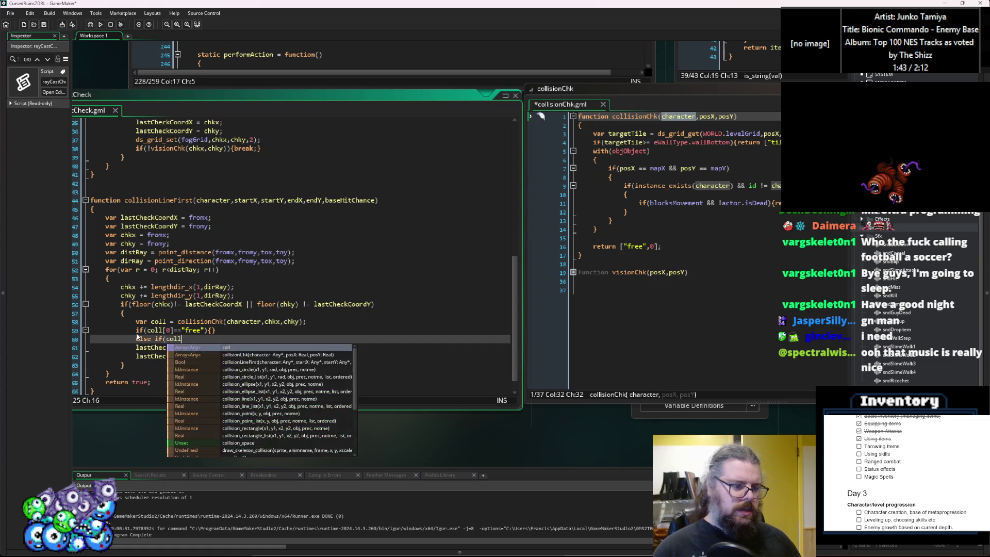
type("]==\"\"")
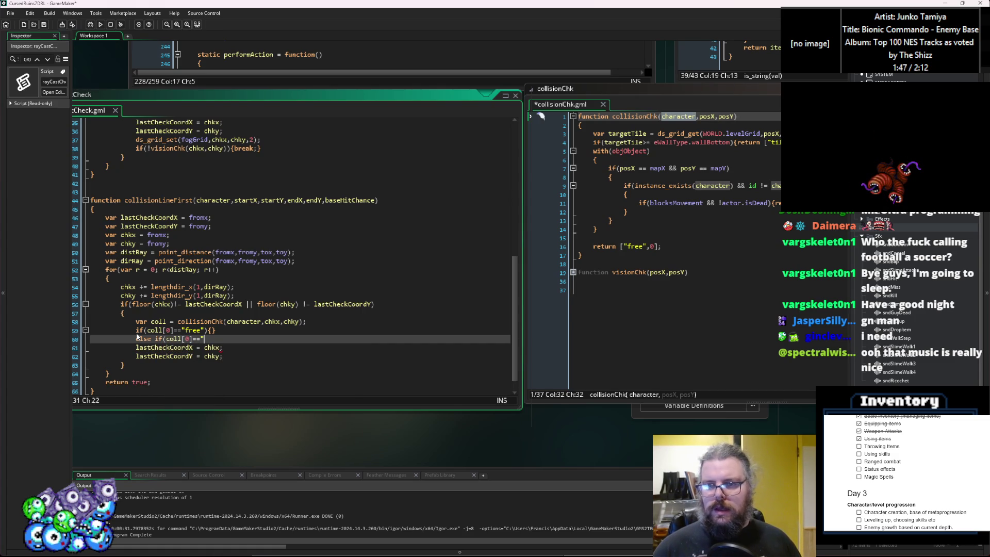
Step: Complete the else if(coll[0]=="tile") branch with an empty body on its own lines
double_click(773, 142)
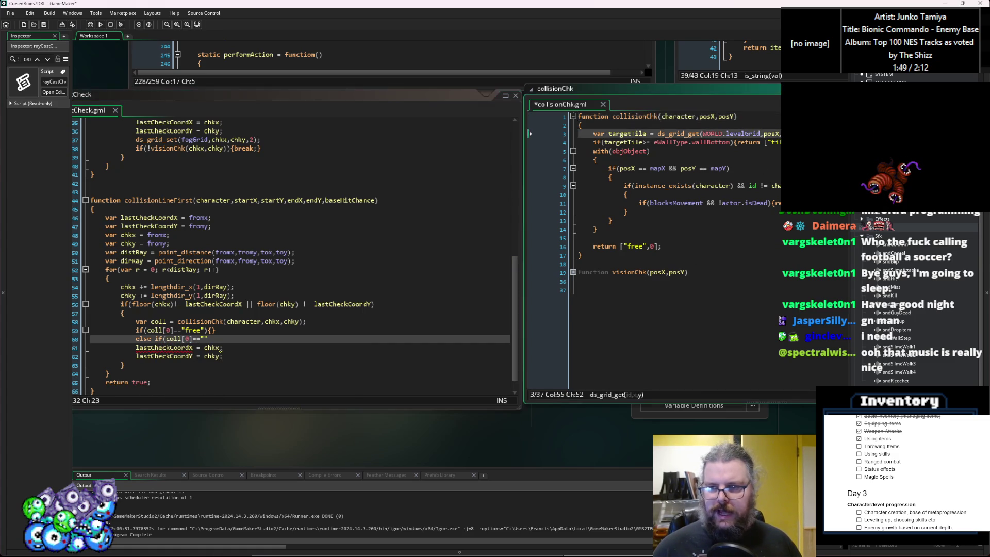
left_click(261, 287)
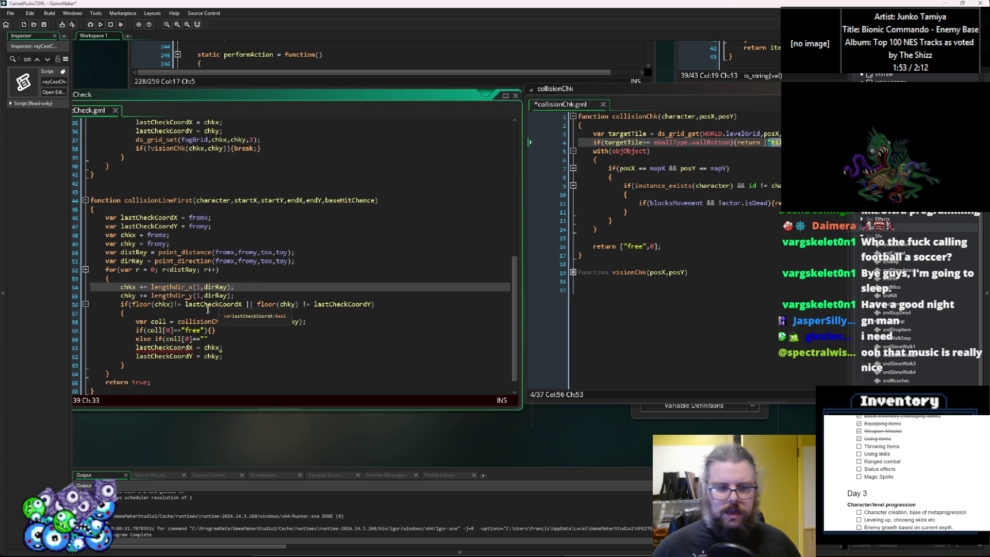
left_click(205, 338)
type("tile\"{}")
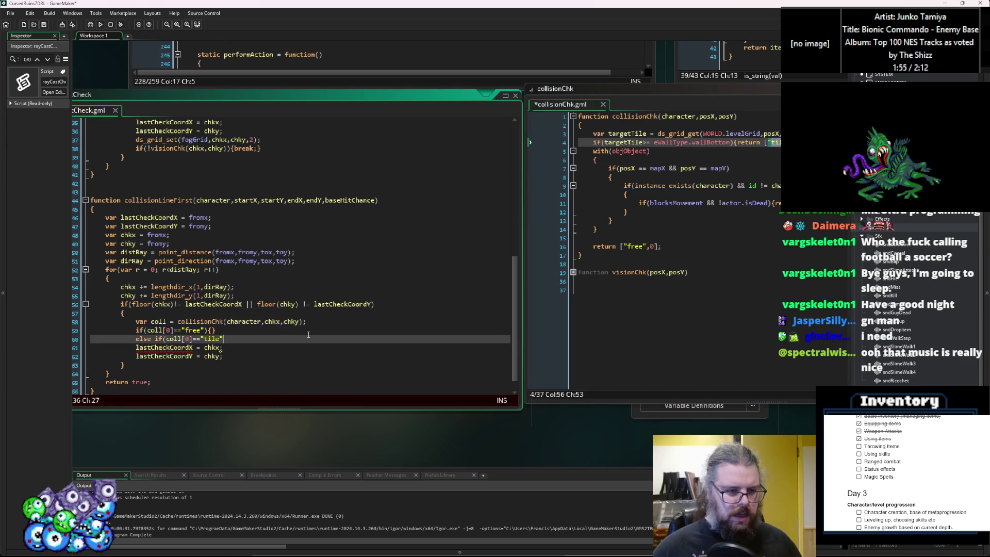
key("Left")
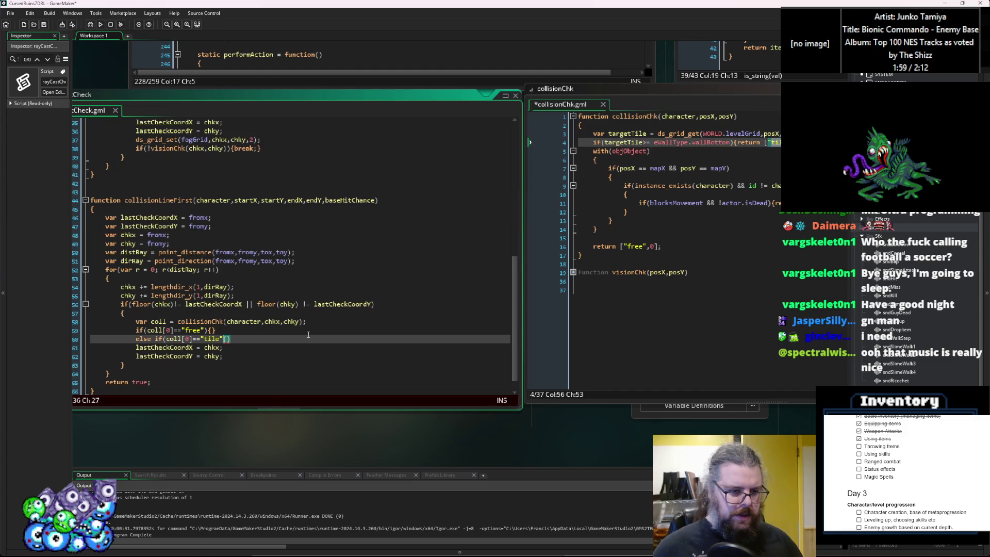
key("Left")
type(")")
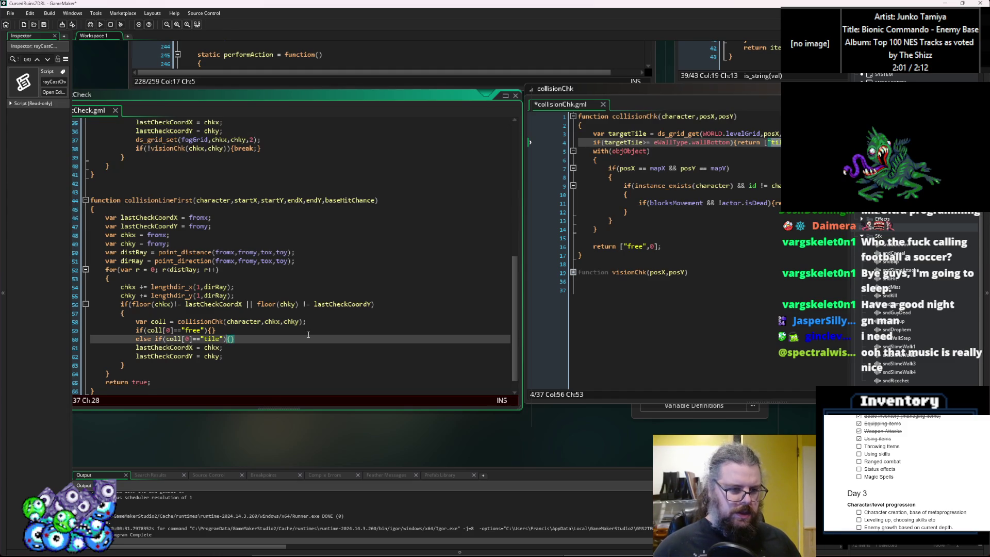
key("Return")
key("Return")
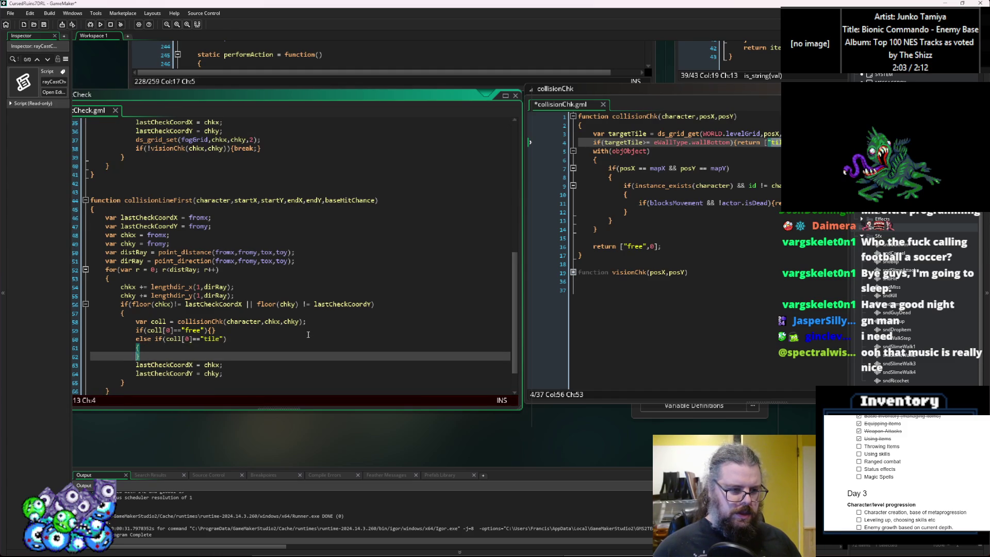
scroll(185, 307, "down", 2)
left_click(170, 313)
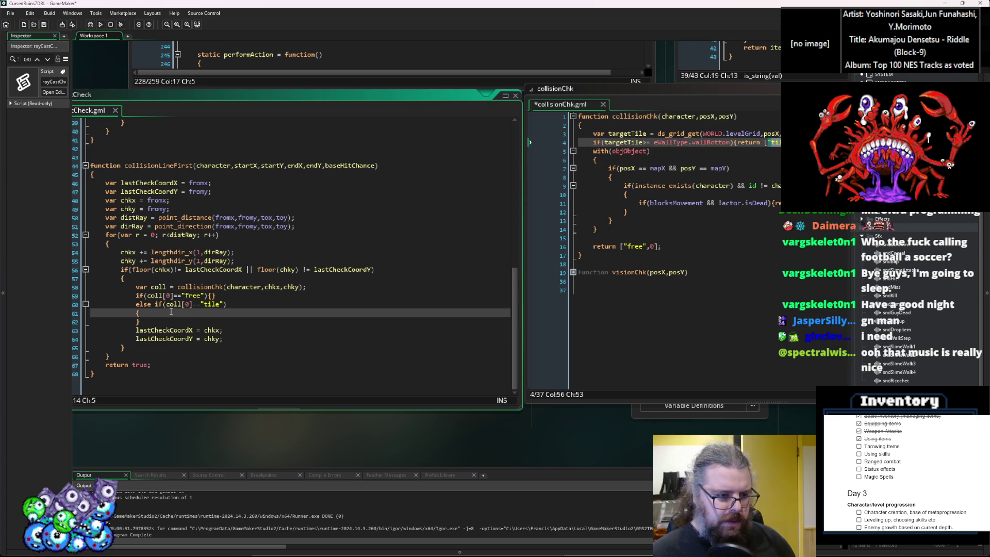
key("Return")
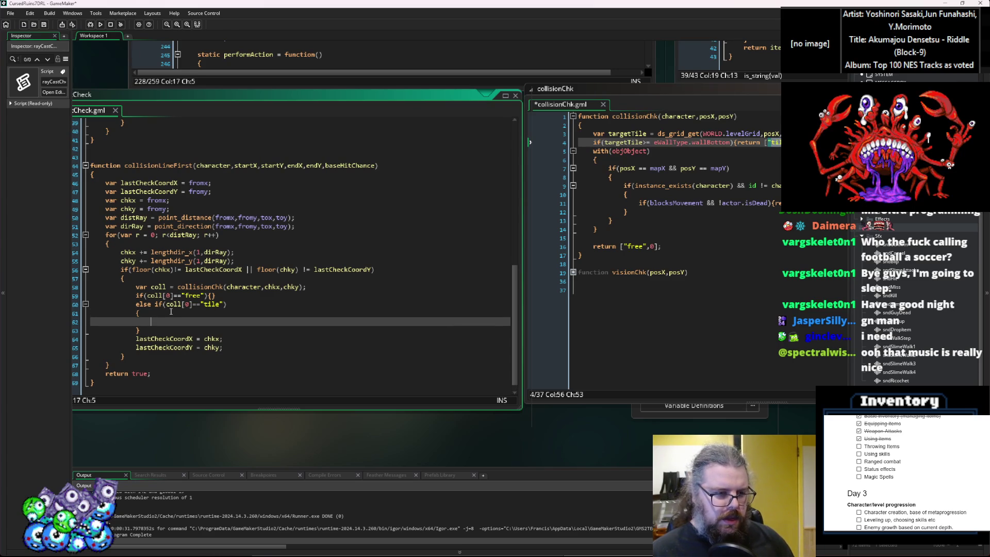
double_click(140, 373)
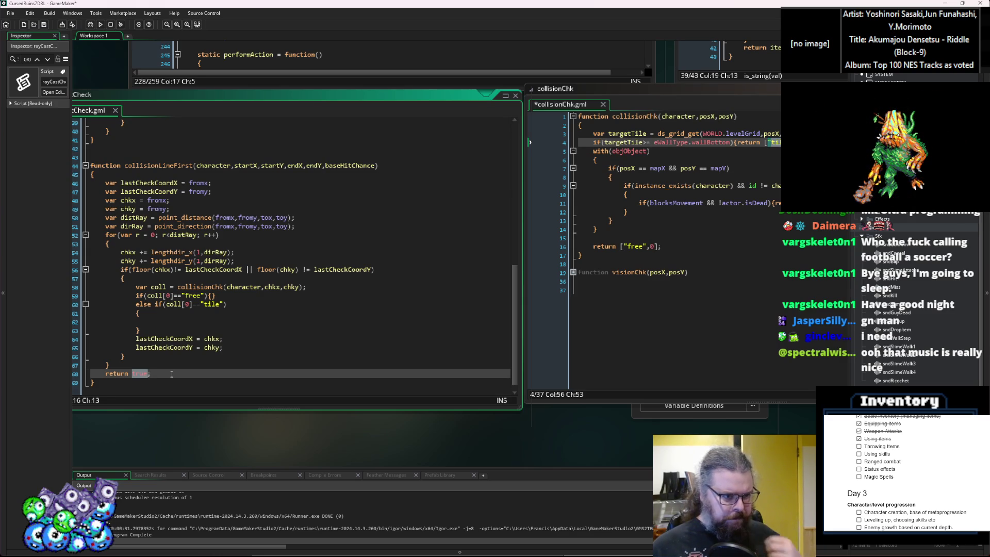
left_click(309, 226)
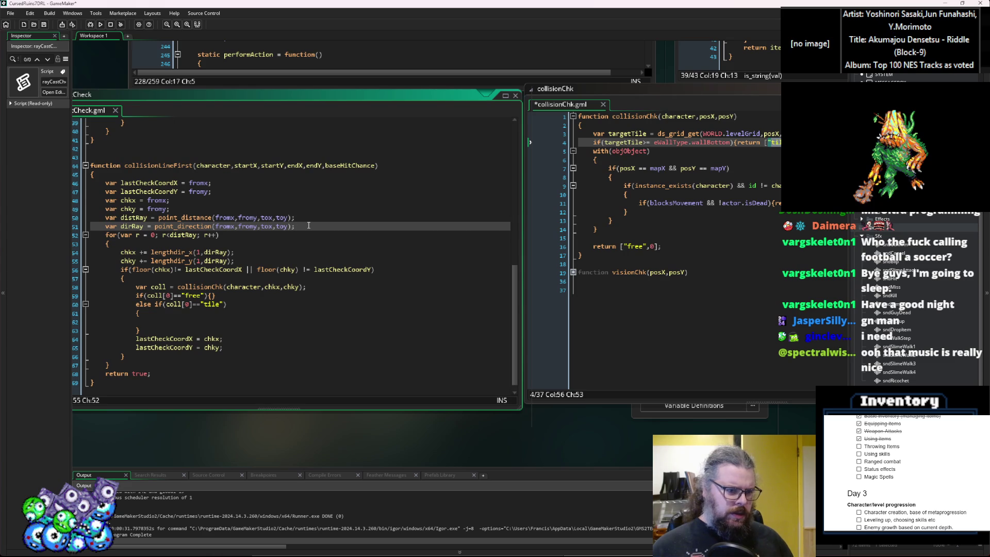
key("Return")
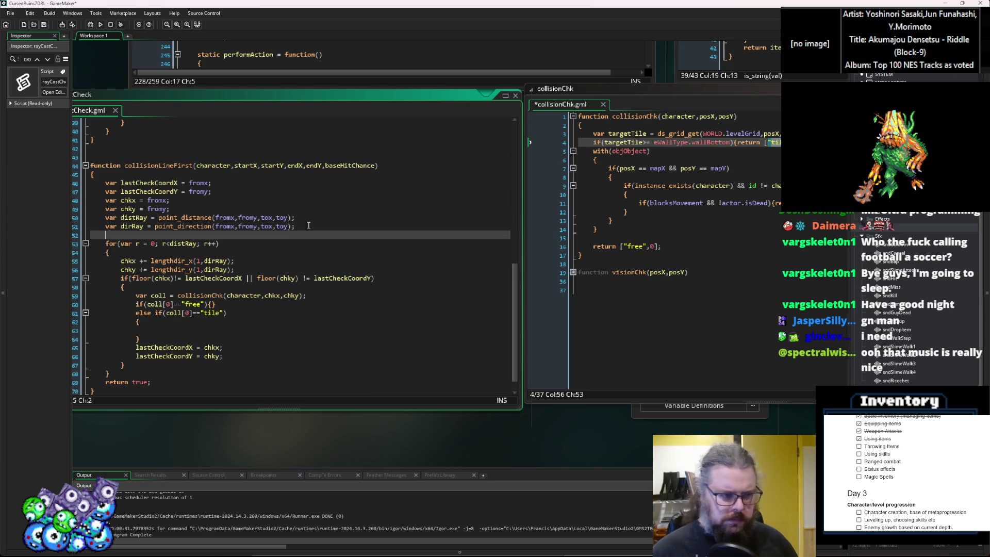
Step: Declare var colLineResult = []; and return colLineResult instead of true
type("var c")
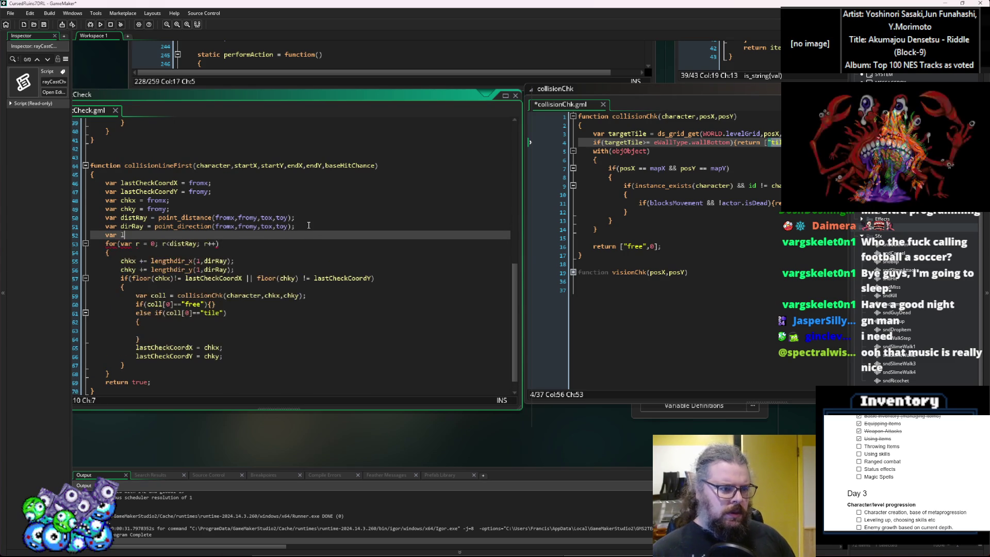
type("olLineResu;l")
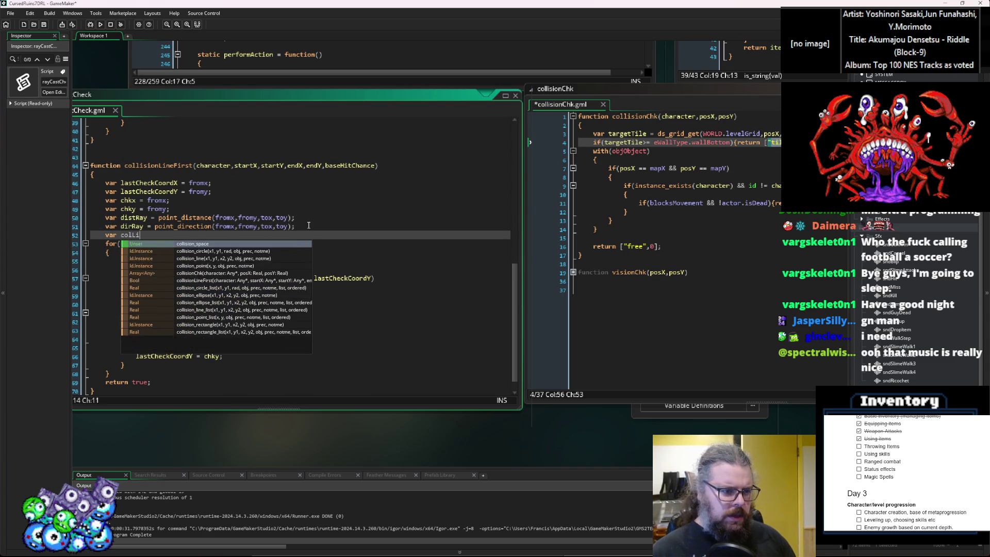
key("BackSpace")
key("BackSpace")
type("lt = [];")
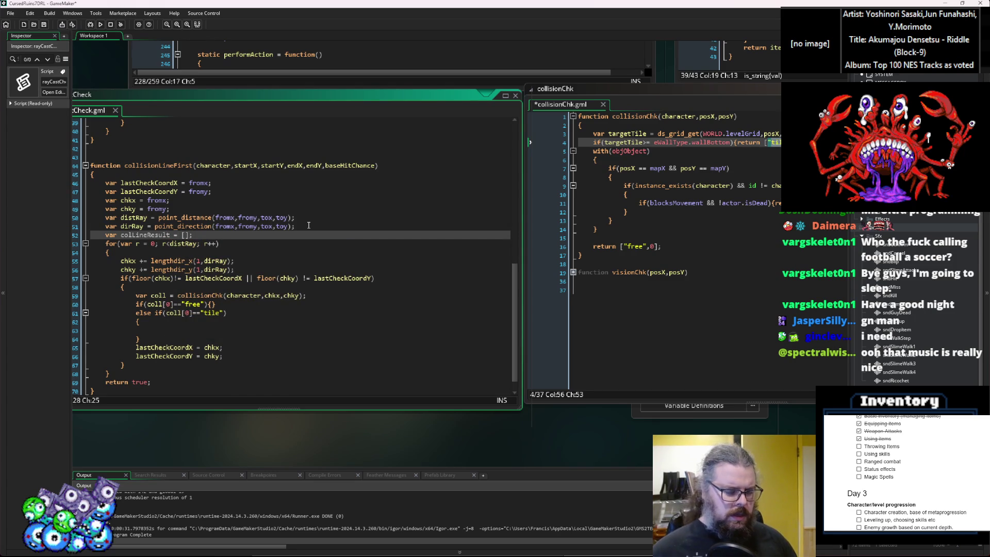
double_click(161, 235)
key("ctrl+c")
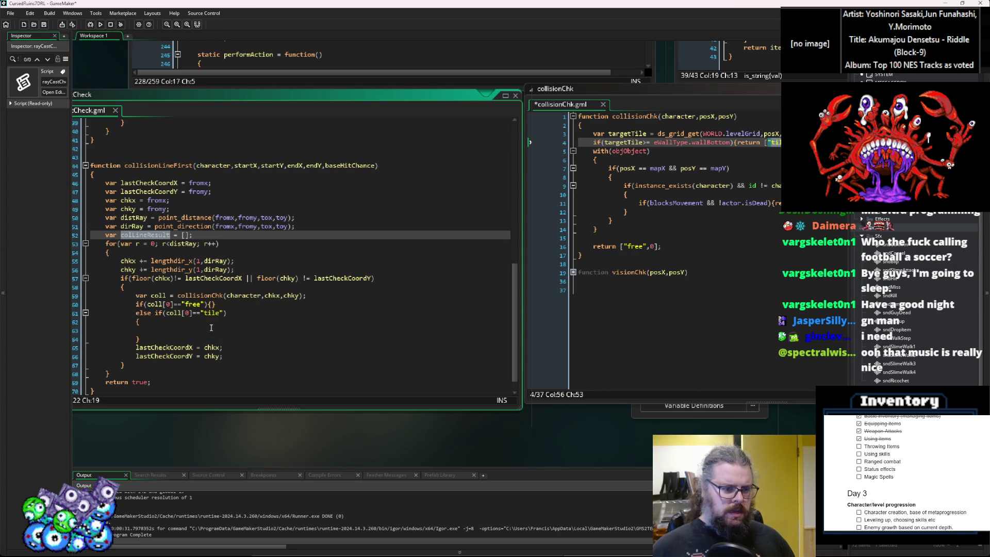
left_click(211, 329)
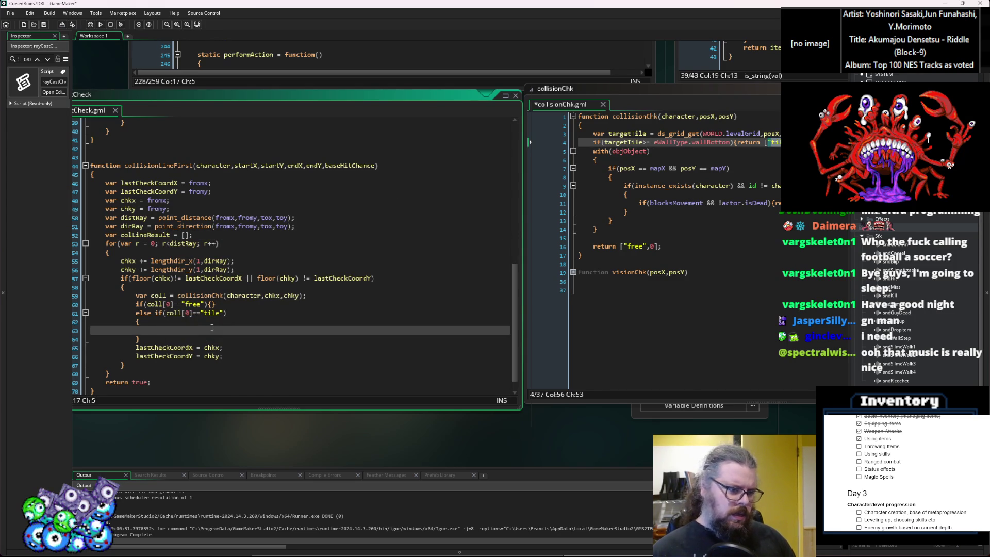
key("ctrl+v")
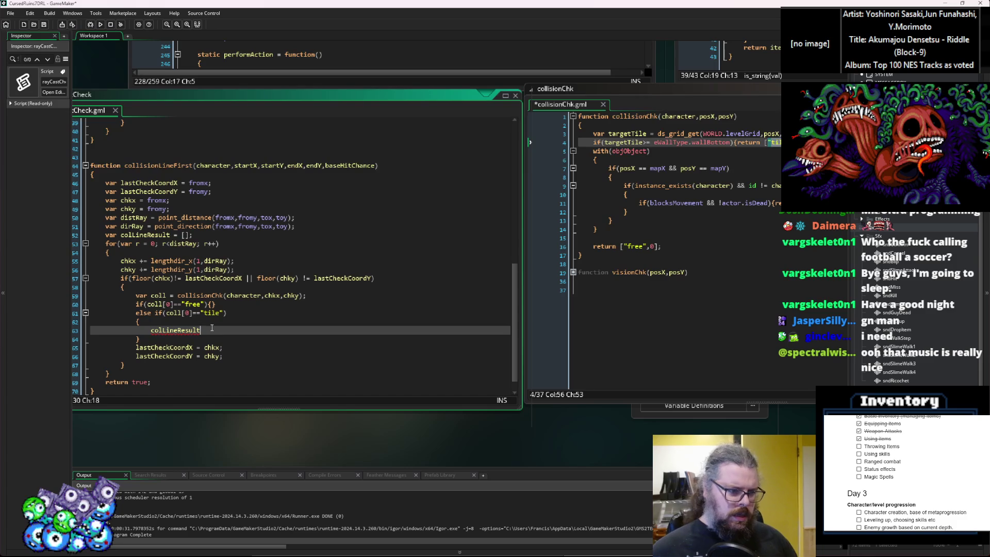
left_click(144, 234)
double_click(140, 381)
key("ctrl+v")
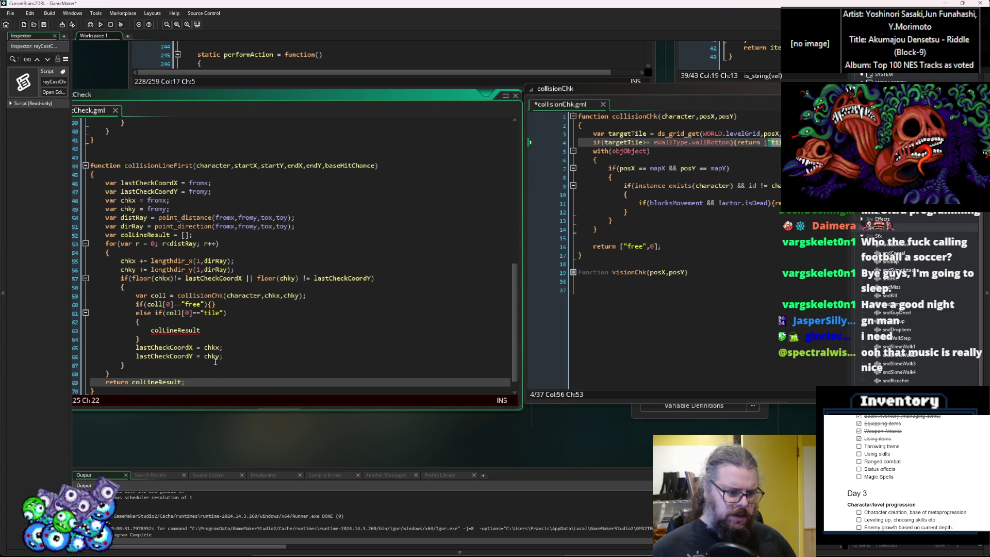
left_click(191, 380)
Step: After the loop, set colLineResult[0] to "ground"
left_click(204, 371)
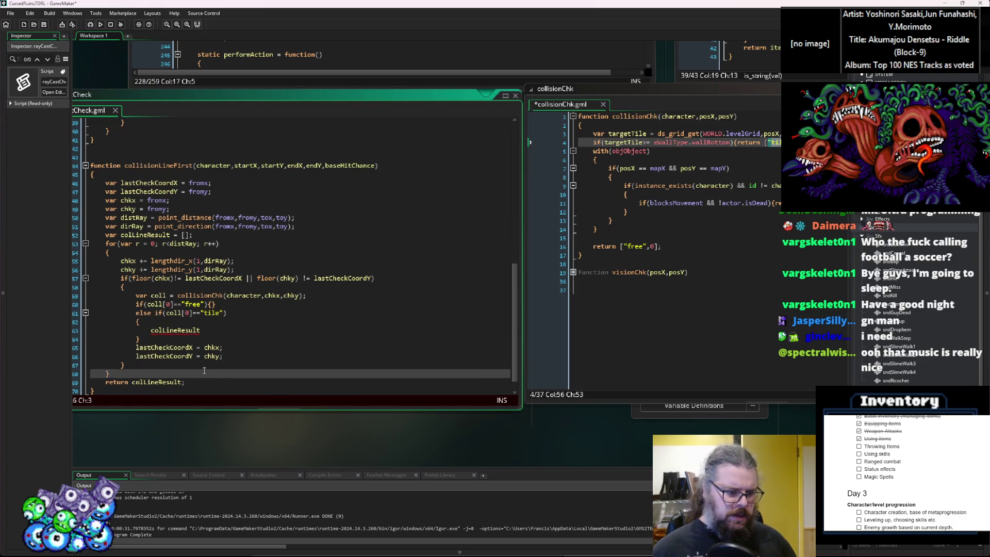
key("Return")
type("colLineResult")
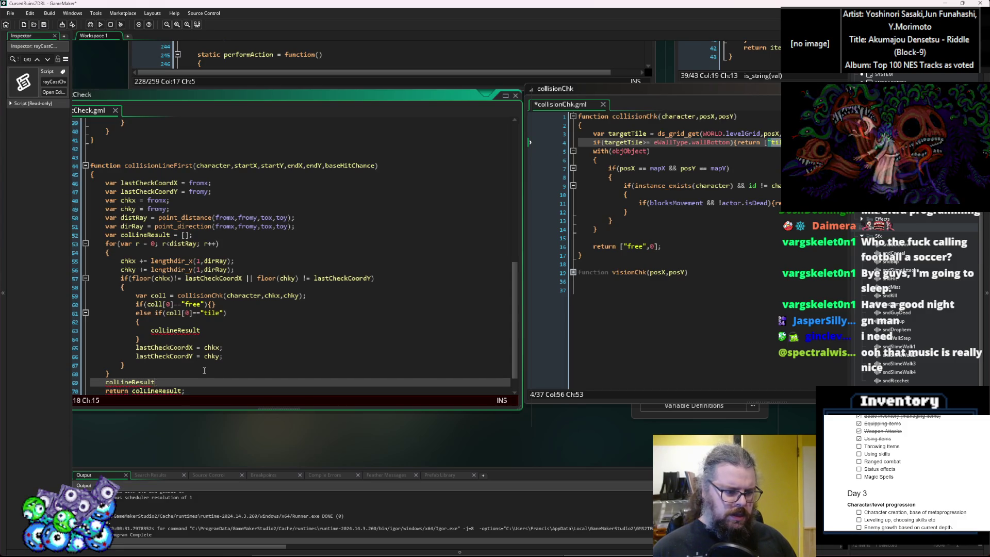
type("[]")
key("Left")
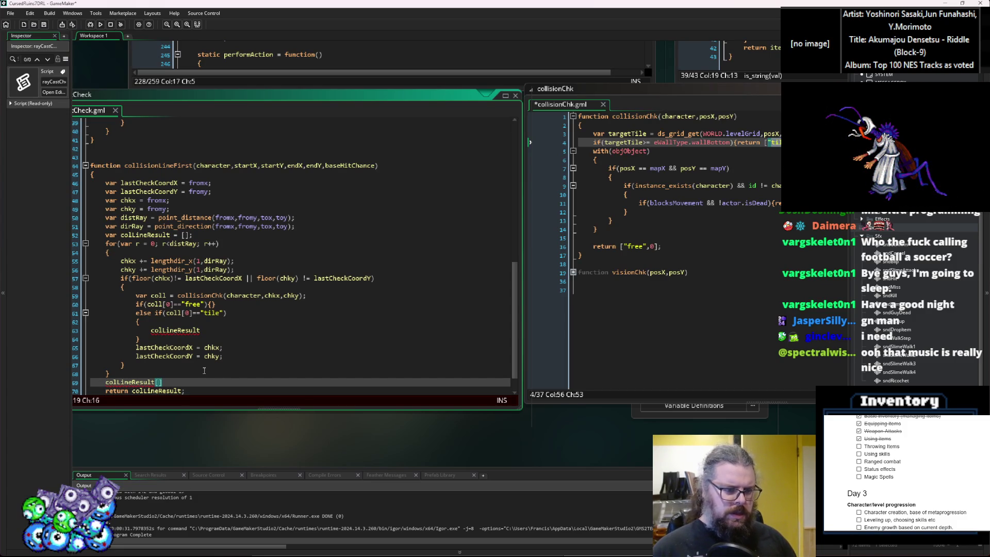
type("0")
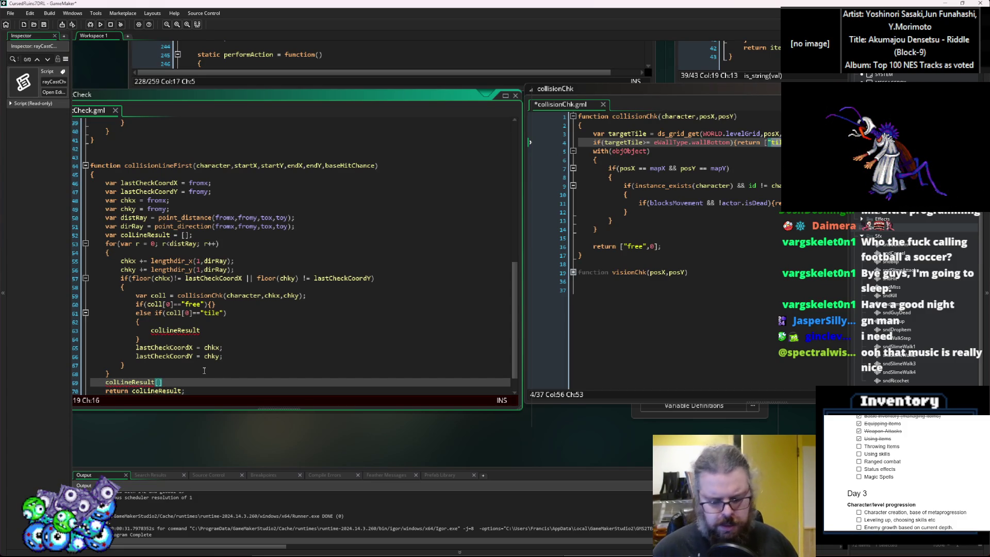
key("Right")
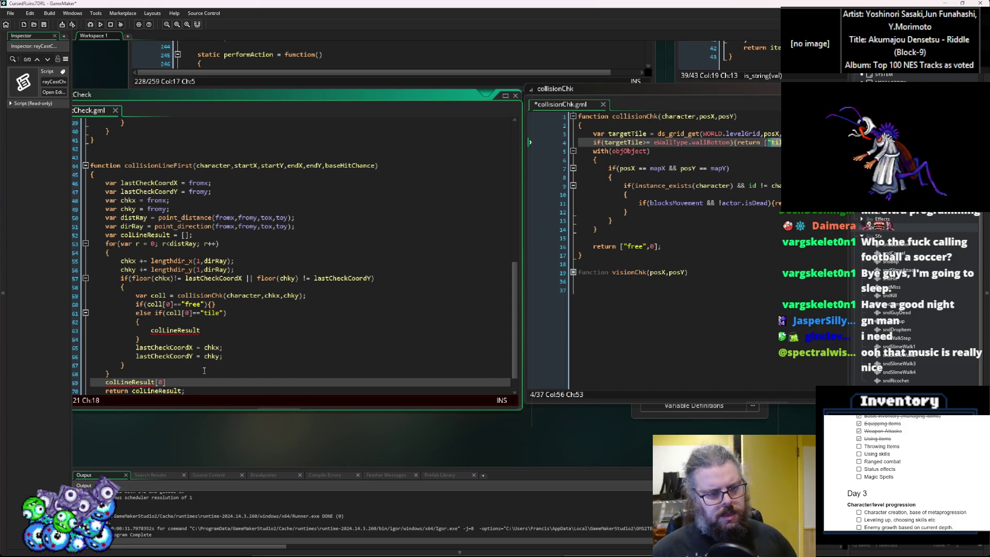
type(" =")
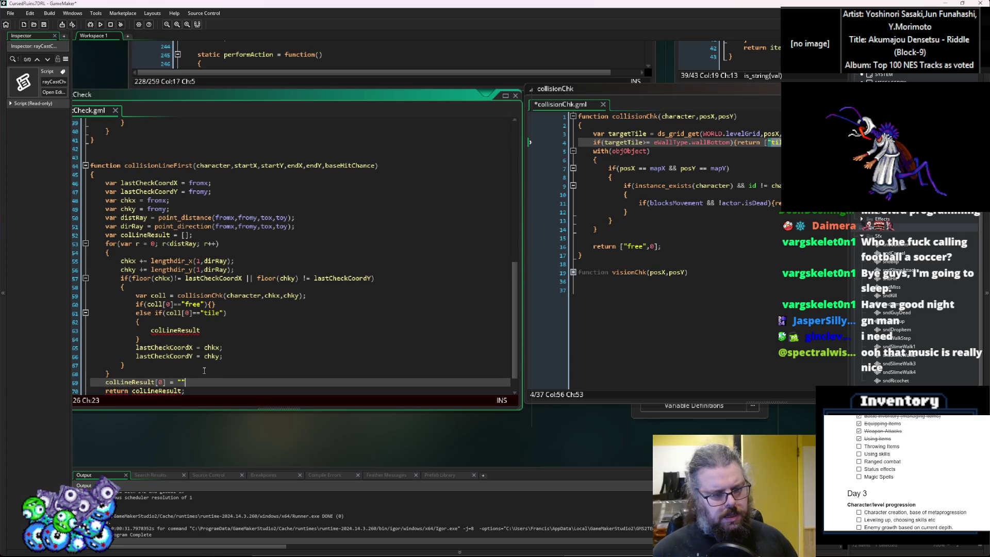
type("s")
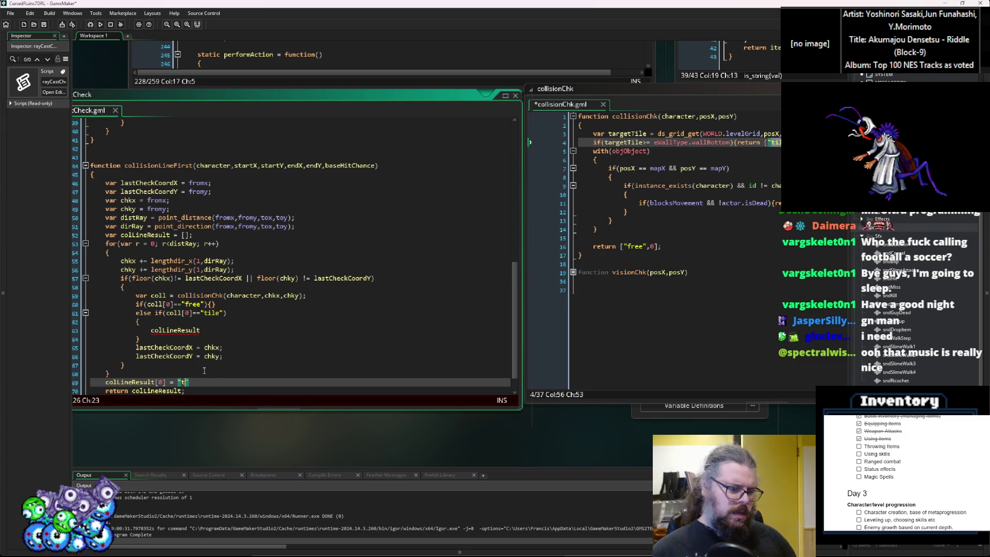
type("round\";")
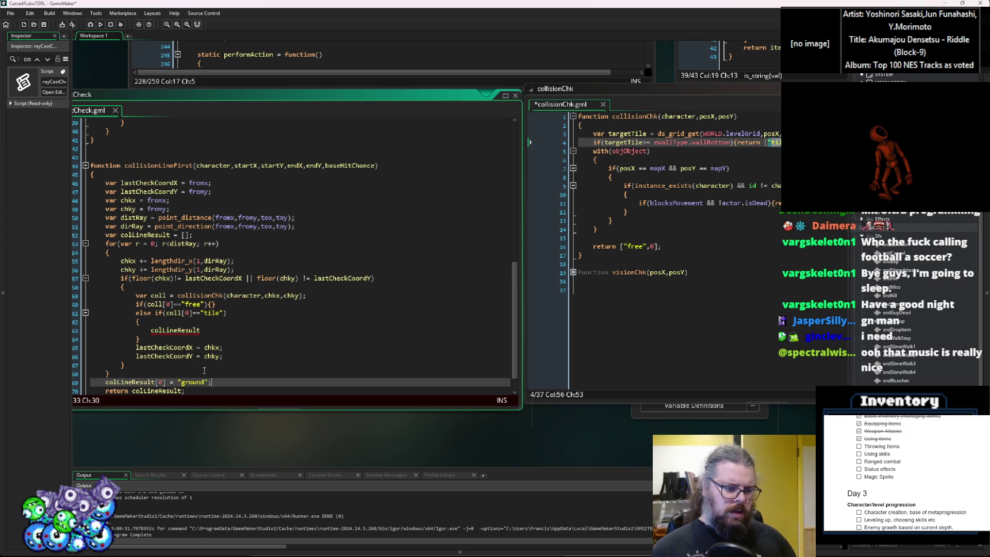
key("Return")
Step: Set colLineResult[1] = endX and colLineResult[2] = endY
type("colLi")
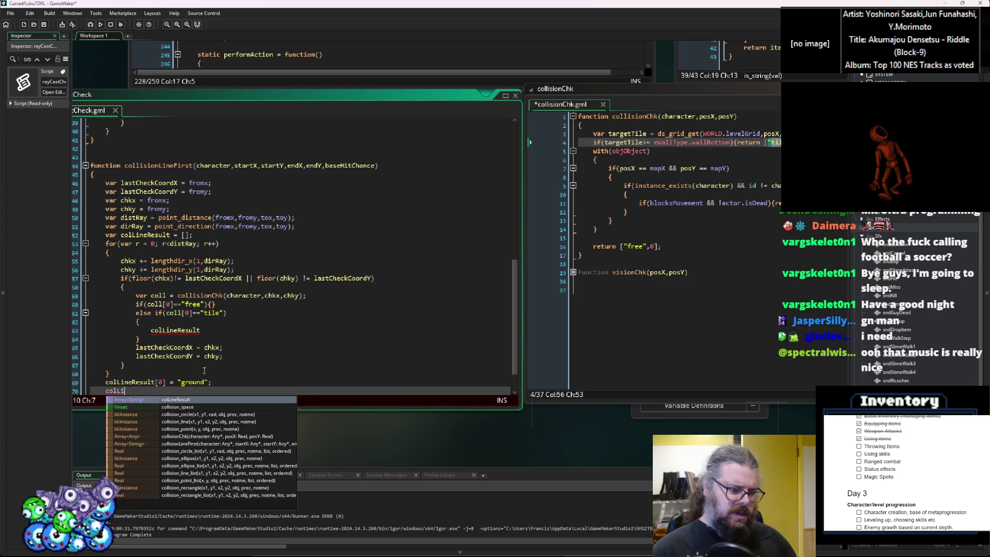
type("neResult[1]")
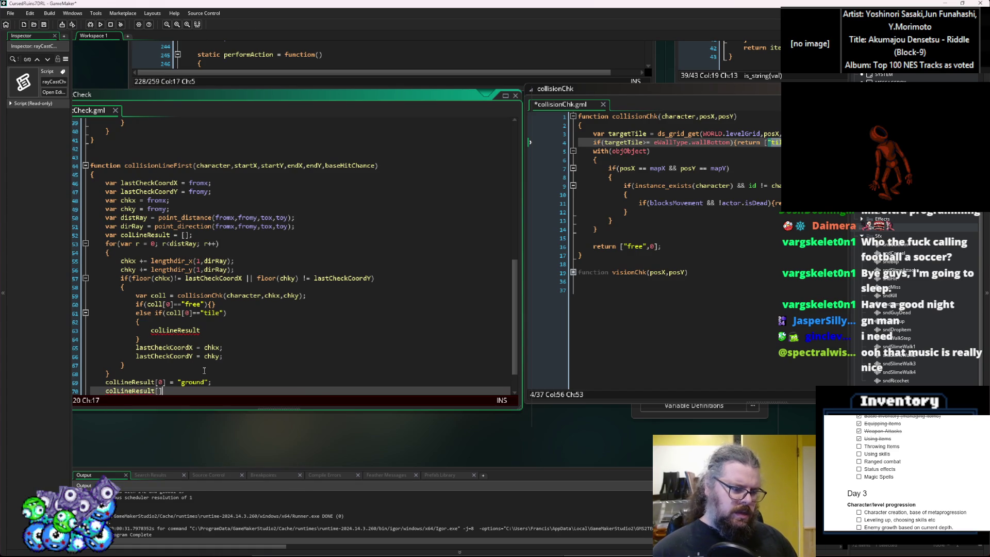
type("1")
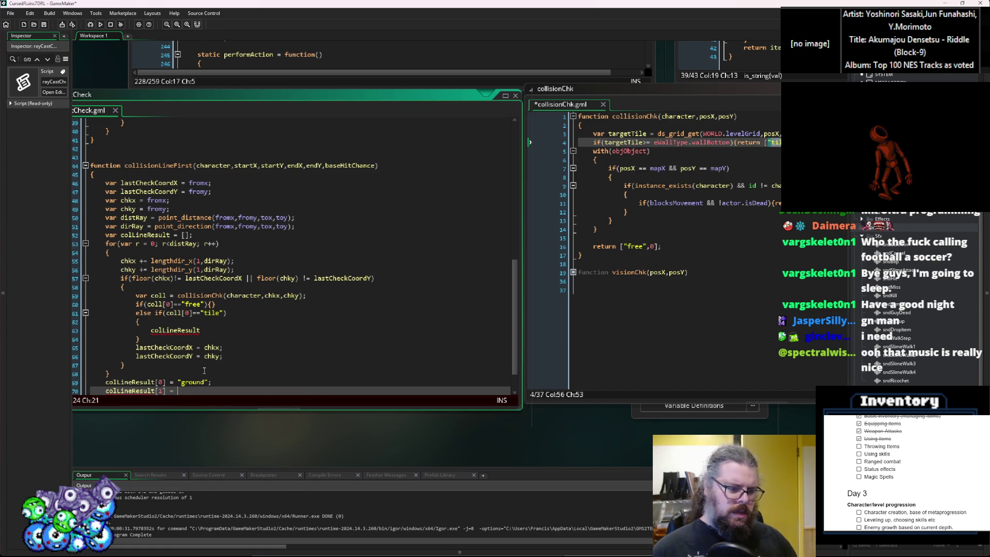
scroll(204, 370, "down", 2)
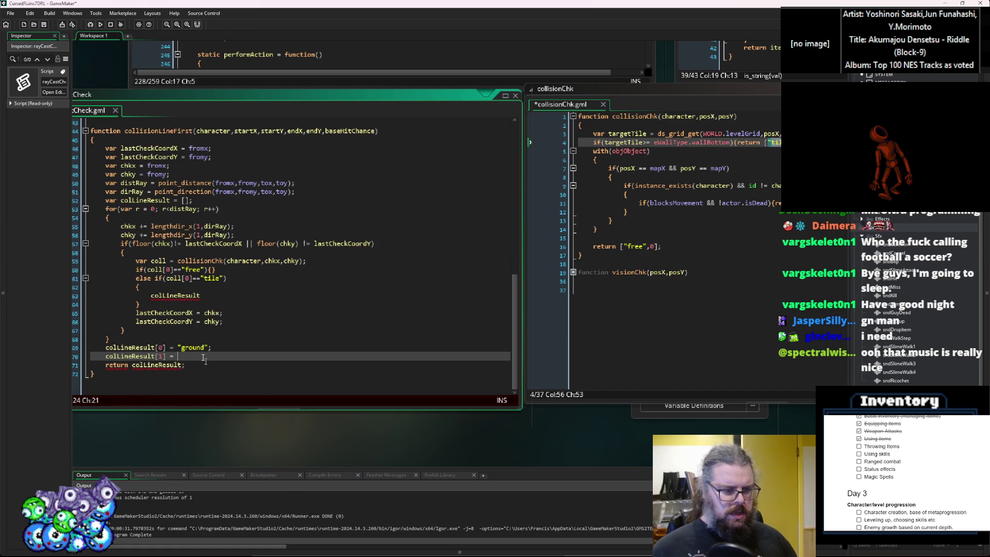
double_click(178, 313)
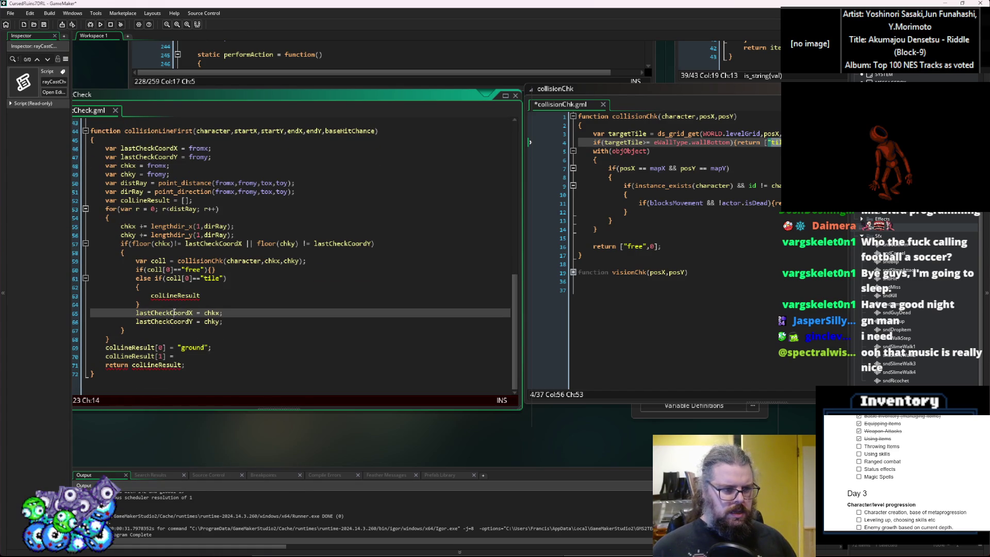
double_click(294, 131)
left_click(190, 357)
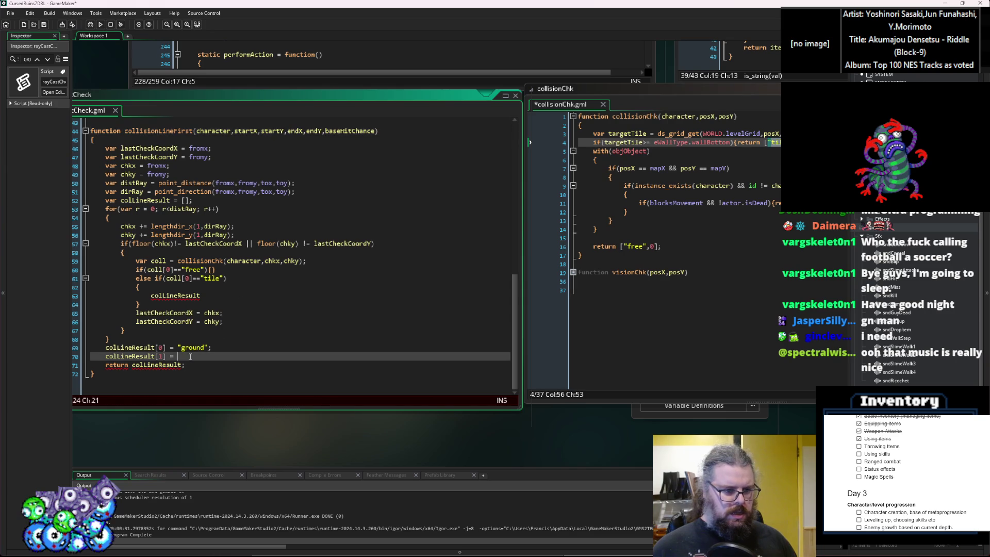
type("endX")
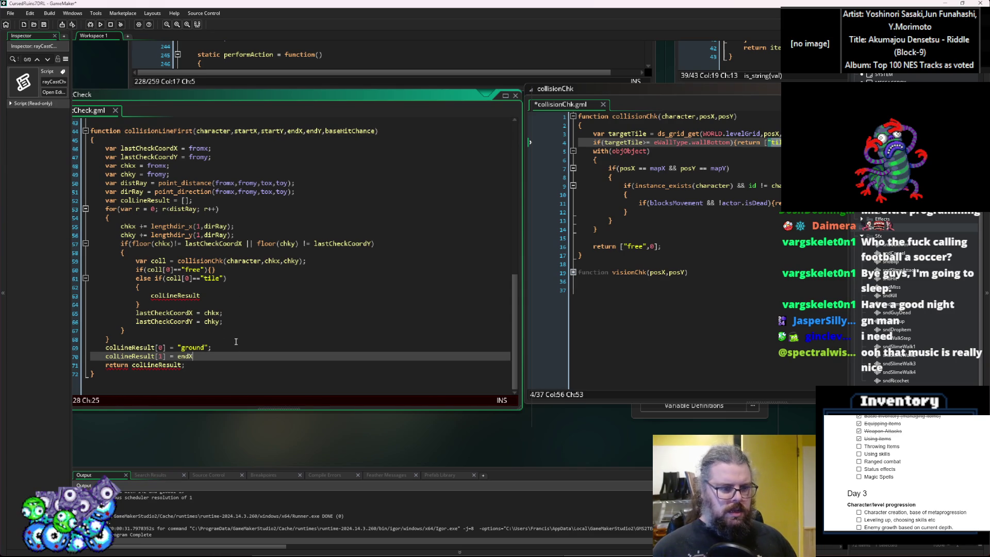
type(";")
key("Return")
type("colLineResu")
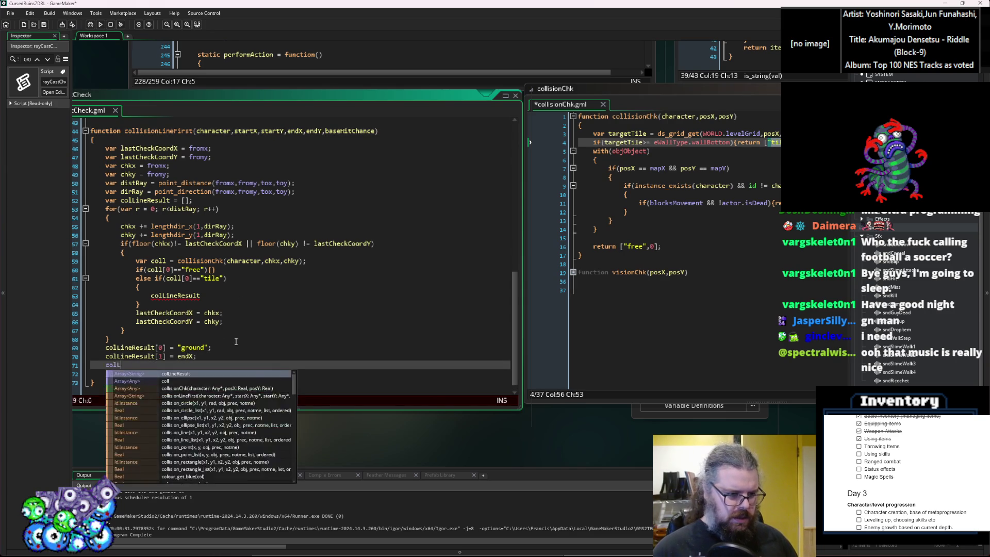
type("lt[2] =")
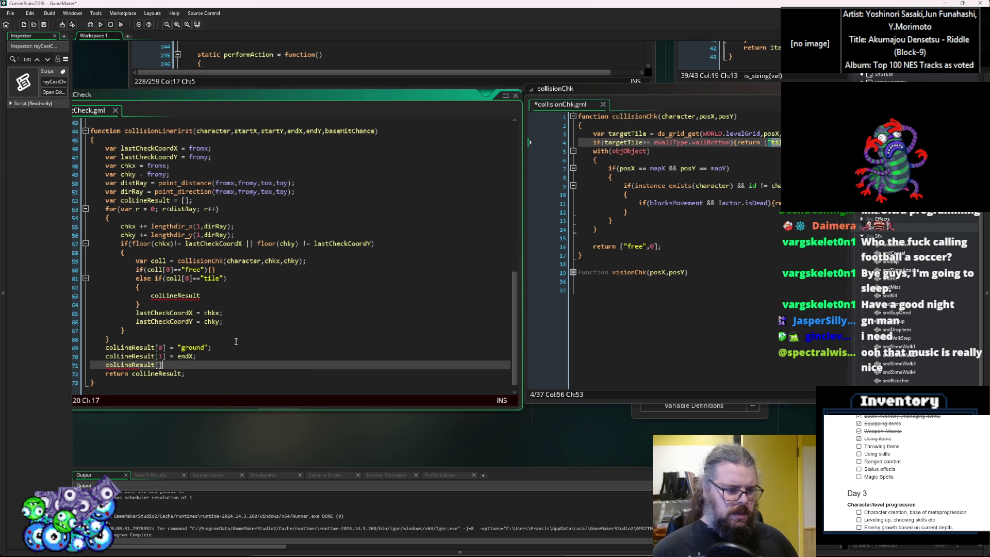
type("endY;")
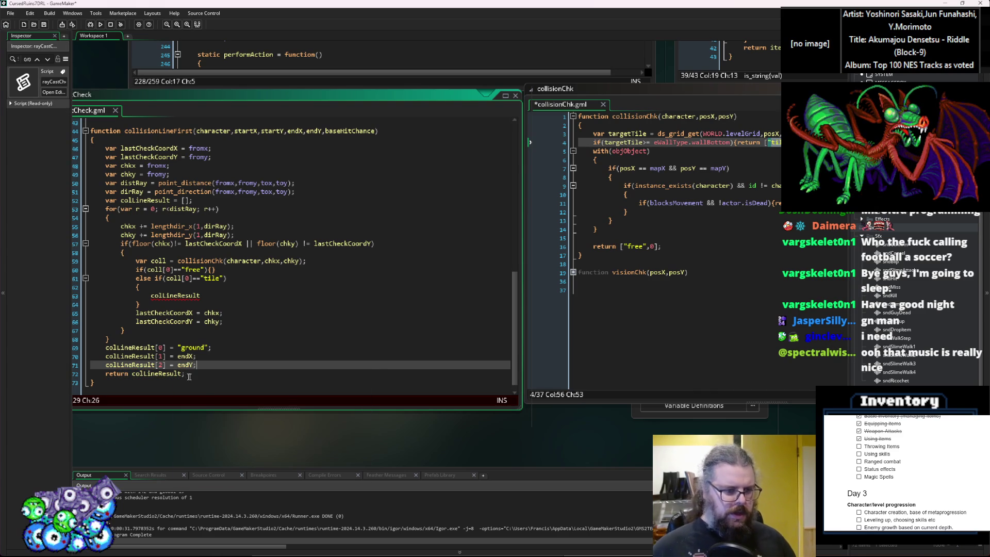
left_click(173, 373)
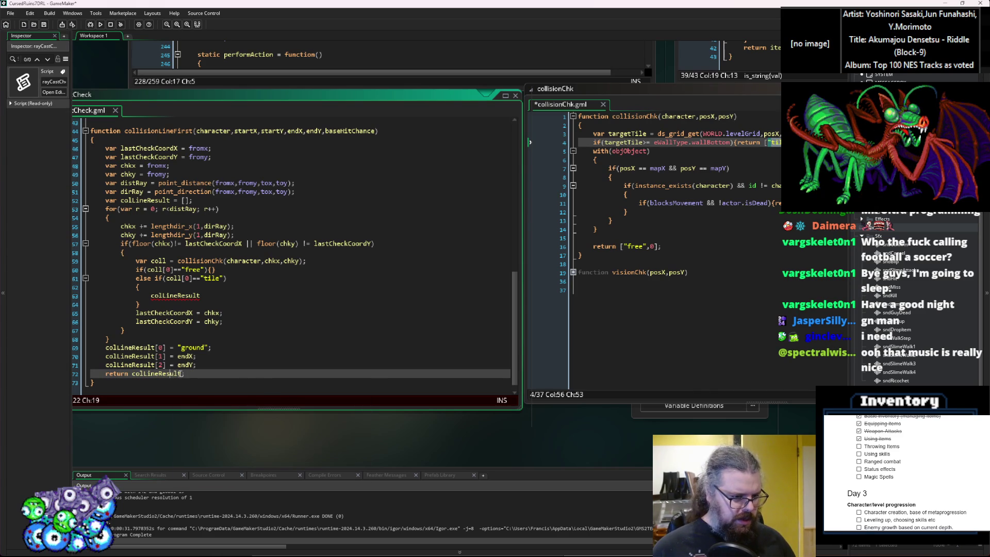
double_click(142, 373)
Step: Change the final statement to return ["ground",endX,endY]
type("[")
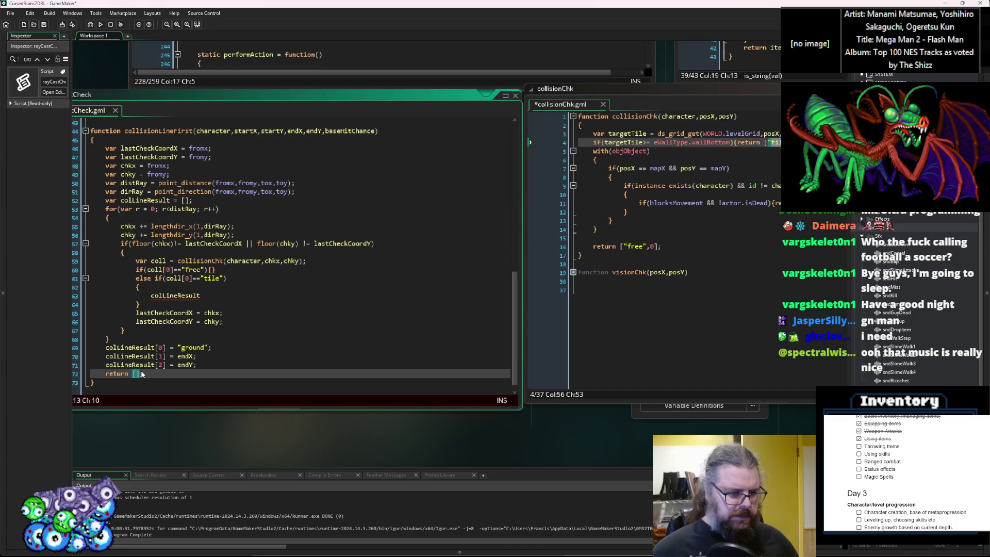
left_click(209, 350)
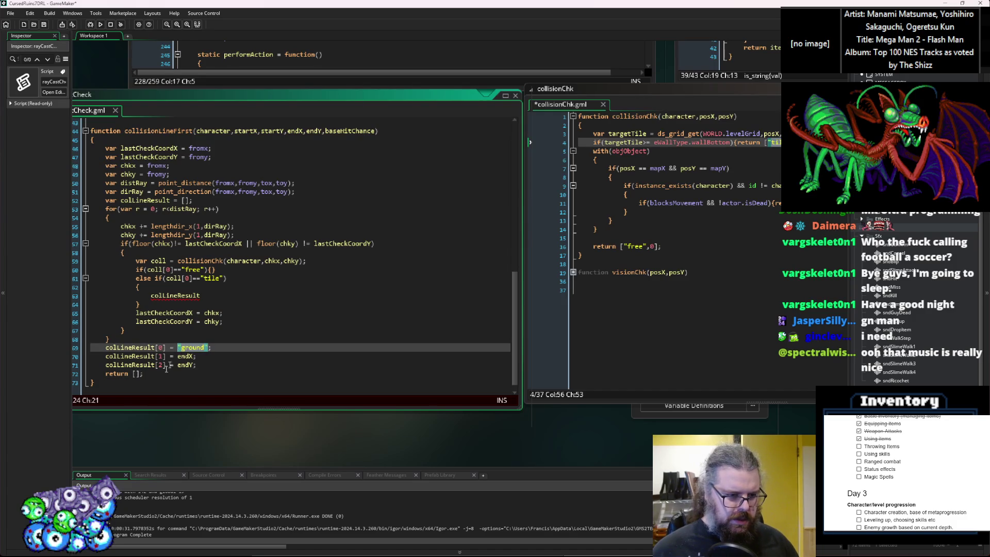
left_click(140, 374)
type("\"ground\"")
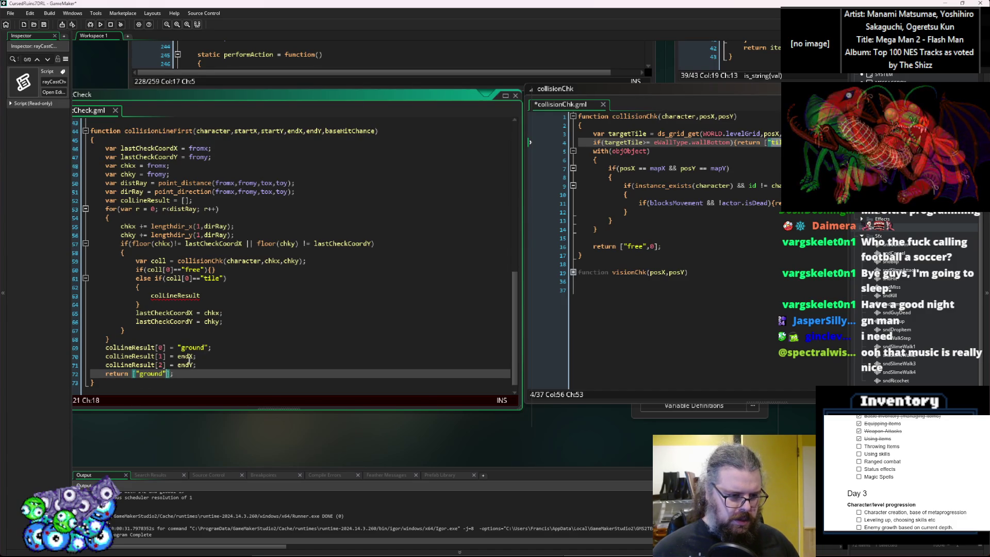
double_click(185, 356)
left_click(166, 375)
type(",endX,endX")
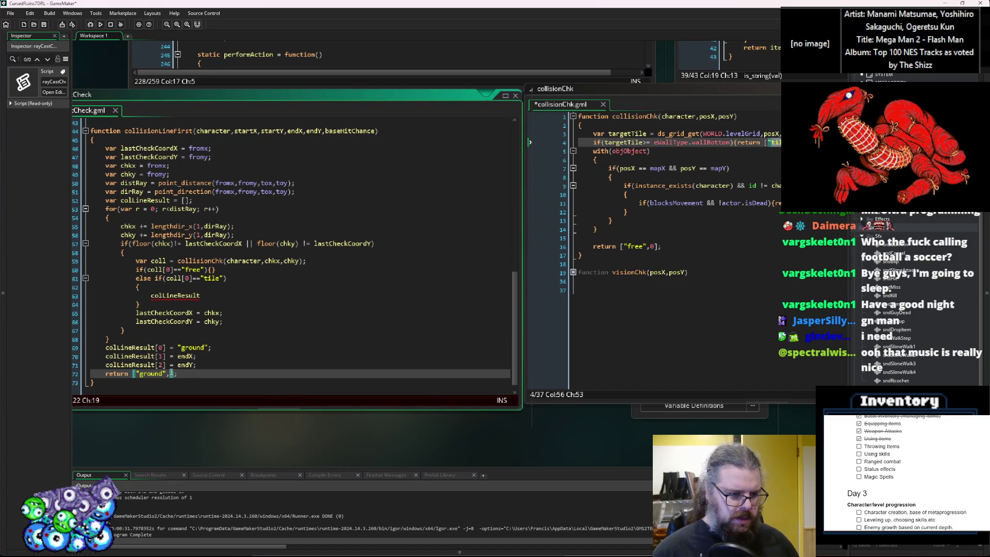
key("BackSpace")
type("Y")
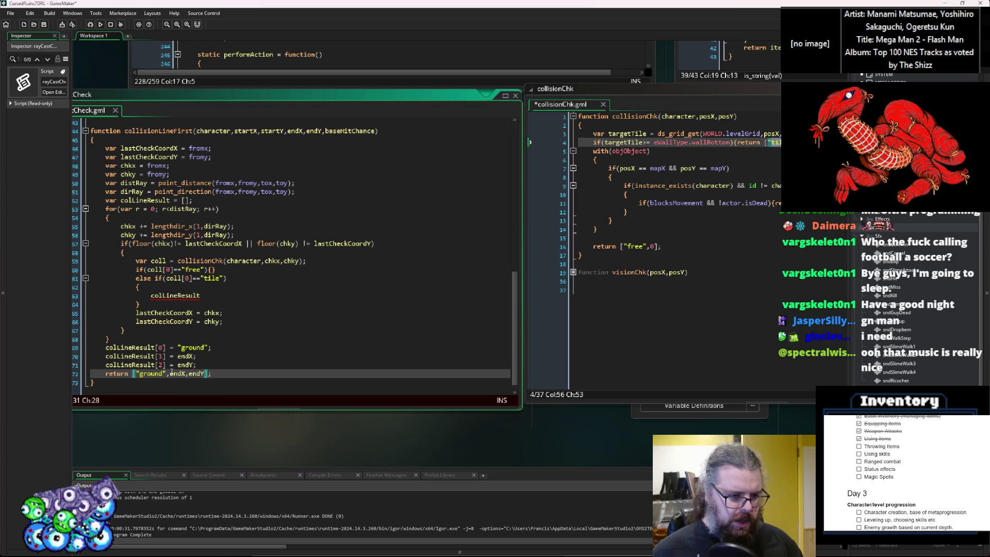
Step: Delete the colLineResult assignment lines and its var declaration
left_click_drag(197, 366, 92, 348)
key("BackSpace")
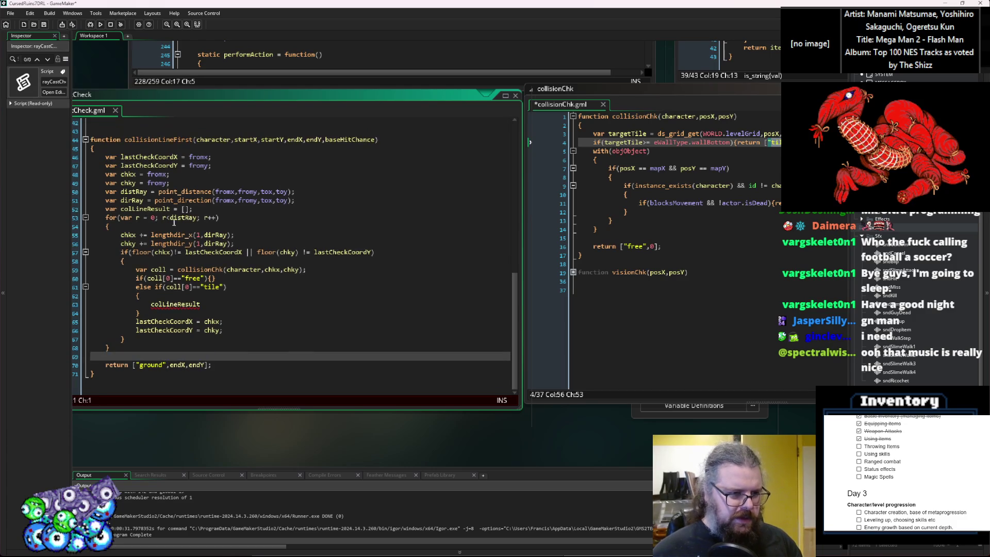
left_click_drag(194, 208, 80, 211)
key("BackSpace")
key("BackSpace")
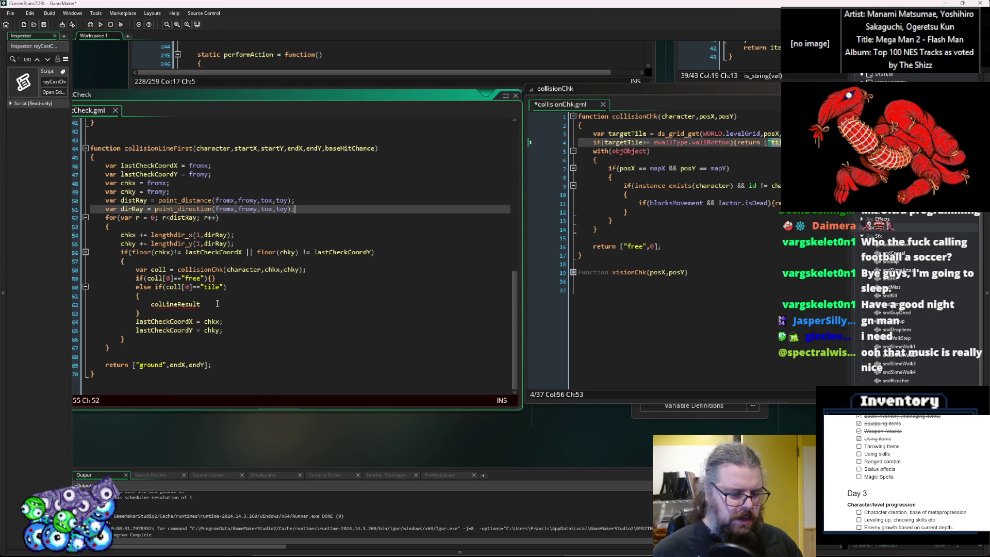
left_click(217, 304)
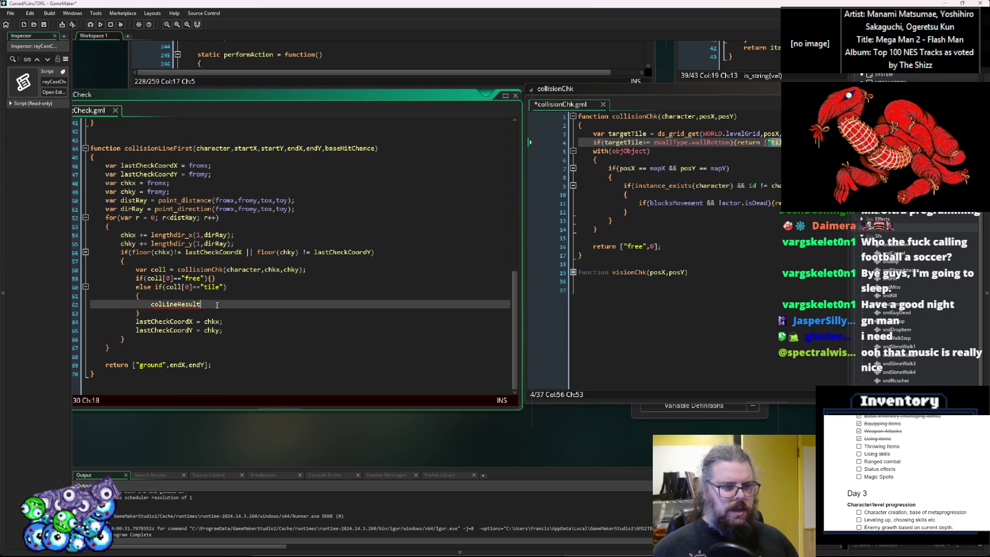
Step: Replace colLineResult in the tile branch with return ["wall",lastCheckCoordX,lastCheckCoordY];
double_click(154, 307)
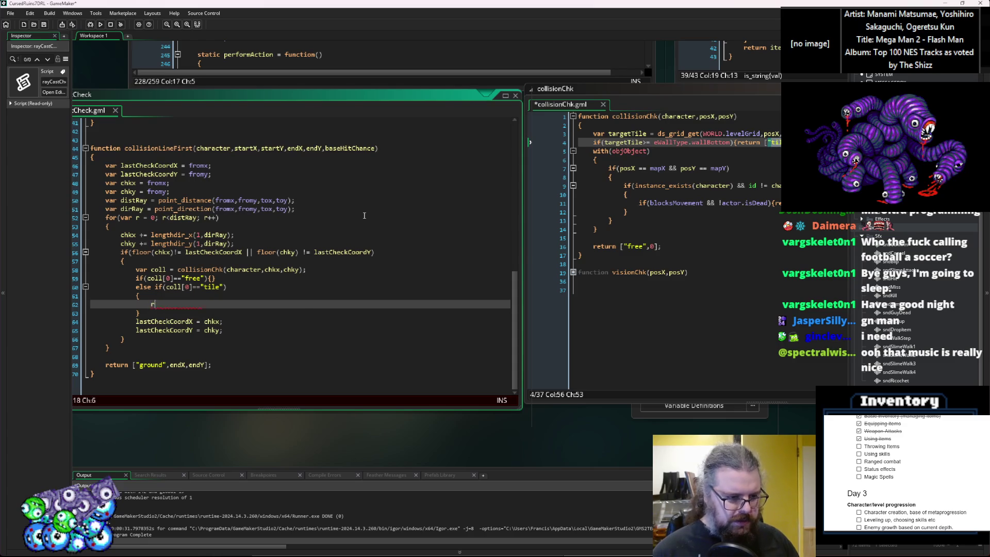
type("return[]\"wa;;")
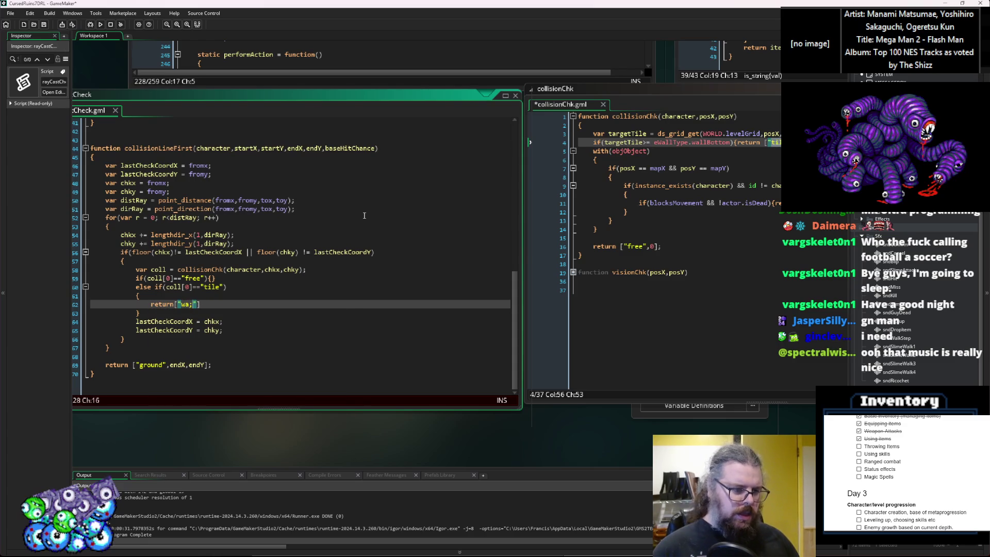
key("BackSpace")
key("BackSpace")
type("ll\",")
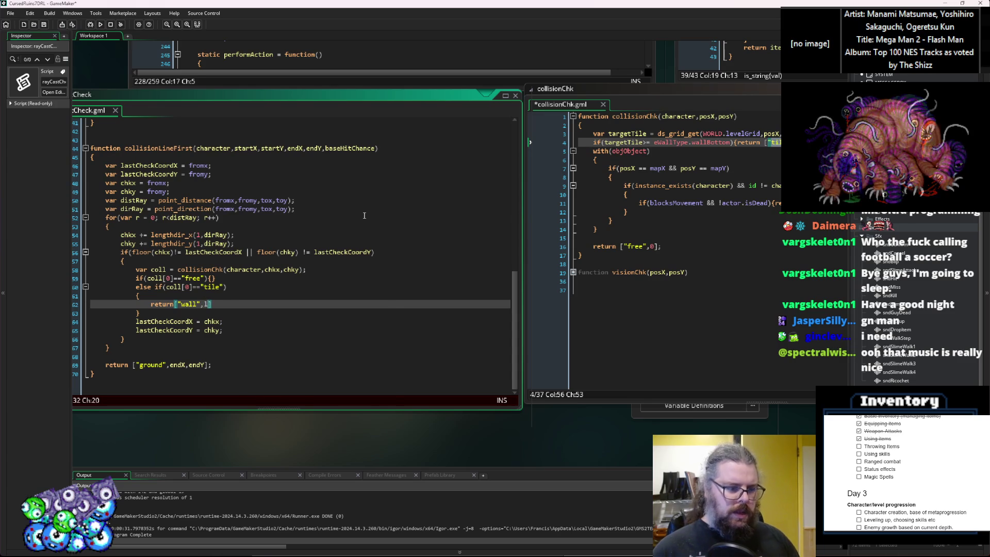
type("last")
type("CheckCoordX")
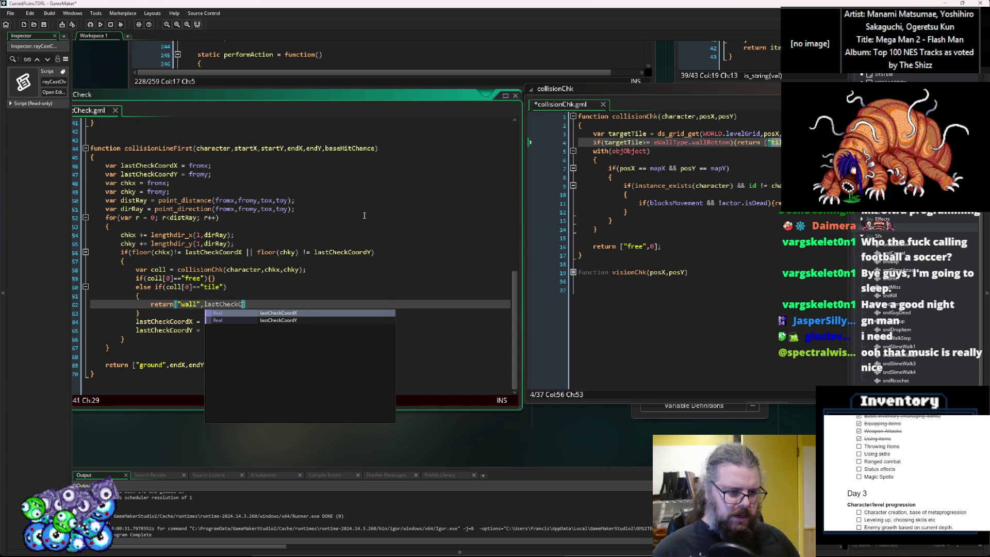
type(",last")
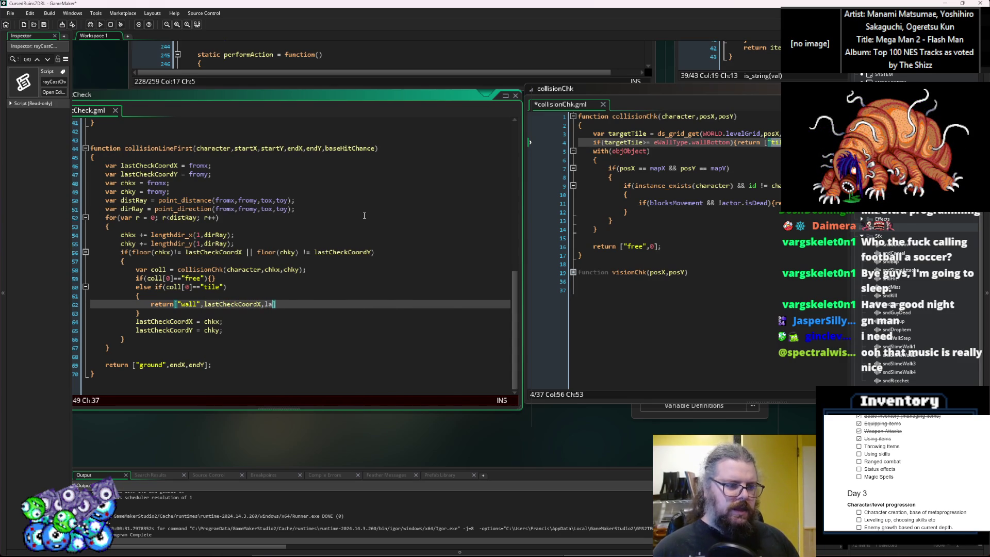
type("CheckCoordY")
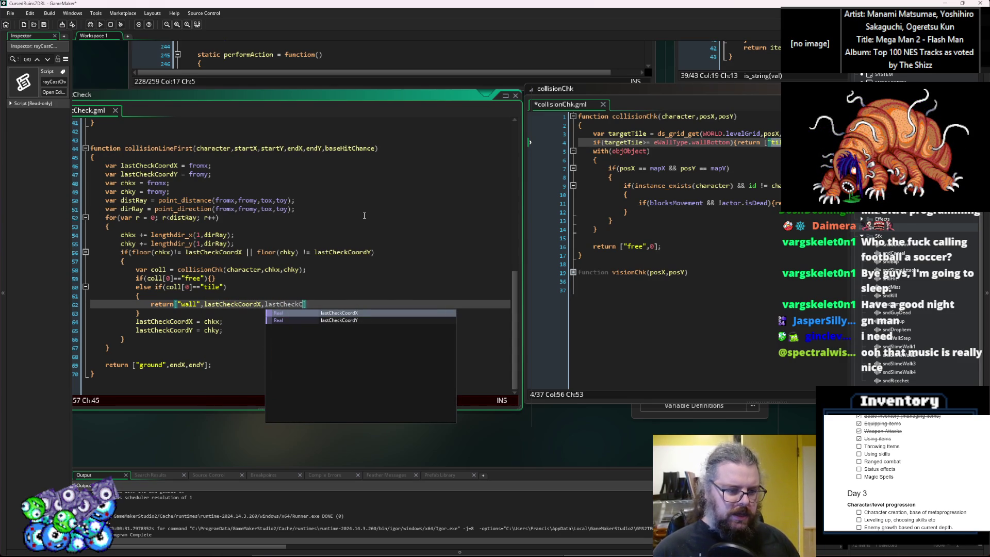
type("];")
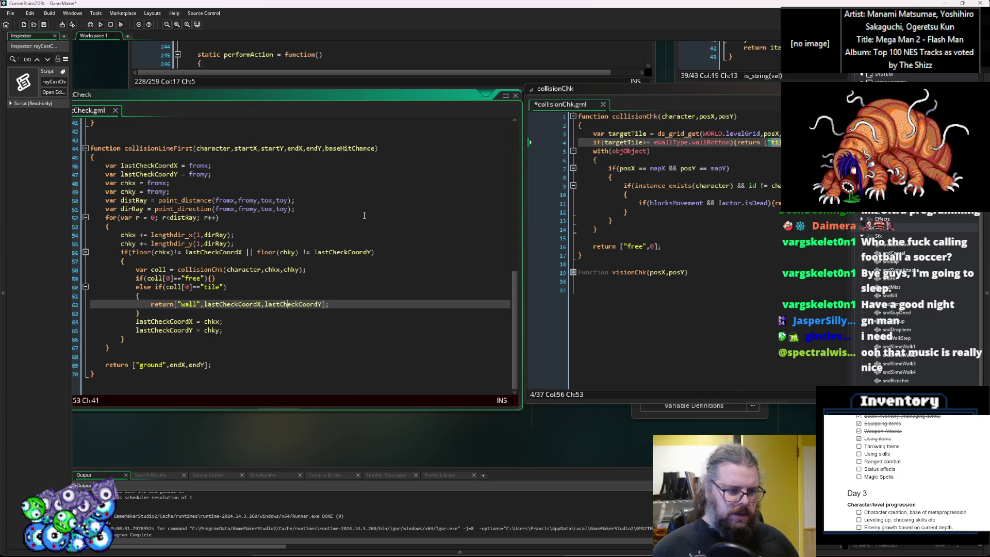
key("Home")
key("ctrl+Right")
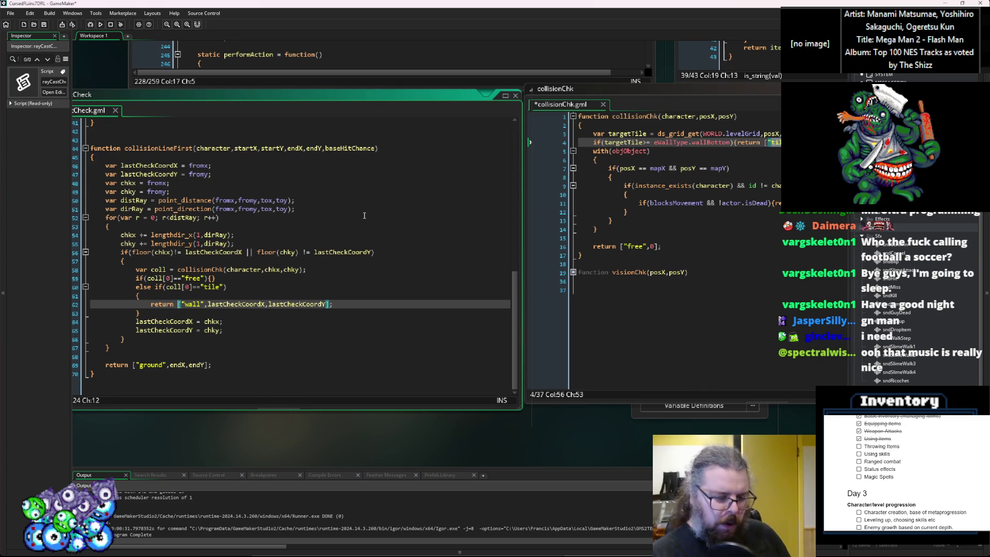
key("Down")
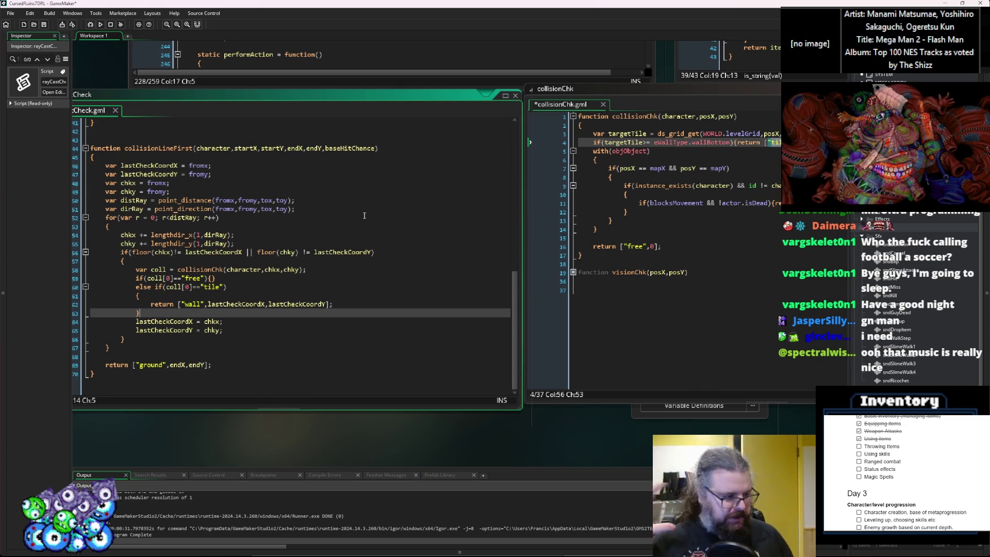
key("Return")
Step: Write else if(coll[0]=="obj") with an empty pair of braces after the tile branch
type("else if(")
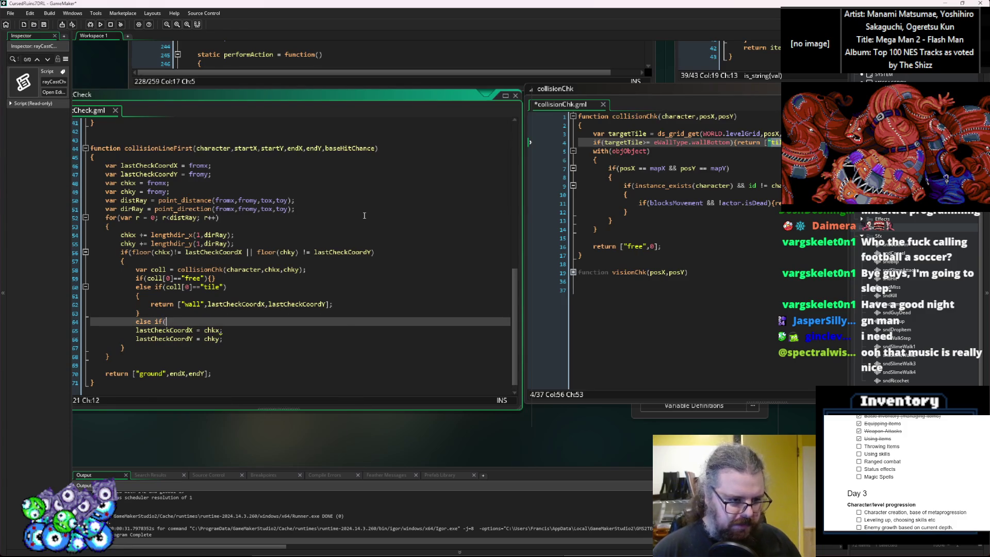
type("coll[")
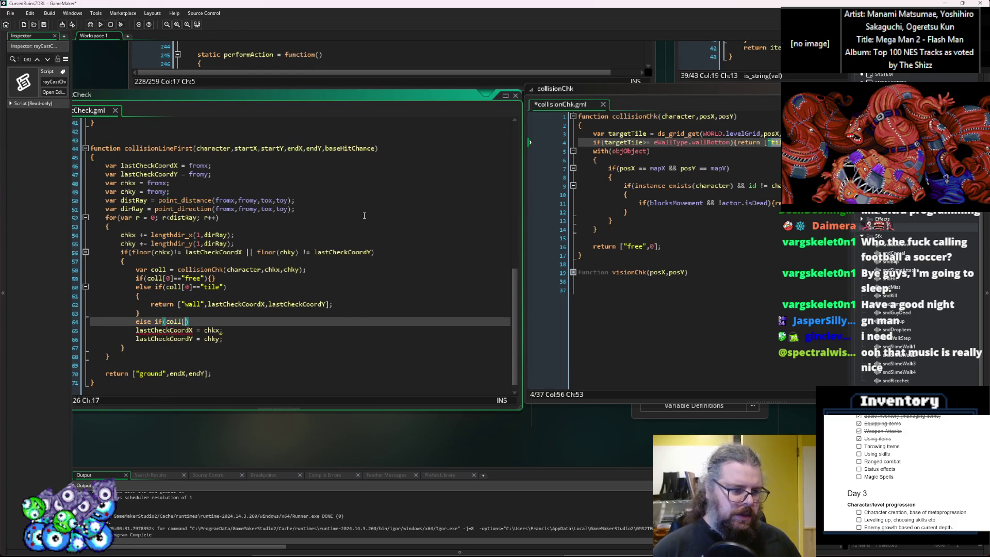
type("0]==")
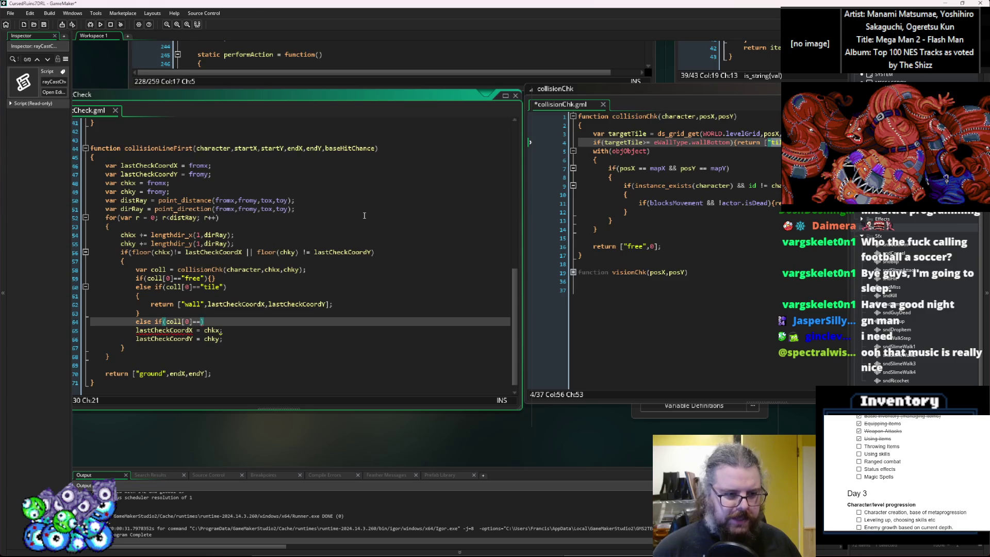
type("\"p")
type("bj")
key("End")
key("Return")
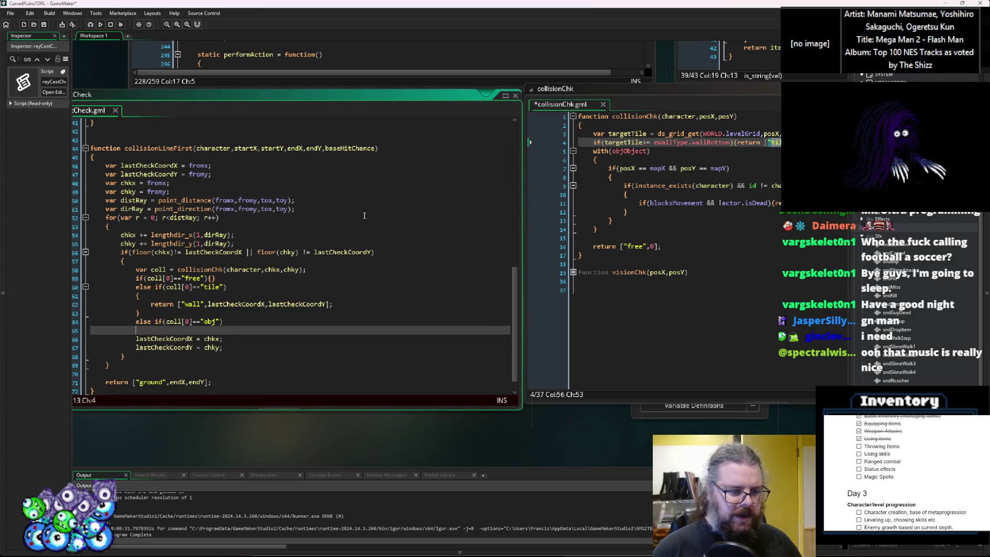
type("{")
key("Return")
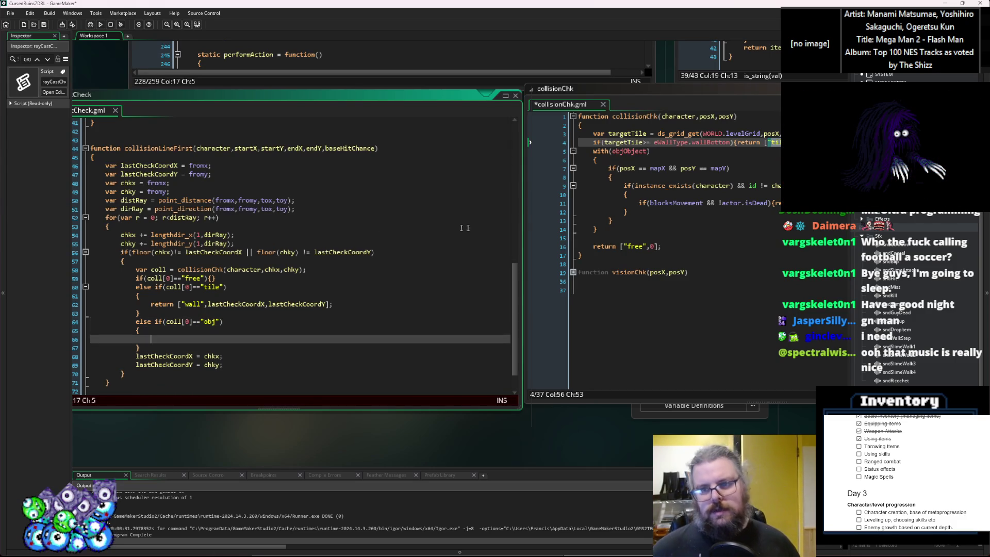
scroll(366, 217, "right", 3)
left_click_drag(387, 229, 460, 238)
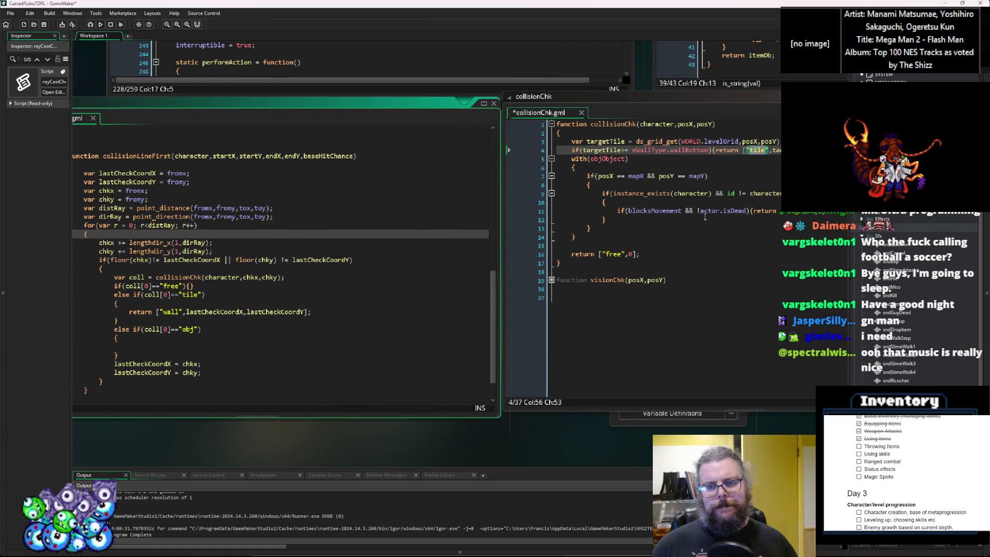
Step: Review the actor and objObject references in collisionChk, then save that script
double_click(709, 212)
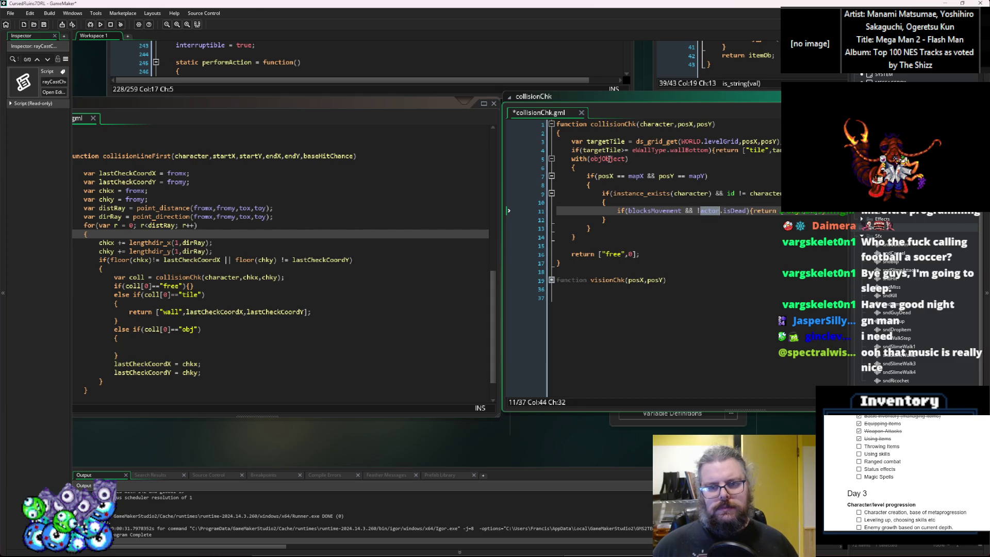
double_click(609, 160)
left_click(198, 373)
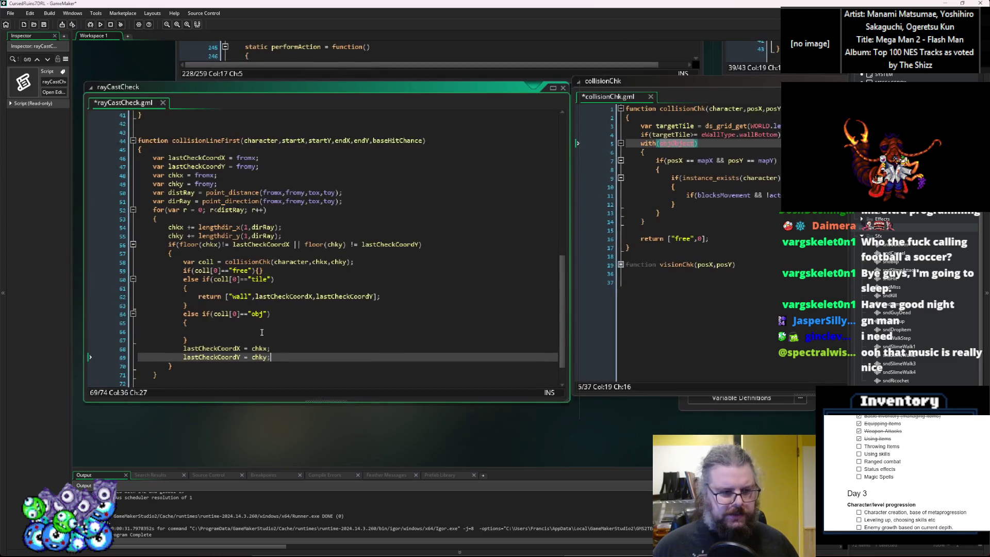
left_click(264, 330)
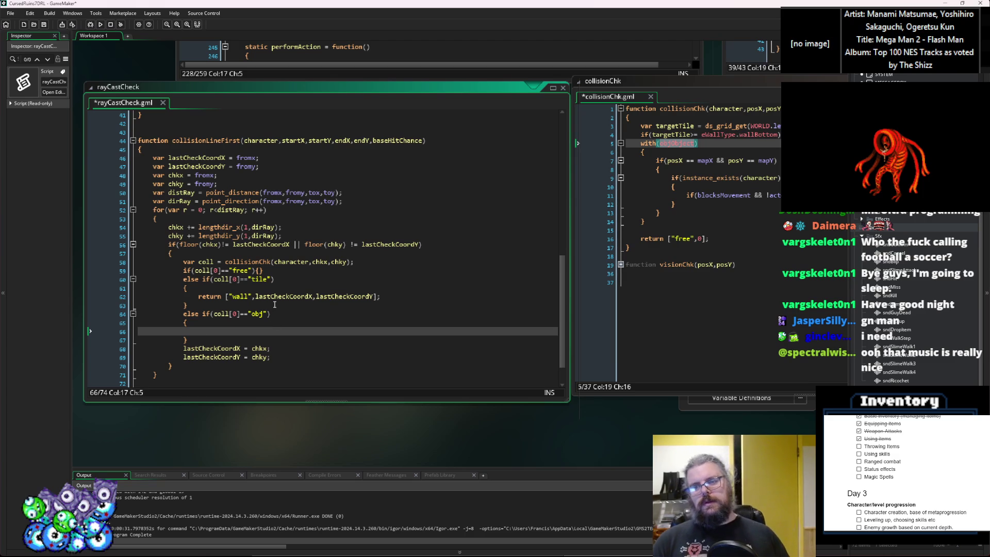
left_click(673, 332)
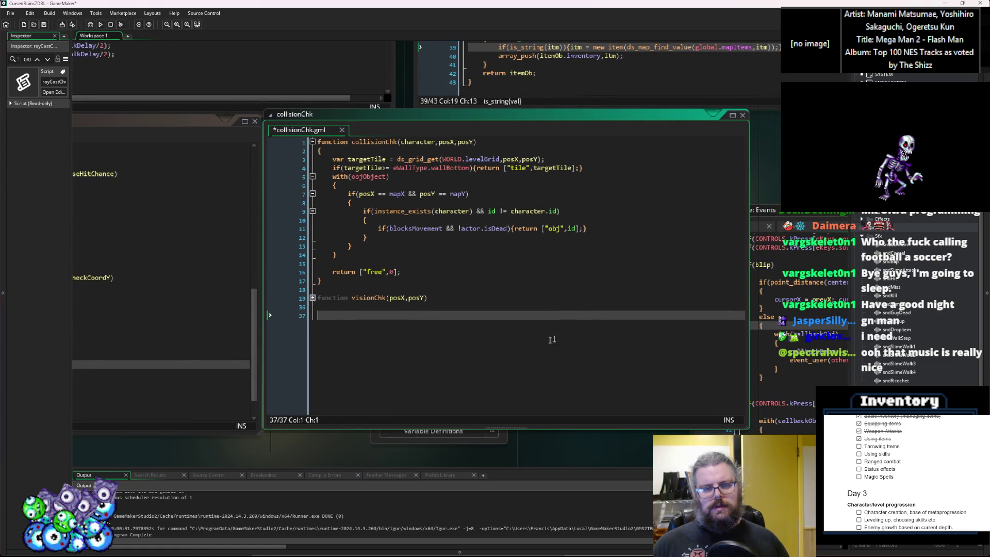
left_click(44, 24)
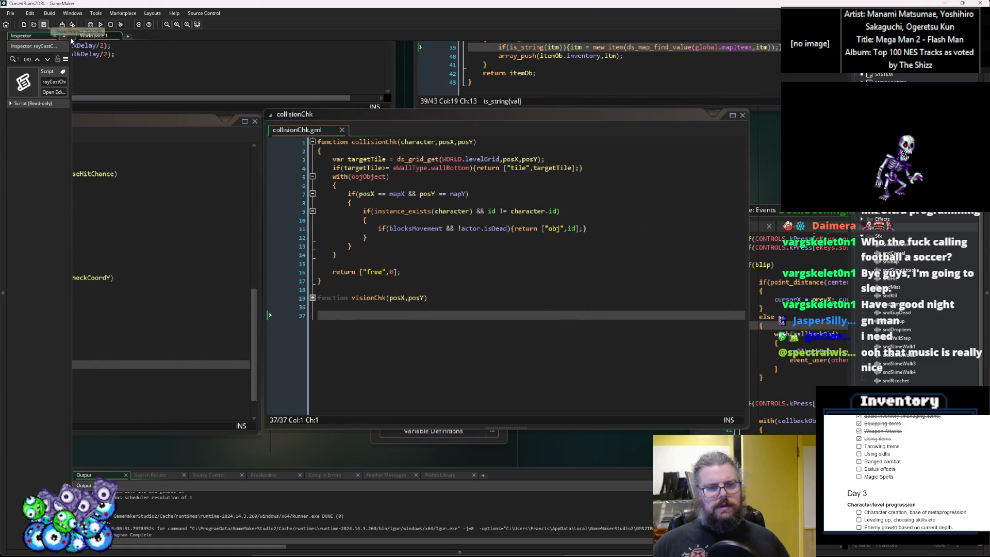
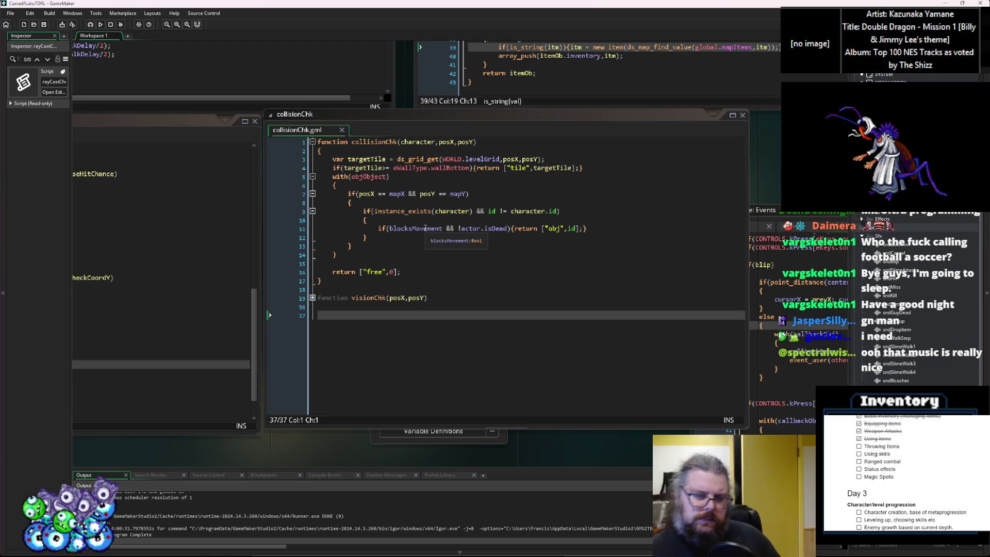
Step: Add an anyActor=false parameter to collisionChk and wrap blocksMovement on line 11 in brackets
left_click(479, 142)
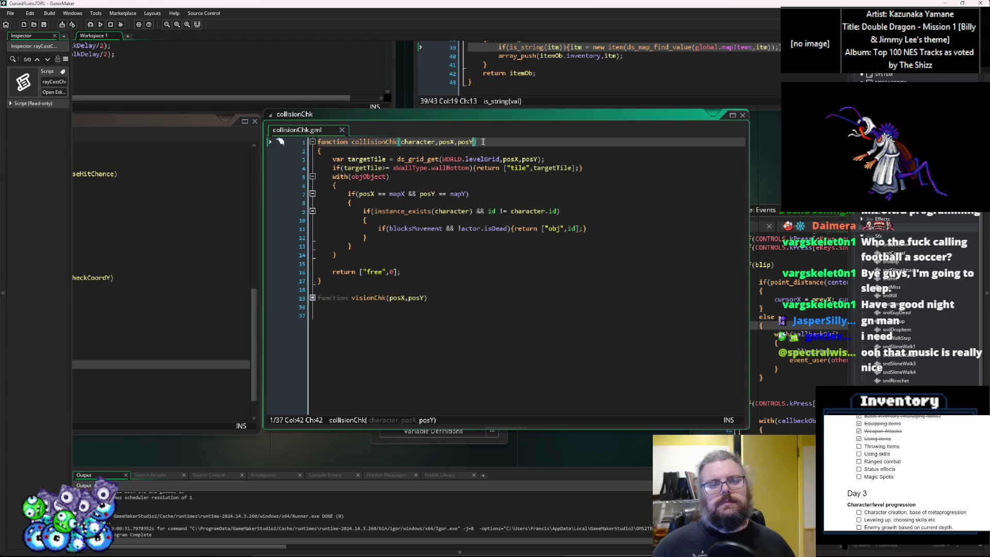
type(",")
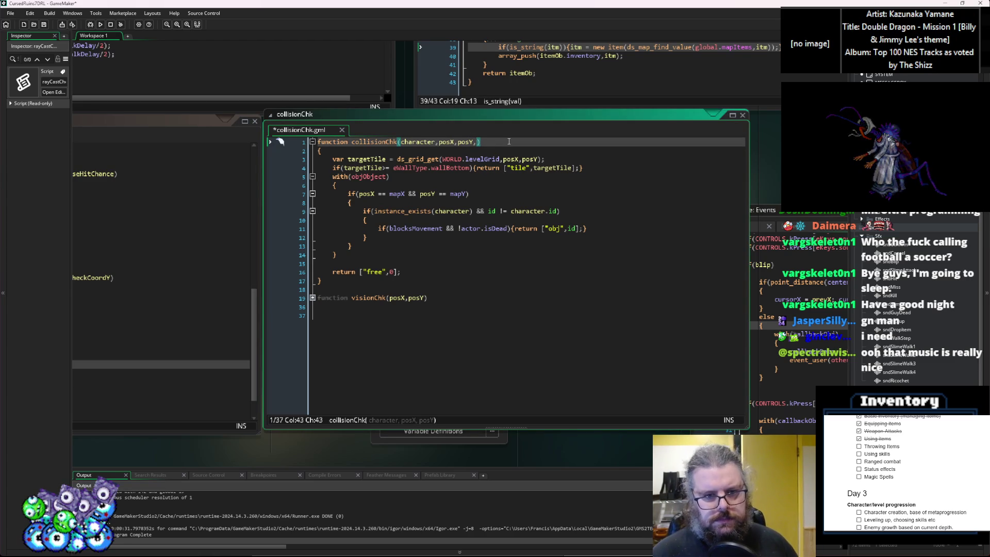
type("anyA")
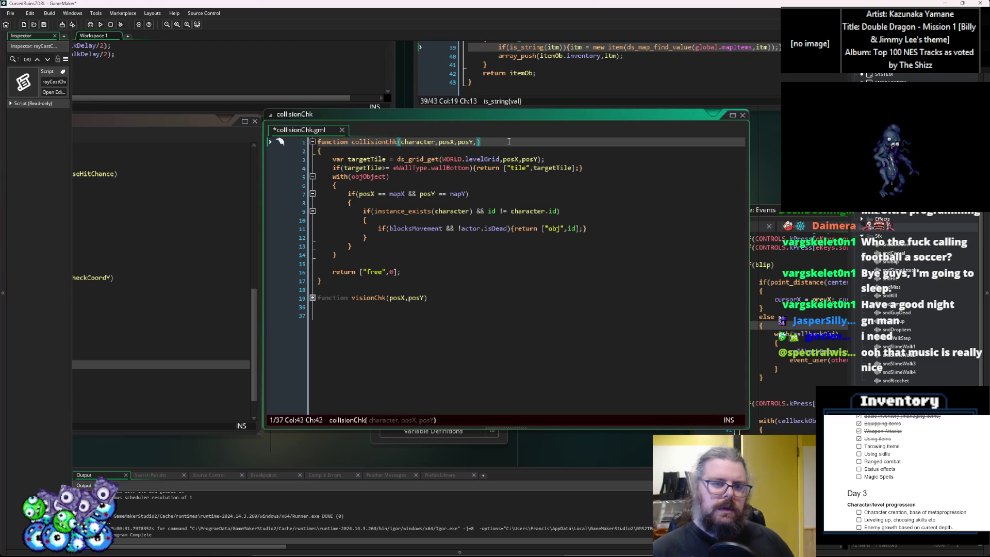
type("ctor")
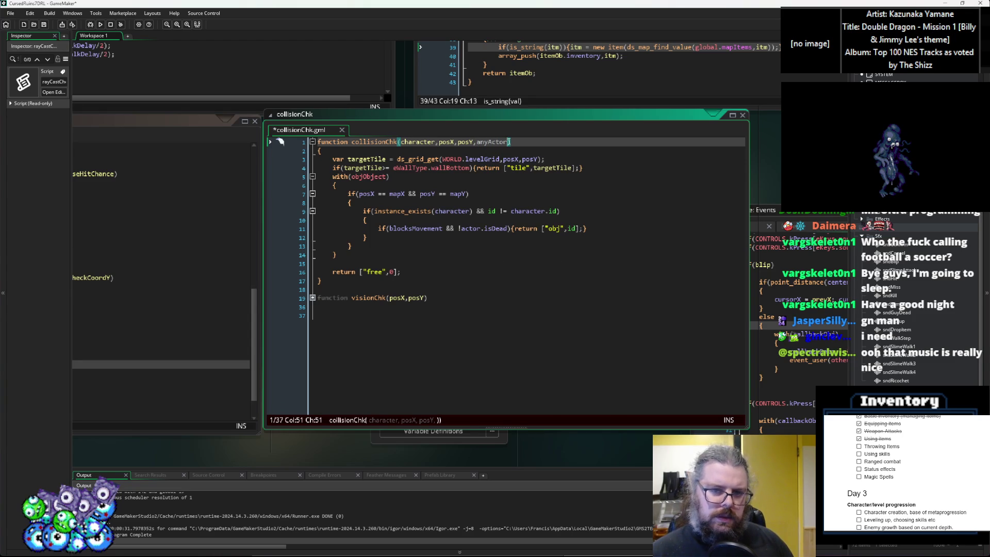
type("=false")
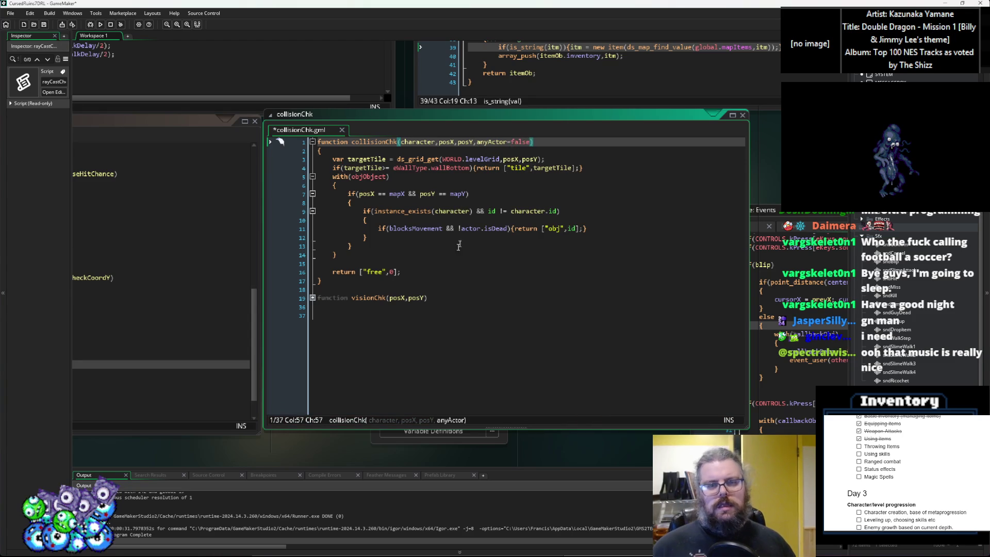
left_click(390, 228)
type("(")
key("Right")
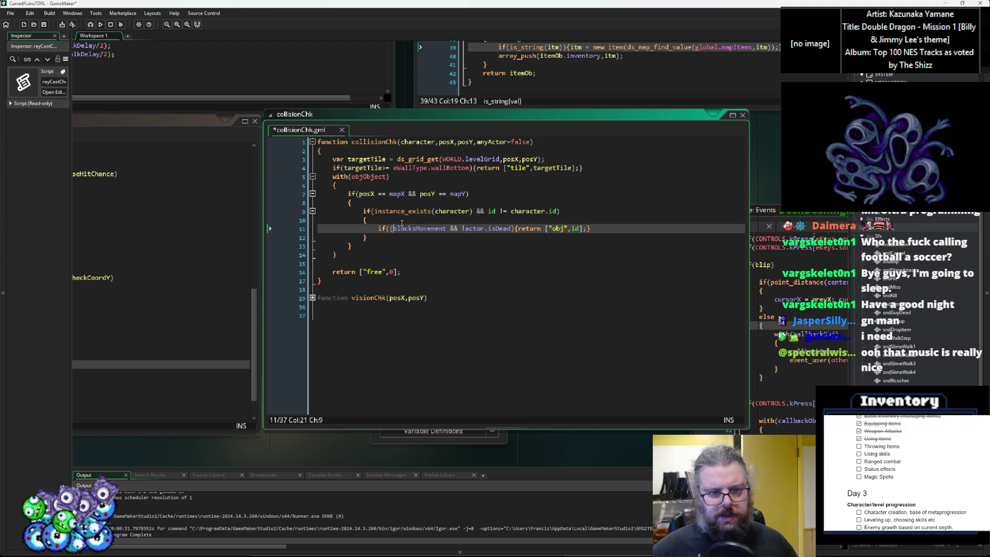
key("Right")
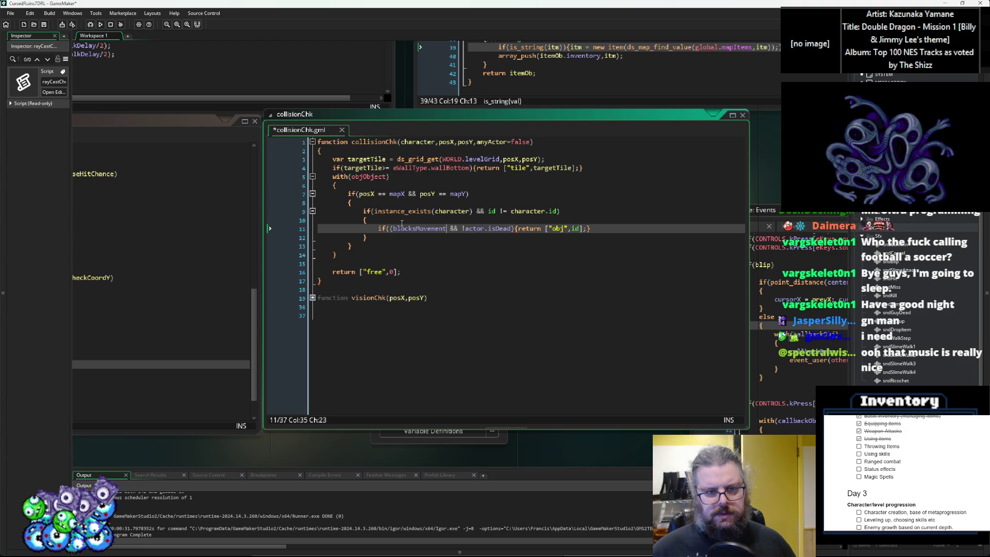
type(")")
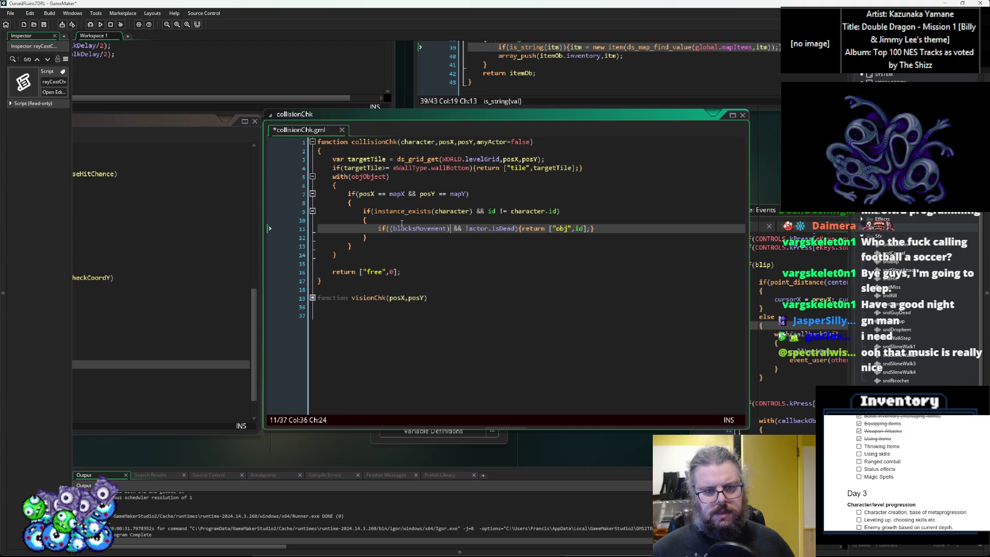
Step: Extend line 11's condition with ||(anyActor && isActor) after (blocksMovement)
double_click(481, 229)
left_click(475, 255)
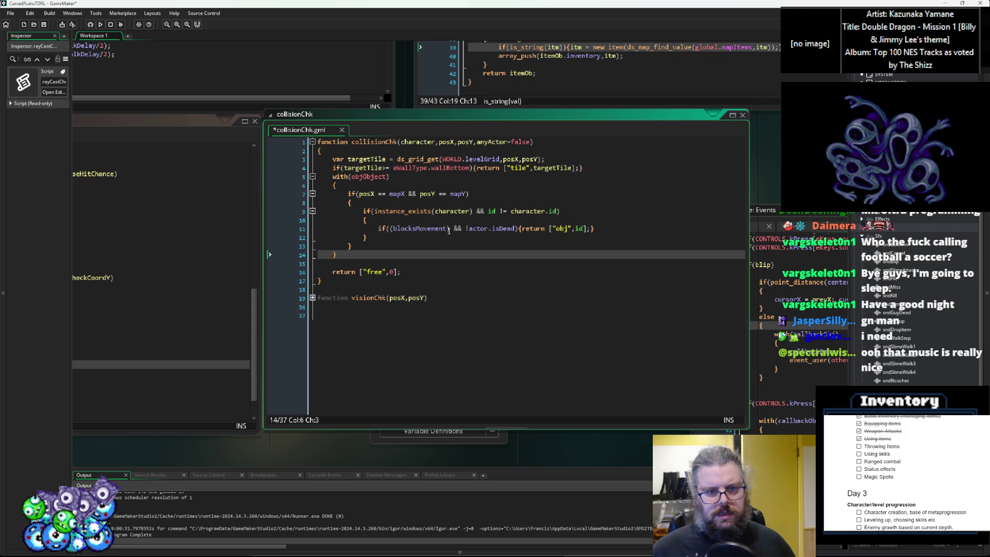
left_click(449, 228)
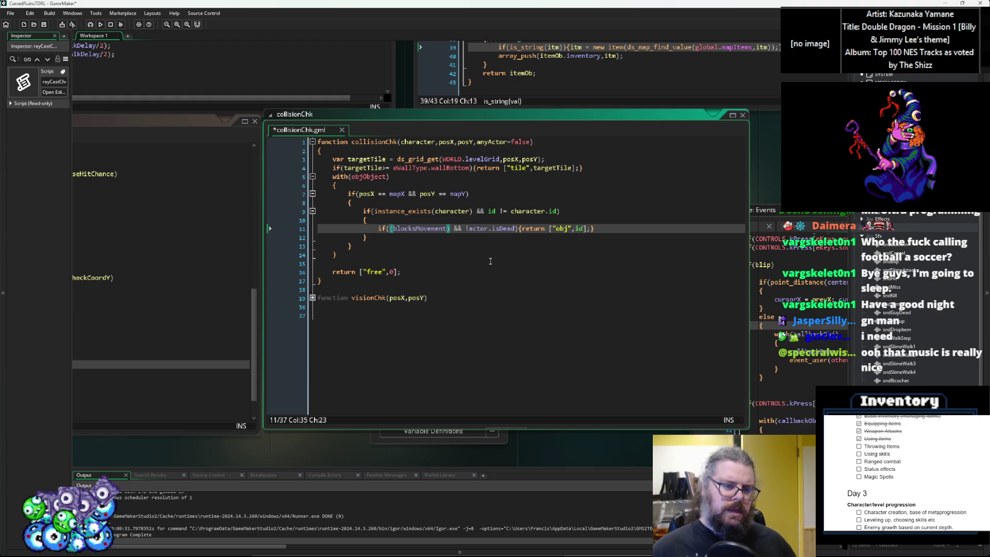
type("||")
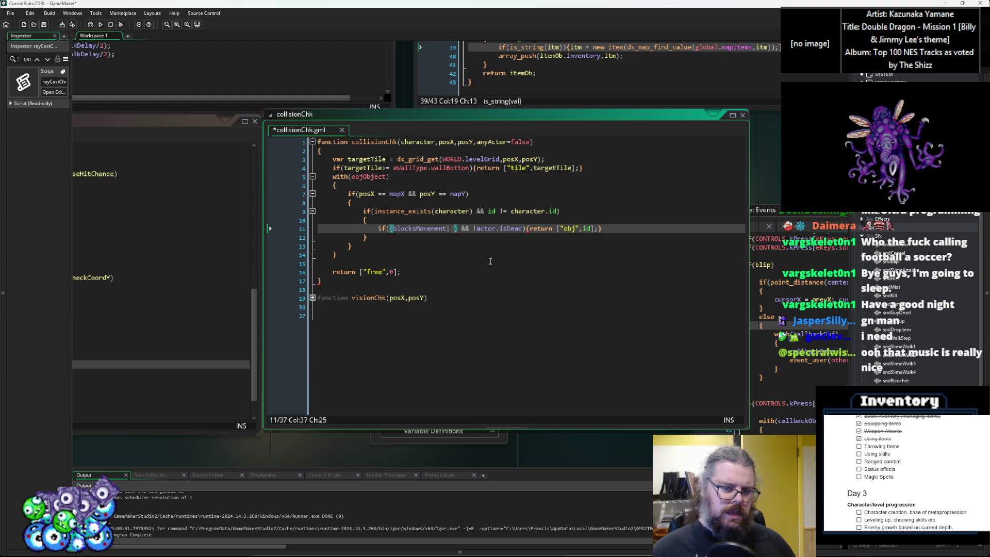
type("(any")
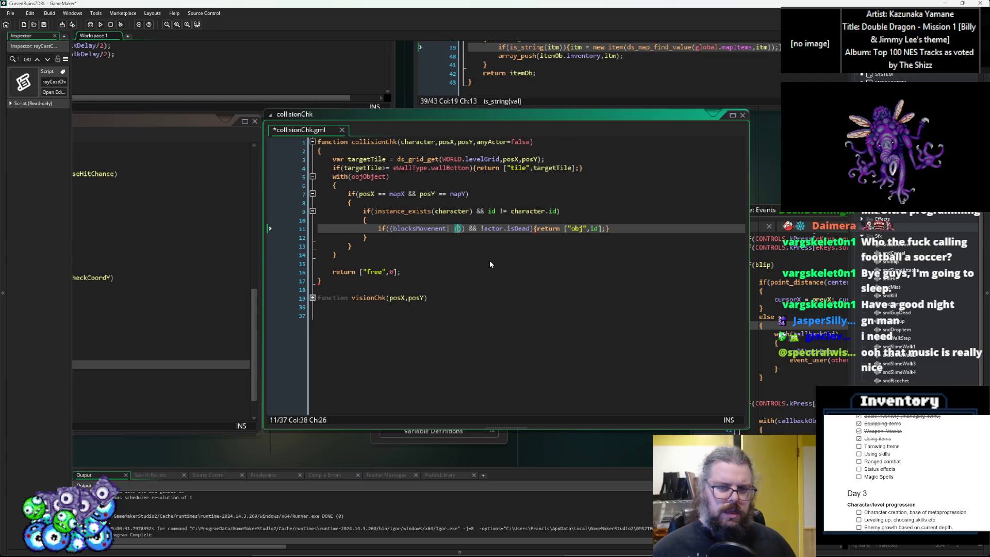
type("Act")
key("Return")
type("&& ")
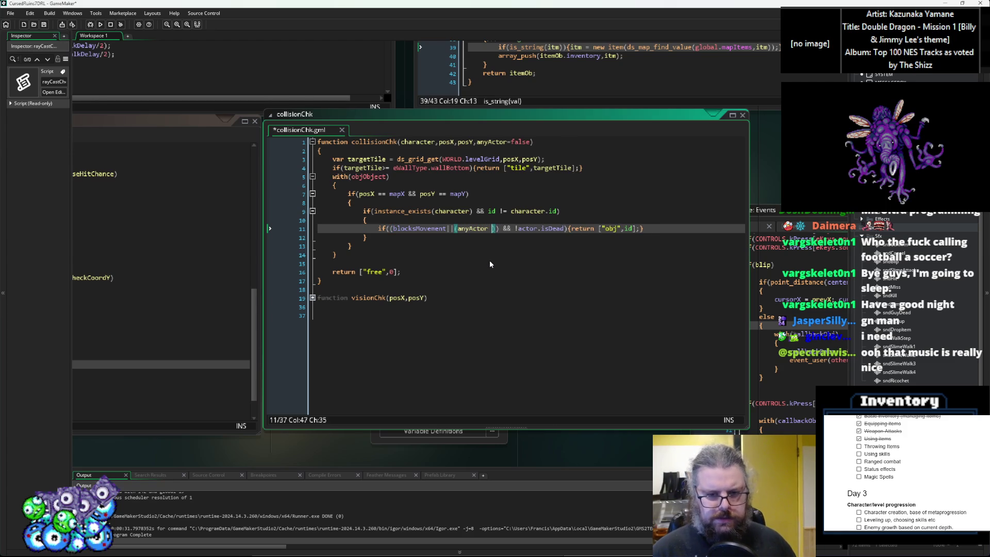
type("isActor")
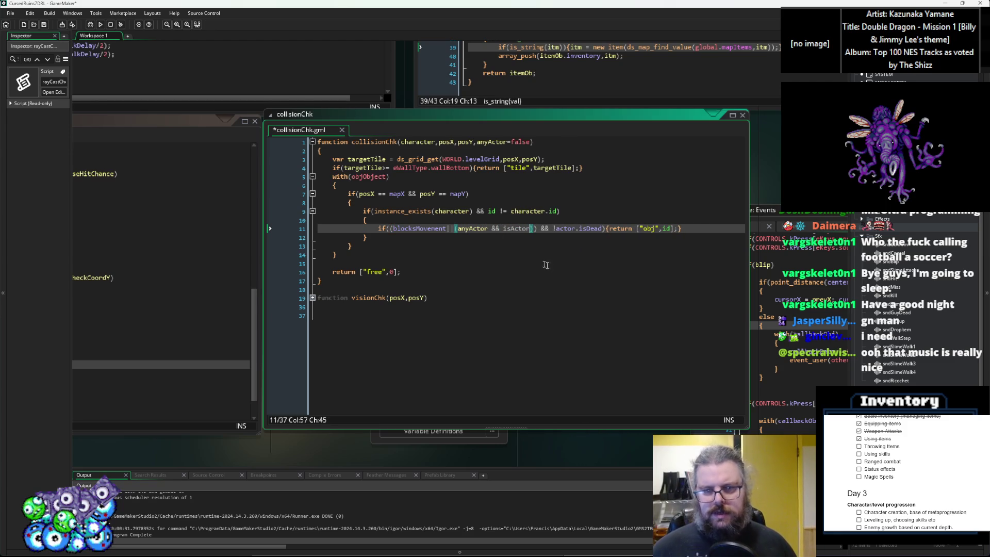
double_click(517, 228)
key("F12")
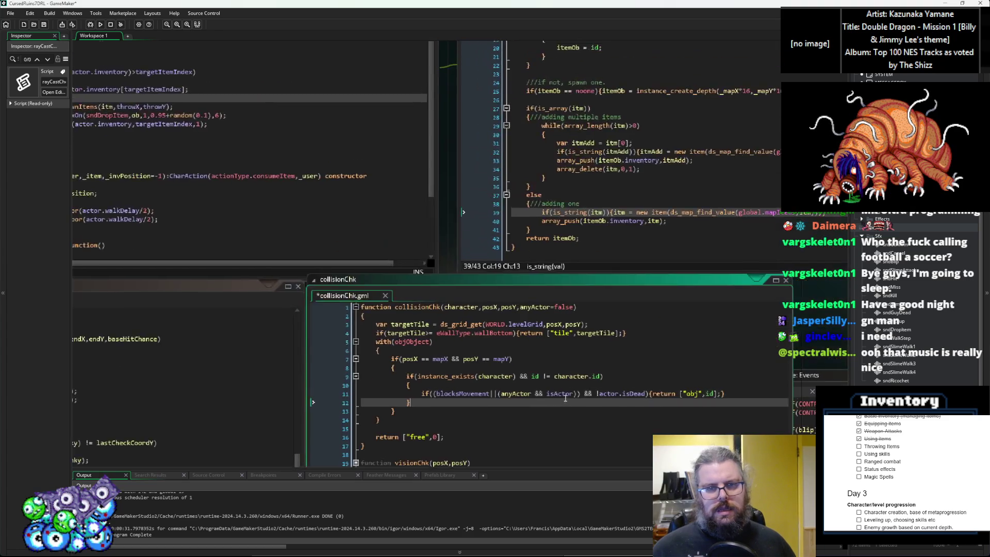
Step: Add isCharacter = false; after isEnemy = false in objObject's Create event
left_click(503, 215)
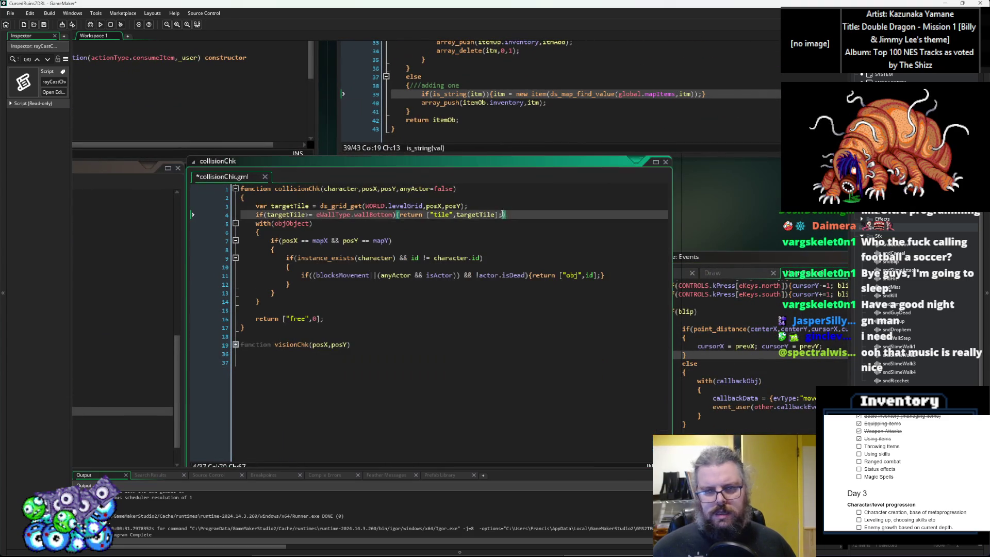
scroll(897, 309, "up", 3)
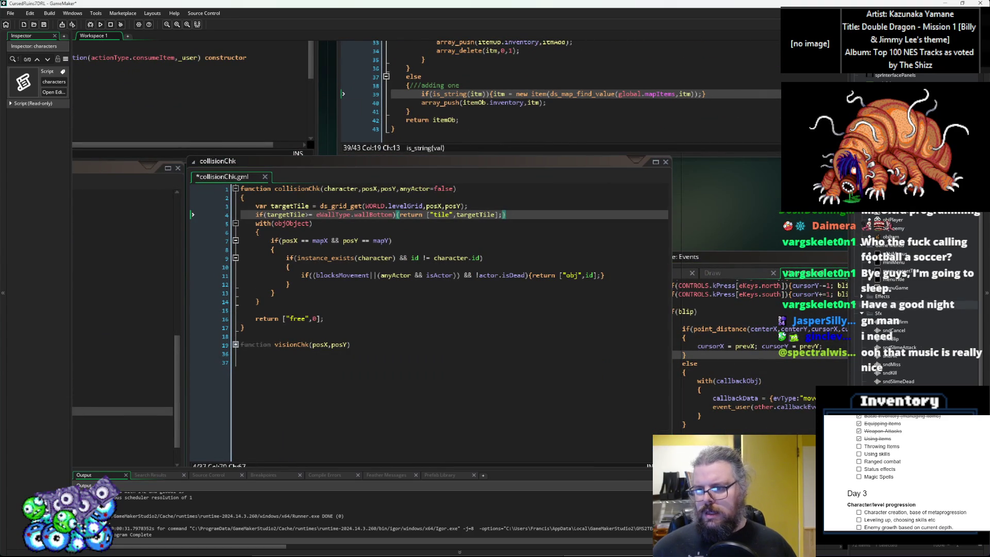
scroll(897, 299, "up", 2)
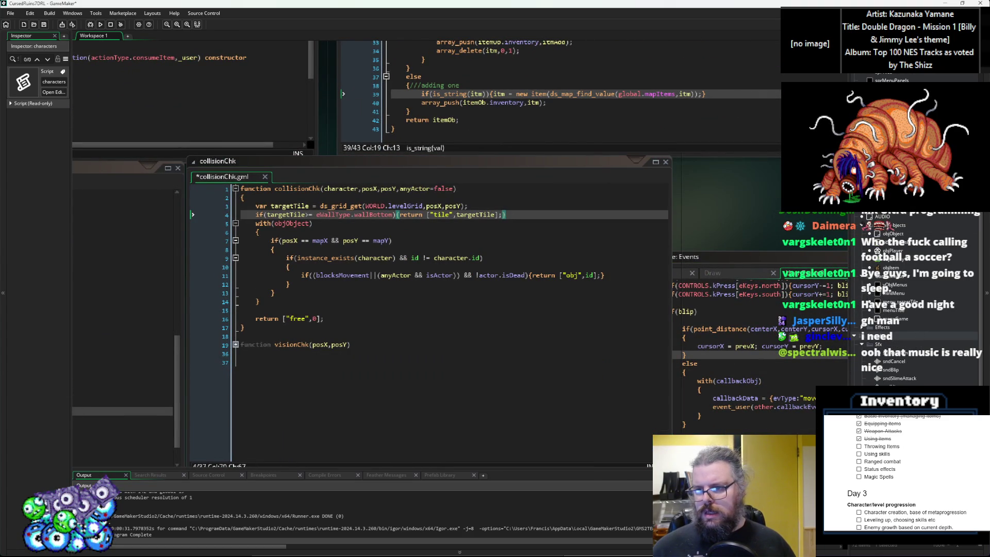
double_click(892, 234)
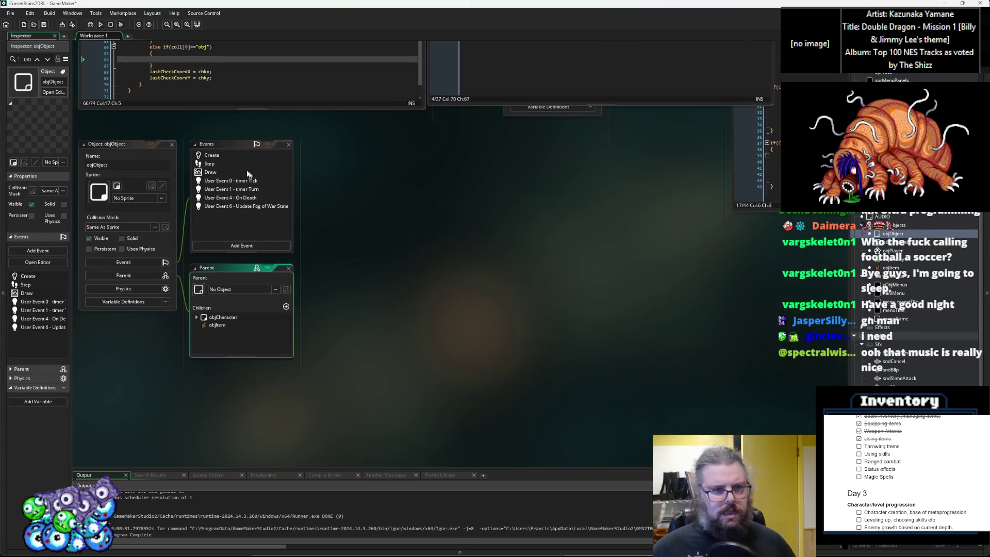
double_click(239, 154)
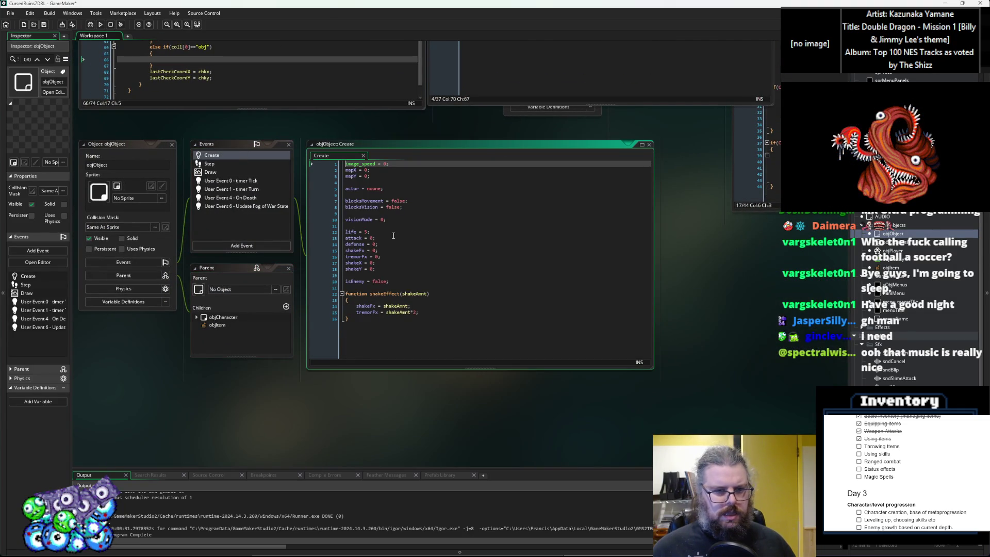
double_click(354, 189)
left_click(425, 222)
left_click(408, 282)
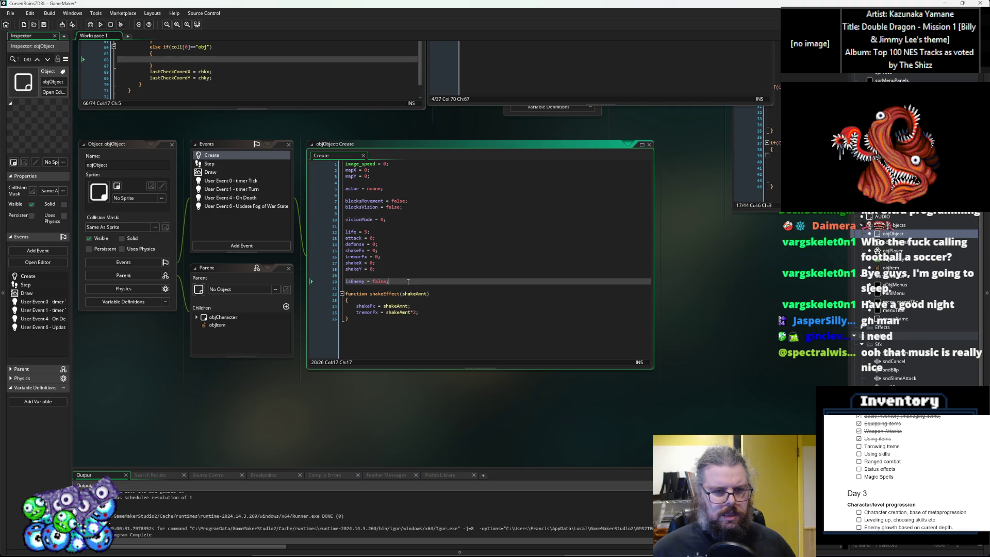
key("Return")
type("isCharacter = fal")
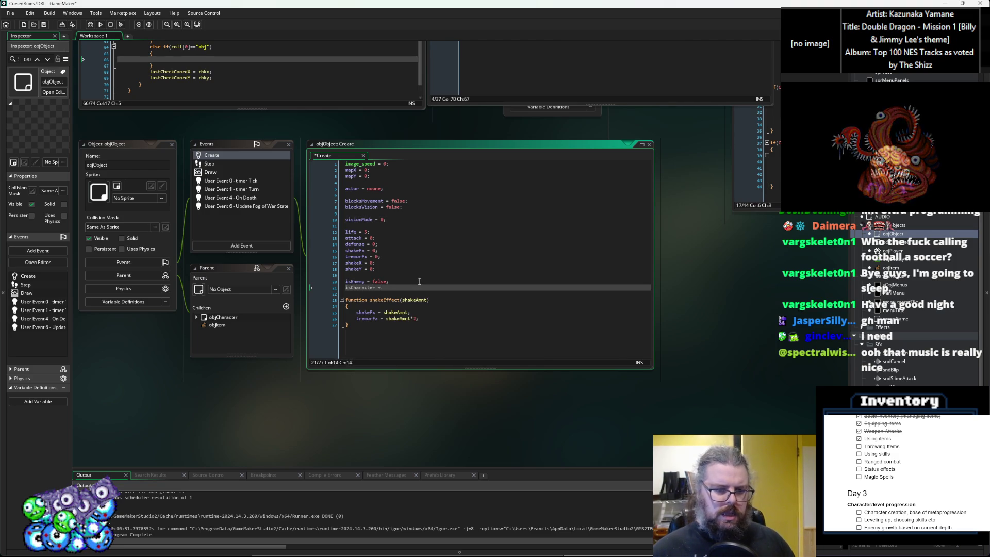
type("se;")
left_click(360, 289)
double_click(360, 288)
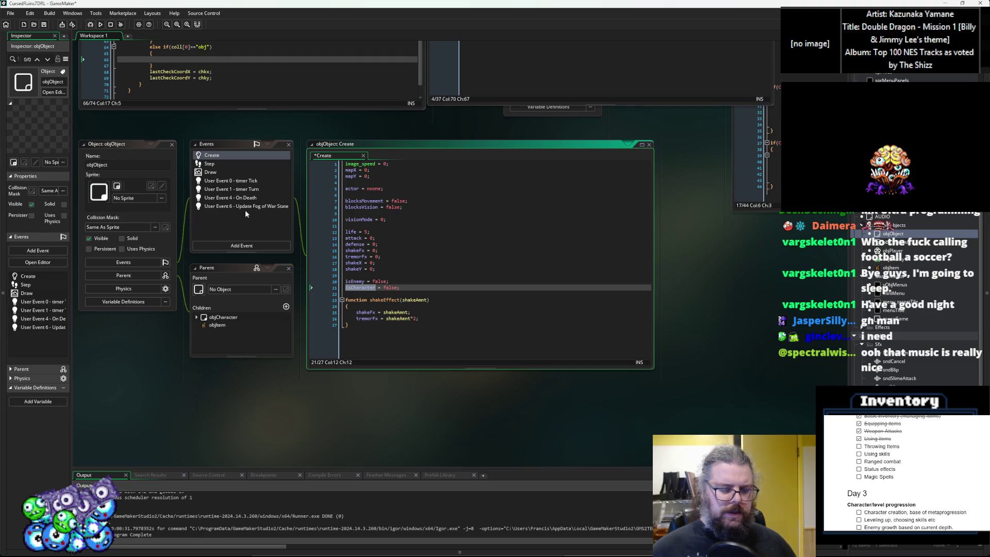
left_click(363, 288)
double_click(362, 288)
key("ctrl+c")
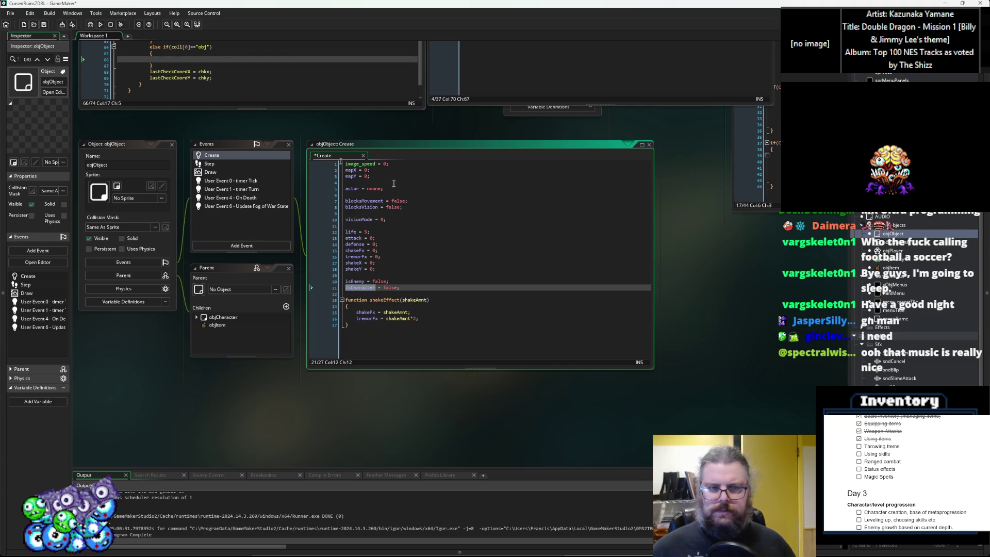
Step: Add isCharacter = true after shakeY = 0 in objCharacter's Create event and save
left_click(172, 144)
left_click(908, 243)
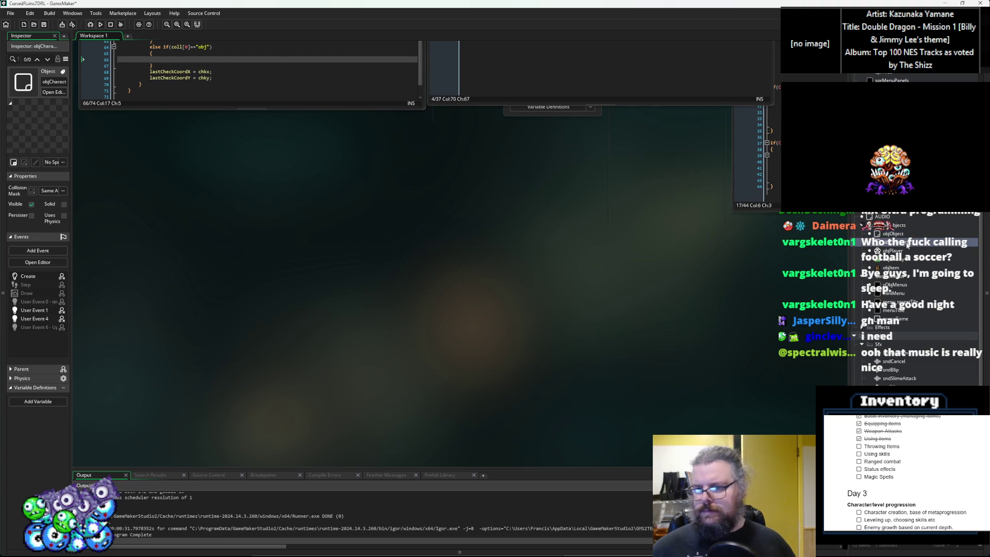
double_click(907, 244)
left_click(406, 222)
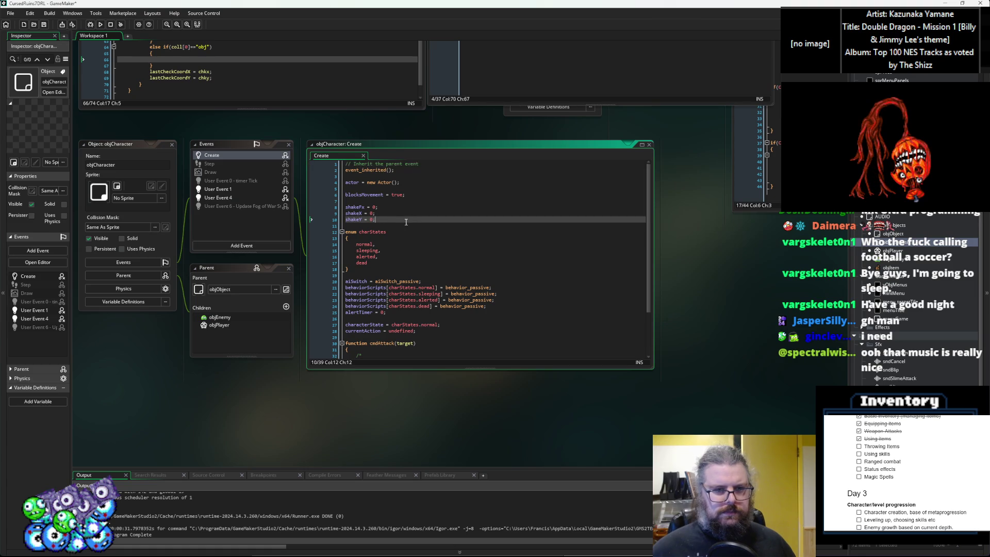
key("Return")
key("ctrl+v")
type("= tru;")
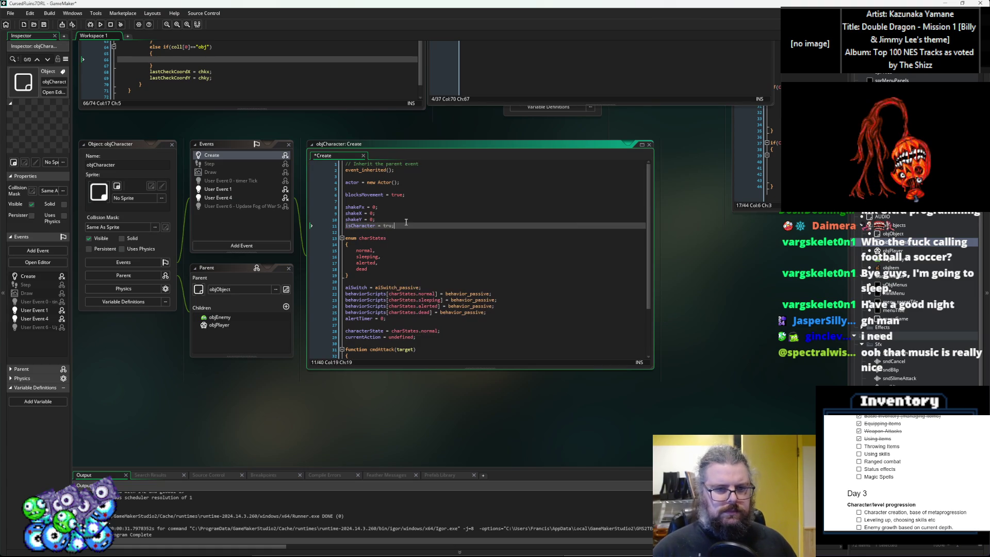
key("ctrl+s")
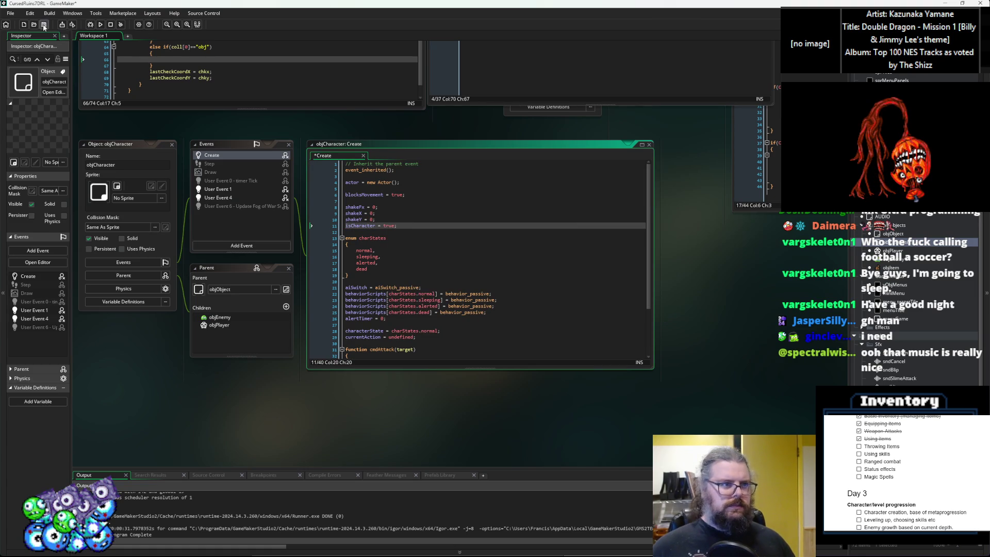
key("ctrl+Tab")
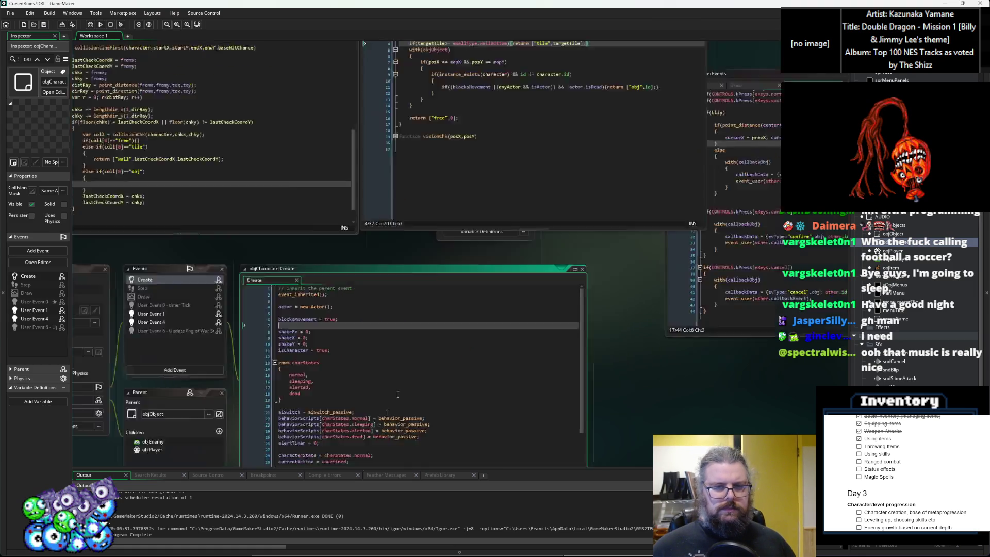
Step: Replace isActor with isCharacter in collisionChk's line 11 condition and save the script
left_click(490, 313)
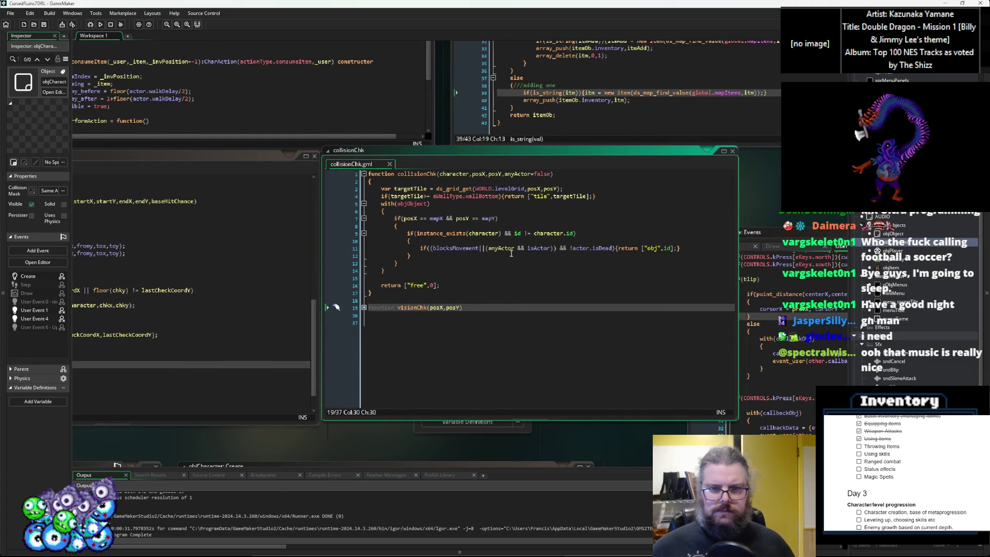
double_click(536, 248)
type("isCharacter")
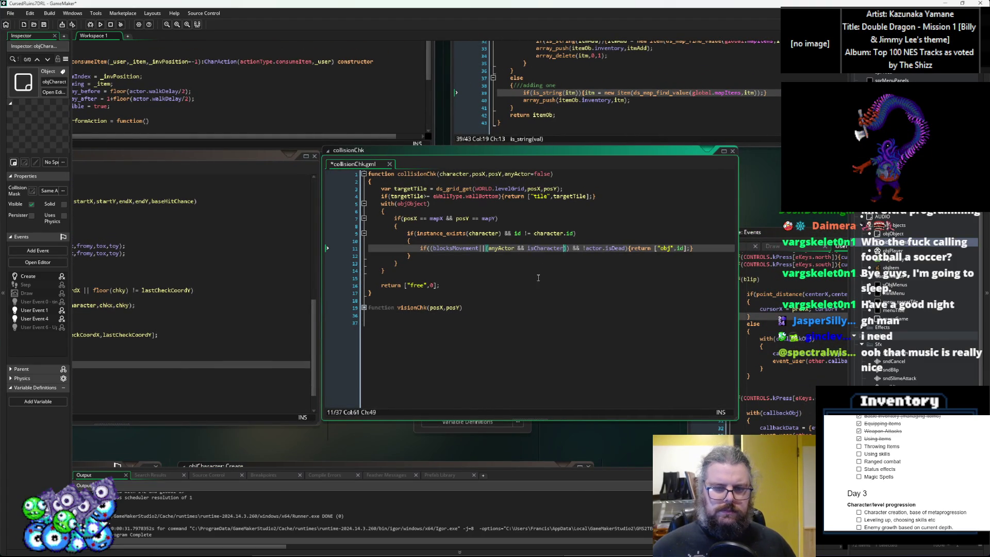
left_click(533, 278)
left_click_drag(503, 284, 600, 288)
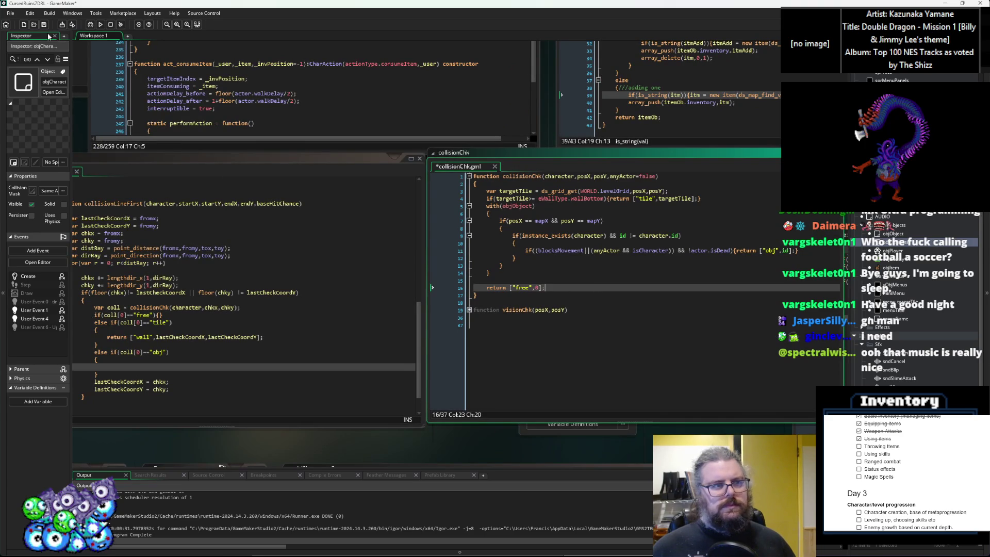
key("ctrl+s")
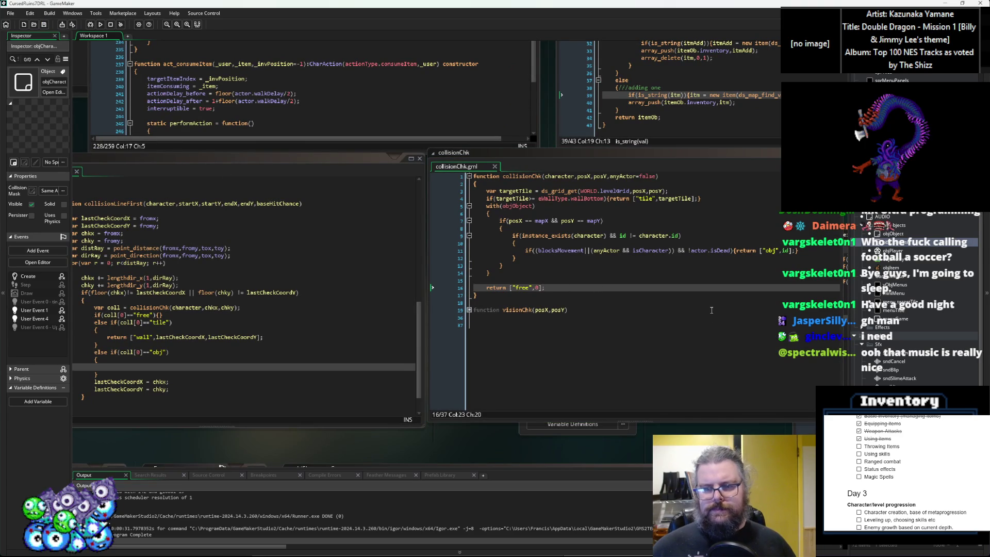
left_click(692, 276)
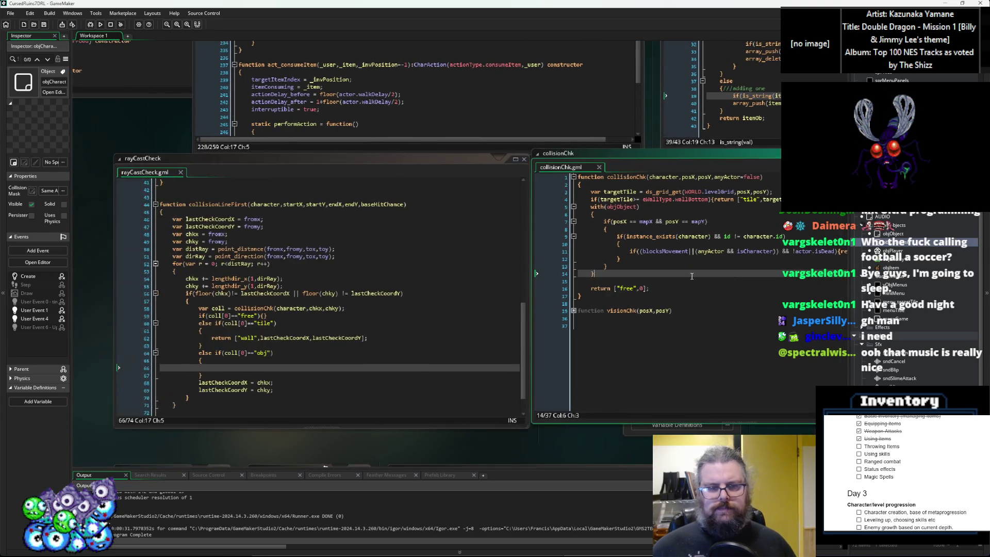
Step: Write the condition if(coll[1].actor!=noone) on line 66 of rayCastCheck's object-hit branch
left_click(411, 323)
left_click(328, 365)
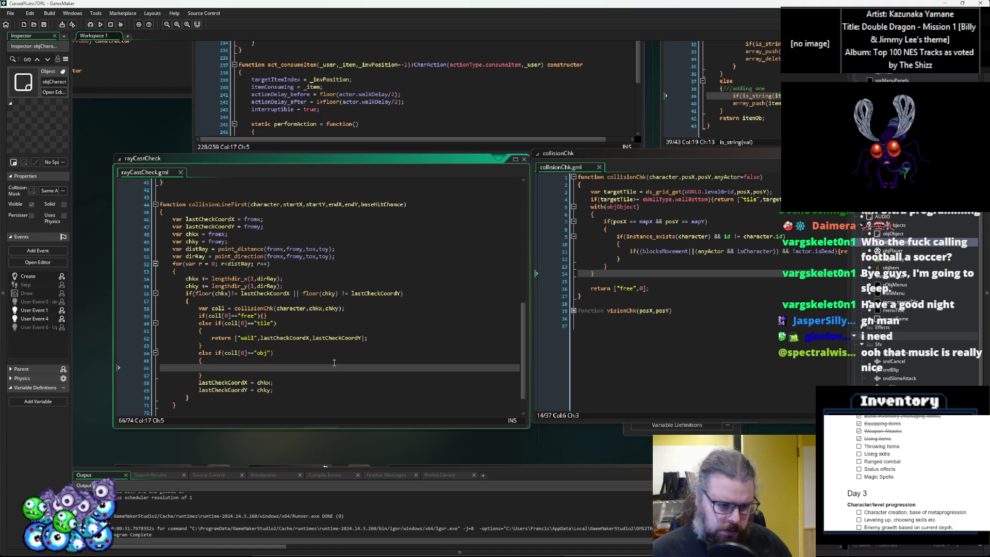
left_click(563, 361)
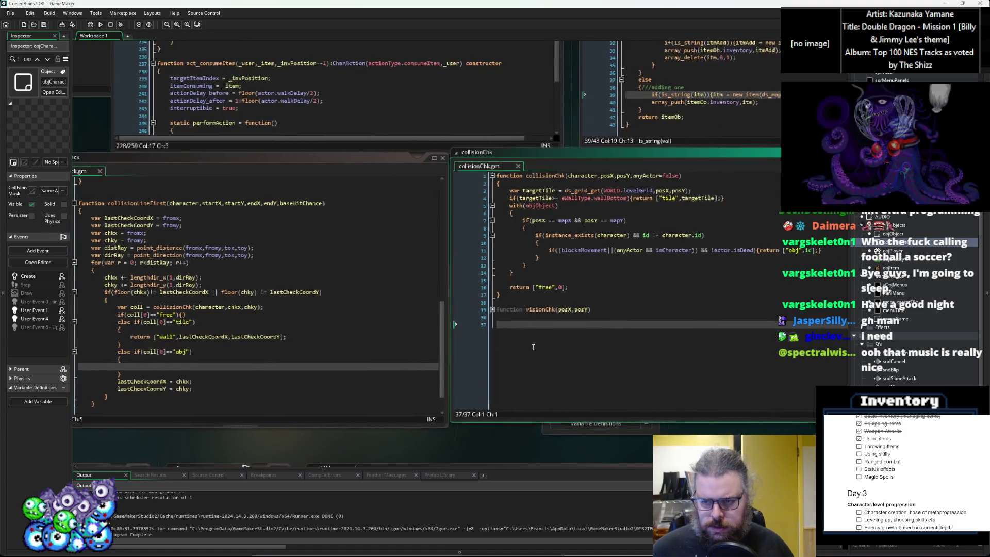
left_click(262, 358)
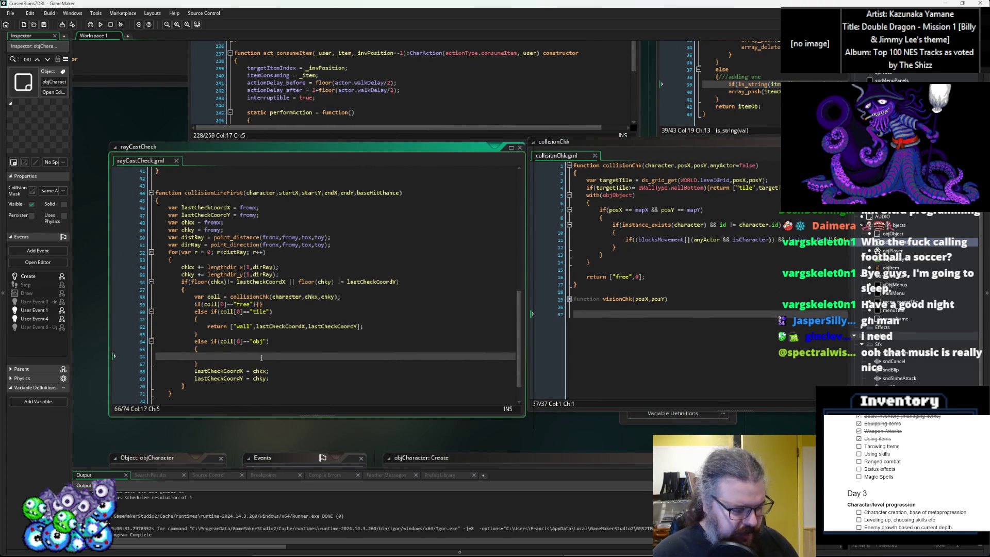
type("i")
key("BackSpace")
type("i")
key("BackSpace")
type("i")
key("BackSpace")
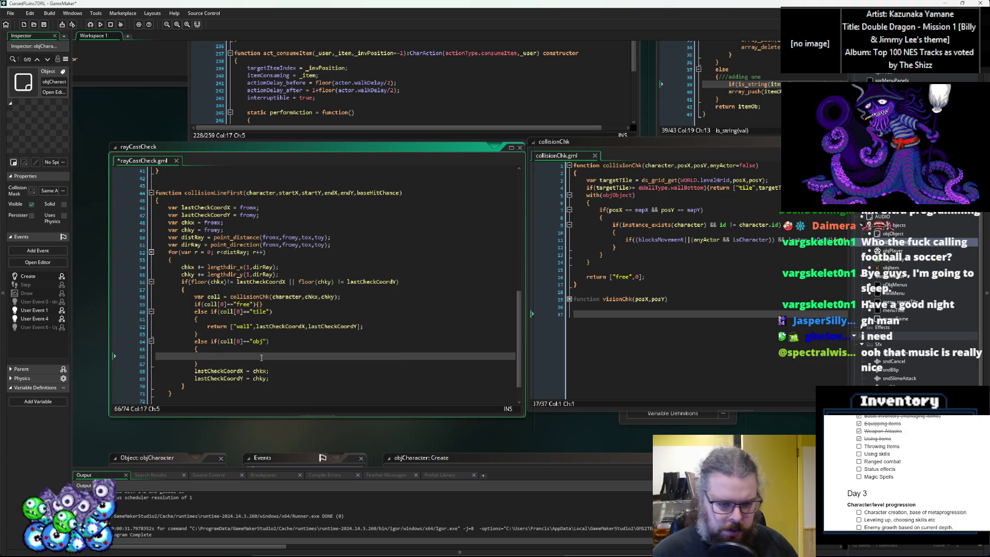
type("if(")
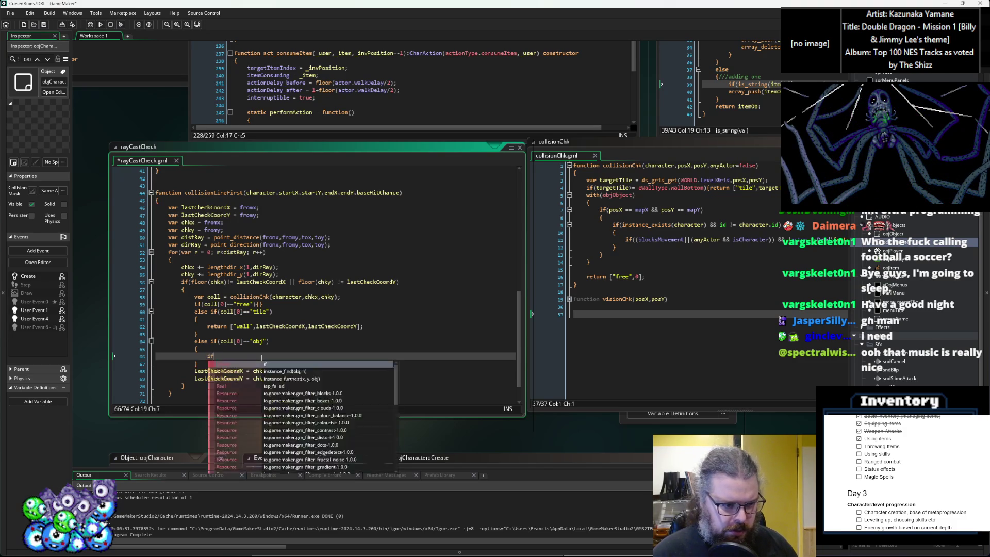
key("BackSpace")
key("BackSpace")
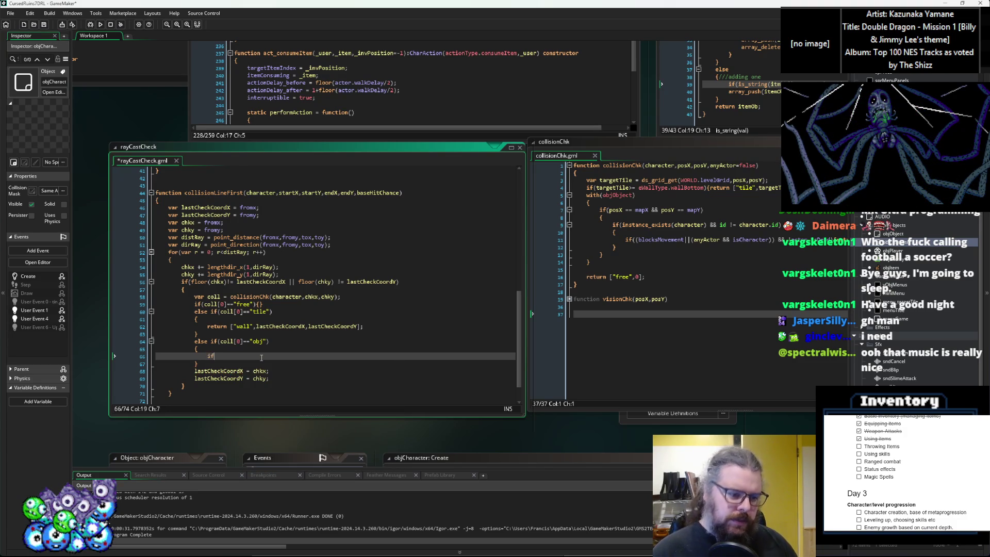
type("f(coll[]")
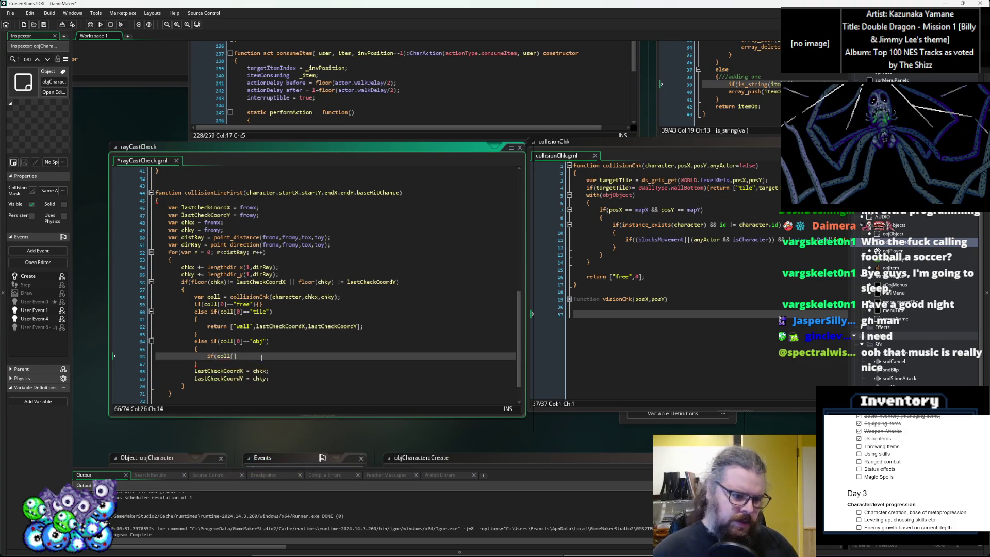
left_click(584, 364)
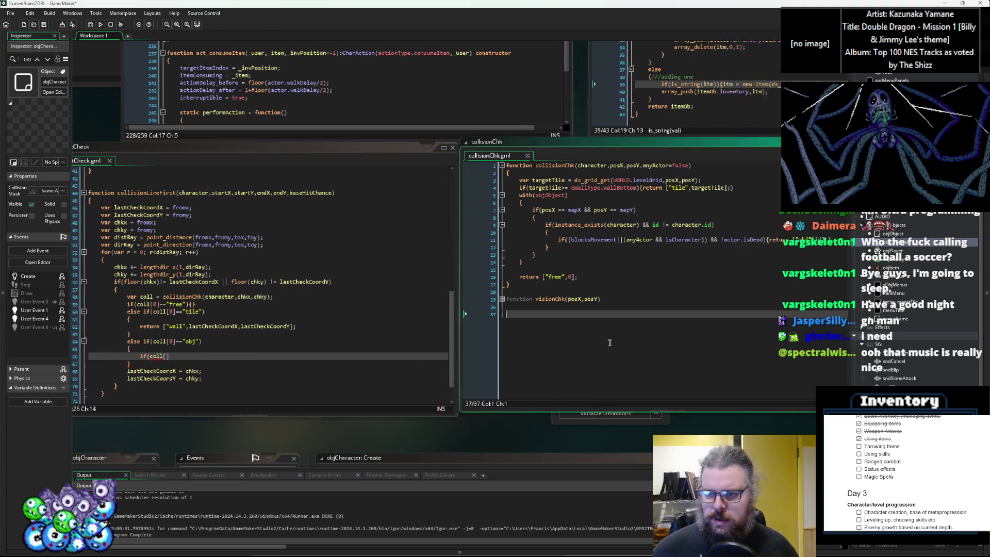
left_click(196, 352)
type("0].")
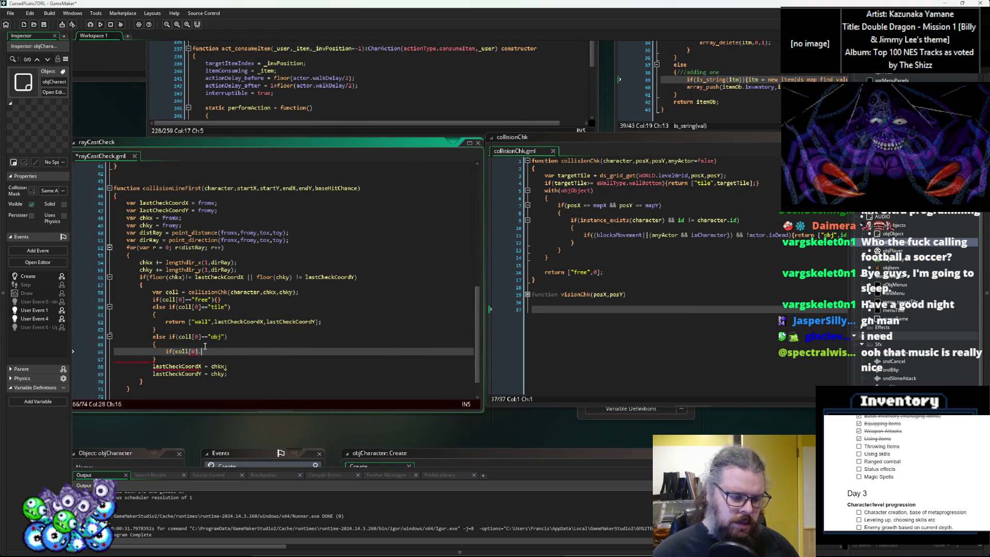
key("BackSpace")
key("BackSpace")
type("1].actor!=\"")
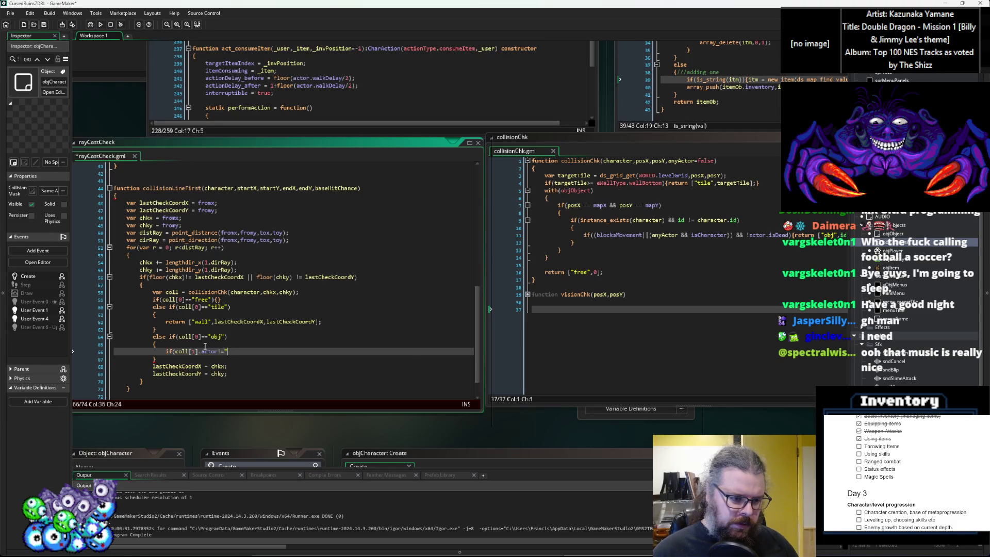
key("BackSpace")
type("noone)")
Step: Give the if an empty brace body and add an empty else block after it
key("Return")
type("{")
key("Return")
type("}")
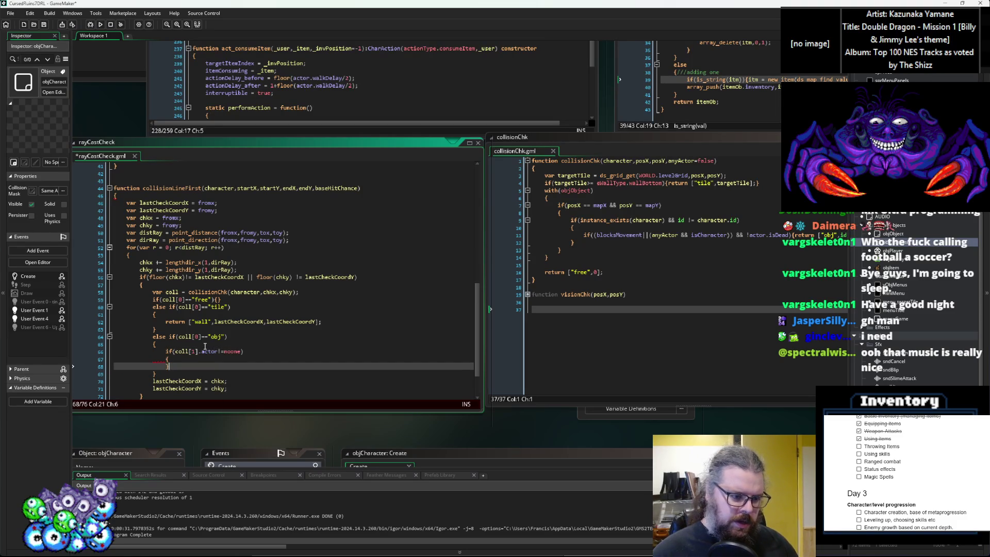
key("Return")
type("else")
key("Return")
type("{")
key("Return")
key("Up")
key("Up")
key("Up")
key("Return")
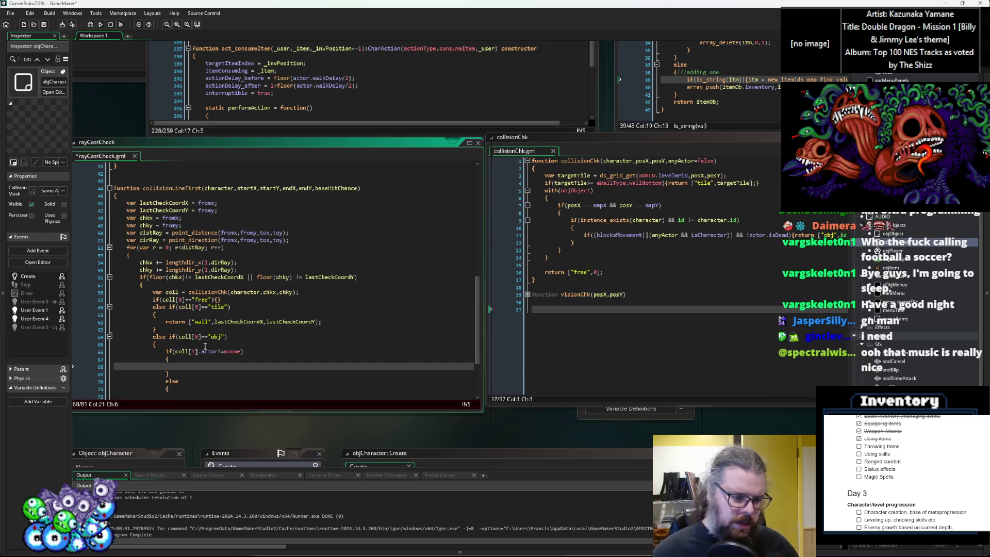
scroll(205, 346, "down", 4)
left_click(204, 281)
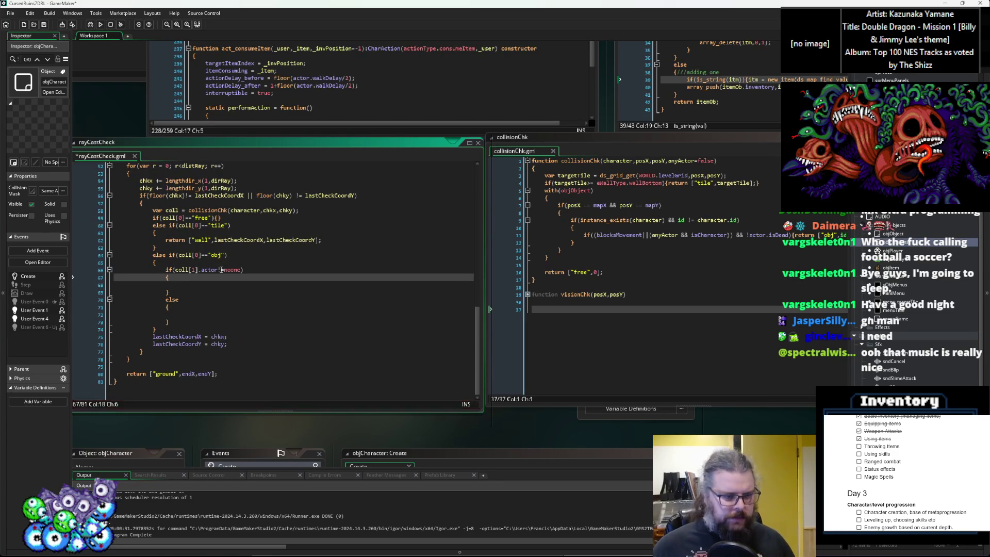
Step: Comment the actor branch as 'is an actor, tries to dodge' and the else branch as a hit-chance case
type("///")
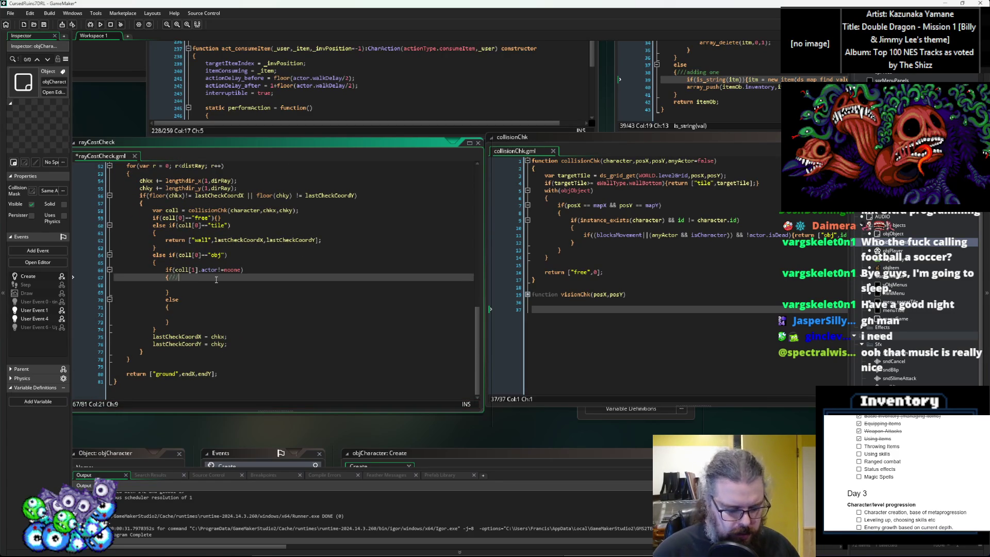
type("is an actor, tr")
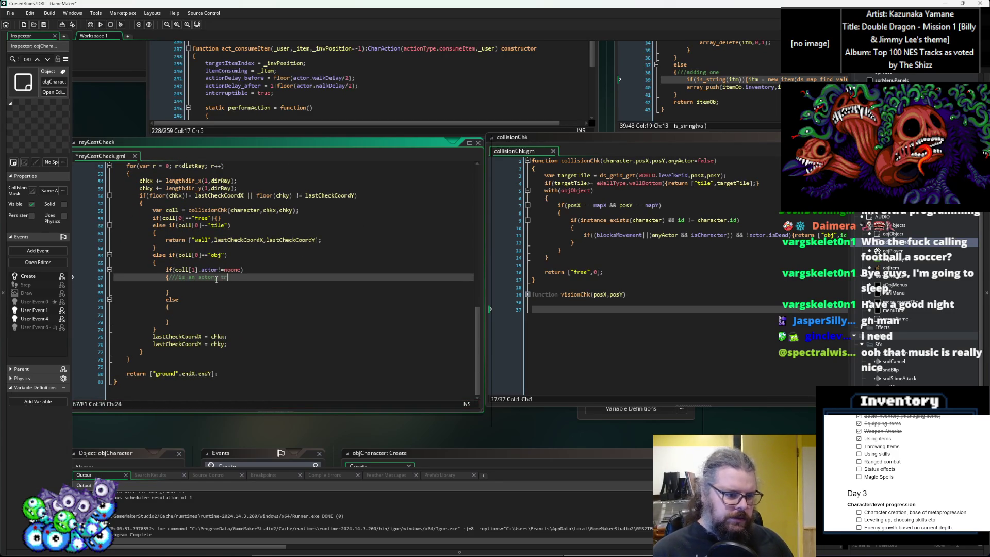
type("ies to dodg")
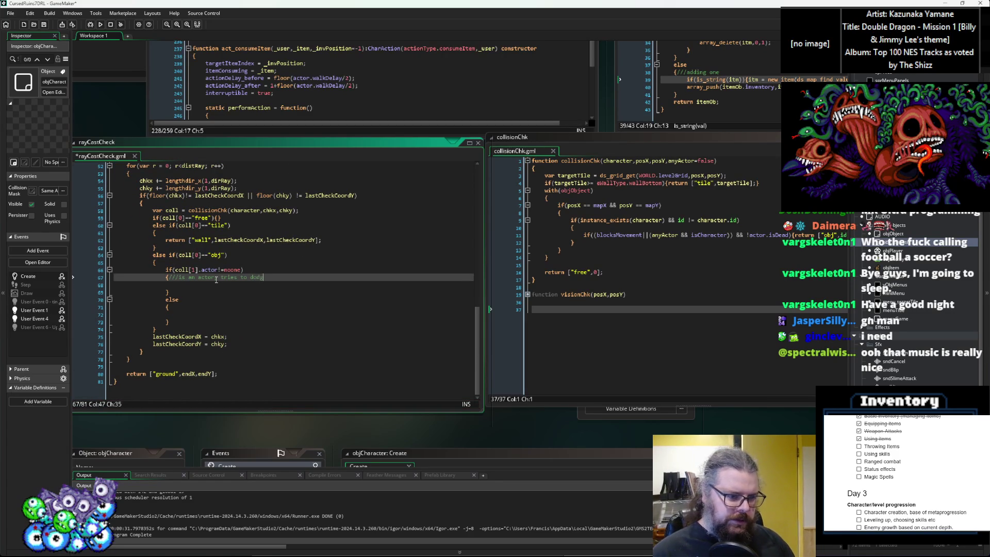
key("Down")
key("Down")
key("Down")
type("//")
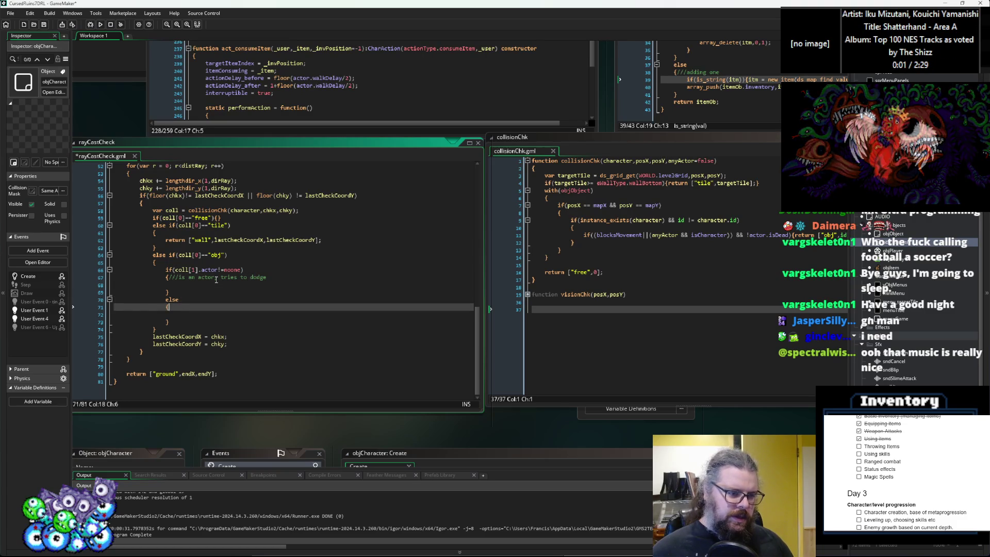
type("/")
type("not ")
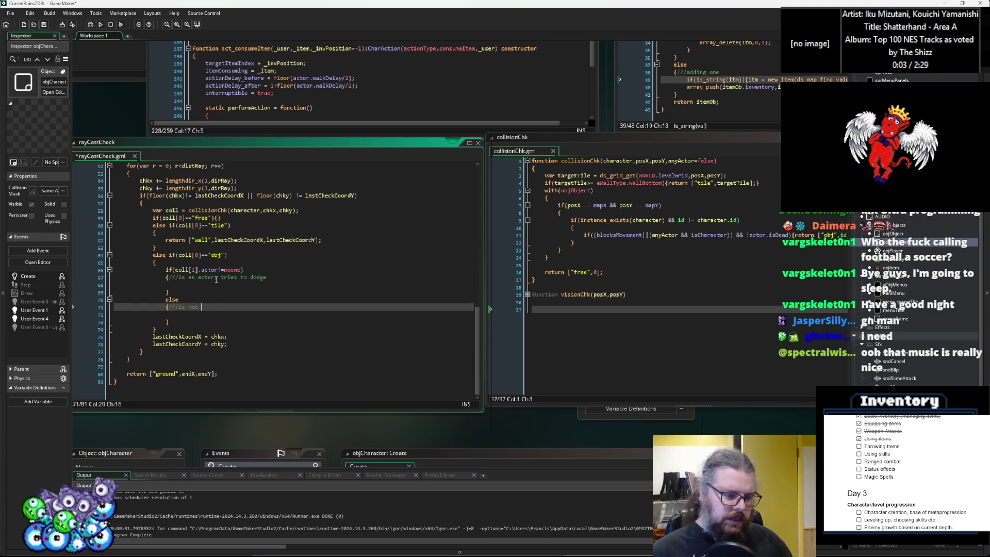
type("an actor,")
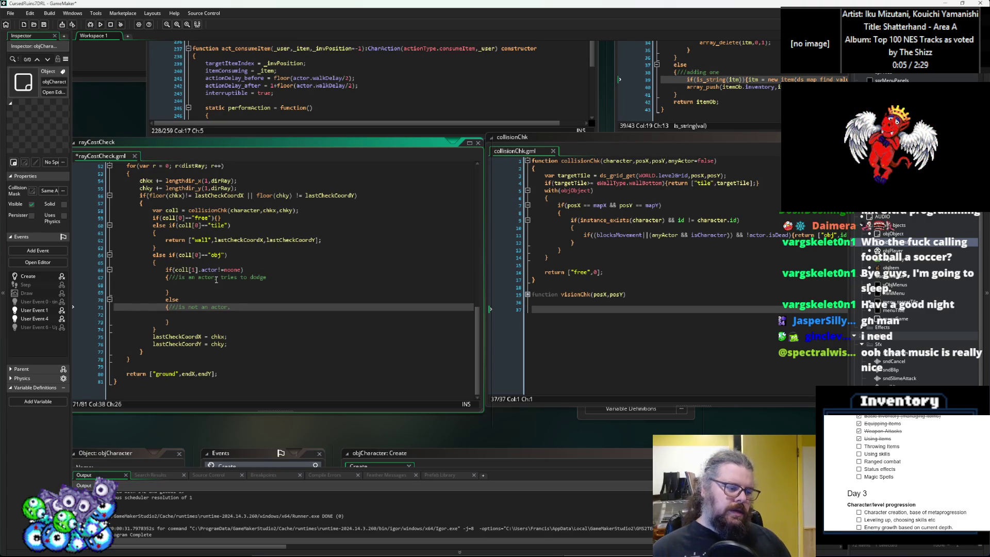
type("so")
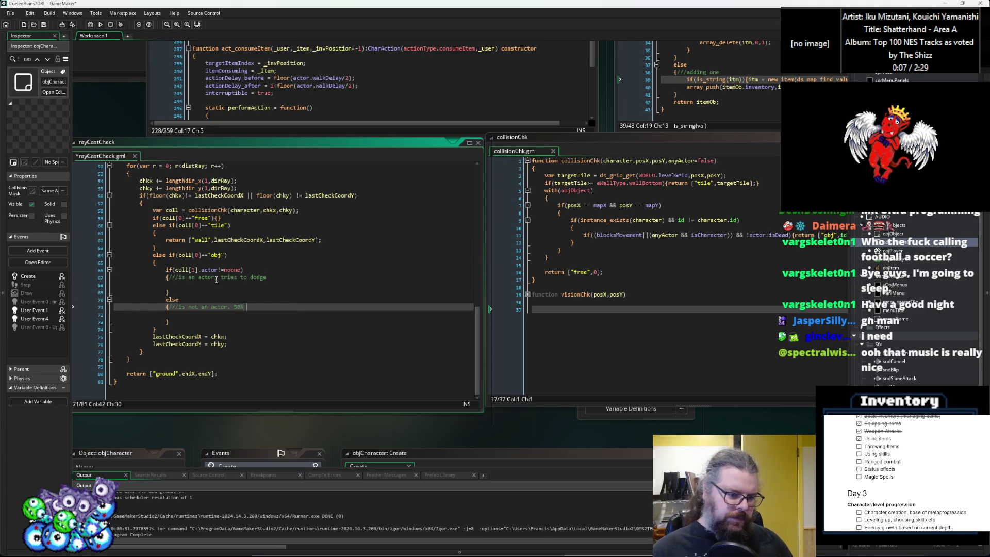
type("ance to ht")
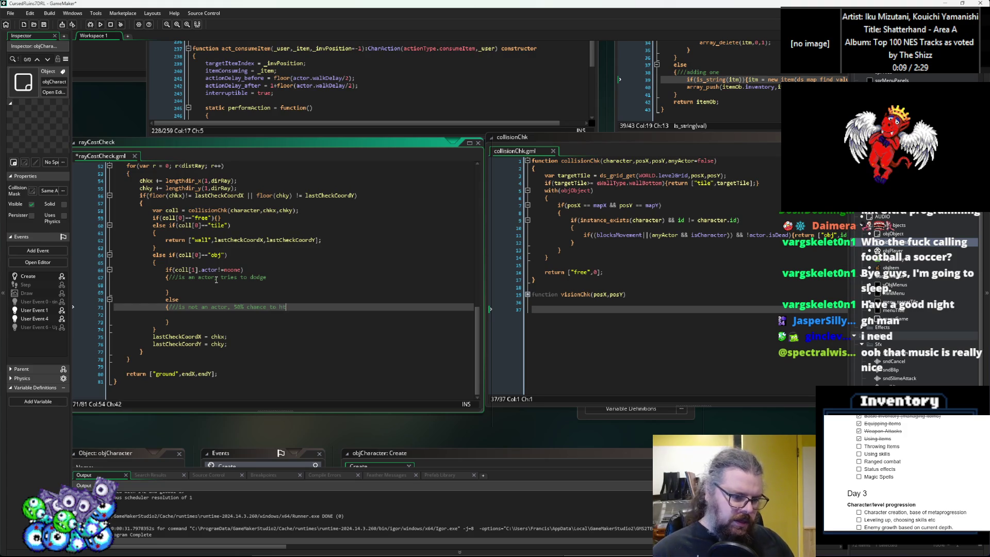
key("BackSpace")
type("it?")
Step: In the else branch, add if(random(1)<0.5){return} for a 50% hit chance
key("Return")
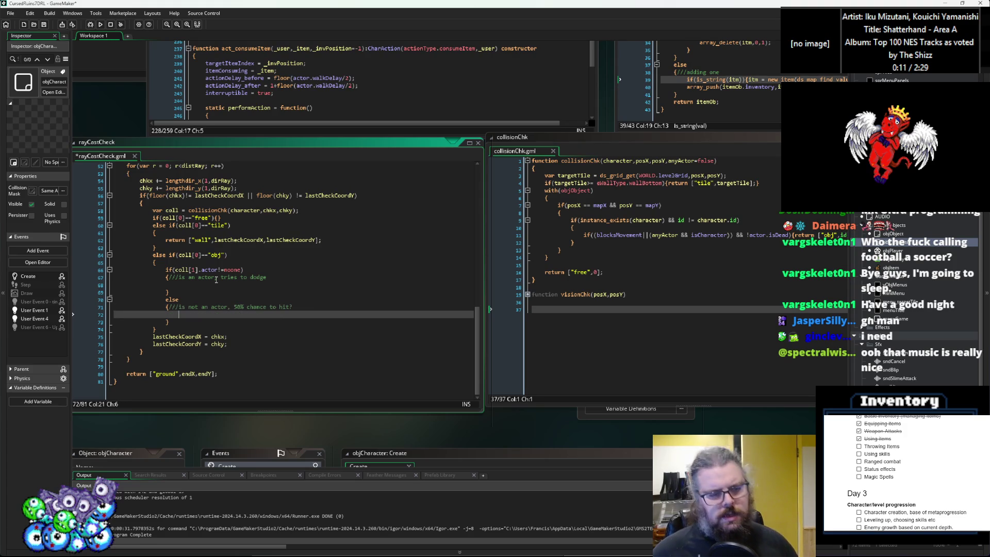
type("if(")
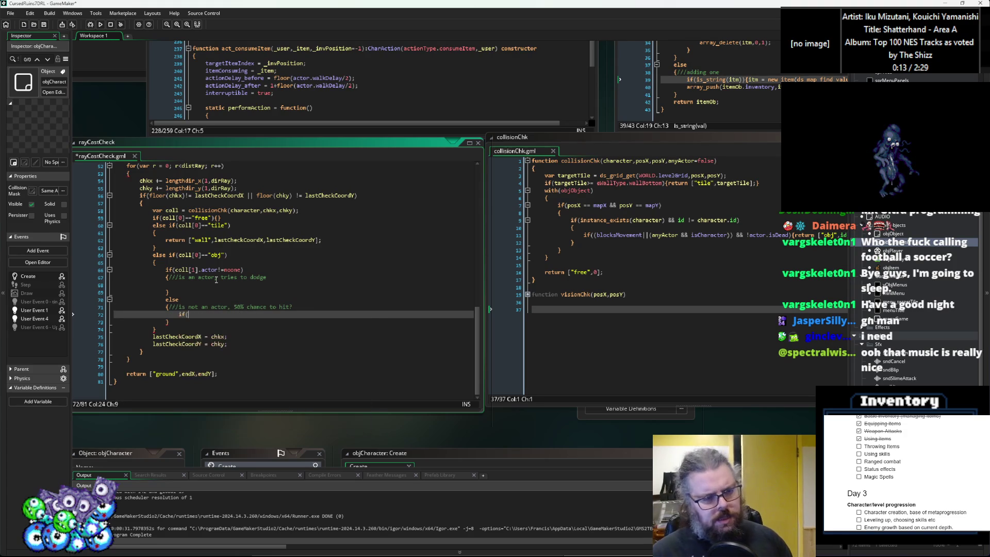
type("irandom(2")
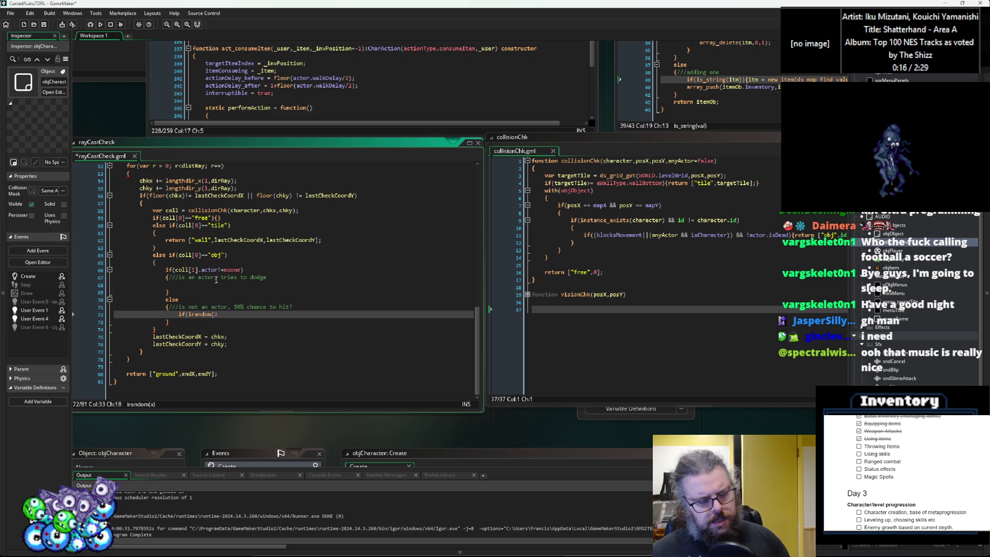
key("BackSpace")
type("10")
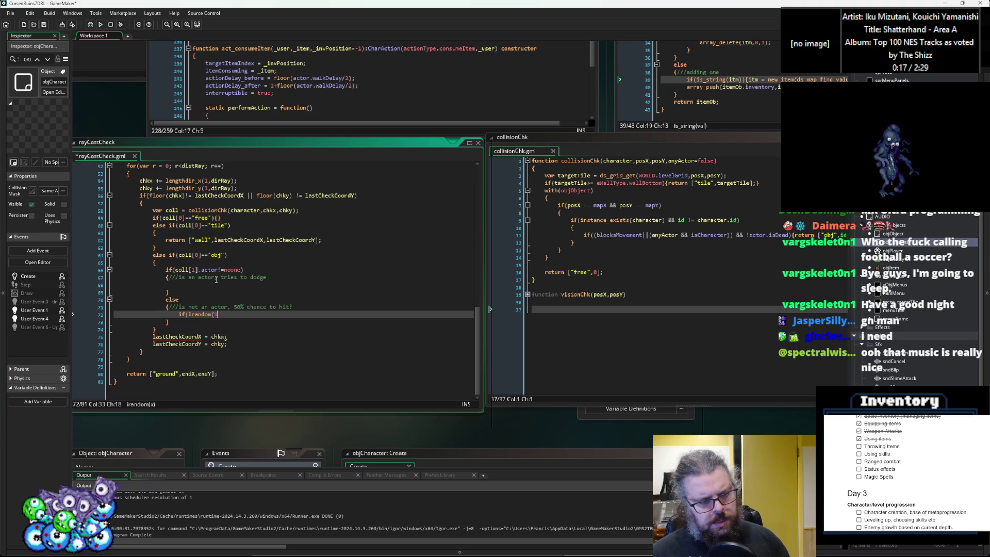
key("BackSpace")
key("BackSpace")
key("BackSpace")
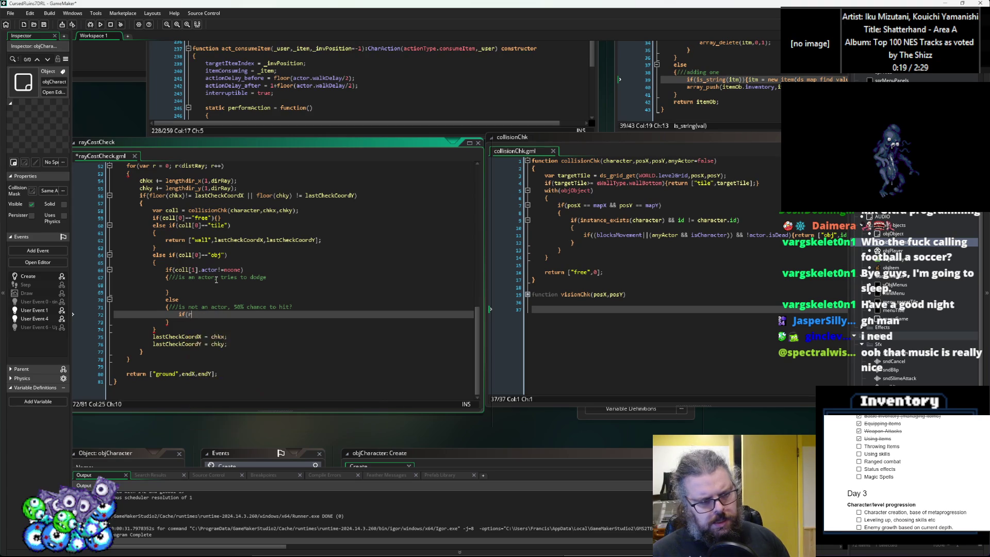
type("random(1)<")
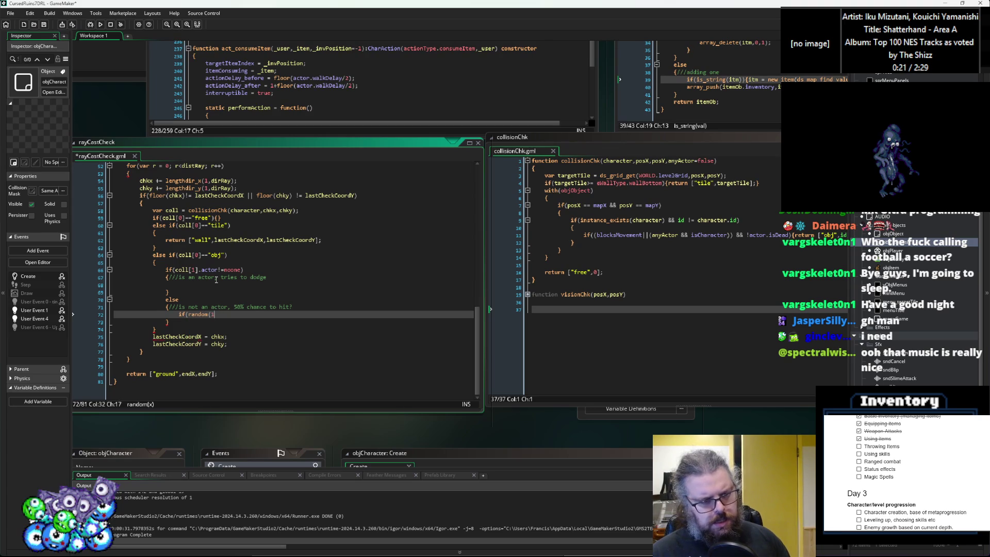
type("0.5){")
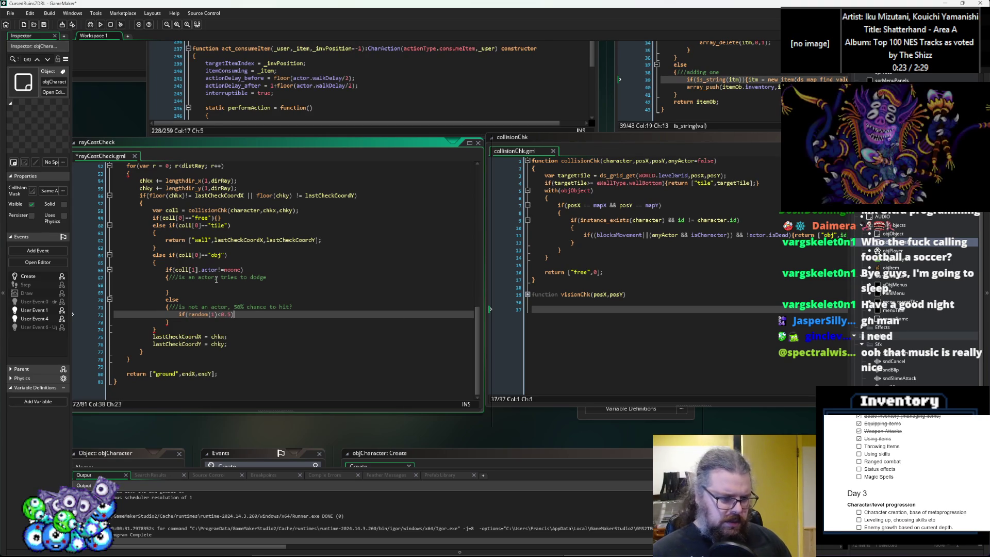
key("BackSpace")
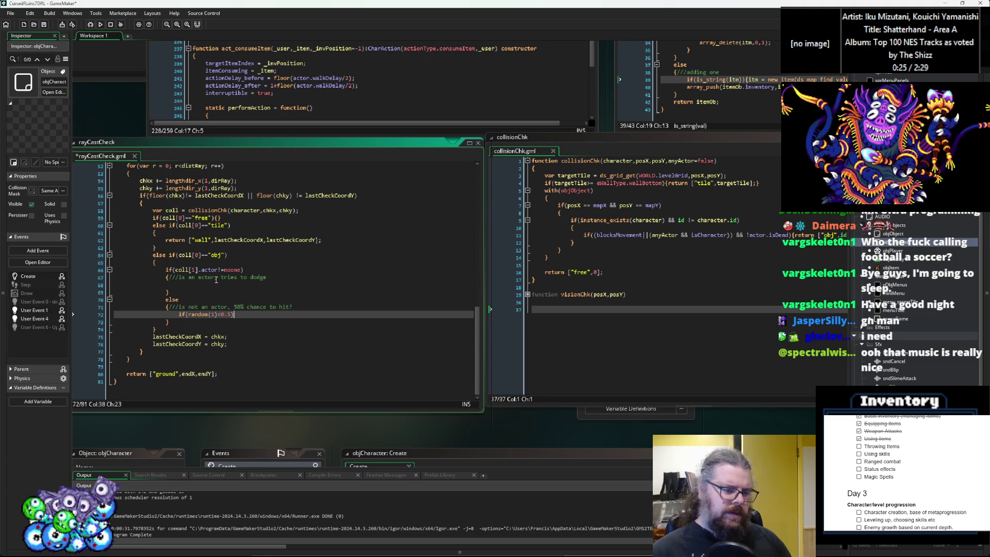
type("{}")
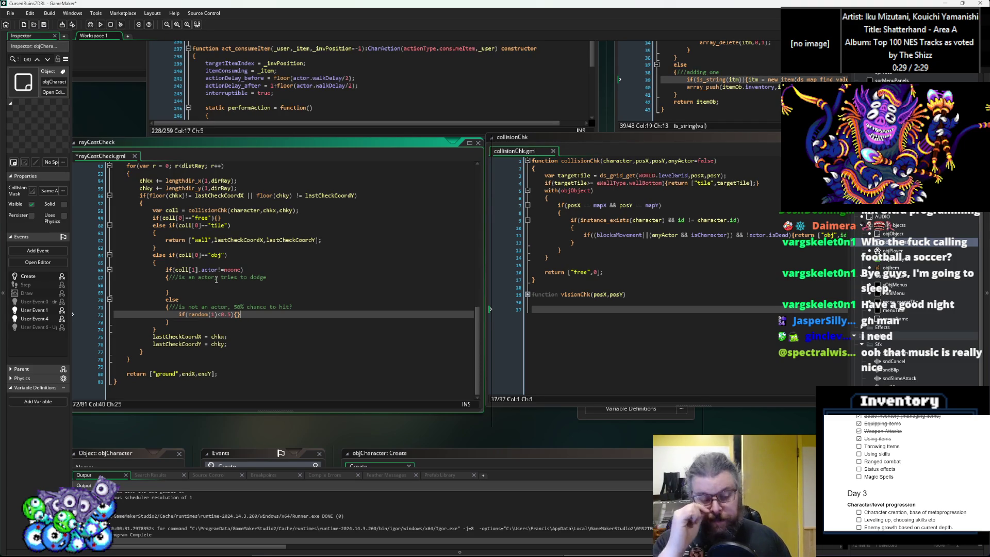
key("Left")
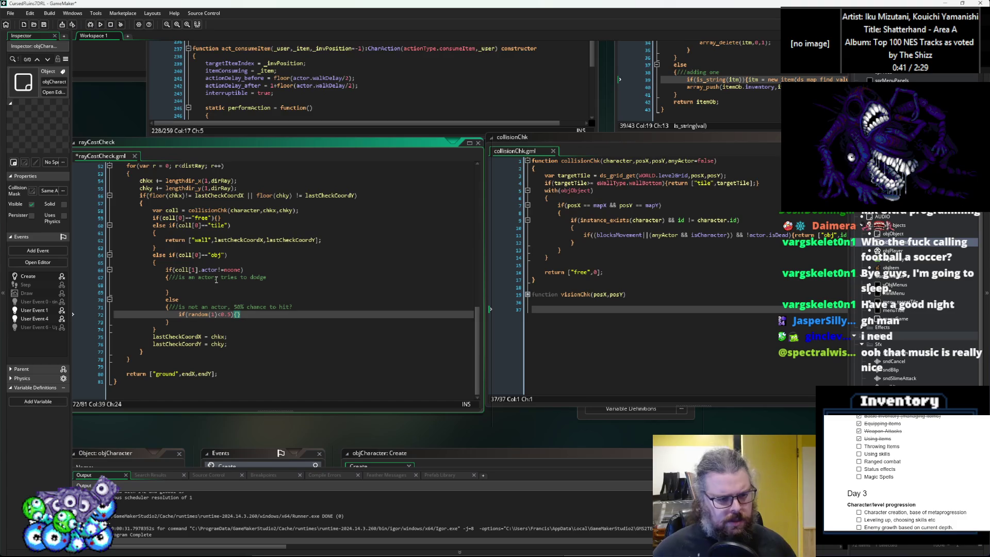
type("retu")
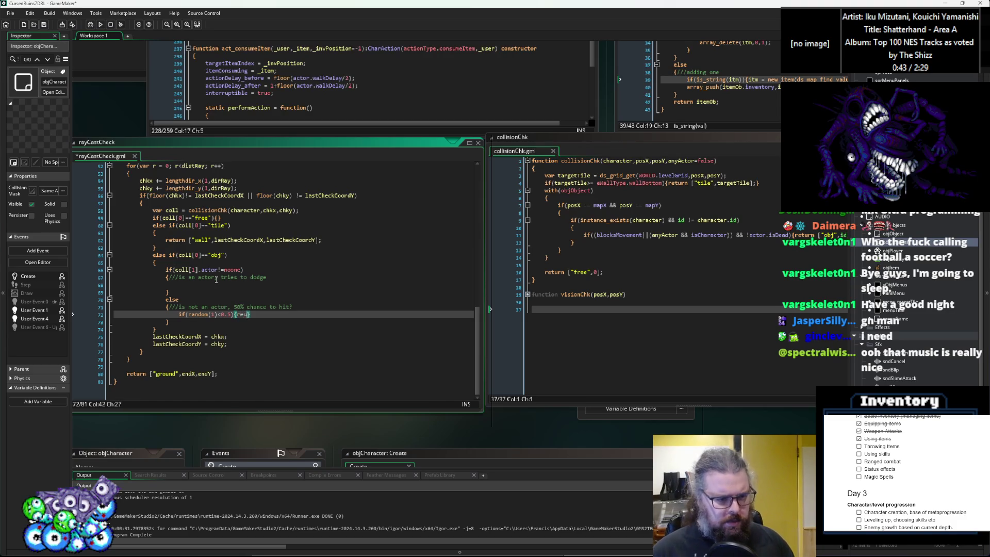
type("rn")
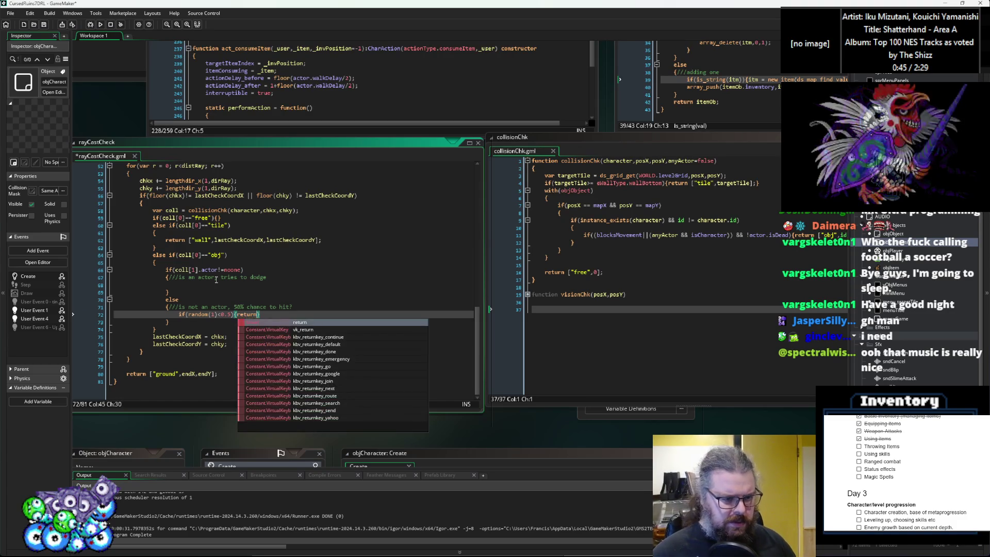
left_click(221, 225)
left_click(212, 374)
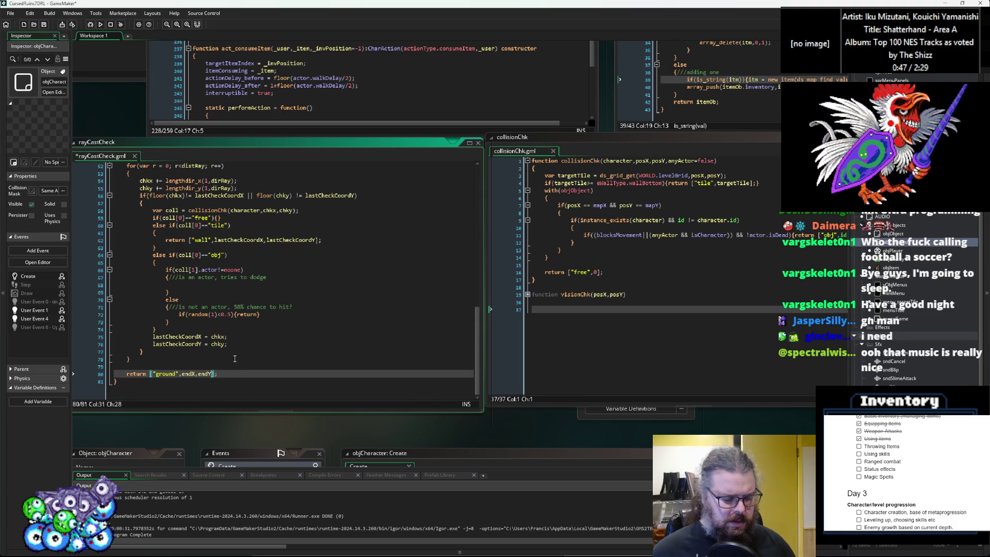
Step: Append noone as a fourth ground-return value and make the hit return ["object",chkx,chky,coll[1]]
type(",noone")
key("Up")
key("Up")
key("Up")
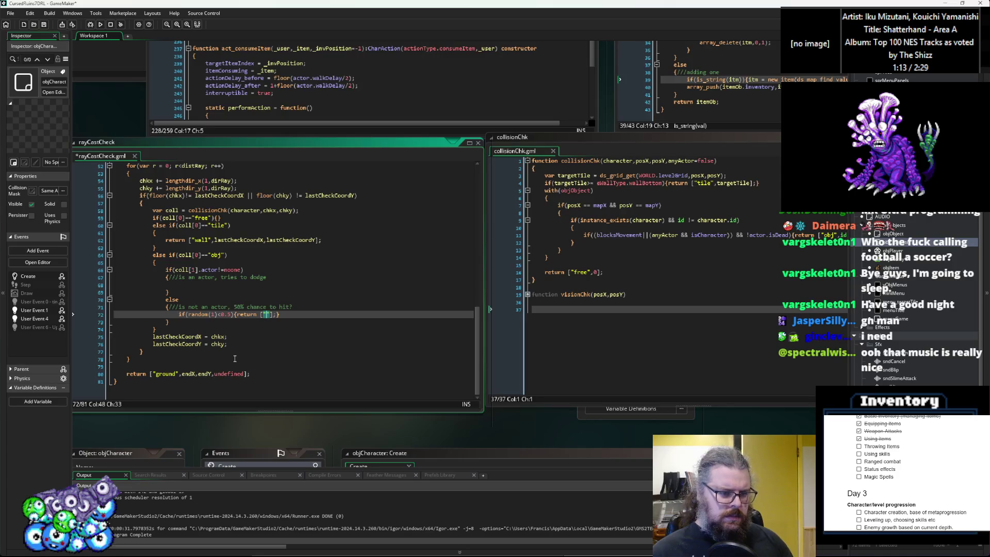
type("object")
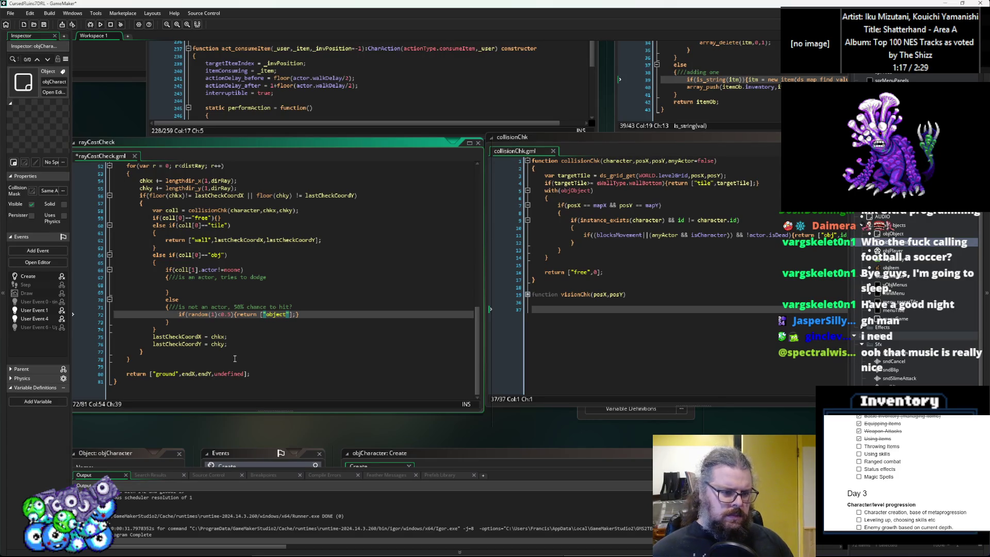
key("BackSpace")
key("BackSpace")
key("BackSpace")
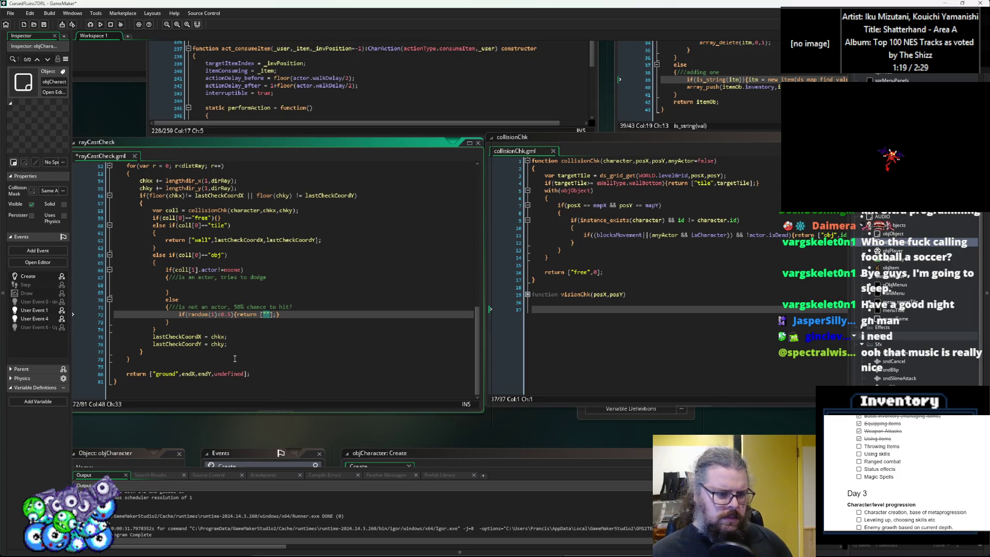
type("object\"")
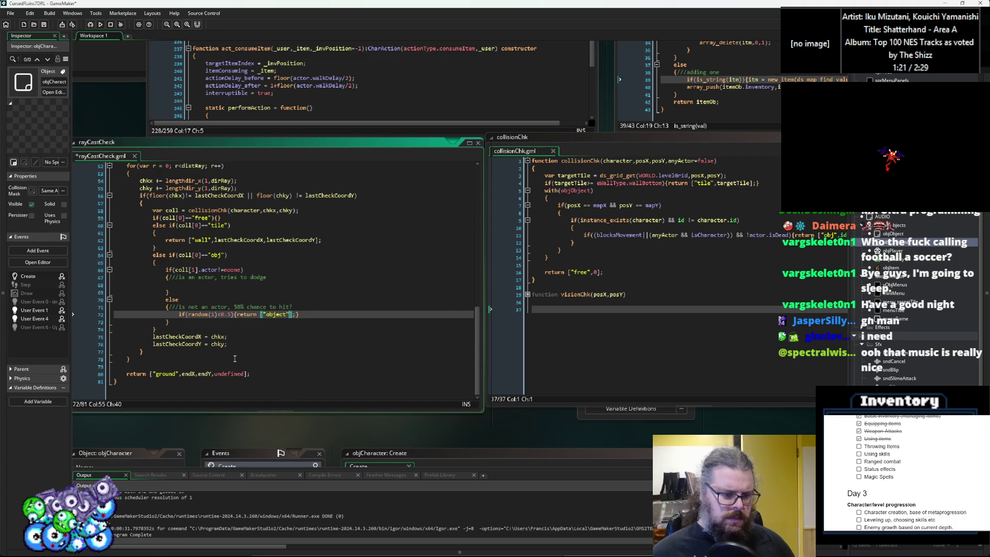
type(",")
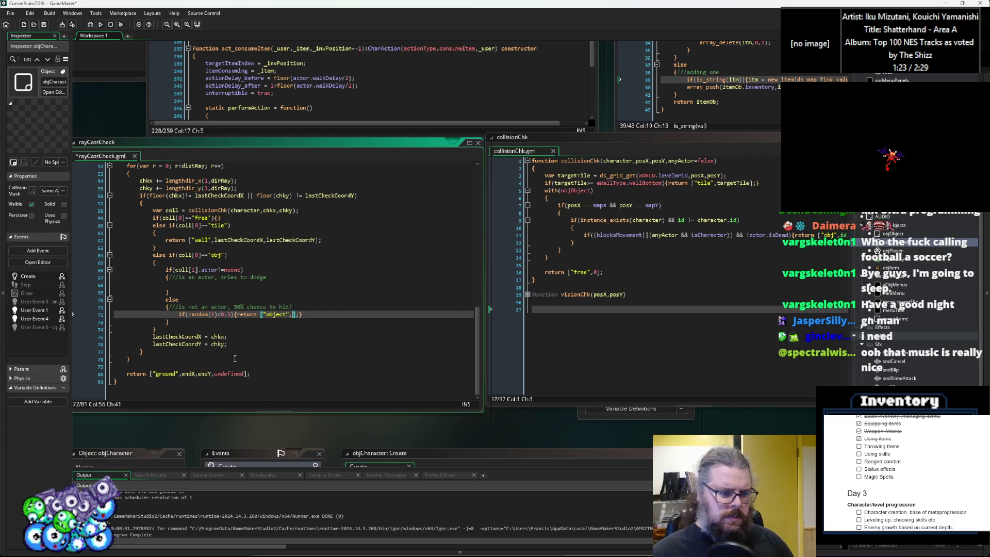
type("chkx")
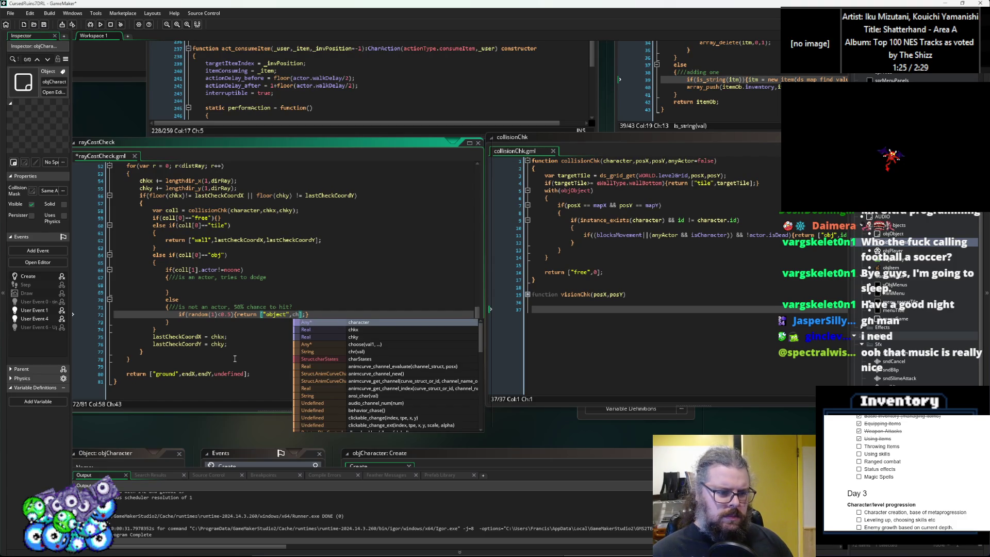
type(",chky")
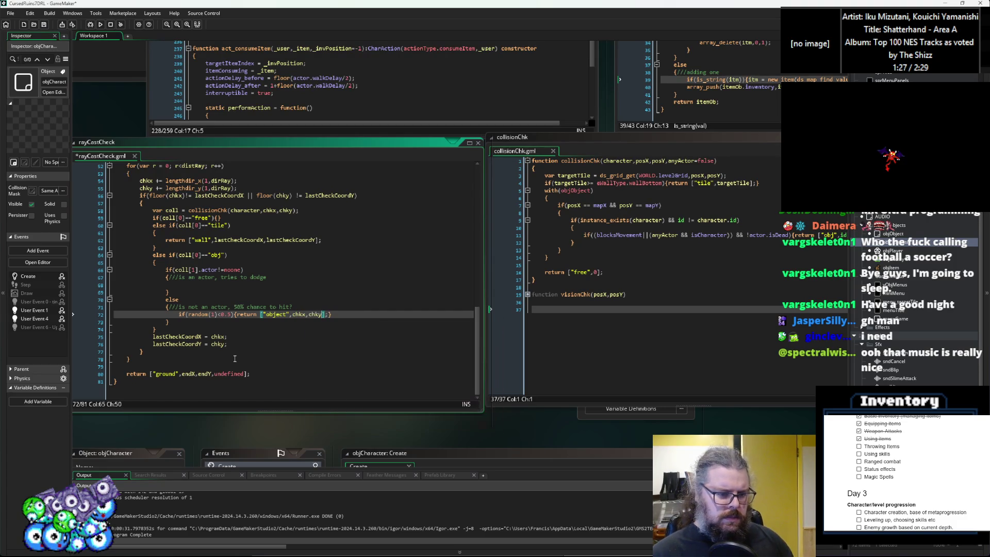
type(",")
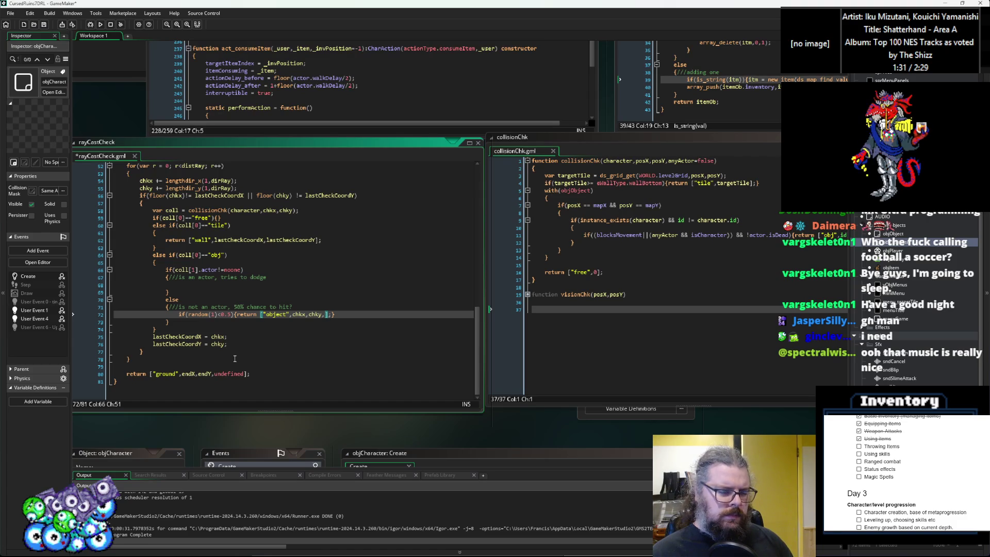
type("coll[]")
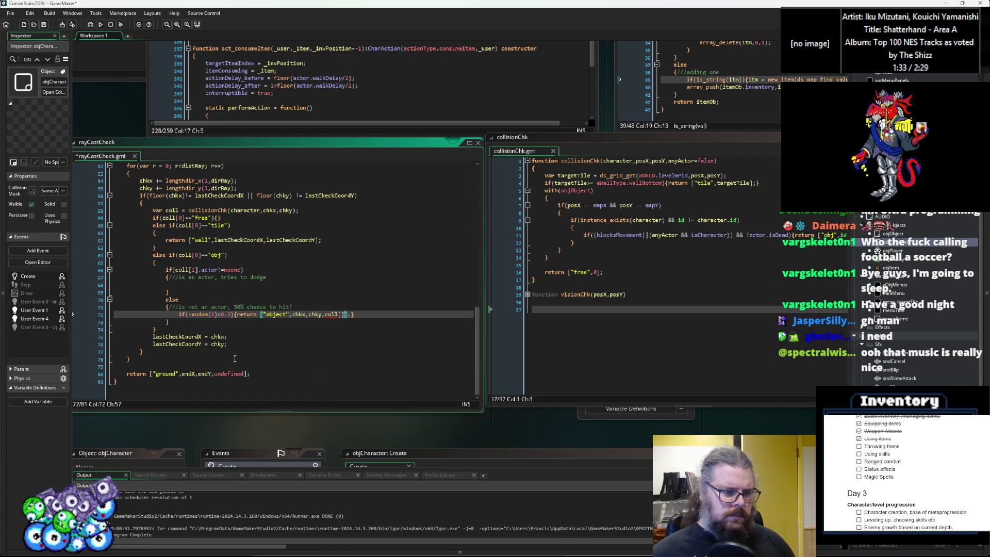
key("Left")
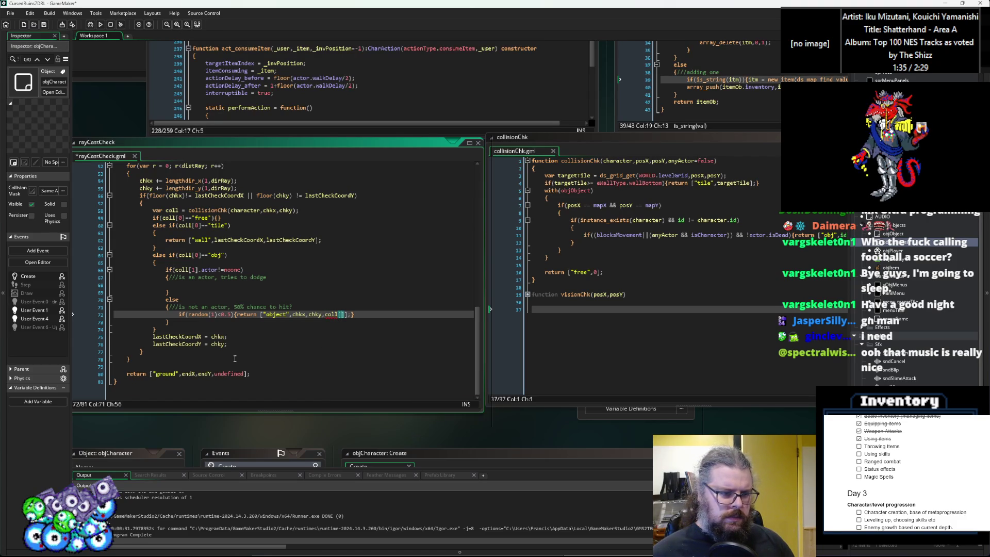
type("1].ac")
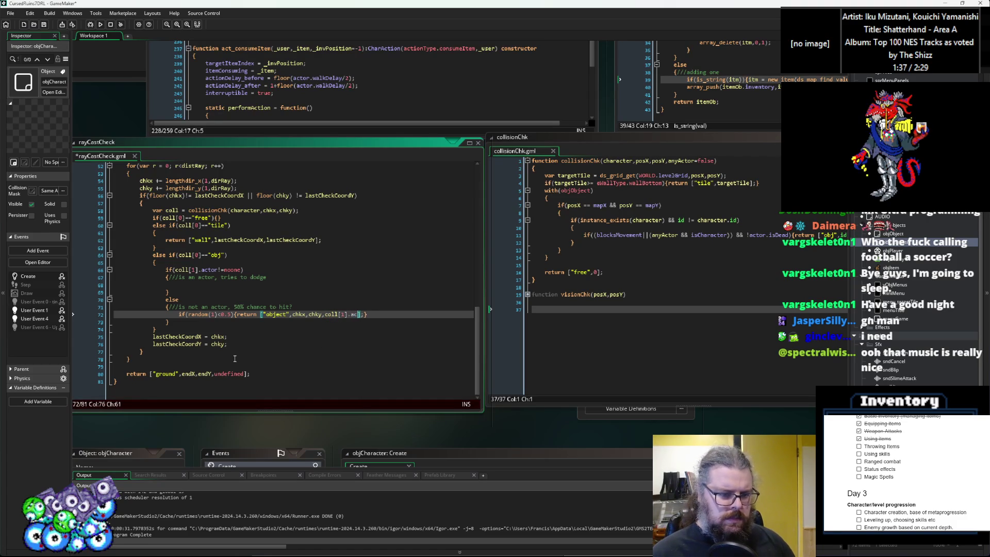
key("BackSpace")
key("BackSpace")
key("BackSpace")
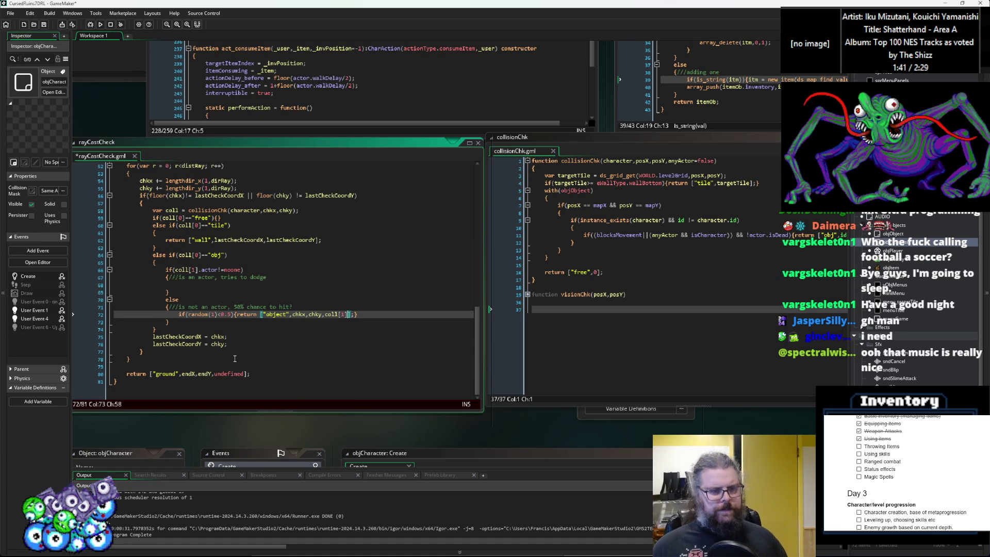
key("Up")
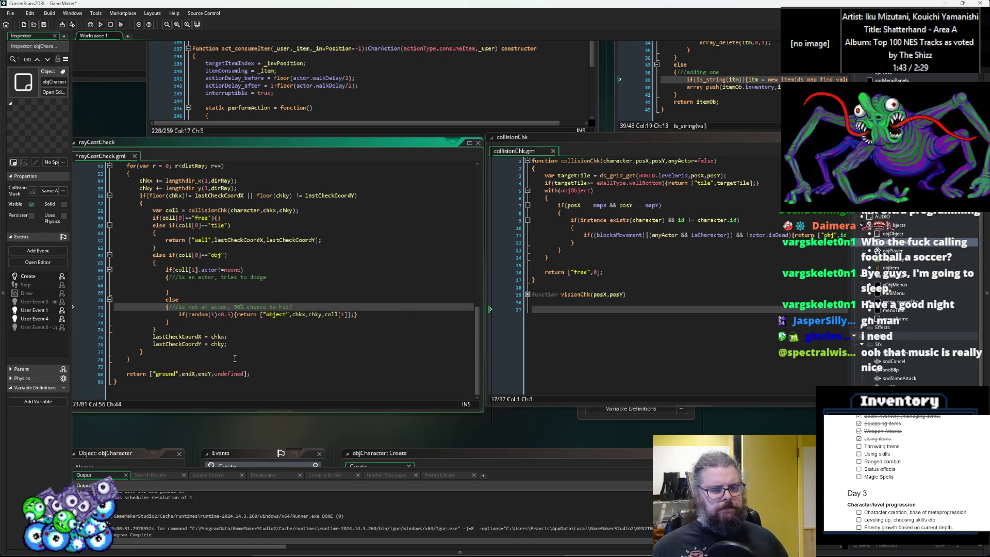
key("Up")
key("Up")
key("Up")
Step: Declare var dodgeRoll = coll[1].actor in the actor-dodge branch
type("ar dodgeRoll =")
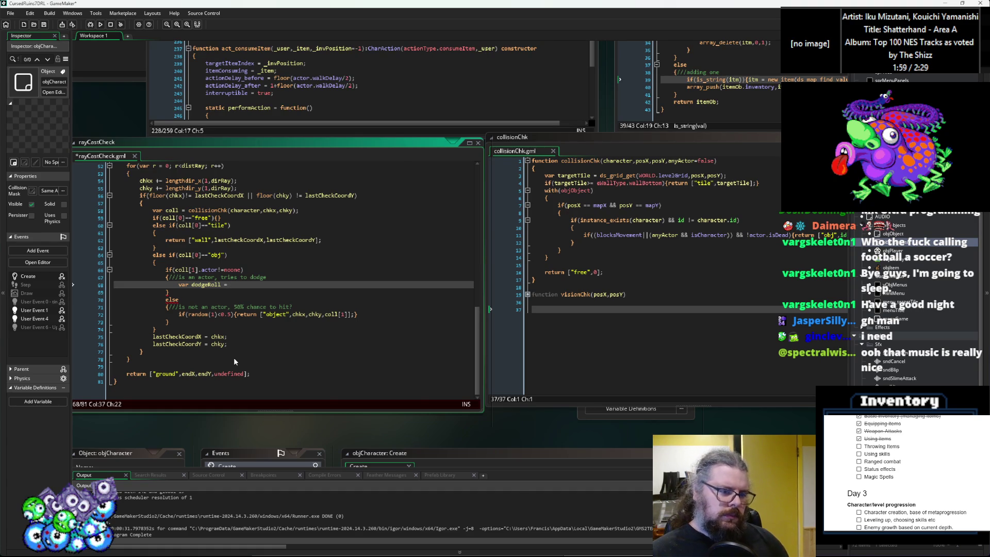
type("coll[]")
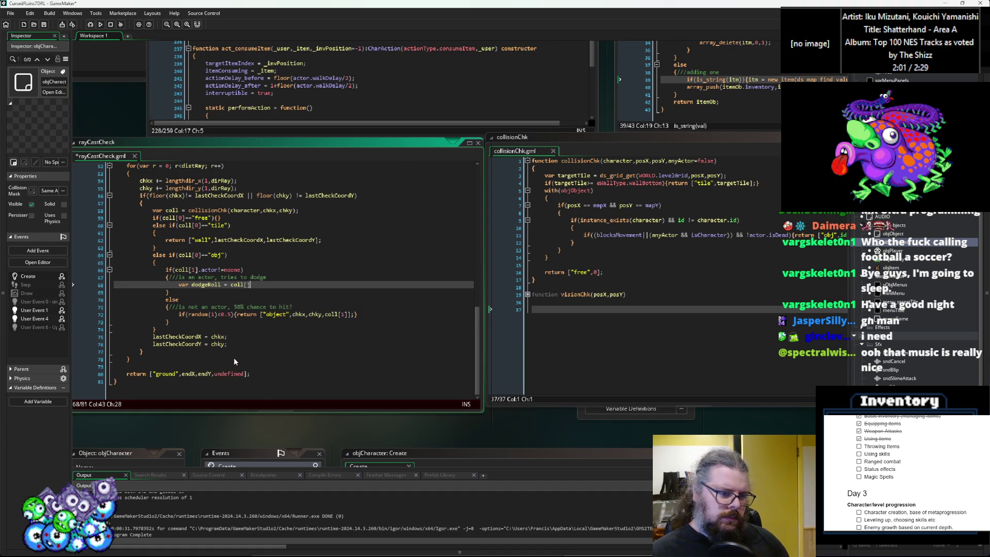
type("1")
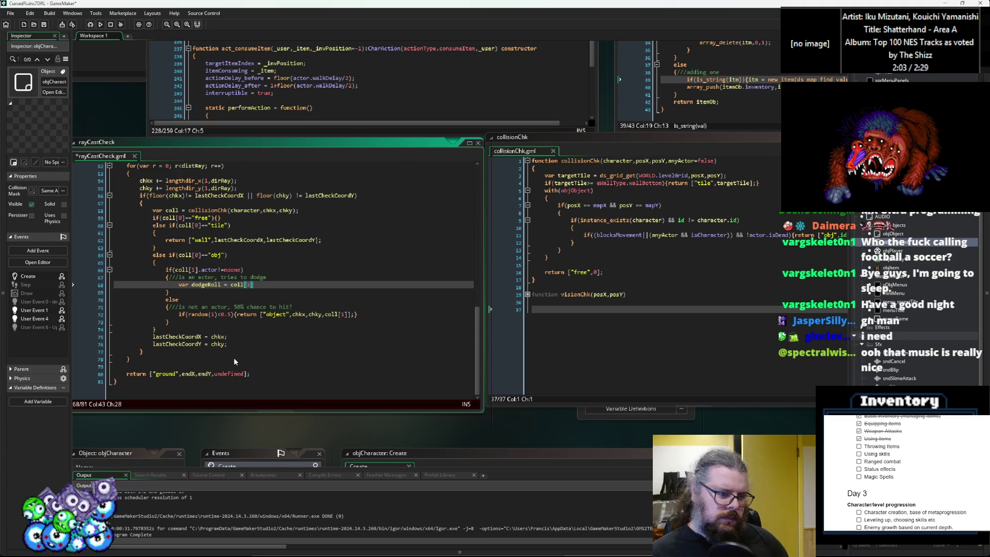
key("Right")
type(".actor")
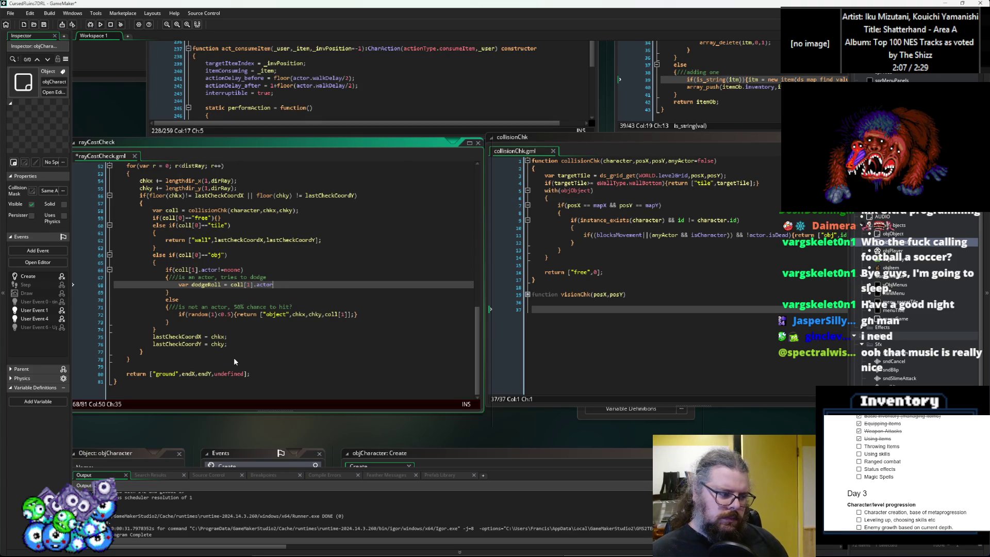
Step: Add var chanceAcc = character.actor.stats[eStat.acc]/2 above the dodgeRoll line and select it
key("Up")
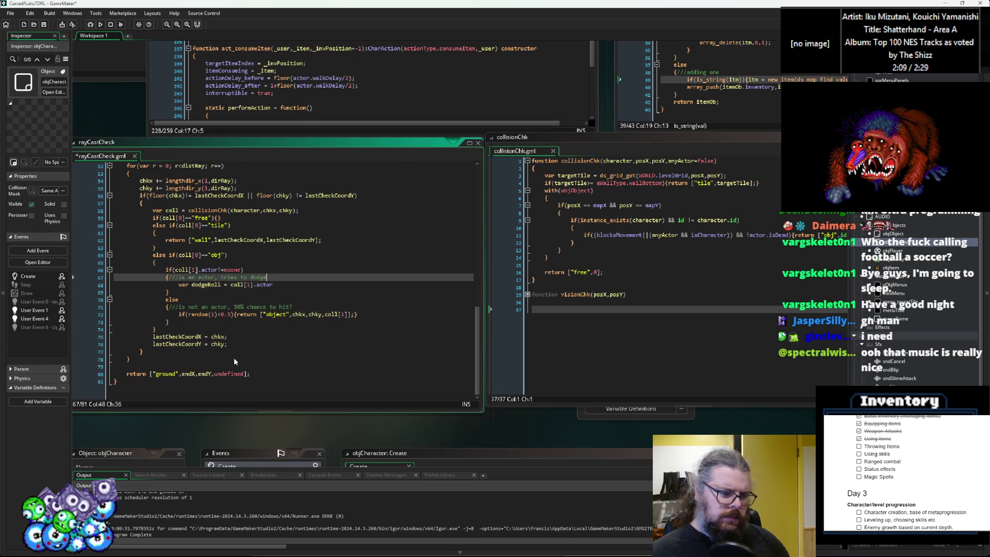
key("Return")
type("var ")
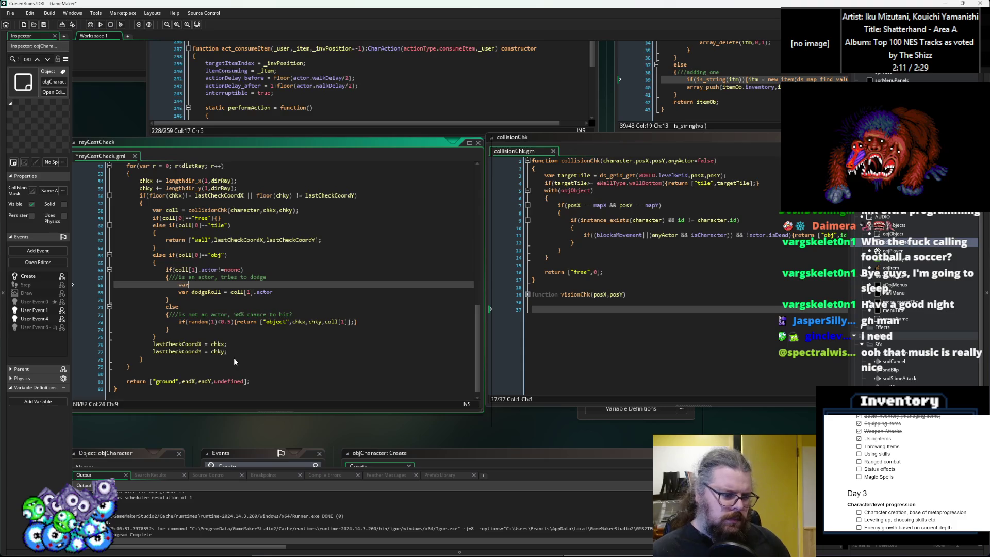
type("chanceAcc")
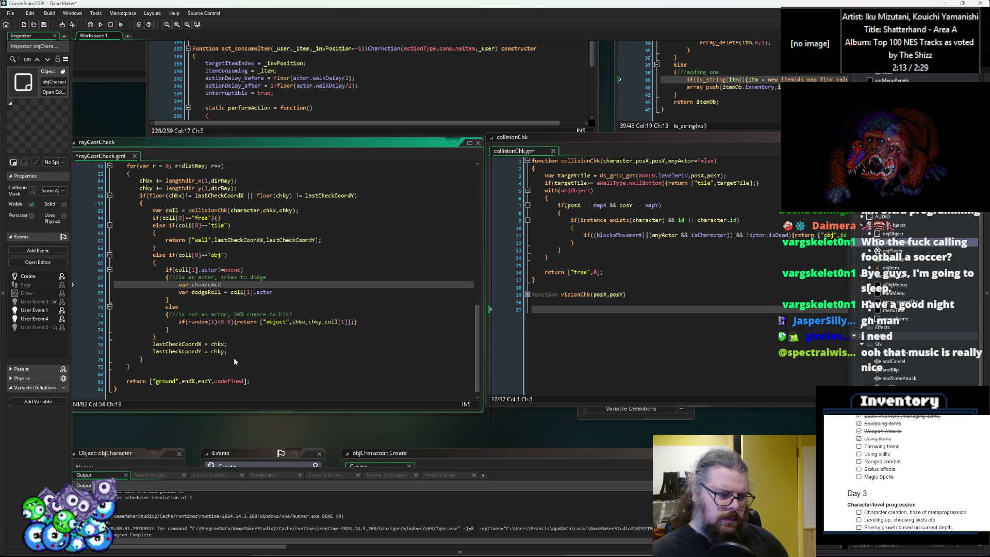
type(" = dodge")
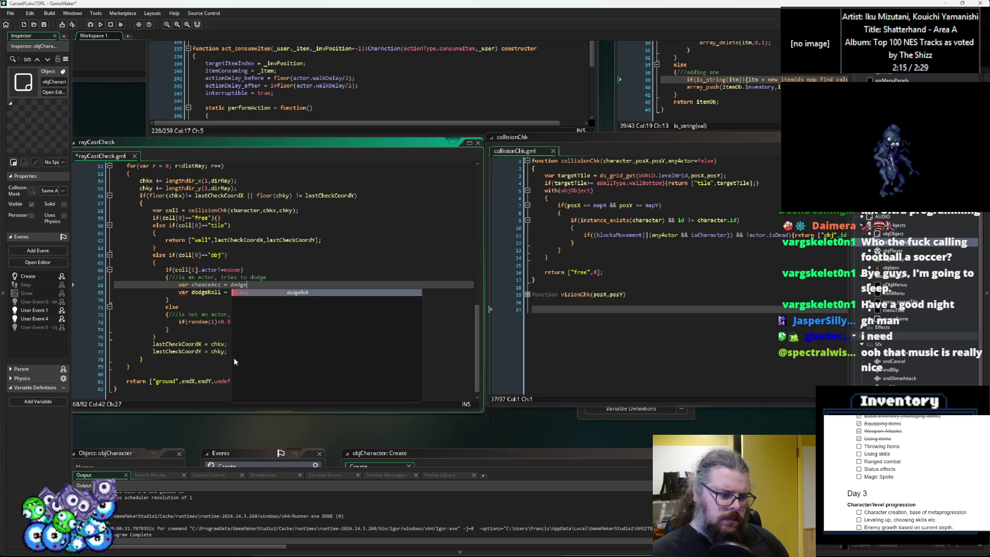
type("Roll")
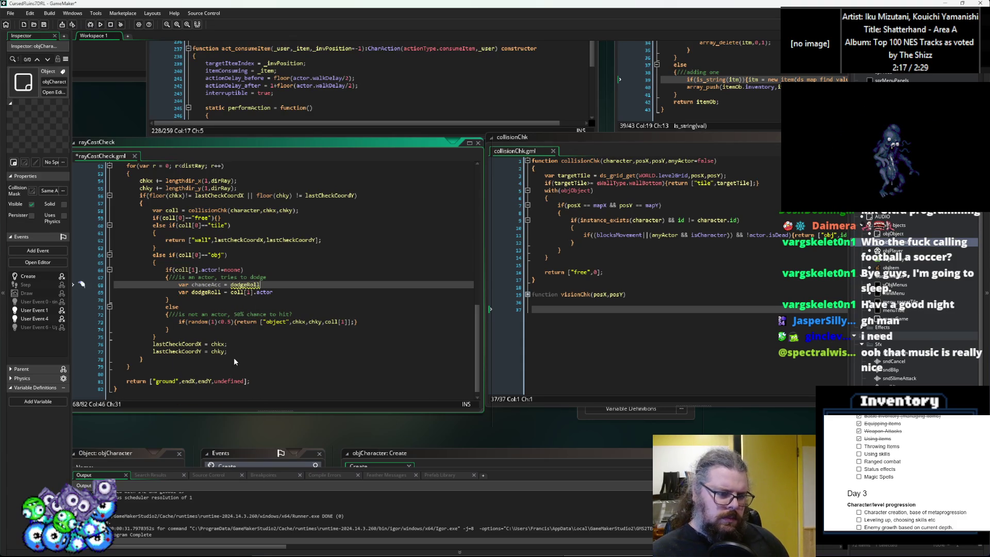
key("BackSpace")
key("BackSpace")
key("BackSpace")
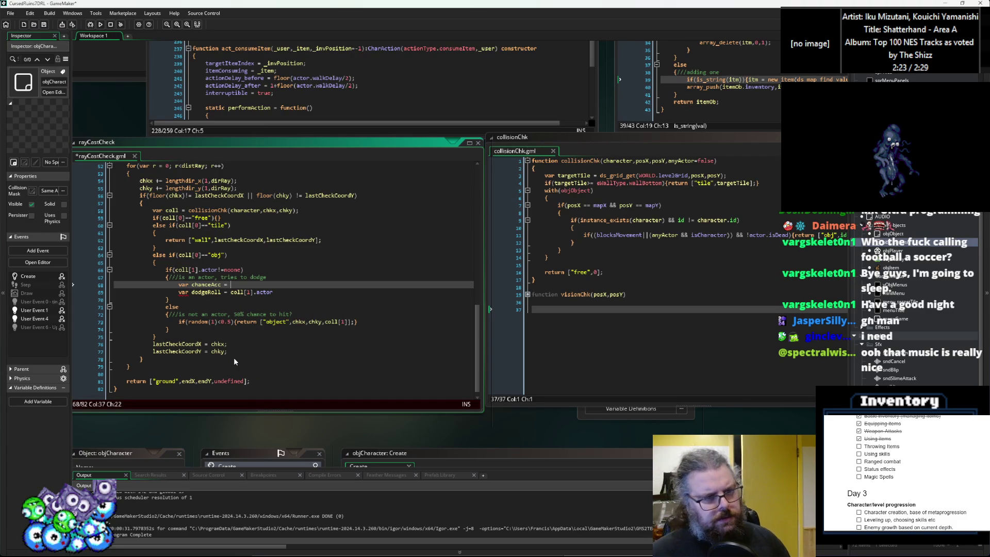
scroll(233, 361, "up", 2)
scroll(153, 342, "up", 3)
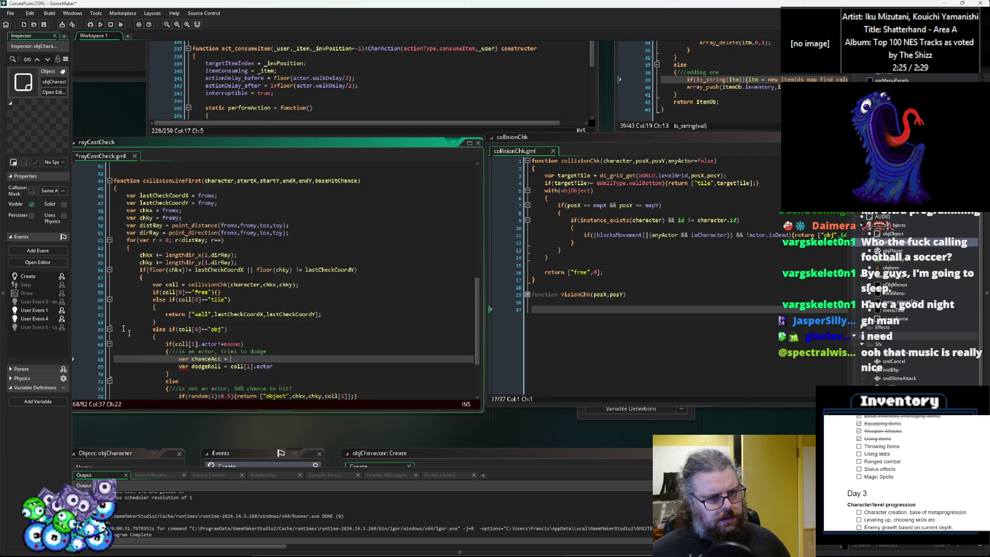
scroll(175, 277, "down", 1)
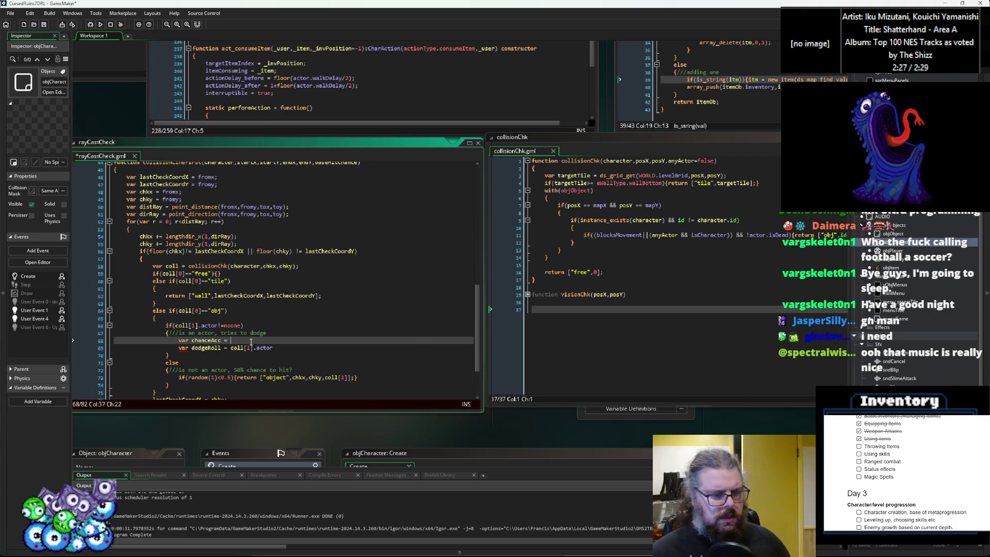
type("character,actor.")
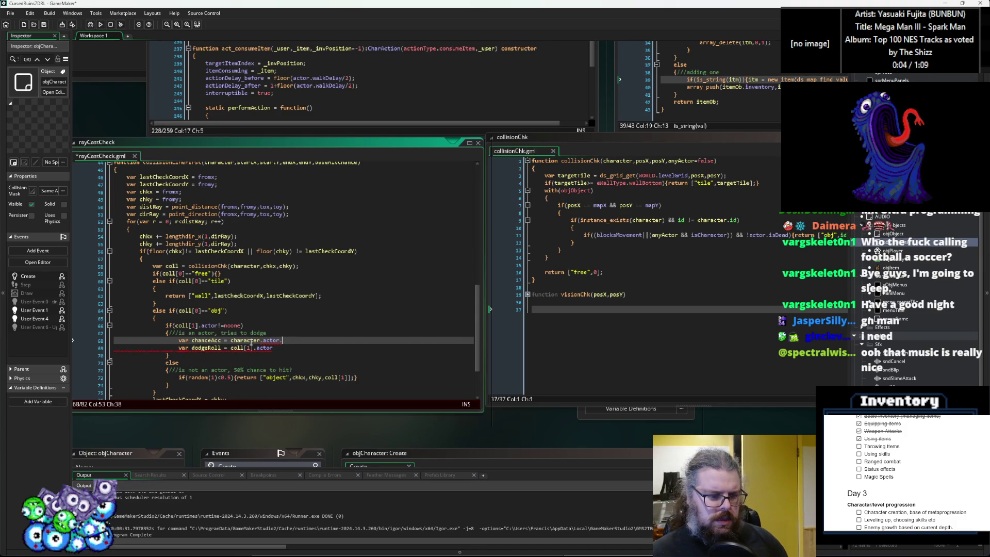
type("stats")
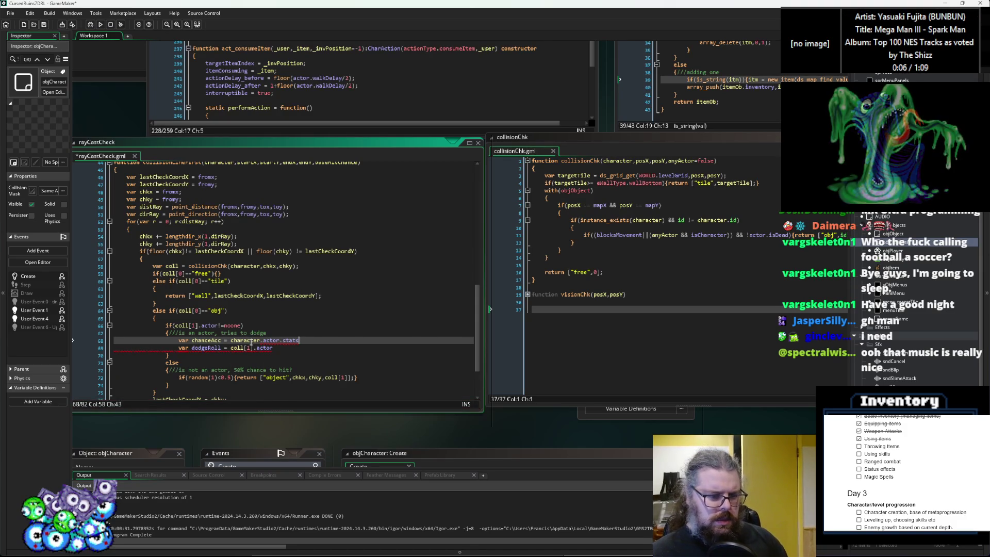
type("[eStat.a")
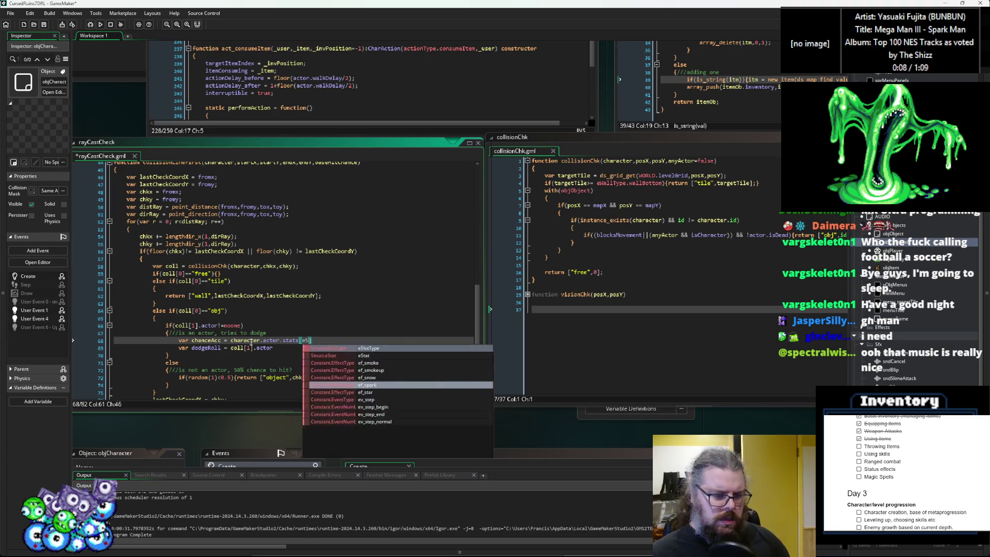
key("Return")
type("]")
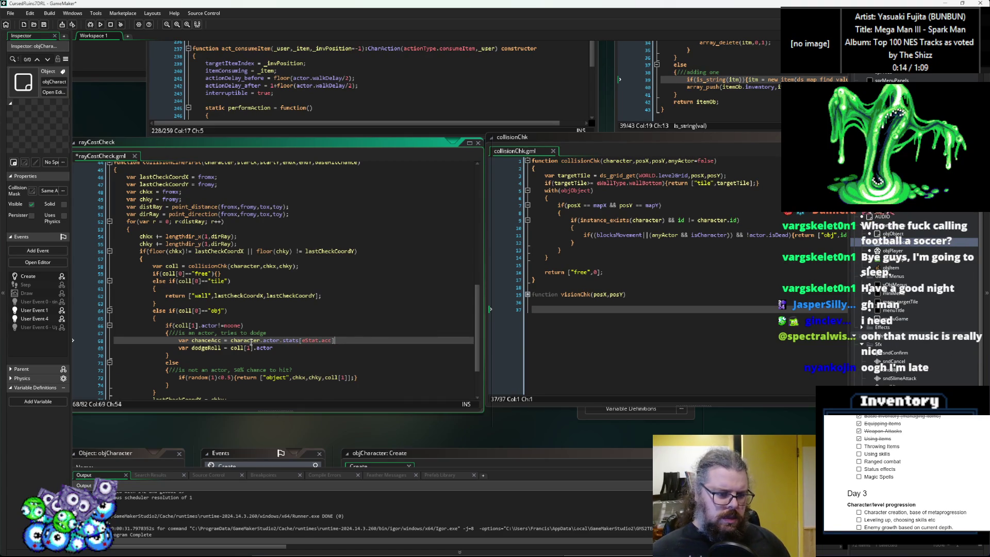
scroll(251, 342, "down", 1)
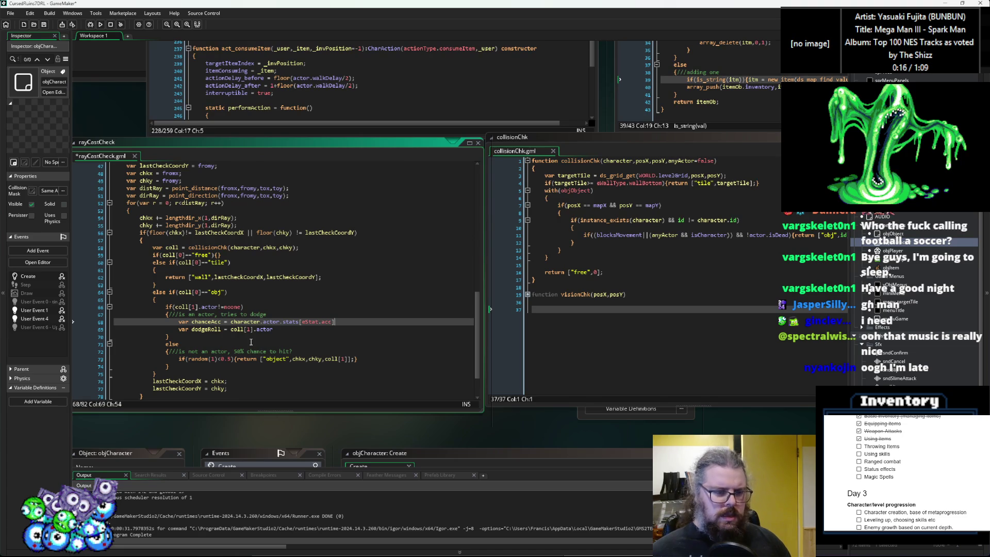
type("/2;")
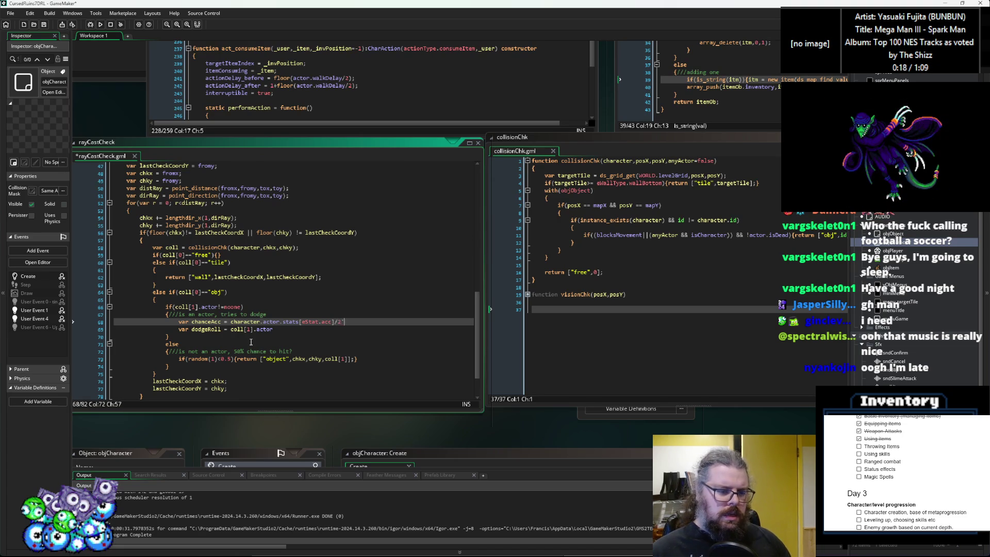
scroll(251, 343, "down", 2)
key("shift+Up")
left_click(277, 283)
Step: Paste the chanceAcc line into the non-actor branch and change its check to random(100)<chanceAcc
left_click(179, 322)
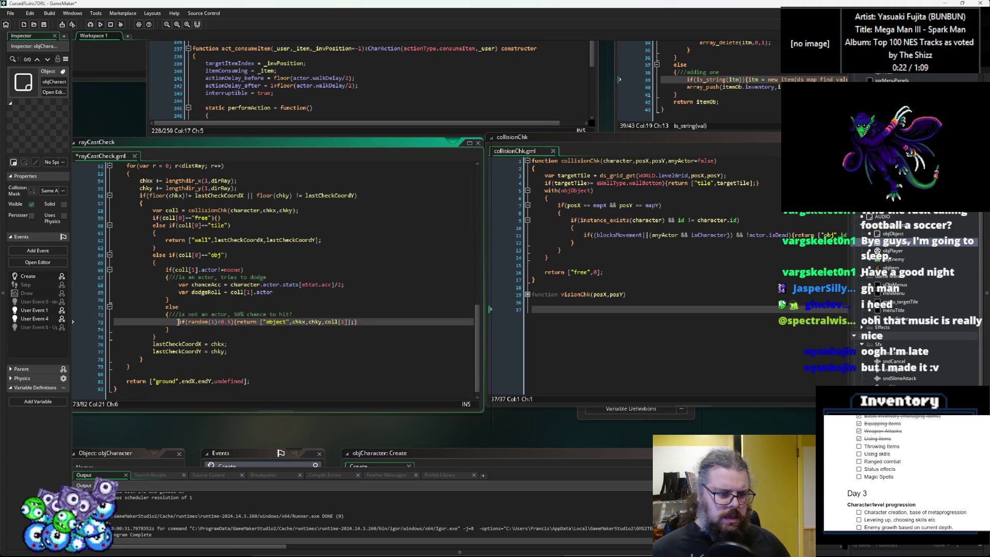
key("ctrl+v")
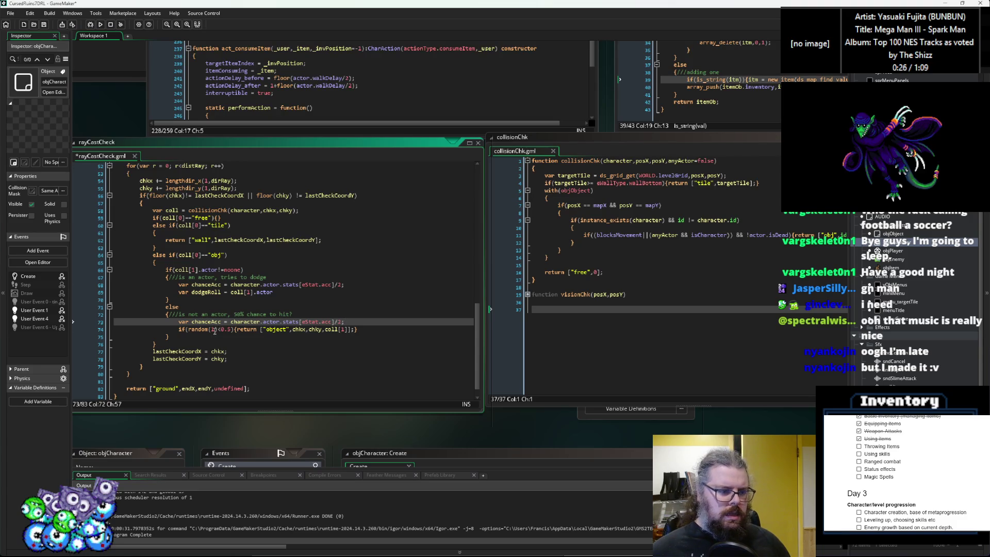
left_click(215, 329)
type("00")
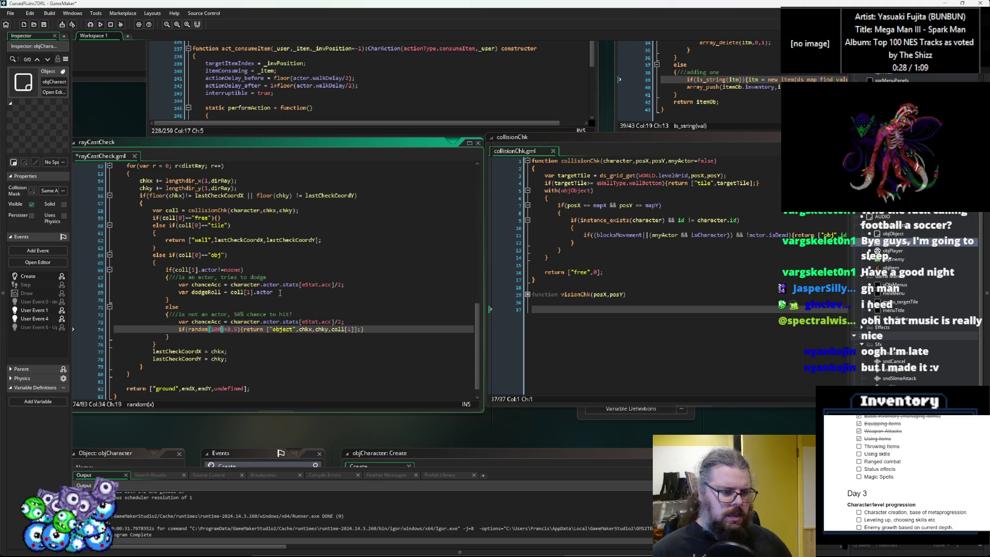
left_click(233, 330)
key("BackSpace")
key("BackSpace")
key("Delete")
type("chanceAcc")
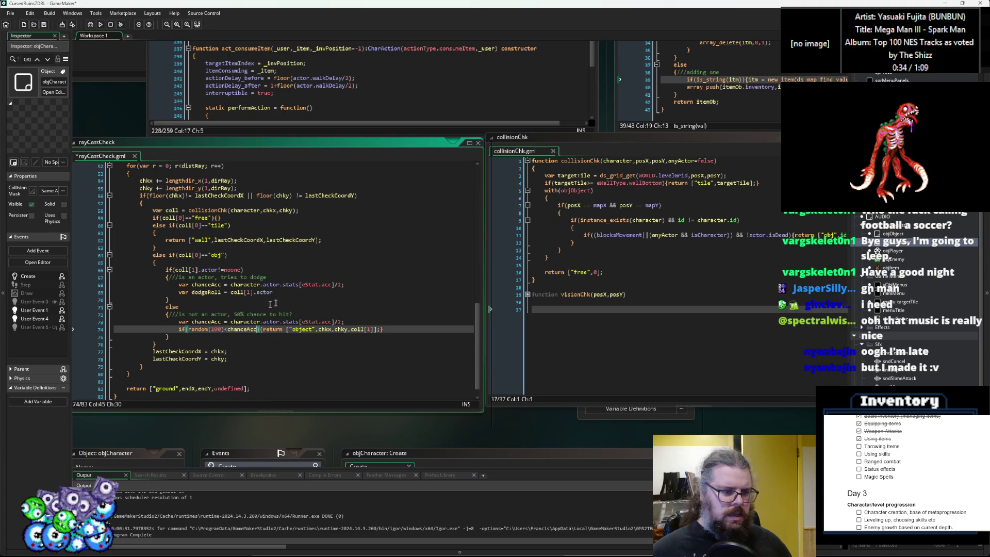
Step: Make dodgeRoll an irandom of the target's .stats[eStat.eva] evasion value
left_click(287, 293)
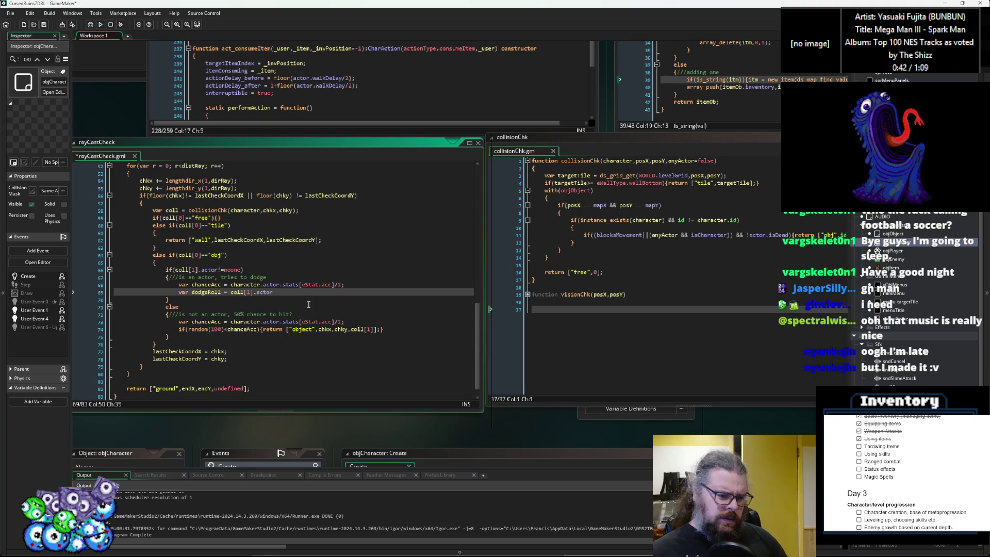
type(".s")
type("tats[eSt")
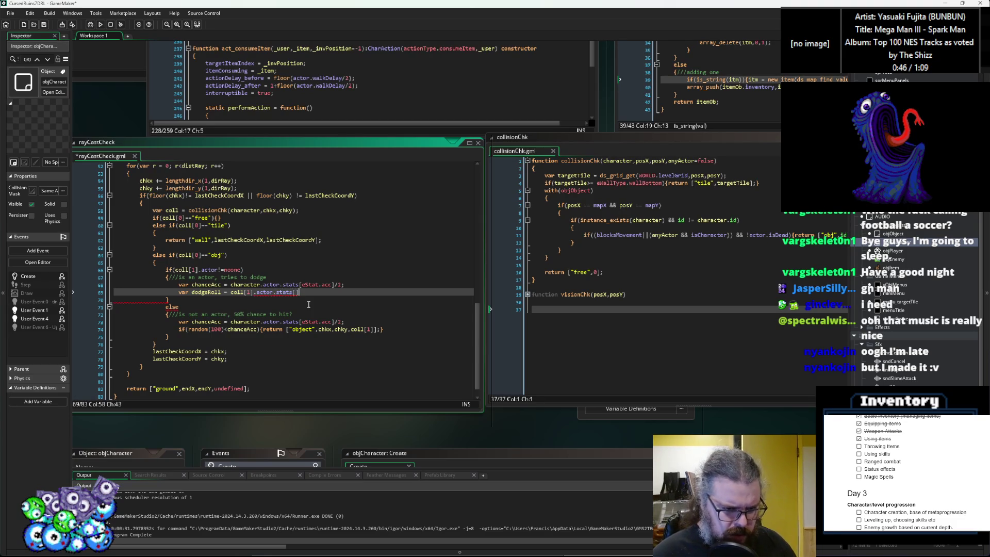
type("at.eva")
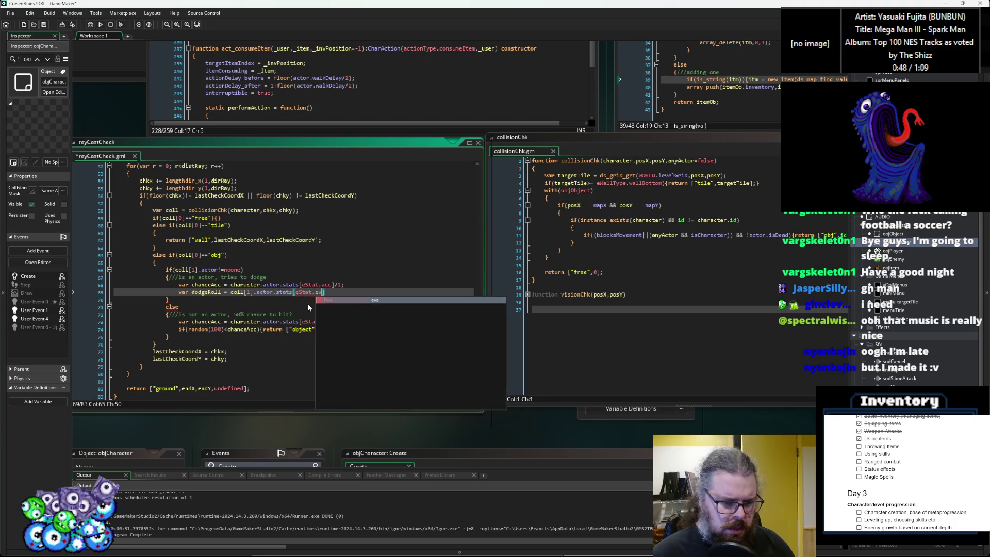
type("];")
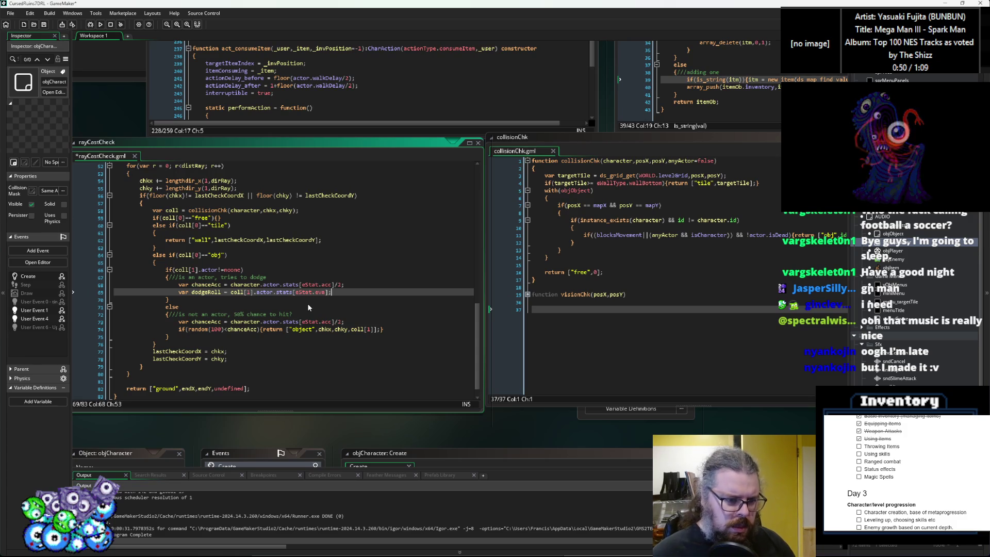
key("Left")
key("Left")
key("Left")
type("irandom(")
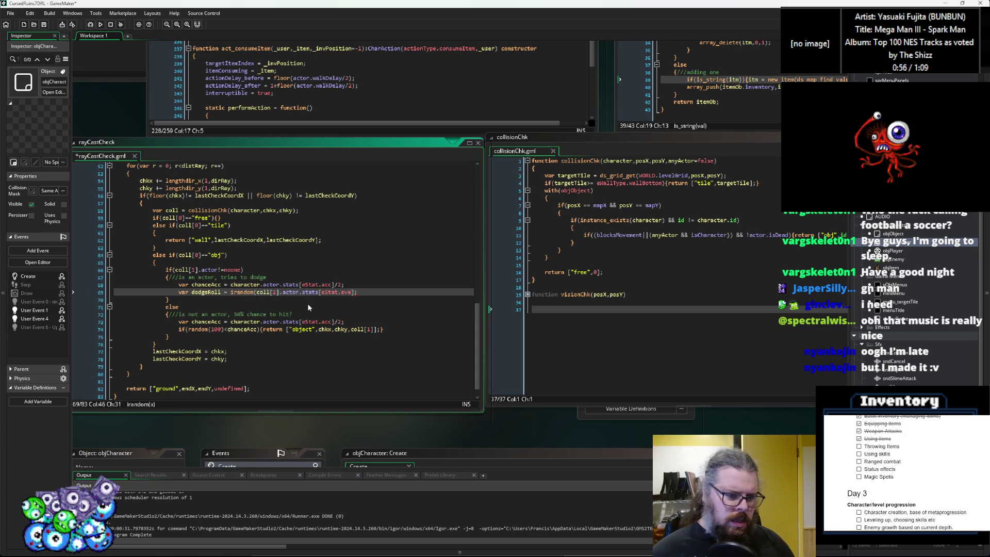
key("End")
key("Left")
type(")")
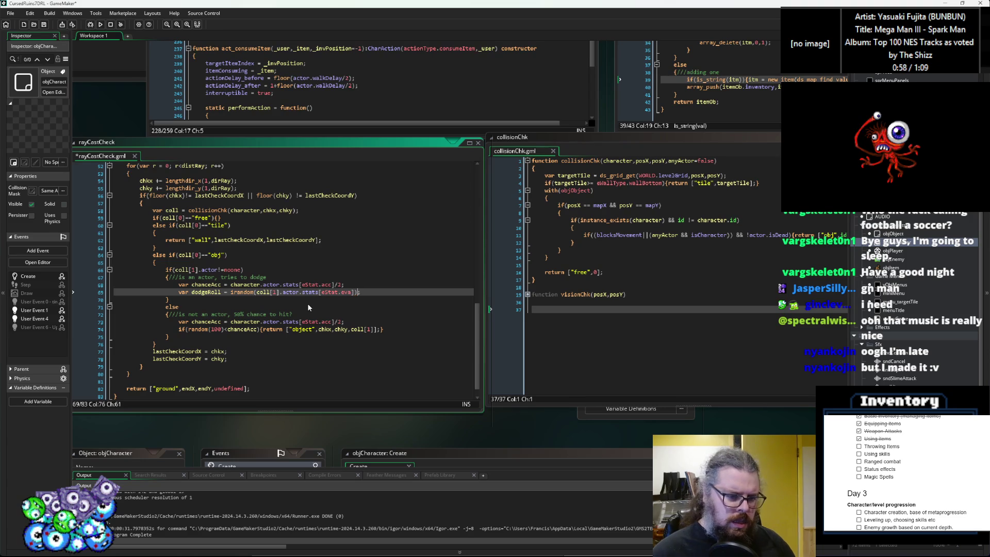
Step: Add var throwRoll = irandom(100) on a new line below dodgeRoll
key("Return")
type("if(")
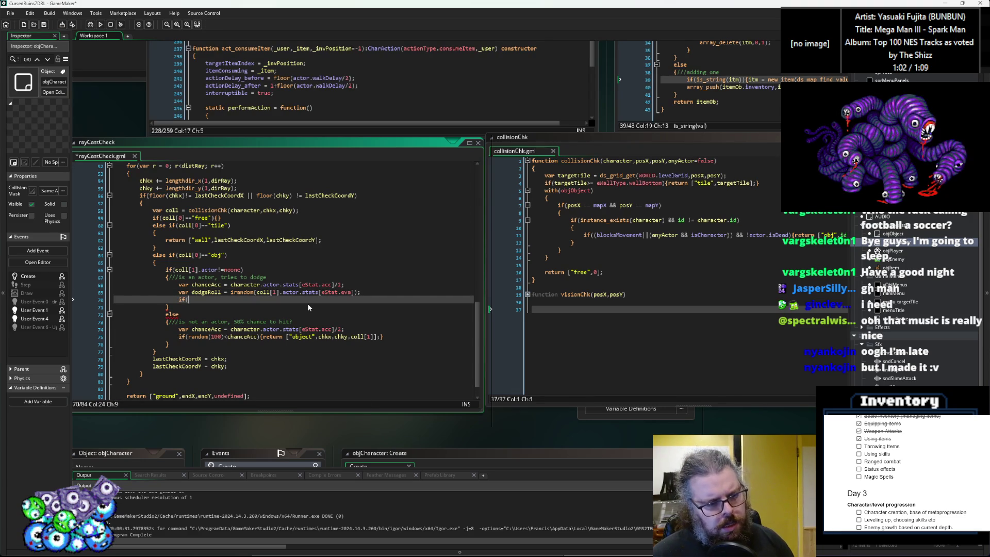
key("BackSpace")
key("BackSpace")
key("BackSpace")
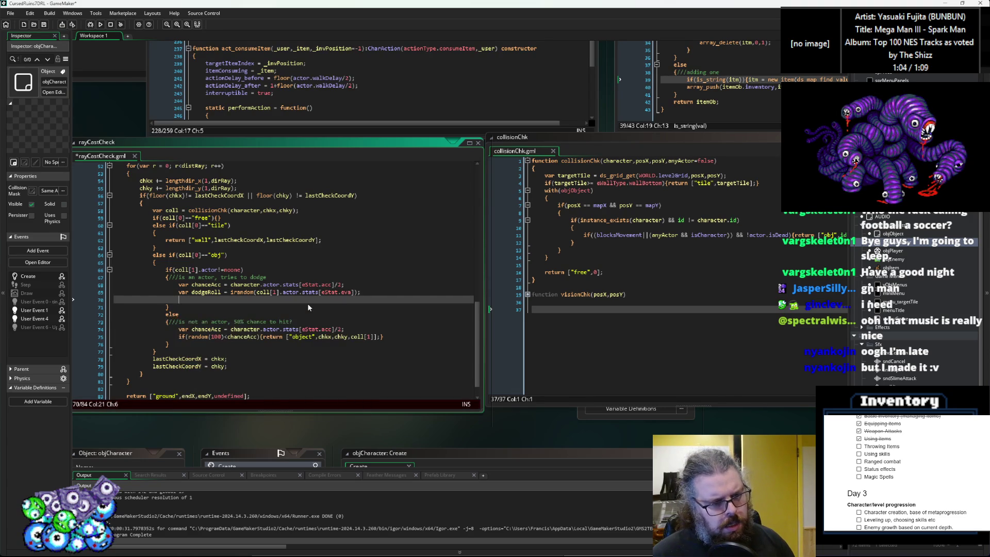
type("var throwRo")
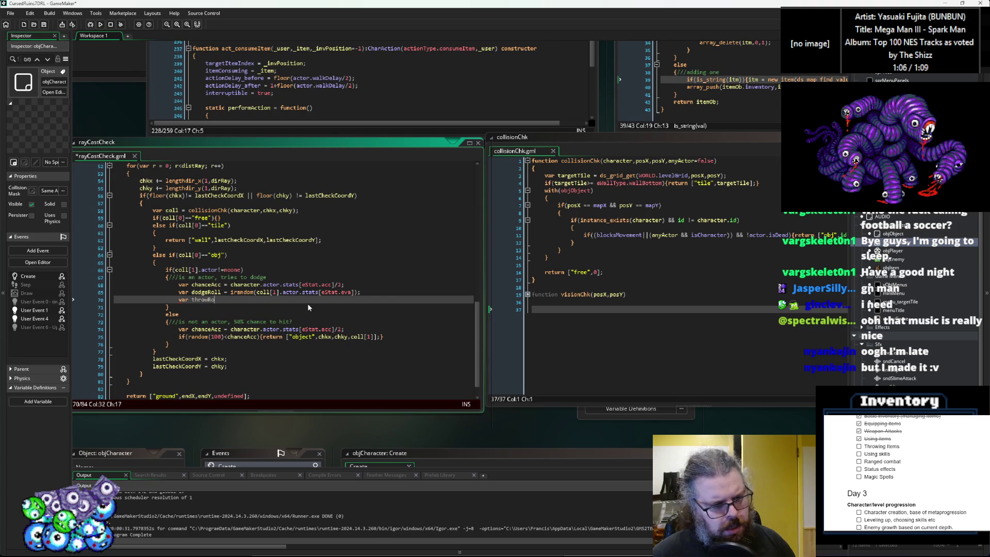
type("ll = irandom(")
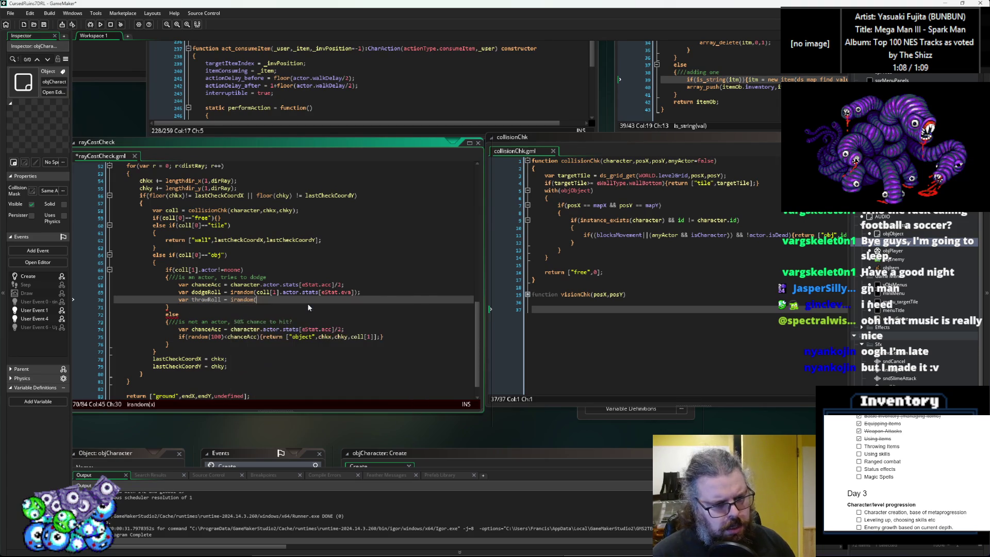
type("100);")
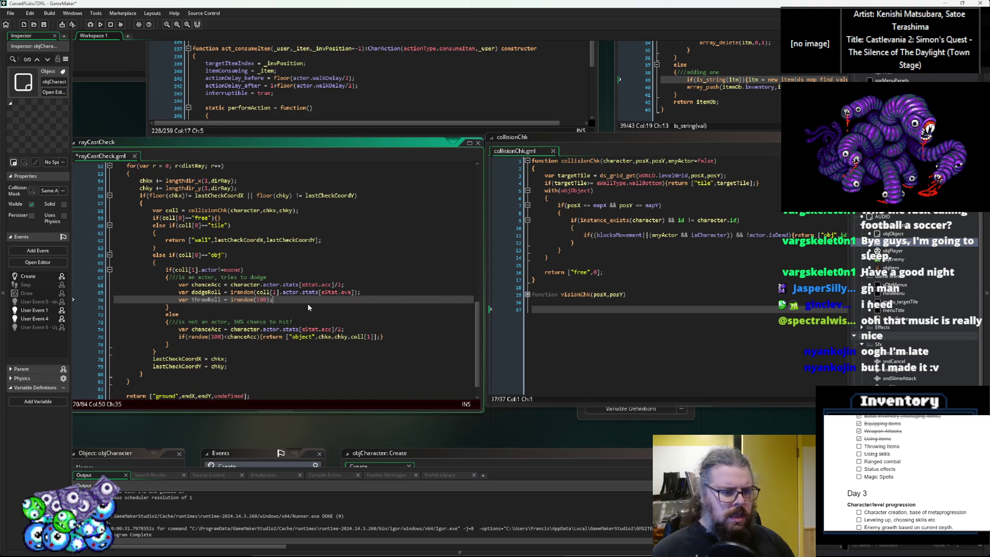
key("Return")
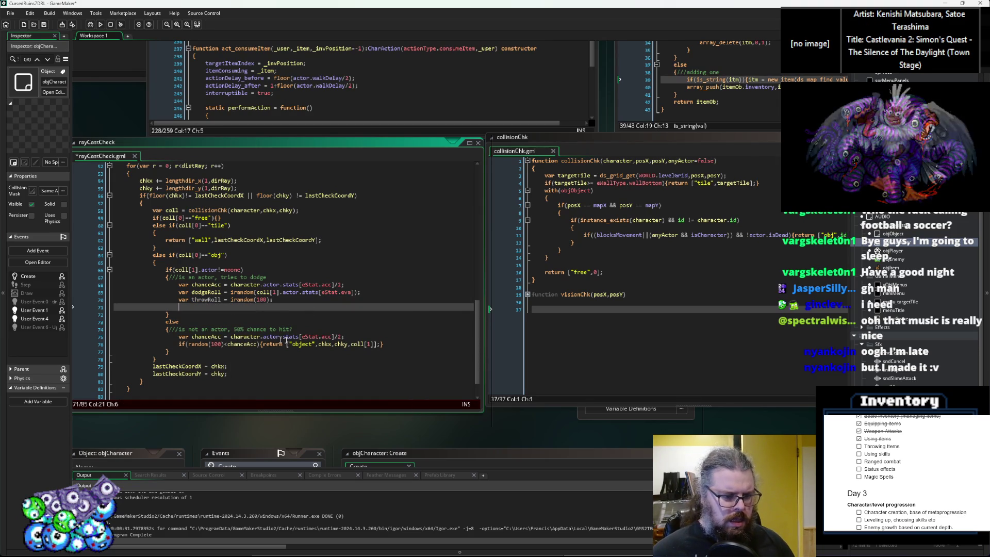
left_click(322, 328)
Step: Make the non-actor hit check compare throwRoll against chanceAcc instead of random(100)
key("Return")
type("are")
type("hrowRoll = i")
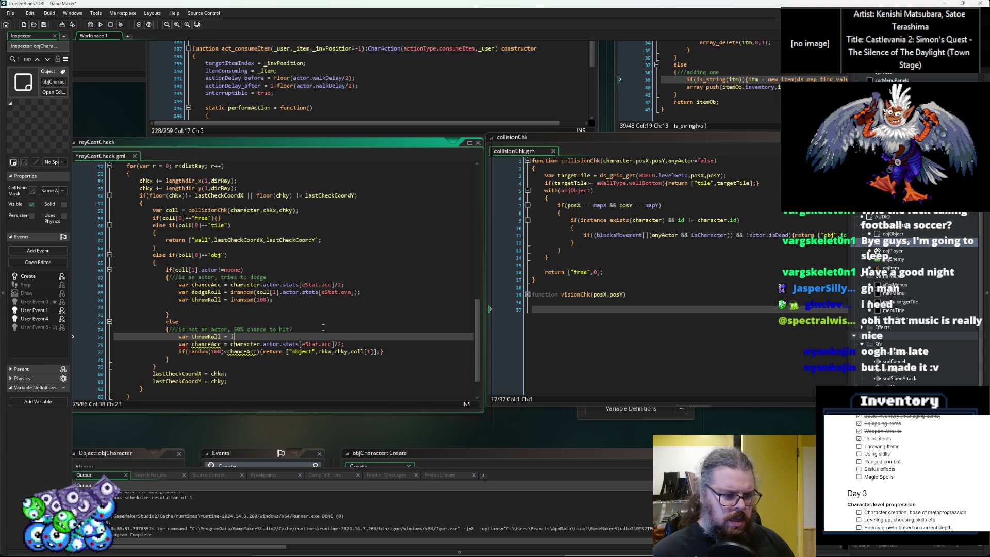
type("random(100);")
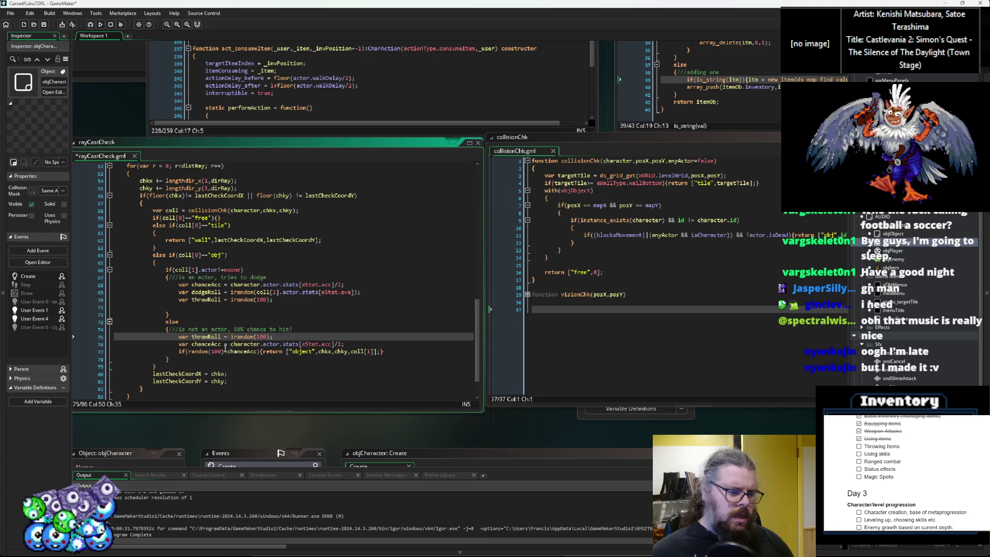
double_click(209, 299)
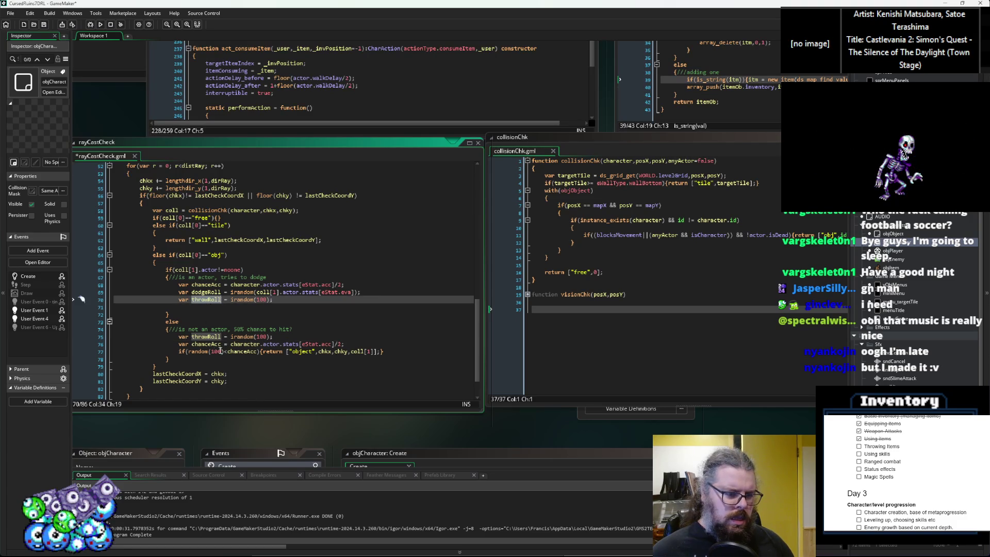
left_click_drag(223, 352, 190, 353)
type("throwRoll")
left_click_drag(379, 352, 314, 352)
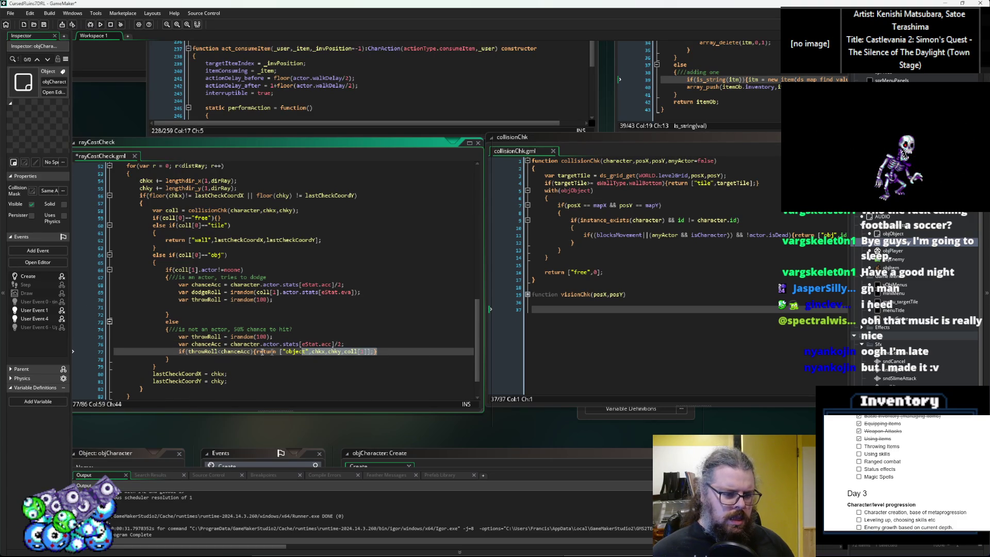
Step: Paste the return line below throwRoll with condition throwRoll < chanceAcc-dodgeRoll
left_click(304, 299)
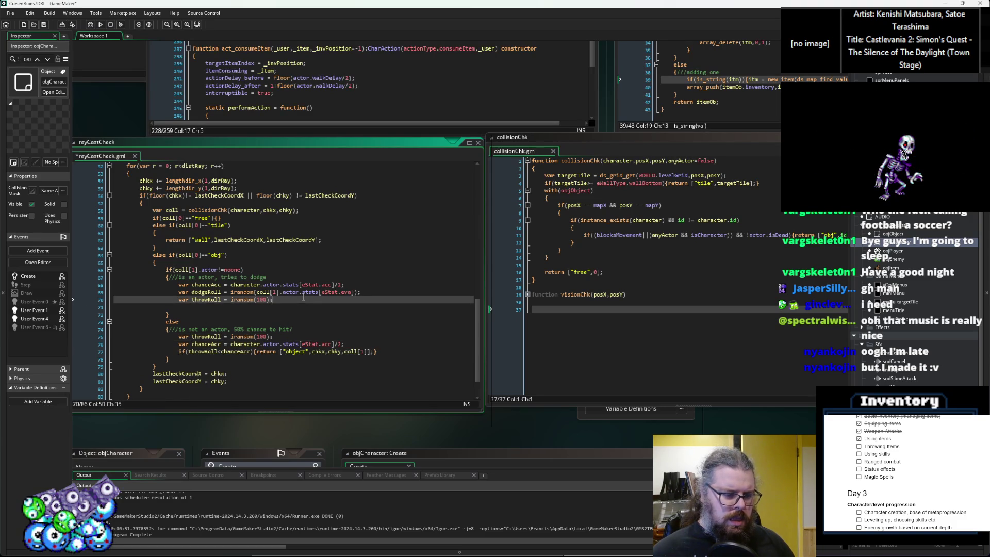
key("Down")
type("if(throwRoll<chanceAcc){return [\"object\",chkx,chky,coll[1]];}")
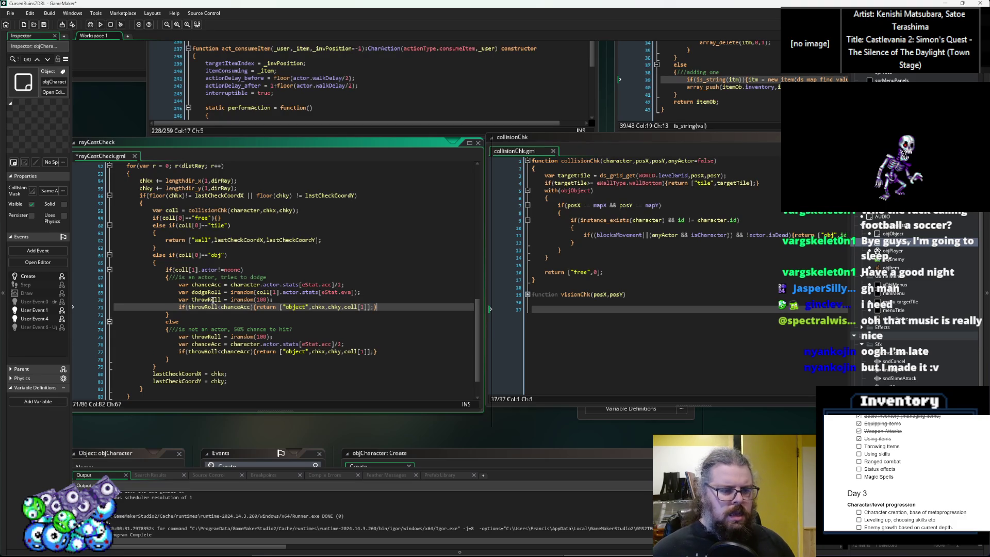
left_click(251, 307)
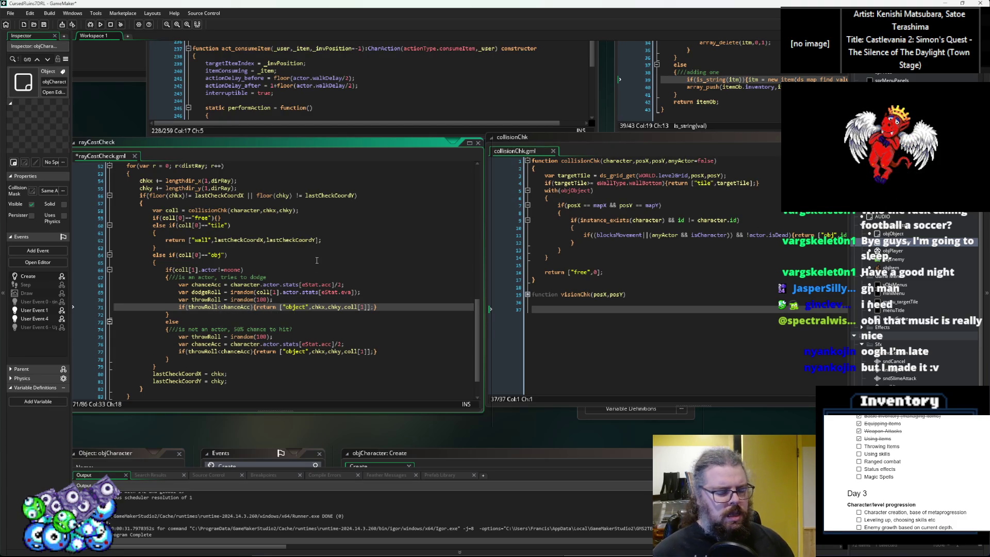
key("ctrl+Right")
key("Left")
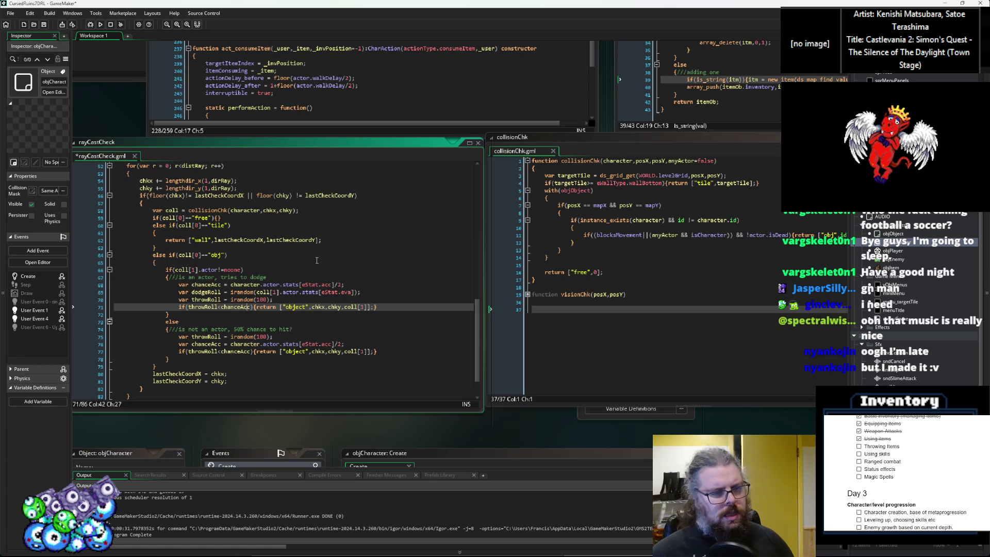
type("-thr")
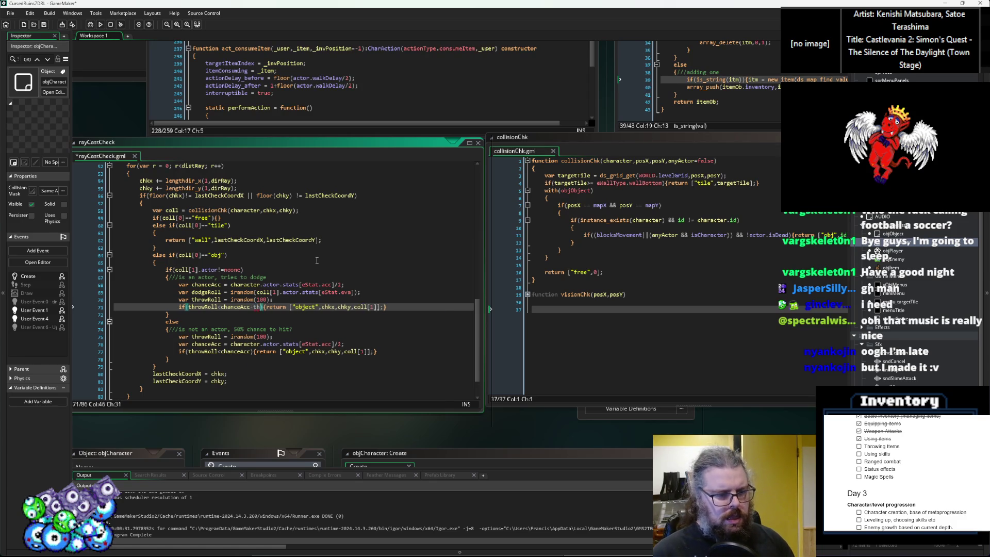
key("BackSpace")
key("BackSpace")
key("BackSpace")
type("dodgeR")
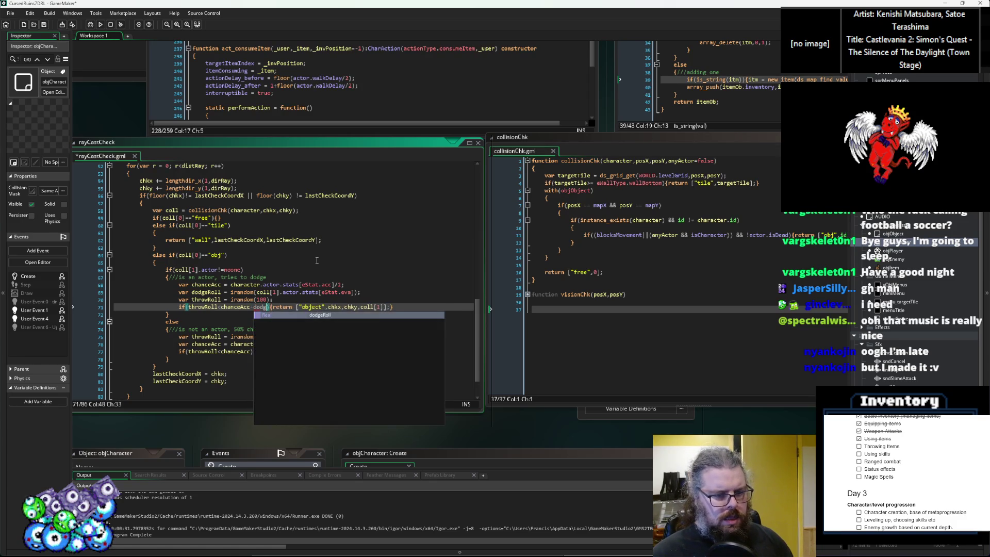
key("Return")
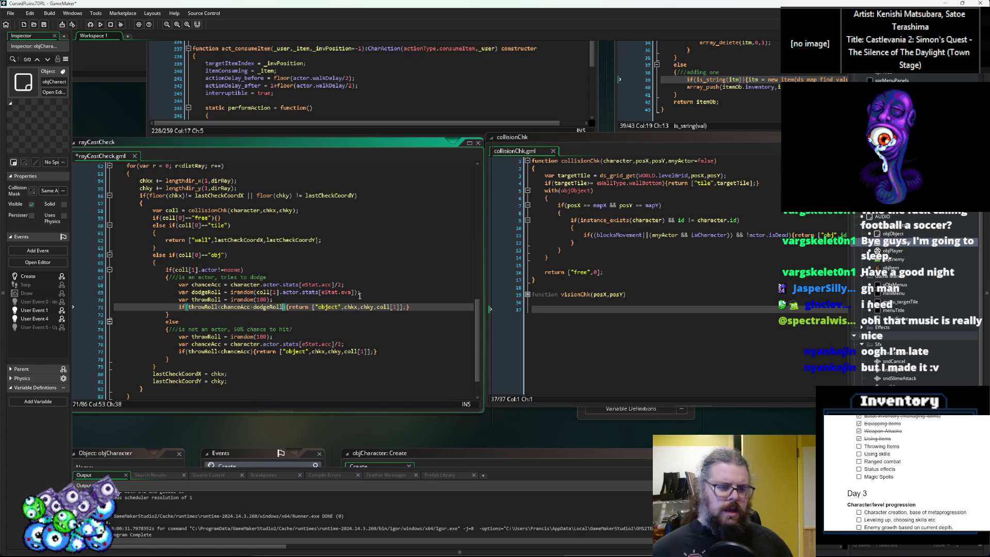
Step: Change the returned hit type from "object" to "actor" and save rayCastCheck
left_click(392, 293)
double_click(332, 307)
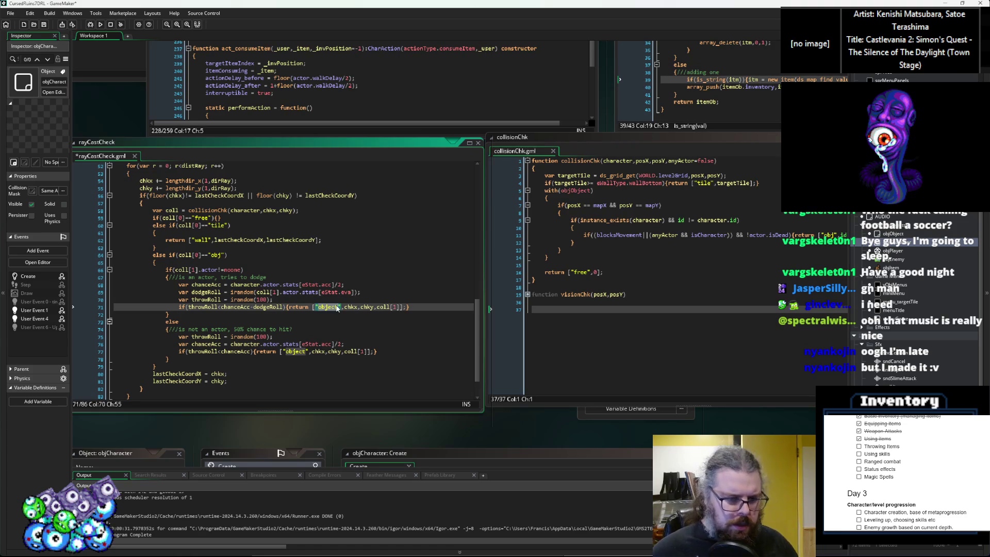
type("actor")
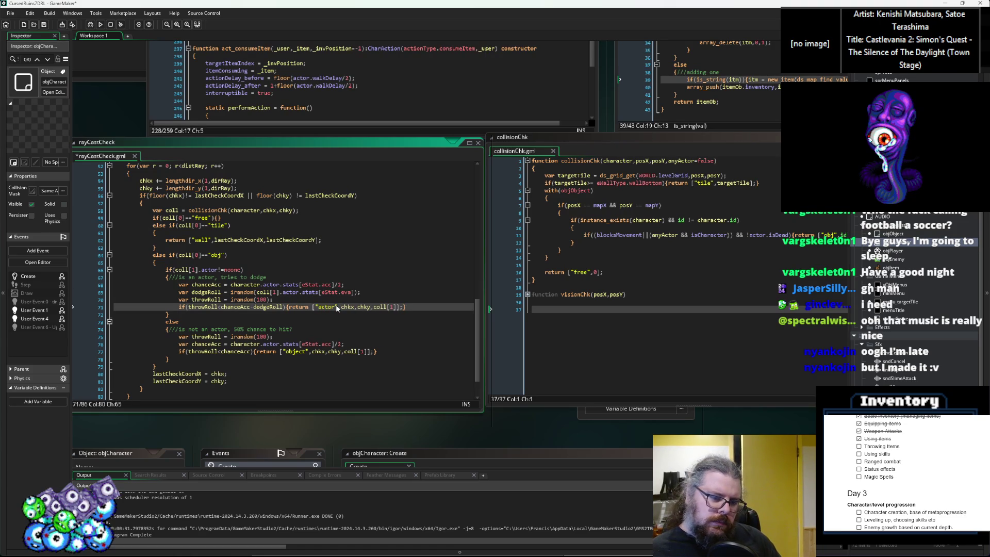
key("Right")
key("Right")
key("Right")
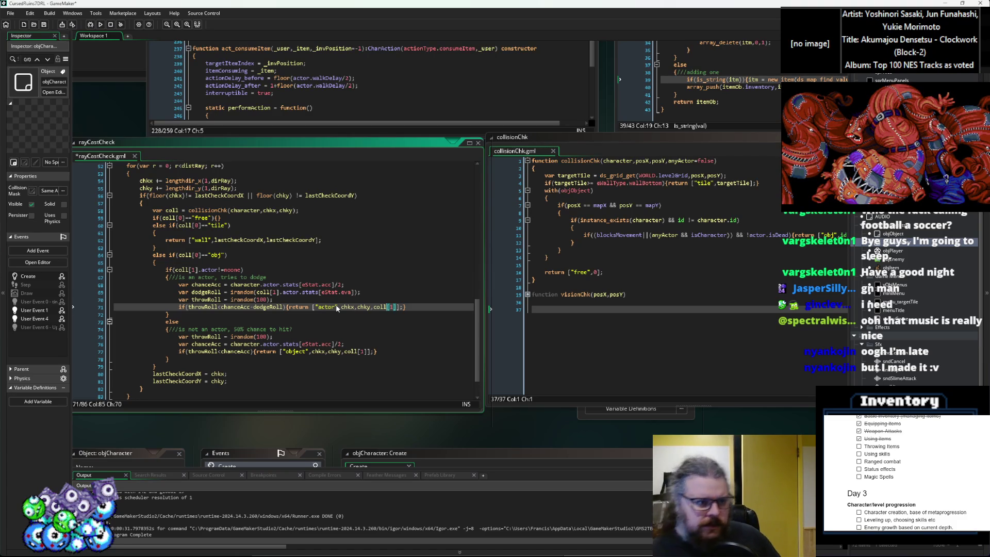
left_click(172, 262)
left_click(44, 24)
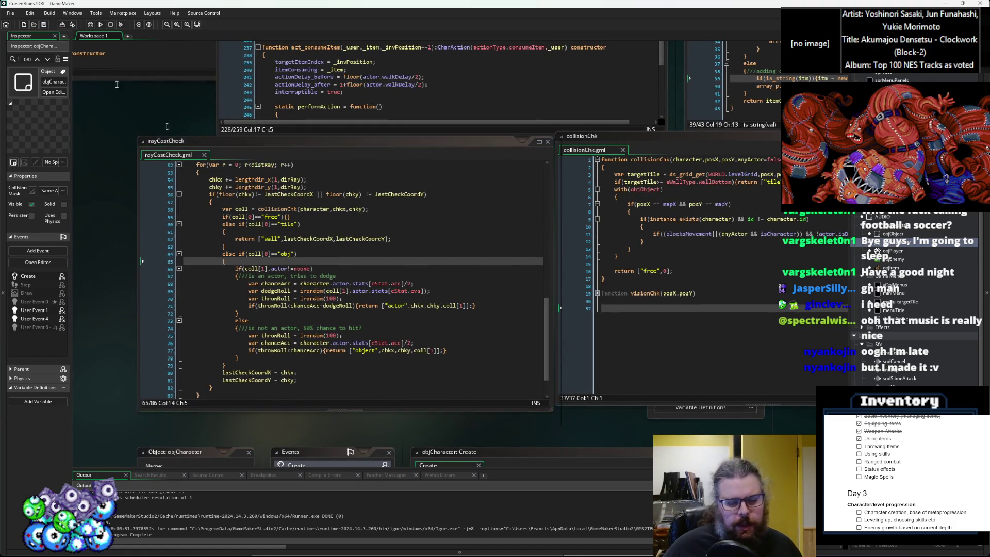
Step: Look up the baseHitChance parameter in collisionLineFirst's parameter list
left_click(440, 279)
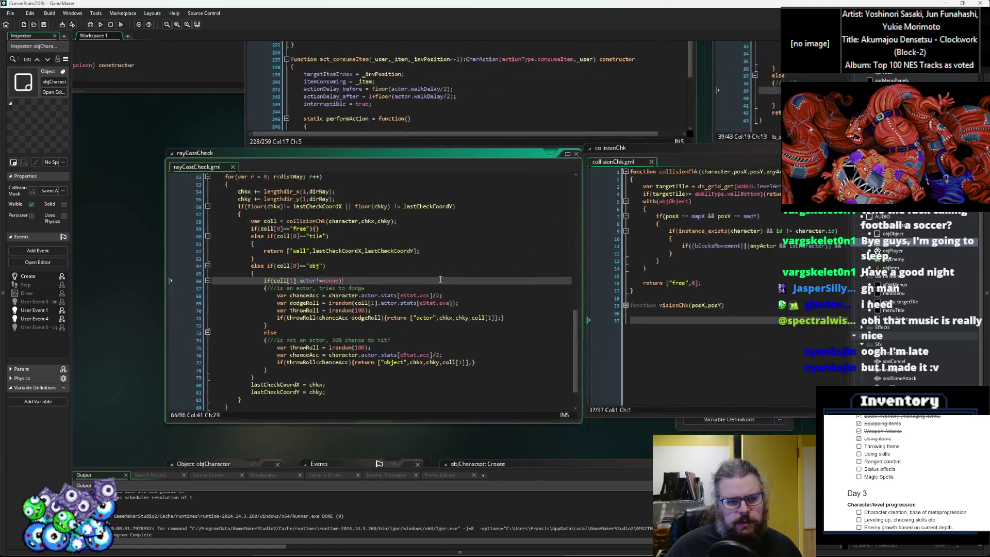
scroll(440, 279, "up", 4)
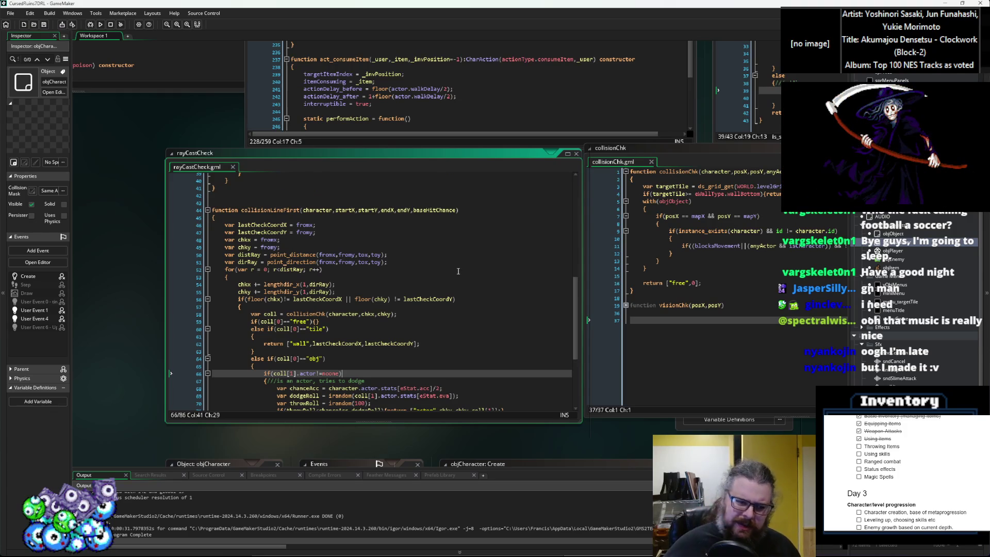
left_click(476, 206)
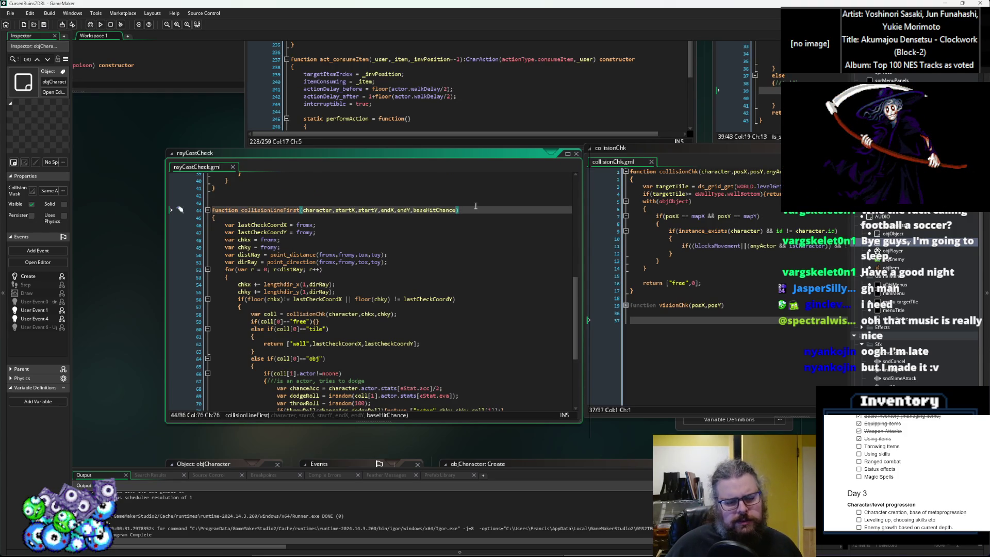
left_click(411, 261)
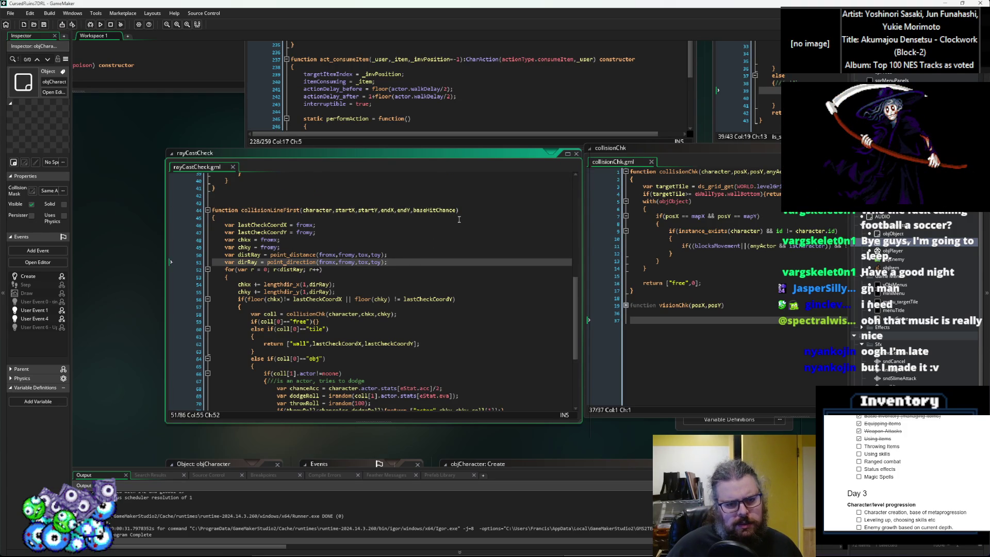
double_click(441, 211)
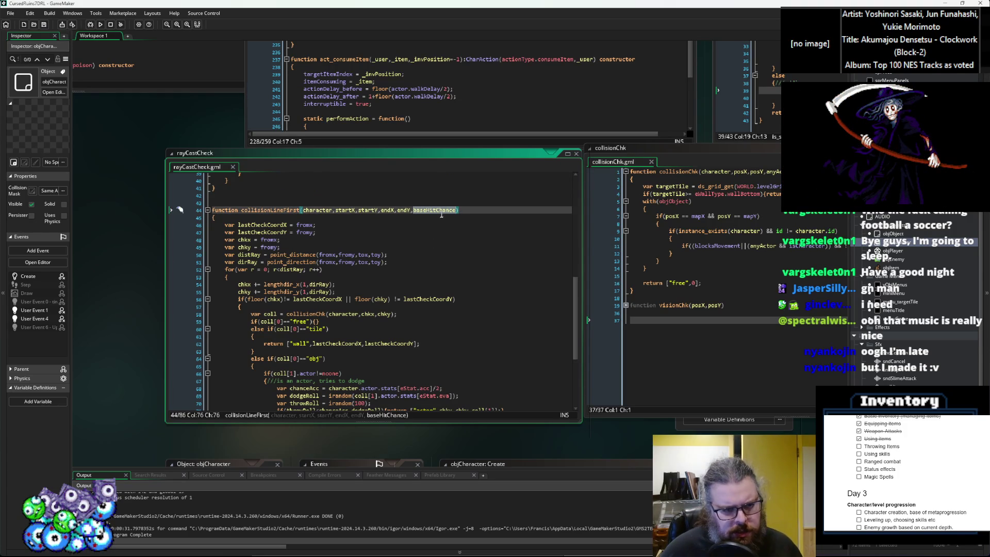
scroll(441, 228, "down", 5)
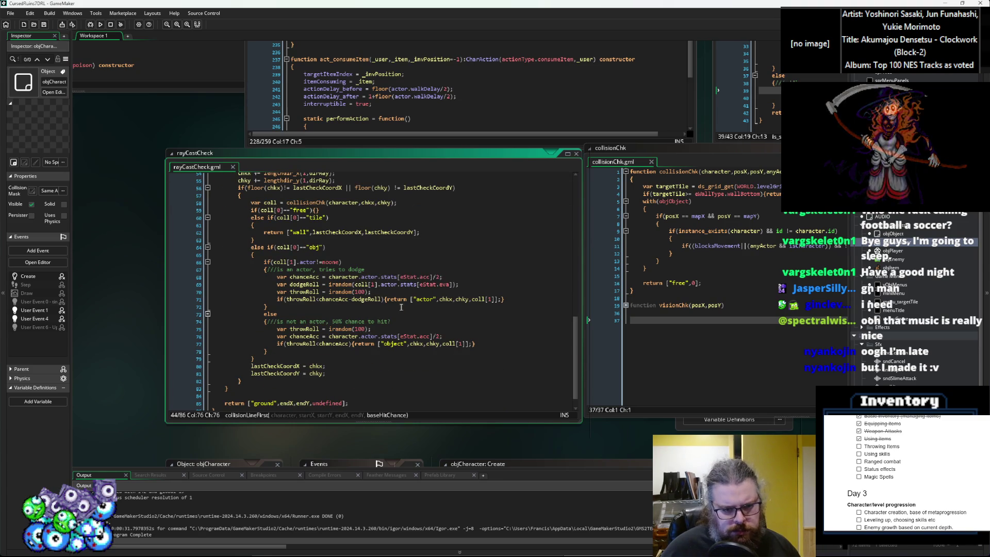
Step: Replace /2 with *baseHitChance in both the actor and non-actor chanceAcc lines
left_click(442, 278)
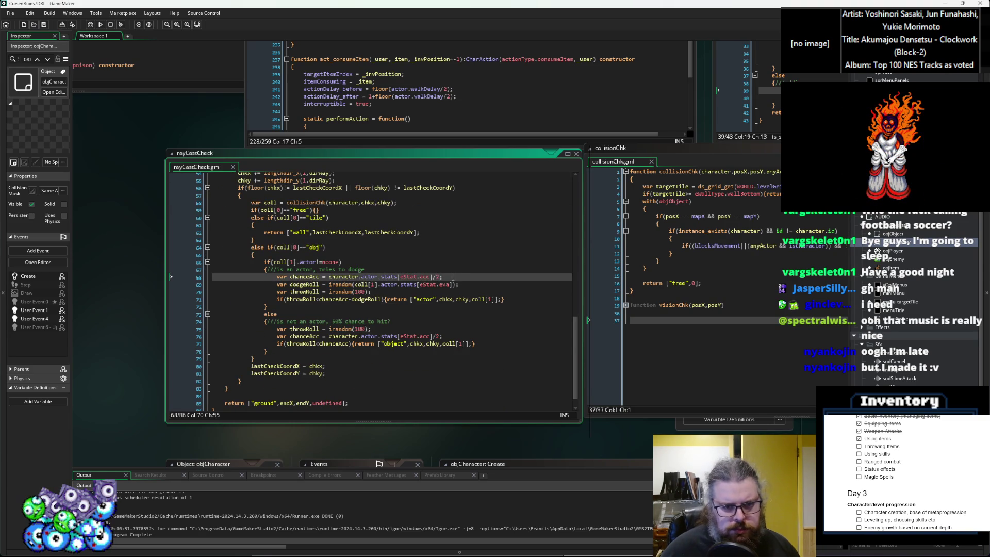
key("BackSpace")
key("BackSpace")
type("*baseHitChance")
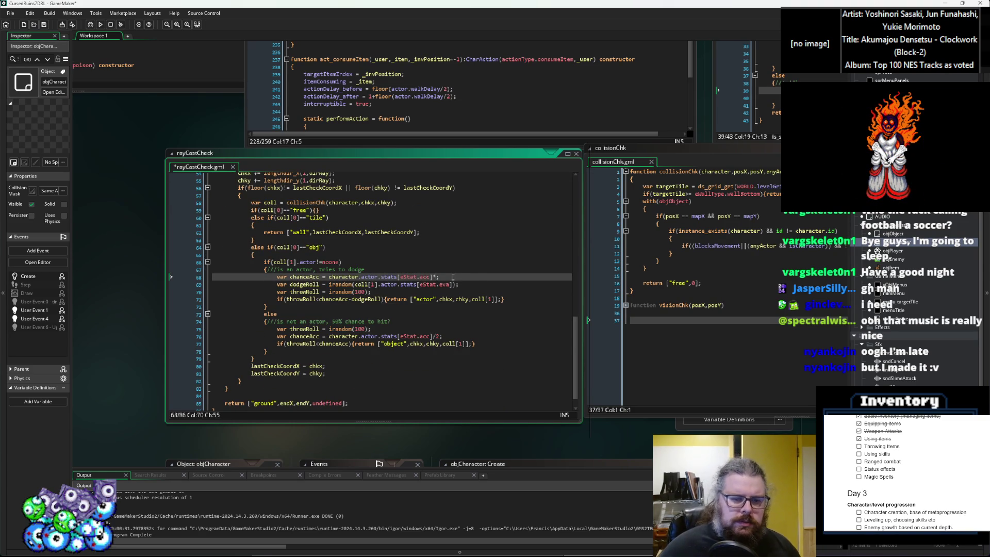
left_click(439, 337)
key("BackSpace")
key("BackSpace")
type("*baseHitChance")
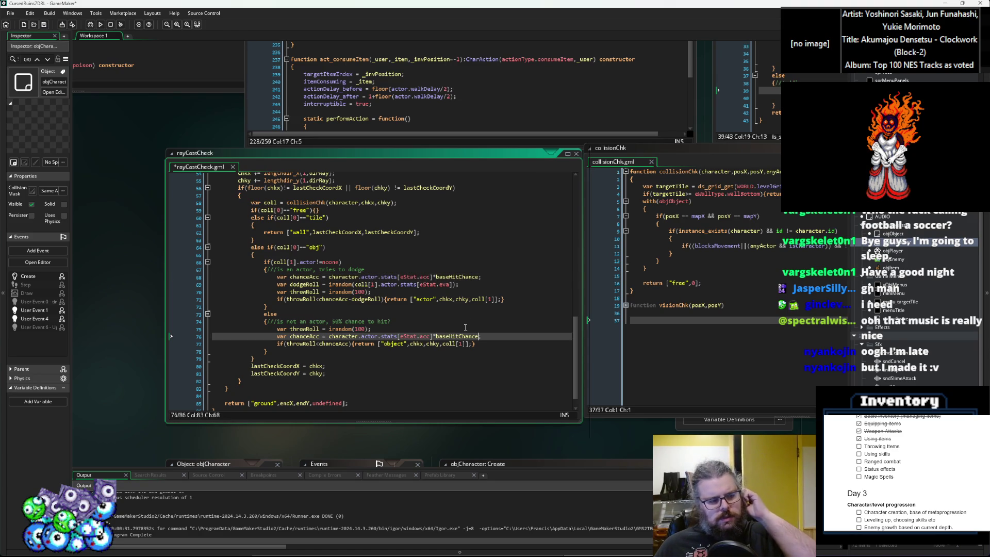
left_click(389, 269)
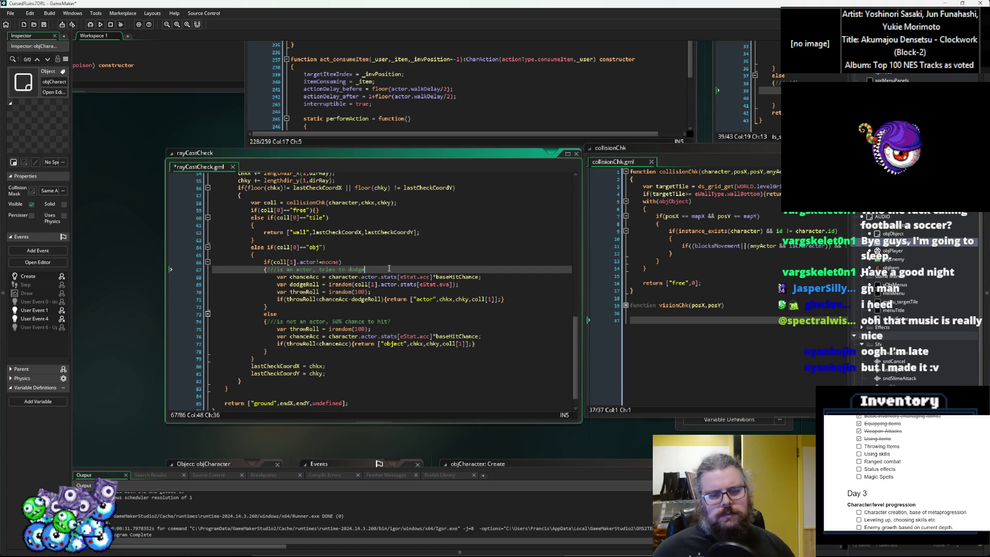
scroll(389, 268, "up", 1)
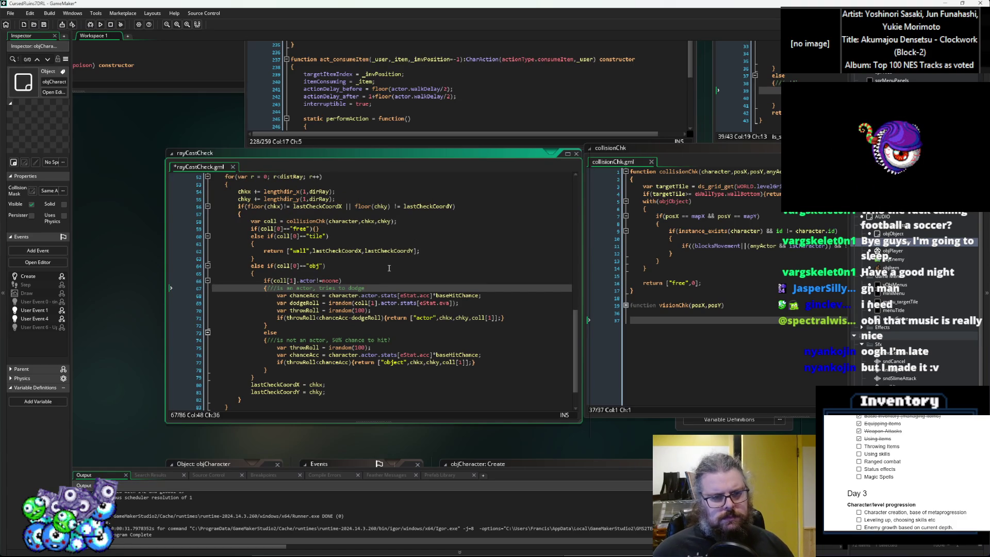
Step: Declare var throwRangeMod = 1; at the start of the obj branch
key("Return")
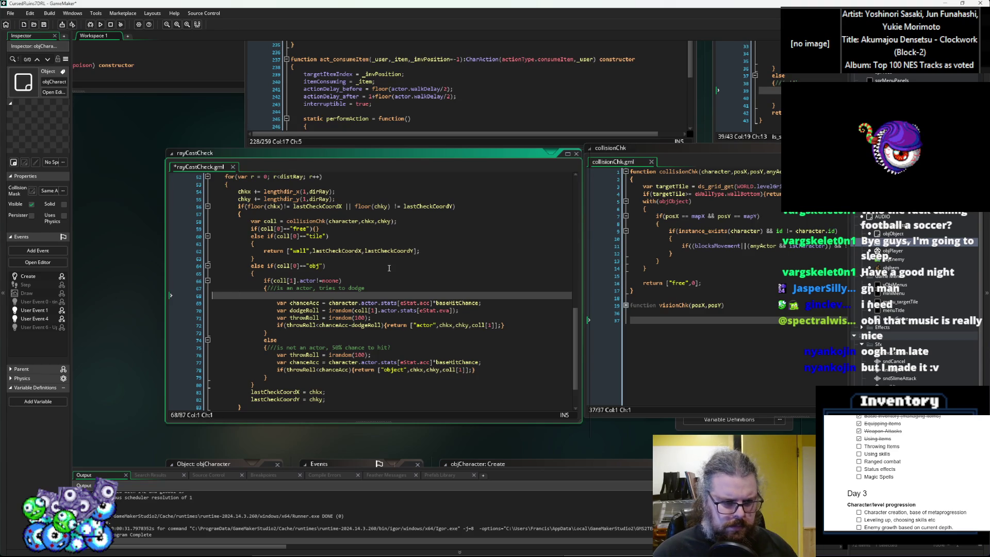
key("BackSpace")
key("Up")
key("Up")
key("Return")
type("var throwRangeM")
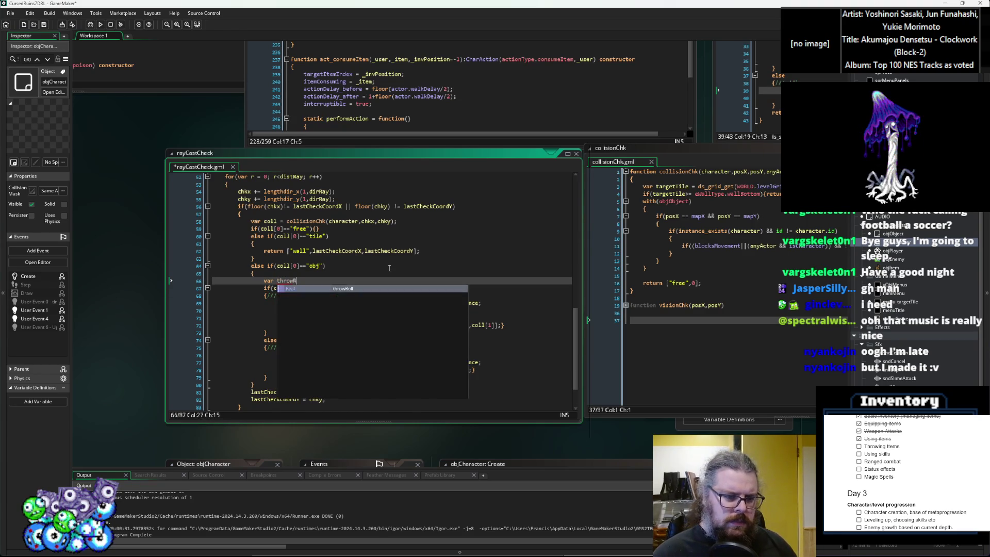
type("od")
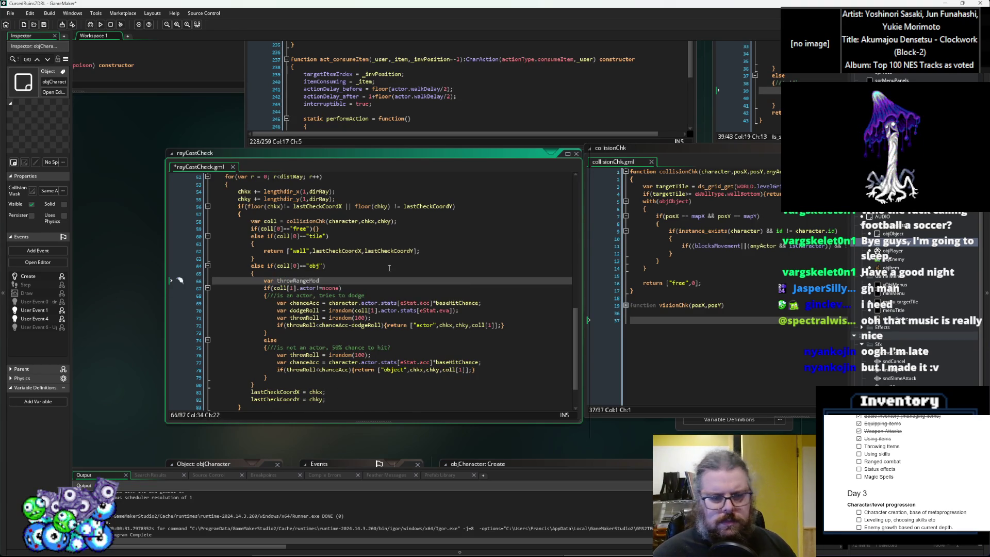
type(" = ")
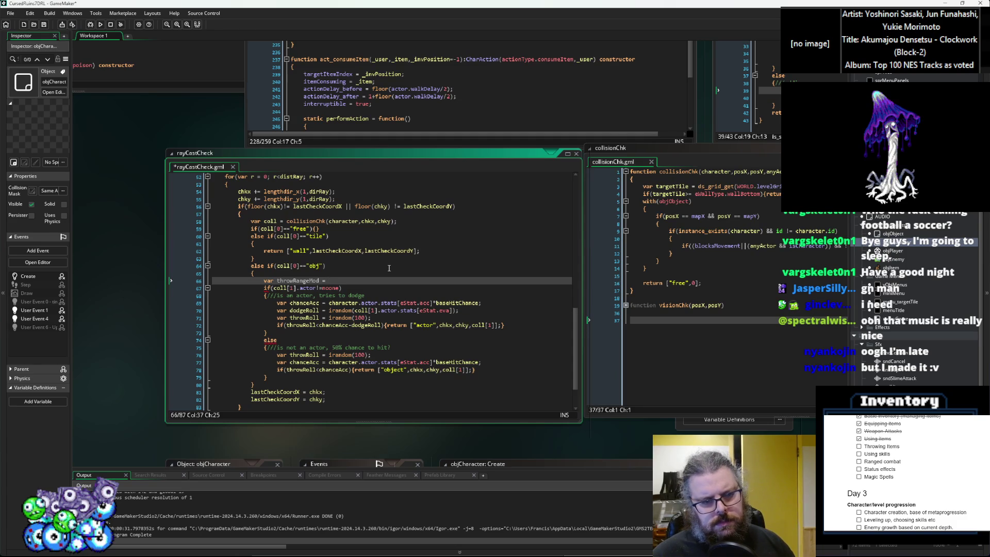
type("1;")
key("Return")
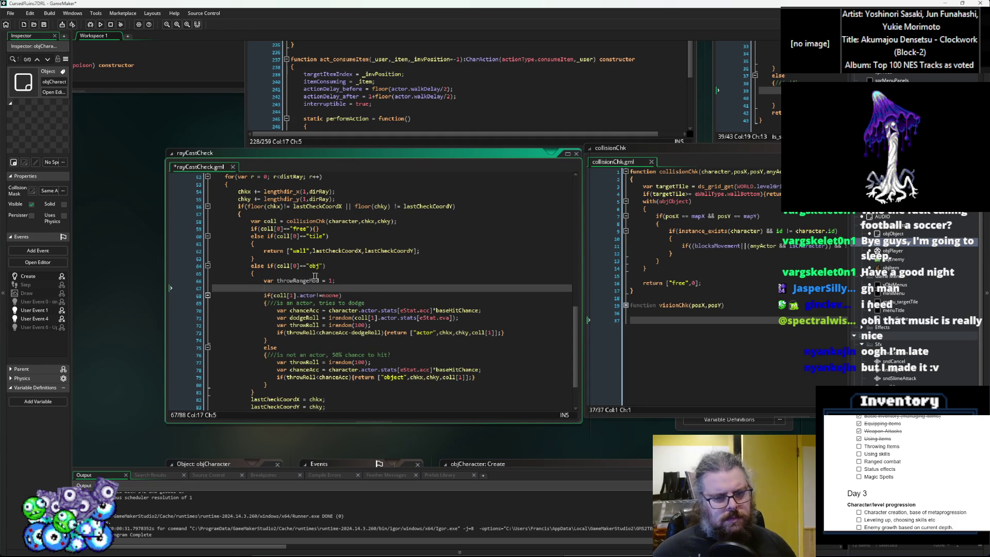
Step: Multiply both the actor and object chanceAcc calculations by throwRangeMod
left_click(482, 310)
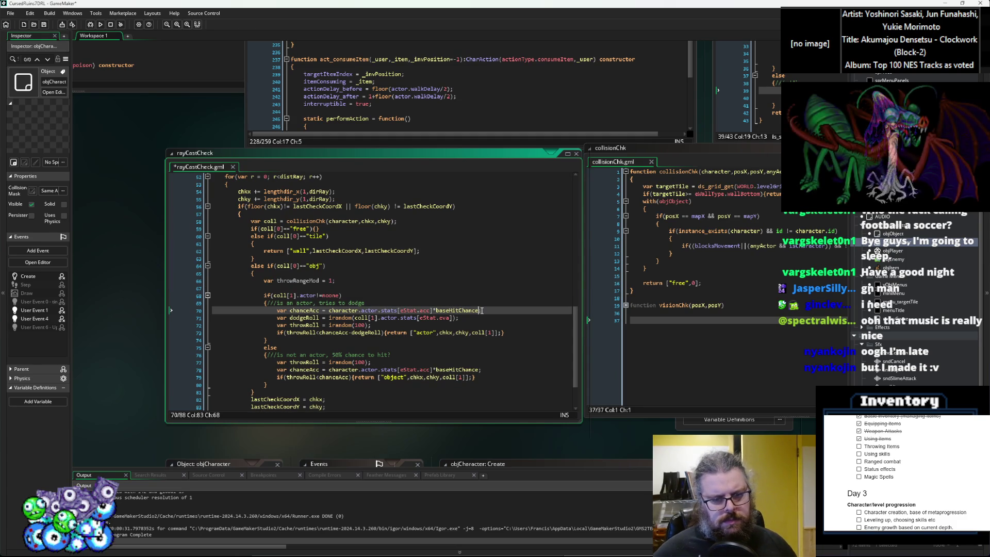
type("*throwRangeMod;")
left_click(479, 369)
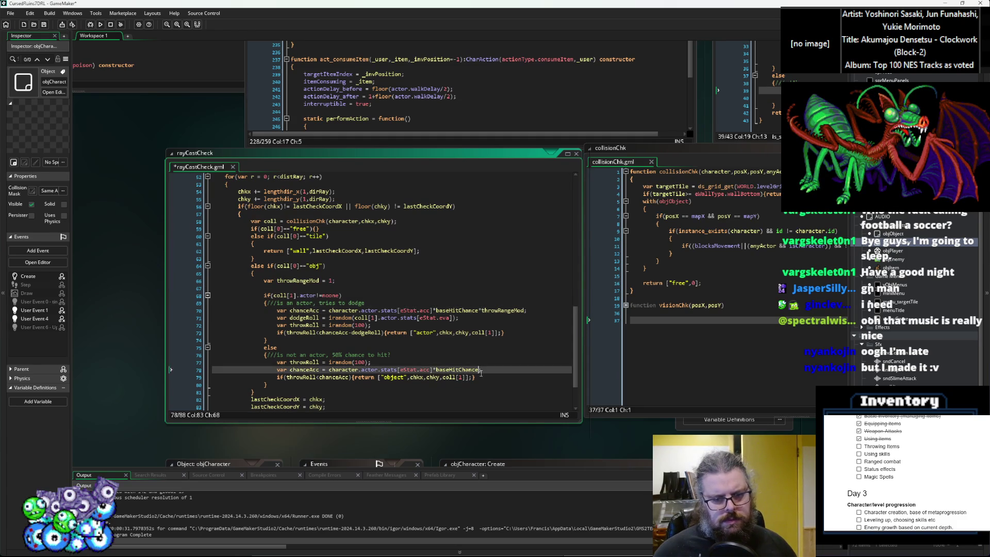
type("*throwRangeMod")
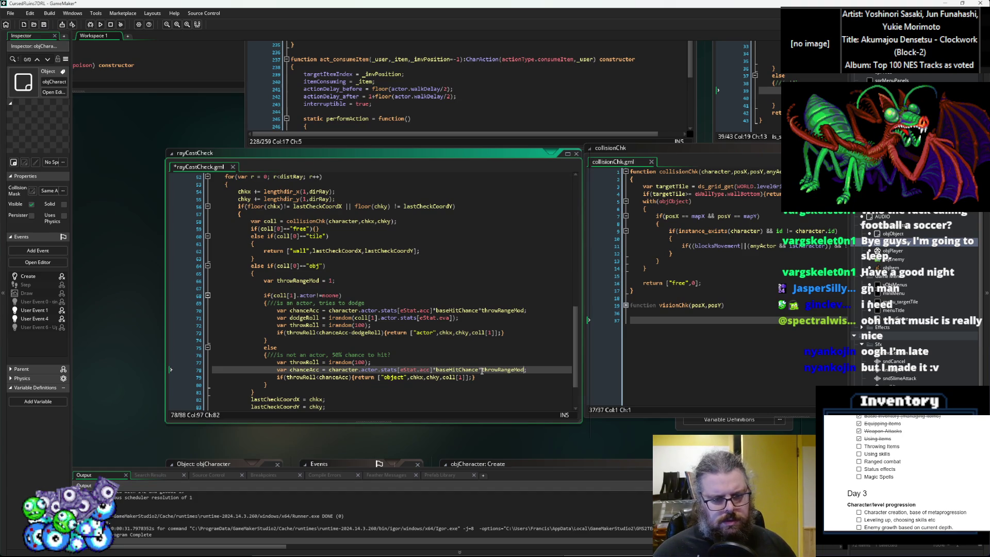
Step: Add an empty if() on the line above the actor check
left_click(343, 289)
type("if()")
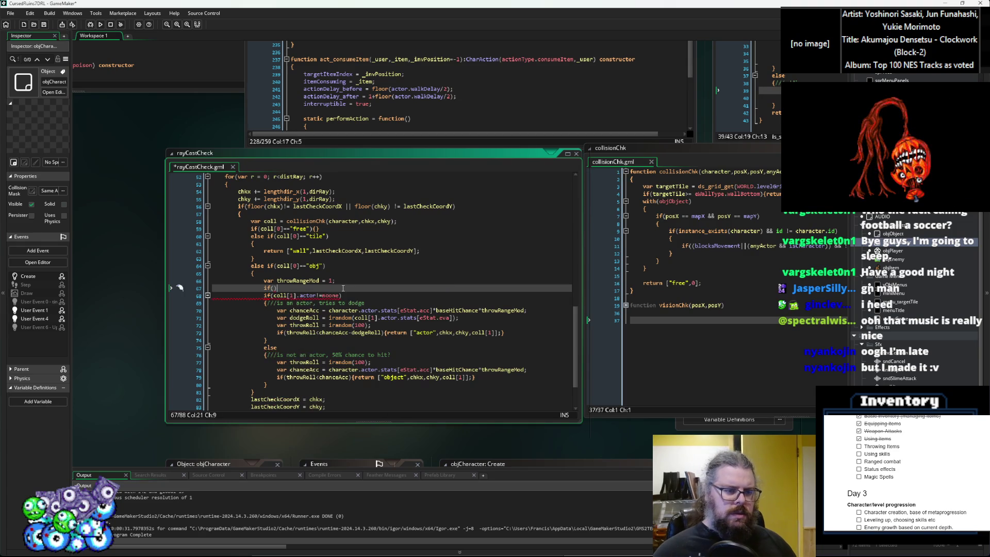
scroll(343, 288, "up", 2)
scroll(343, 288, "up", 2)
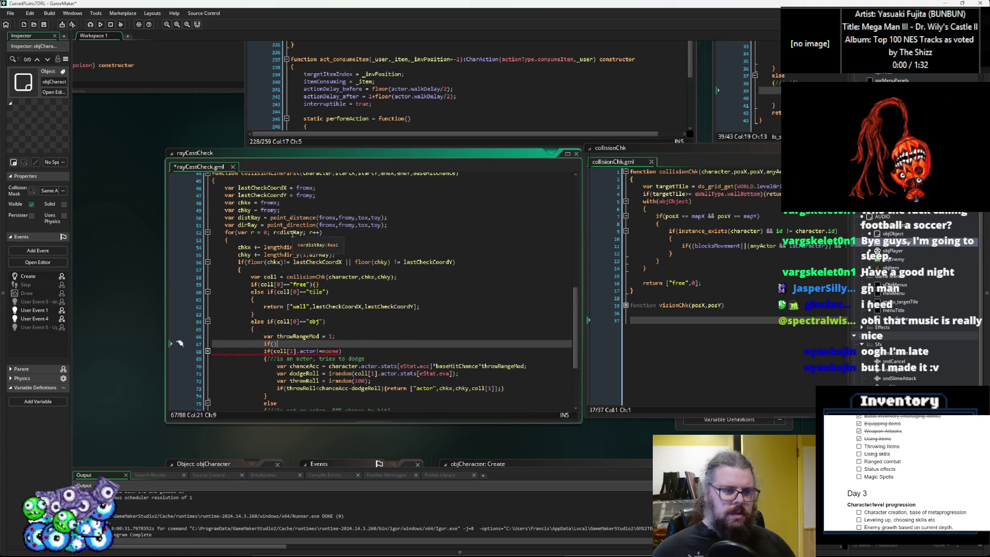
left_click(274, 233)
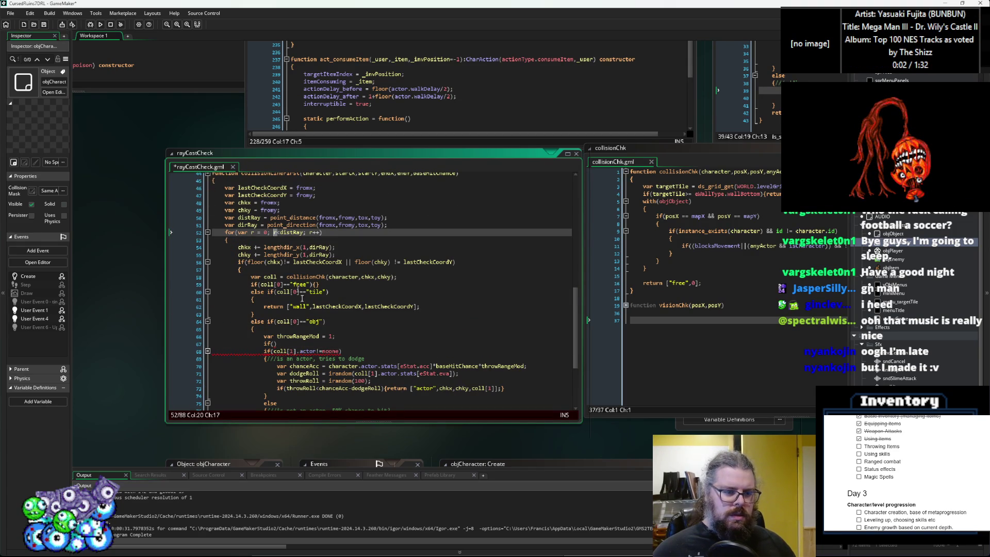
double_click(288, 233)
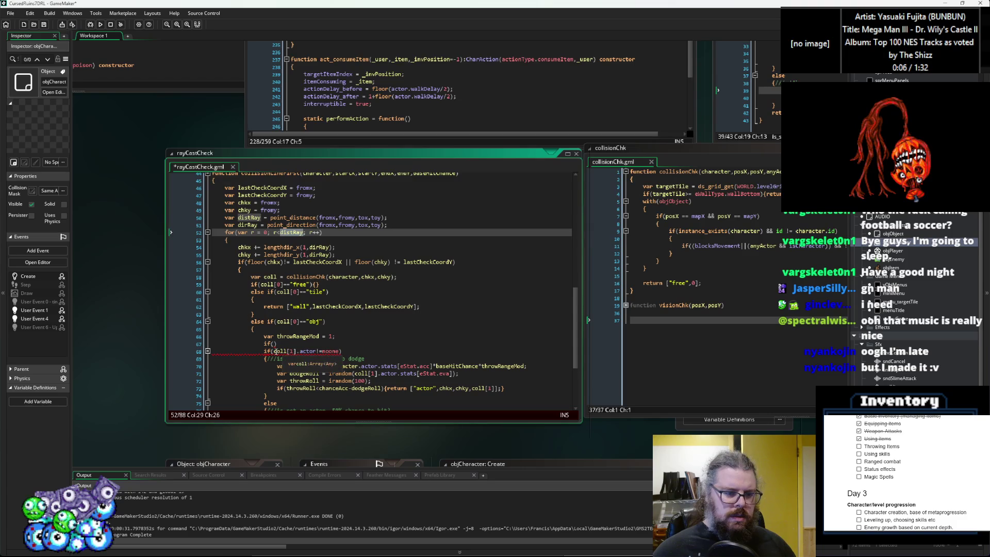
left_click(274, 344)
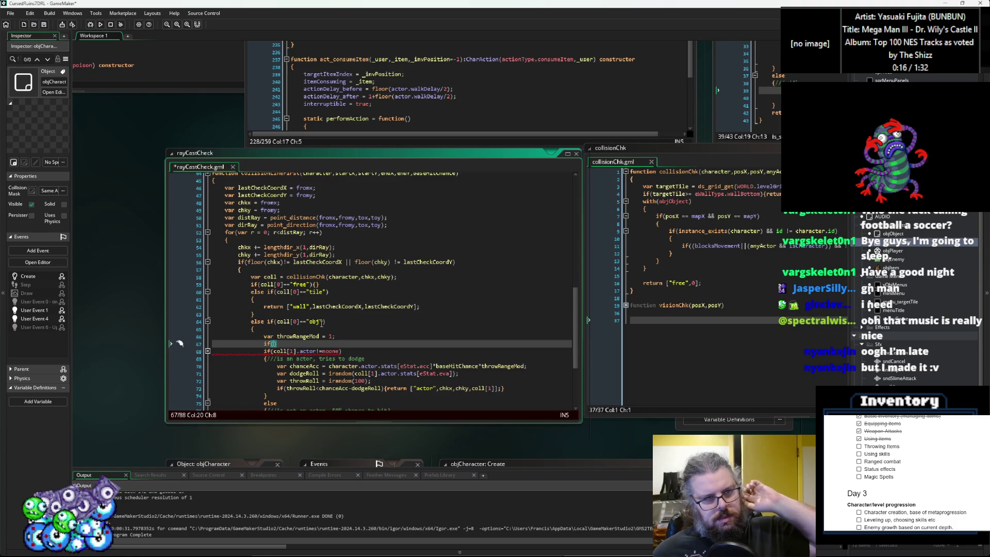
scroll(322, 323, "up", 1)
scroll(321, 324, "down", 2)
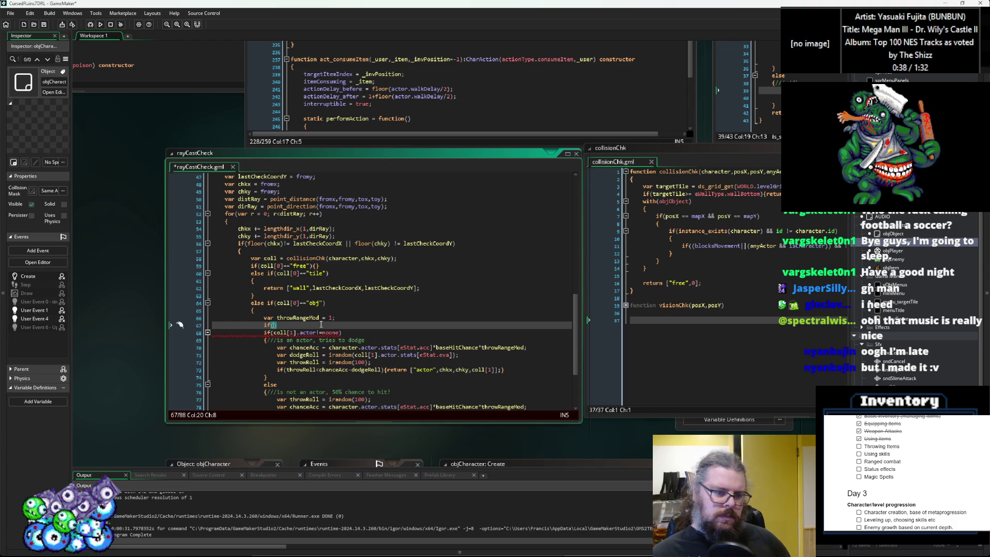
Step: Fill in if(r>2){throwRangeMod = r/12;} on line 67
type("t")
key("BackSpace")
key("ctrl+space")
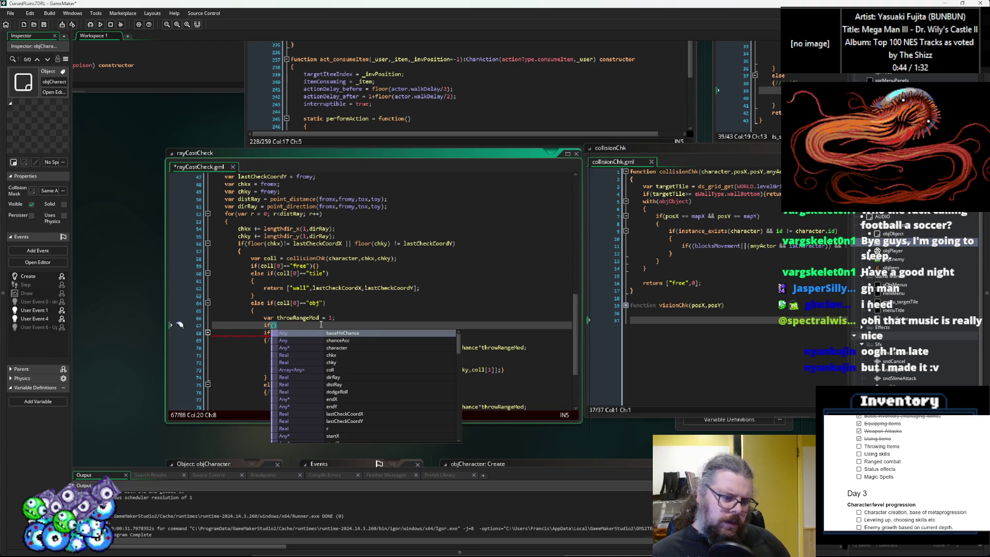
type("r>2")
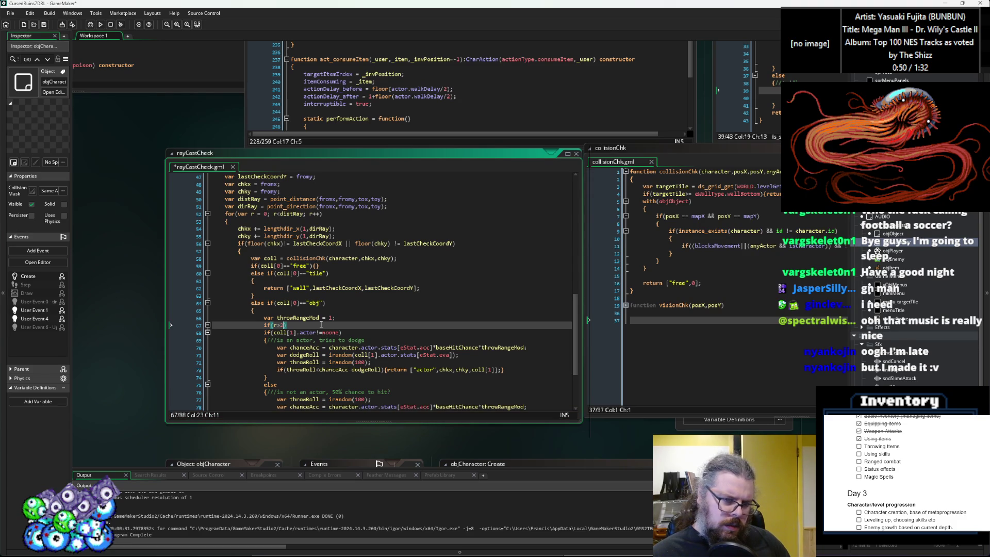
type(")")
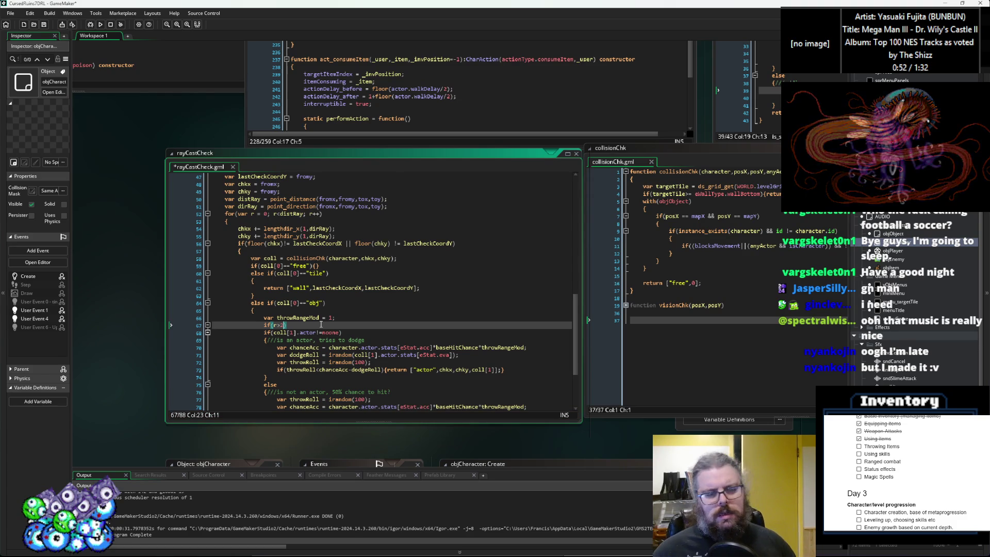
type("{")
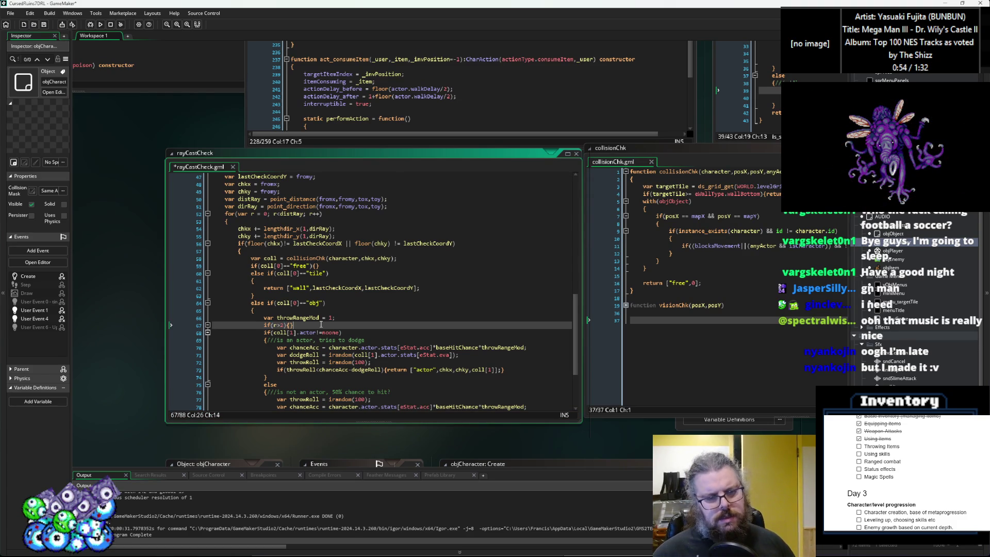
type("throwR")
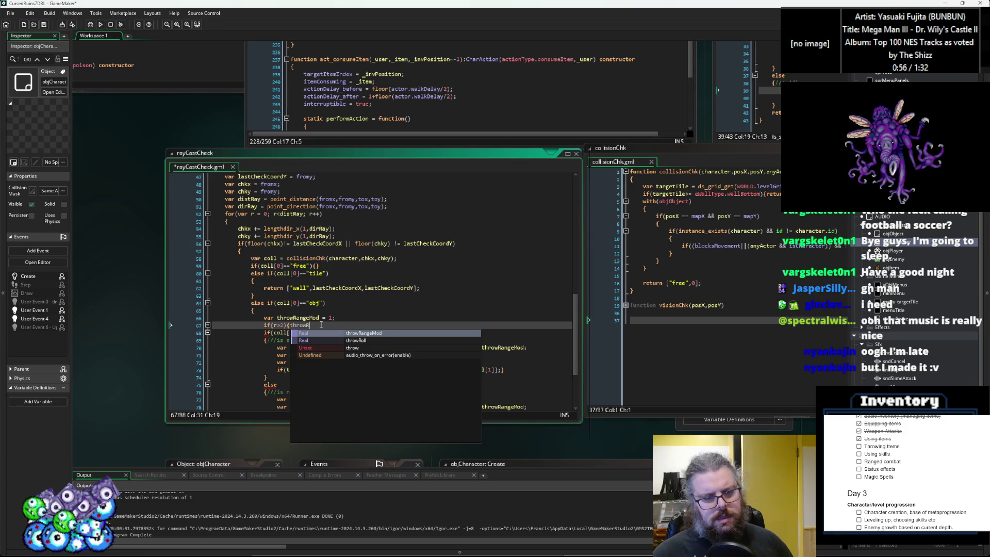
type("ange")
type("Mod =")
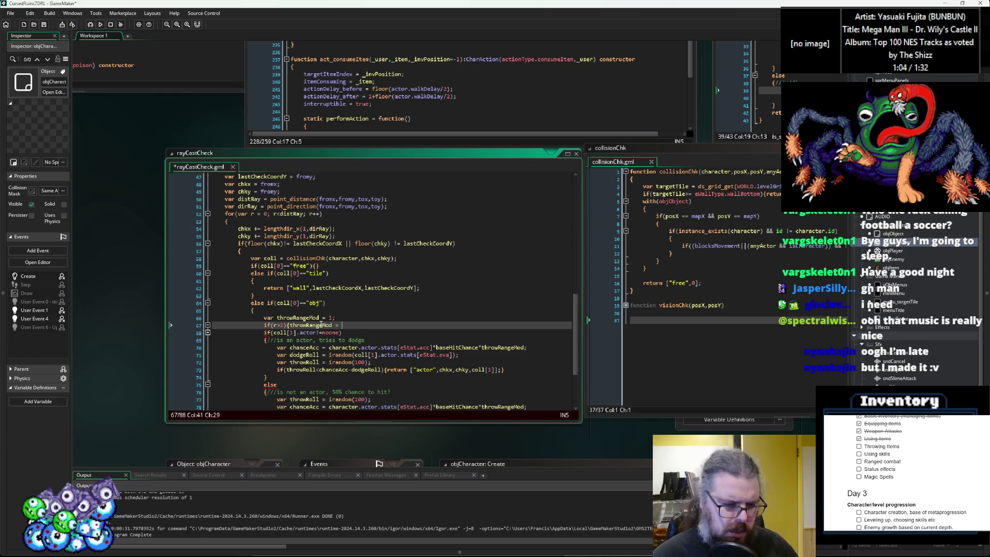
type("r")
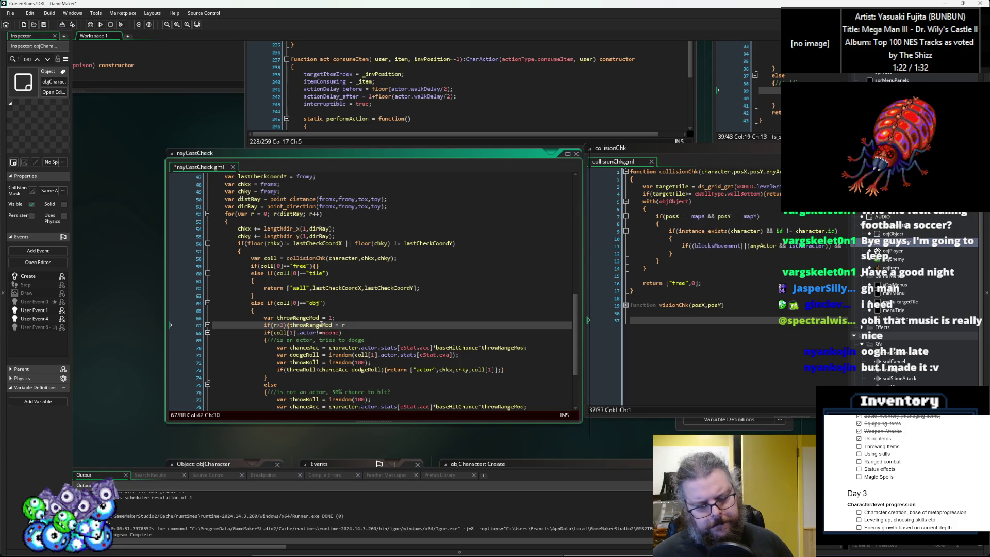
type("/8")
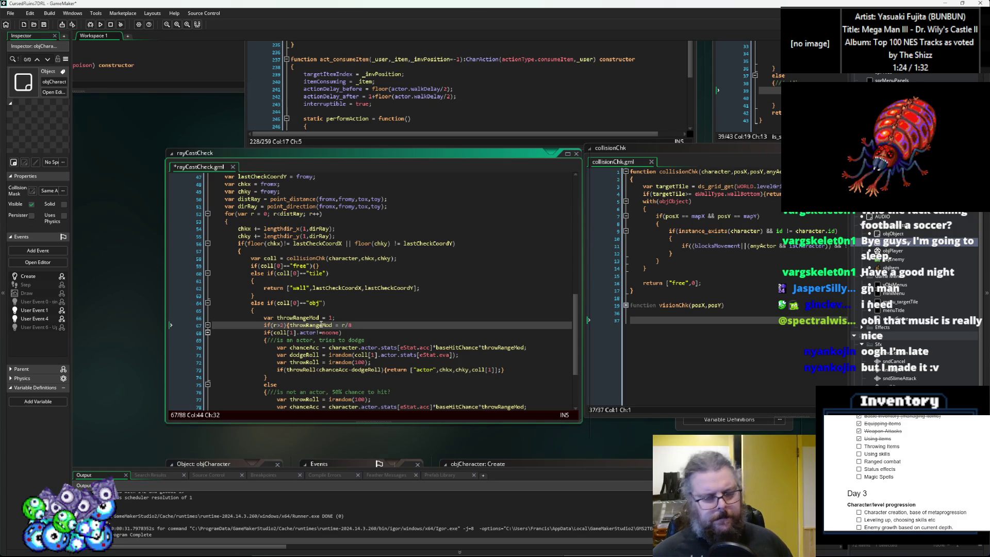
key("BackSpace")
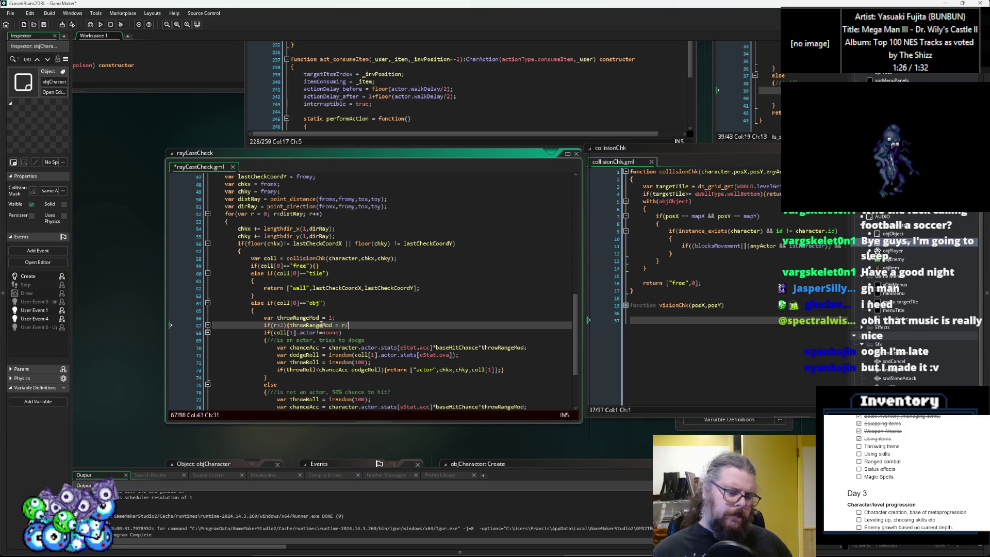
type("1")
key("BackSpace")
type("12*")
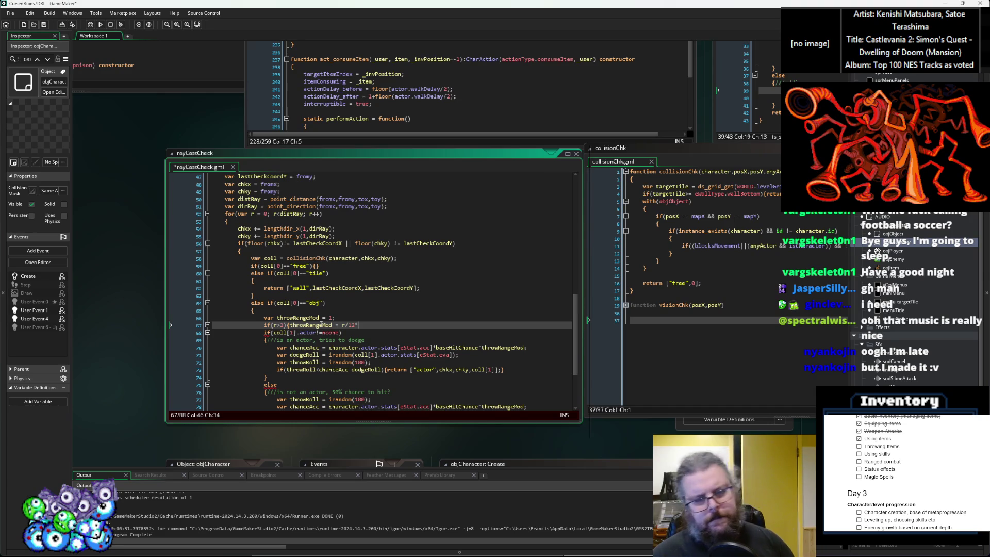
Step: Change the throwRangeMod formula to 1 - r/20
left_click(332, 325)
left_click(343, 326)
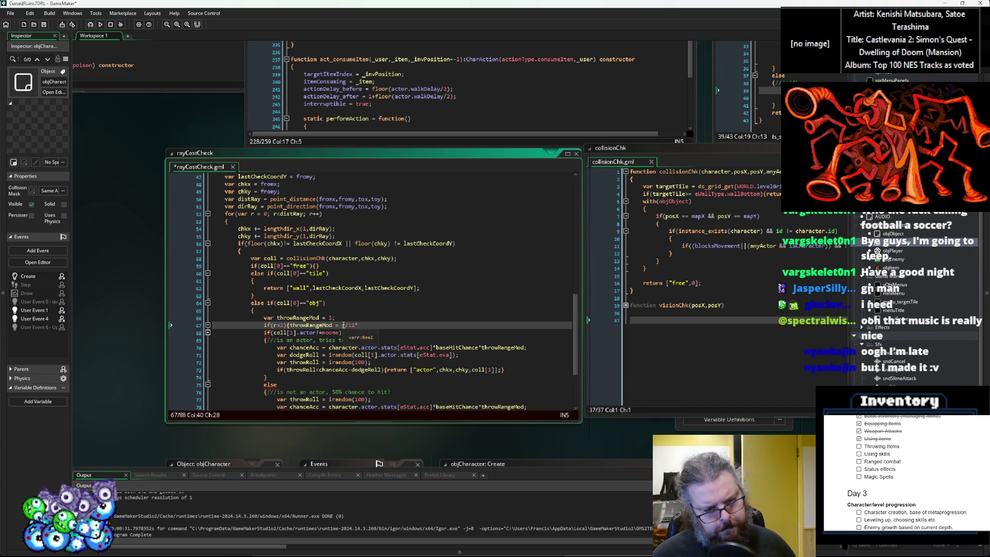
type("1 -")
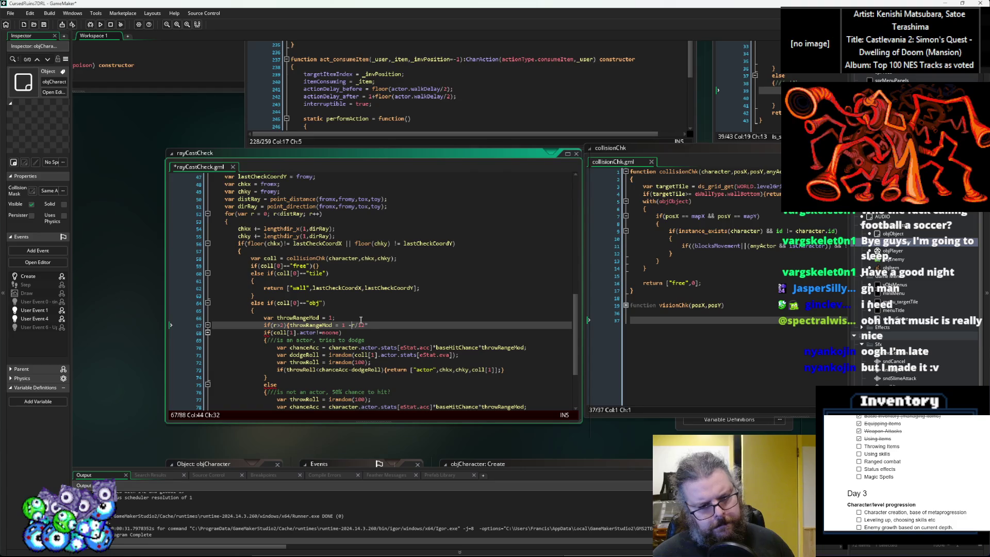
key("Right")
key("Right")
key("Right")
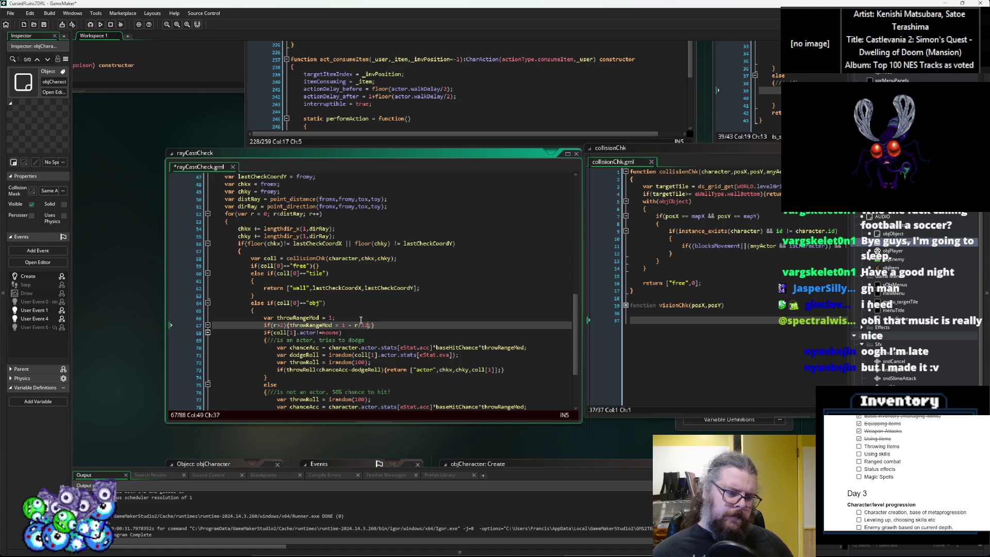
key("Right")
key("Right")
key("Right")
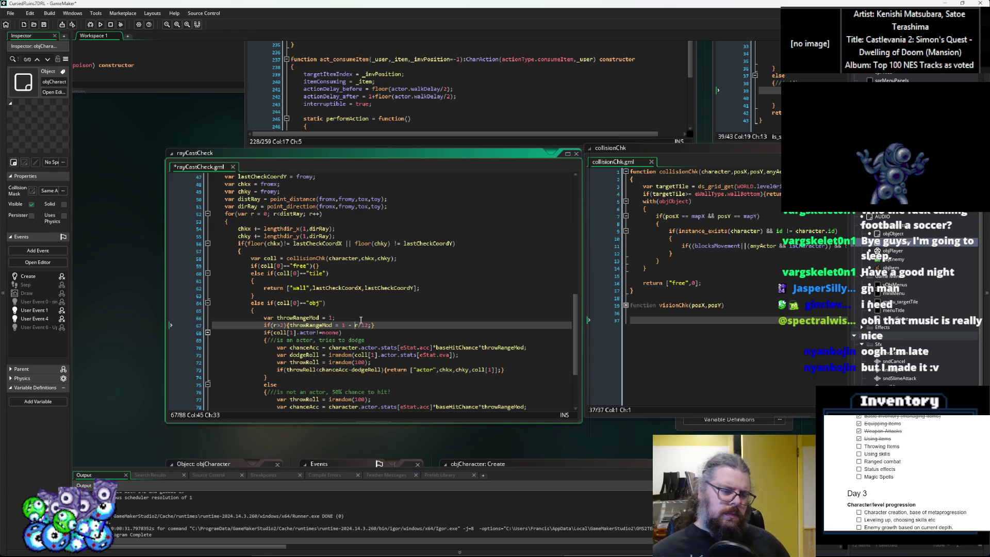
key("End")
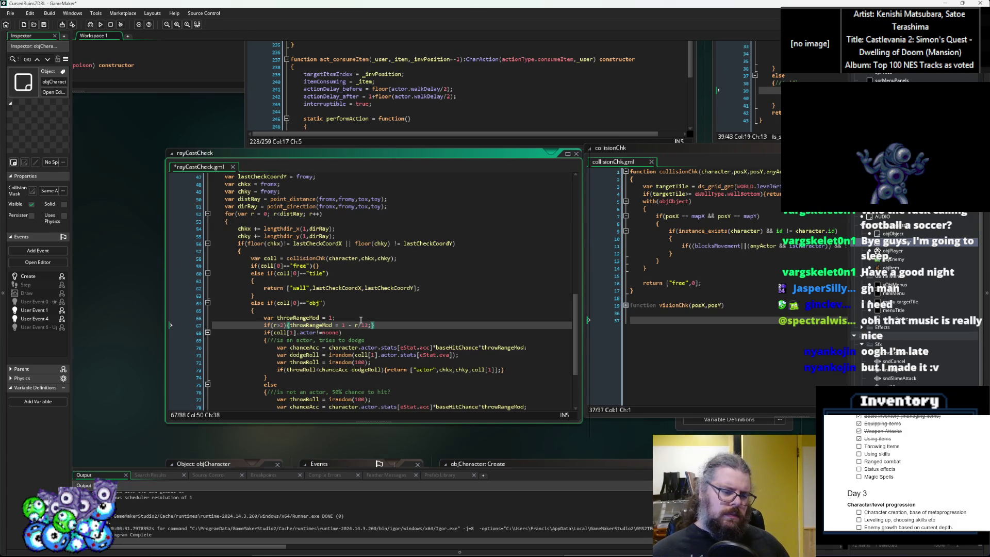
type("20")
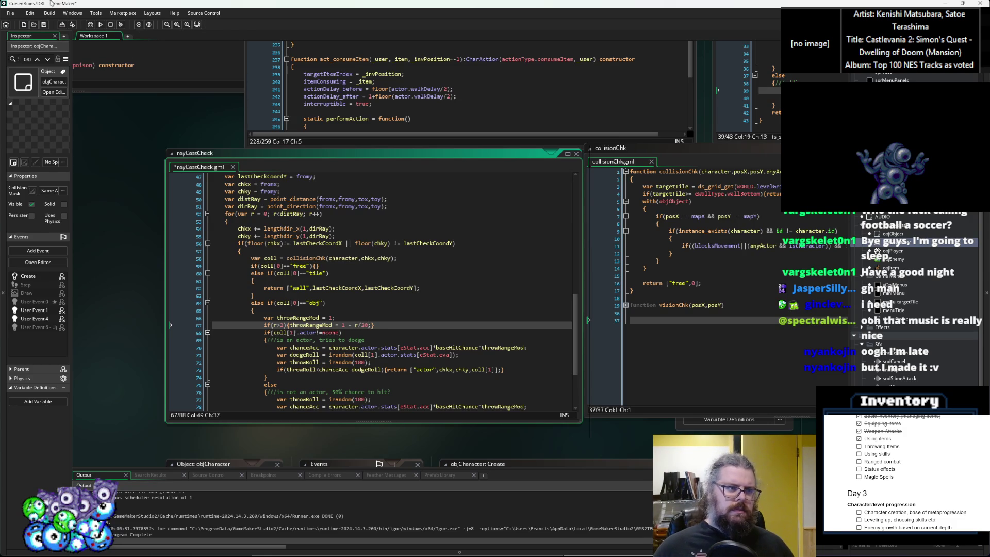
Step: Save rayCastCheck and review the object-hit return and obj branch
left_click(44, 24)
left_click(334, 325)
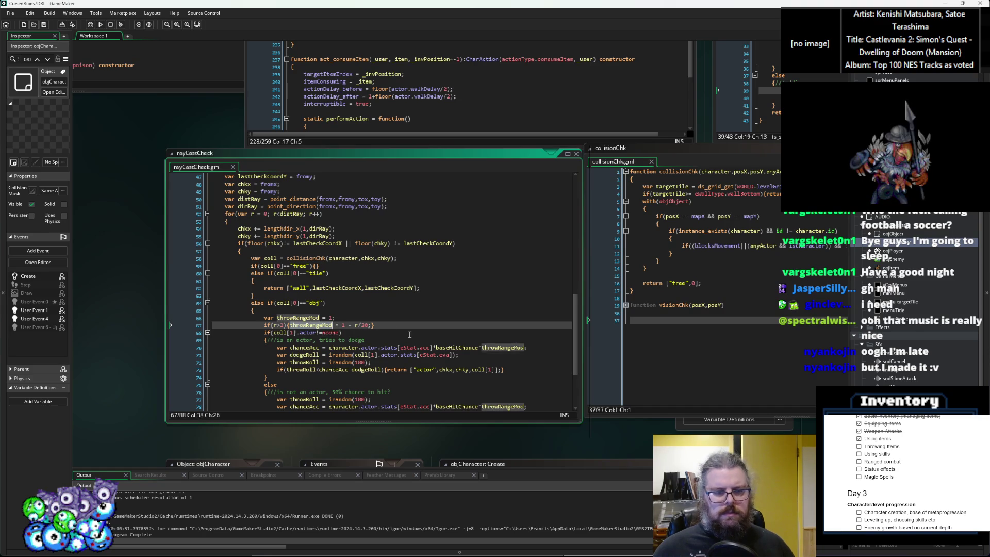
scroll(405, 335, "down", 3)
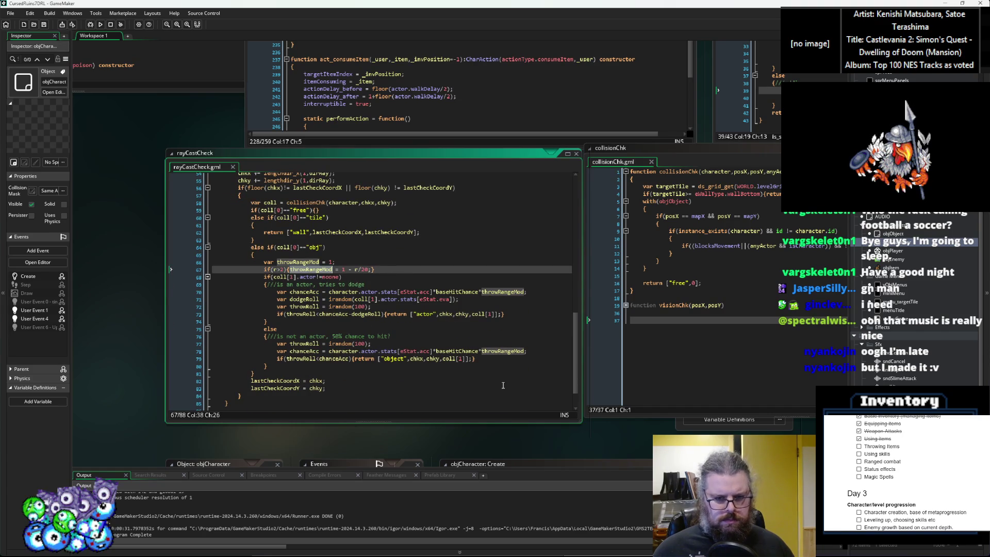
left_click(493, 358)
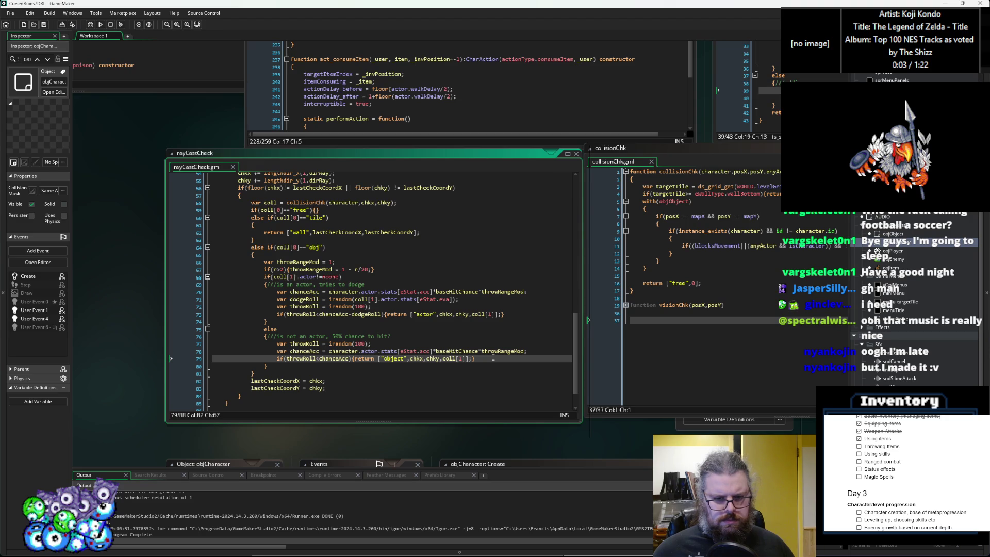
left_click(416, 248)
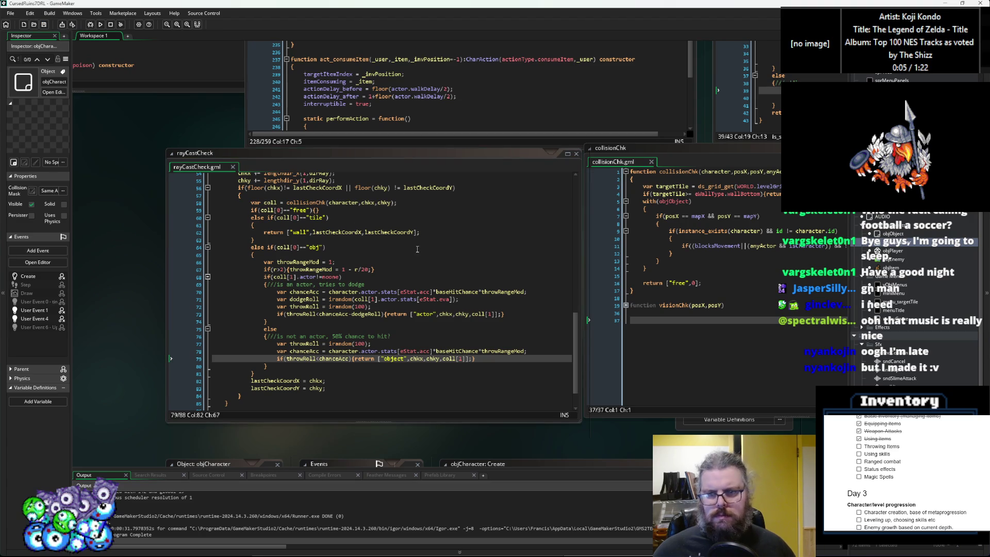
scroll(384, 254, "up", 3)
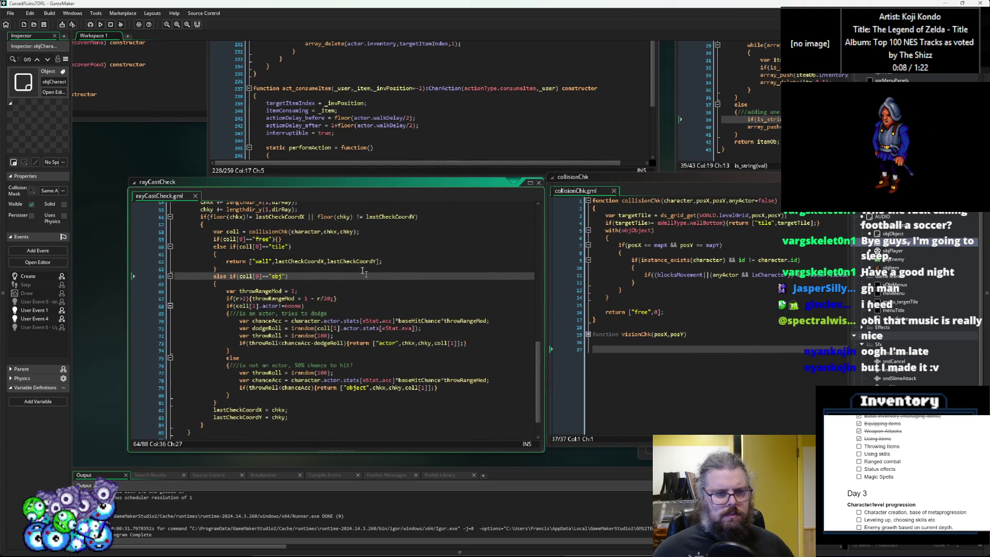
Step: Copy the startX parameter name and paste it over fromx on line 46
scroll(353, 257, "up", 2)
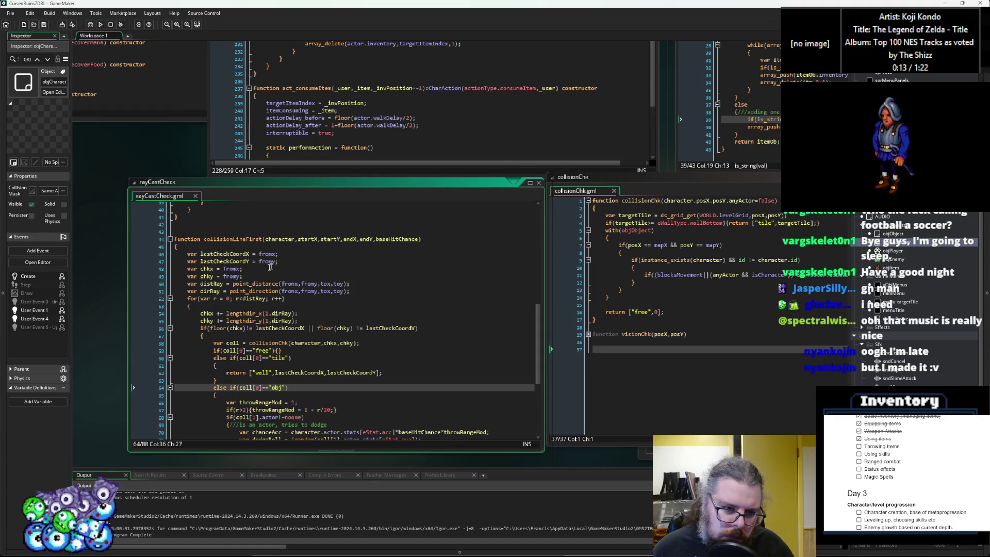
left_click(228, 269)
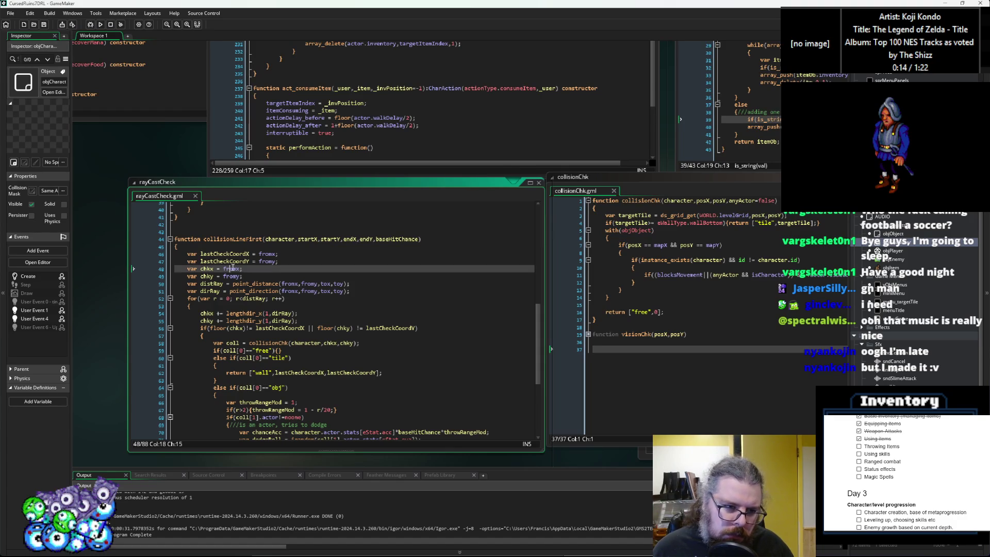
left_click(259, 261)
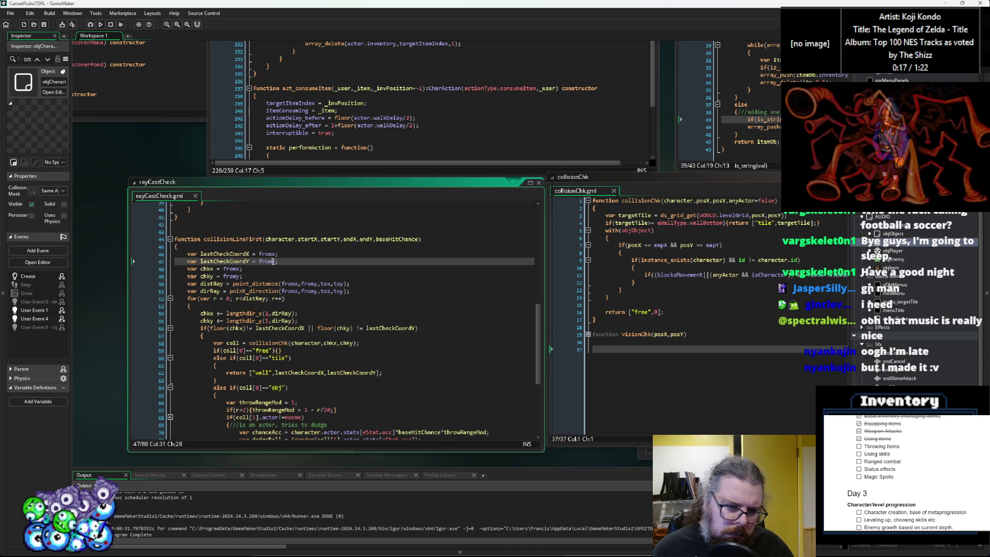
double_click(269, 253)
scroll(270, 254, "up", 6)
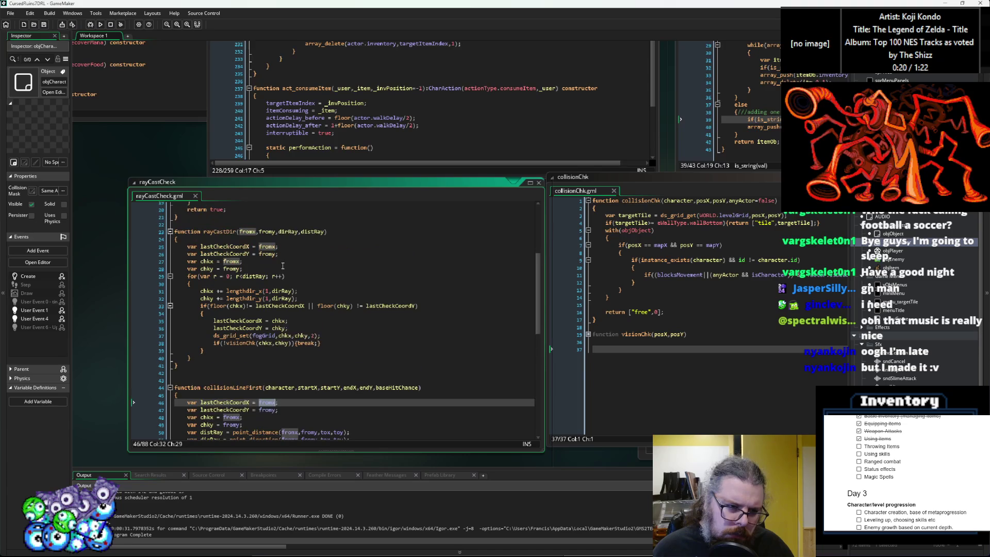
scroll(291, 259, "down", 2)
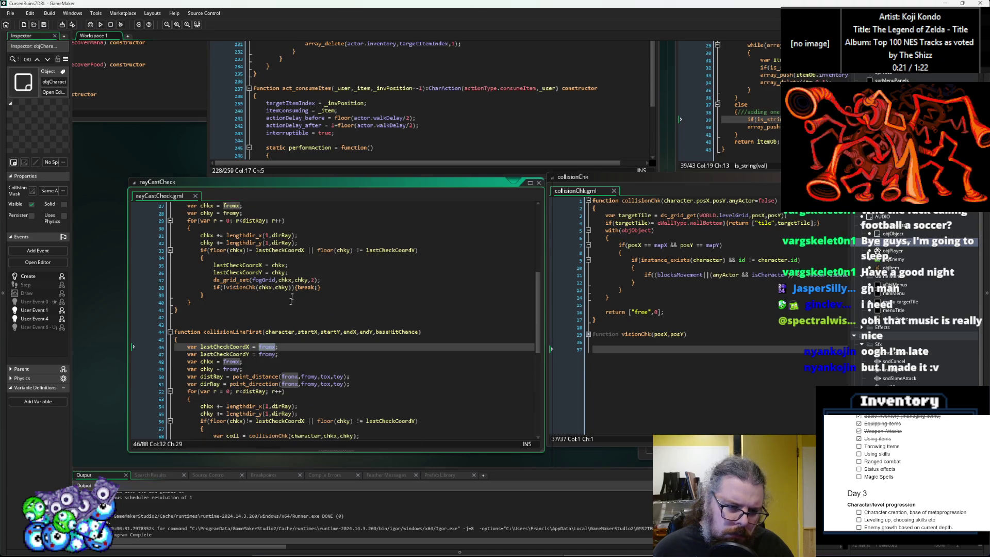
double_click(307, 332)
key("ctrl+c")
scroll(309, 330, "up", 9)
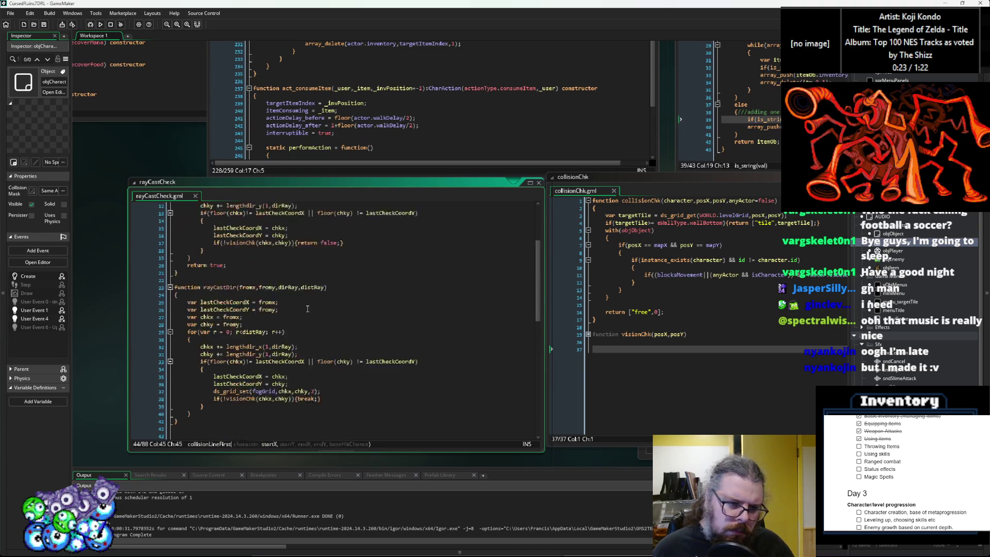
scroll(309, 315, "down", 11)
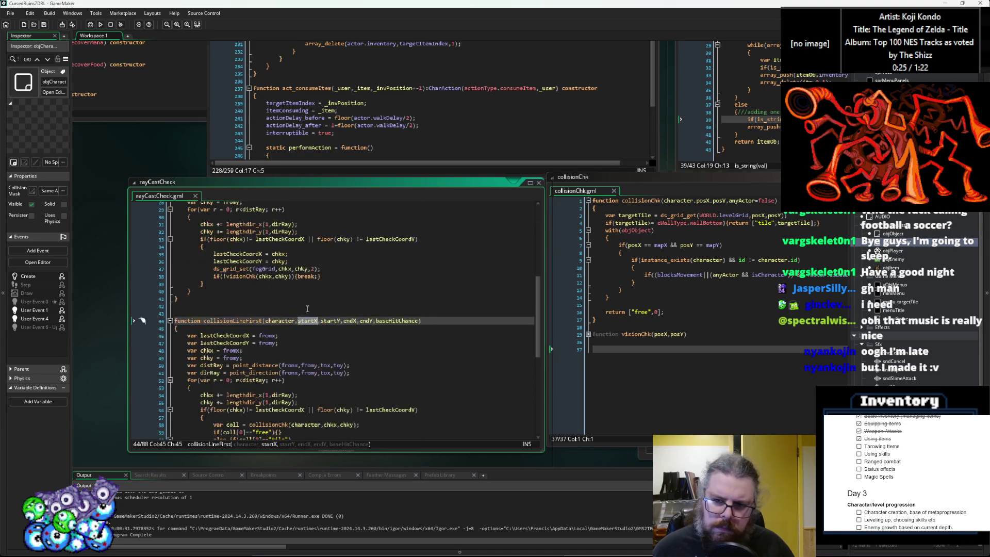
left_click(315, 329)
double_click(267, 298)
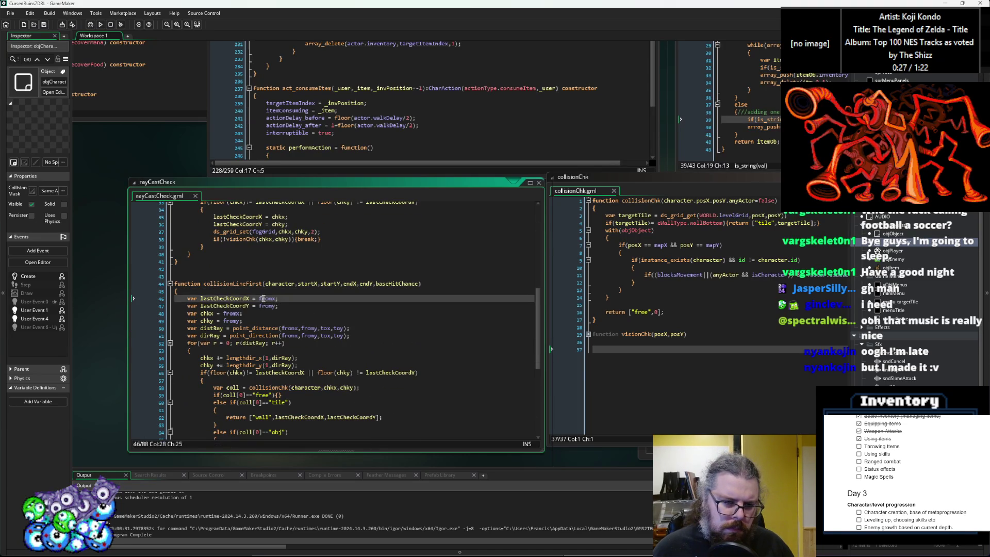
key("ctrl+v")
Step: Paste startX over the fromy, fromx and fromy names on lines 47-49
double_click(267, 305)
key("ctrl+v")
double_click(234, 313)
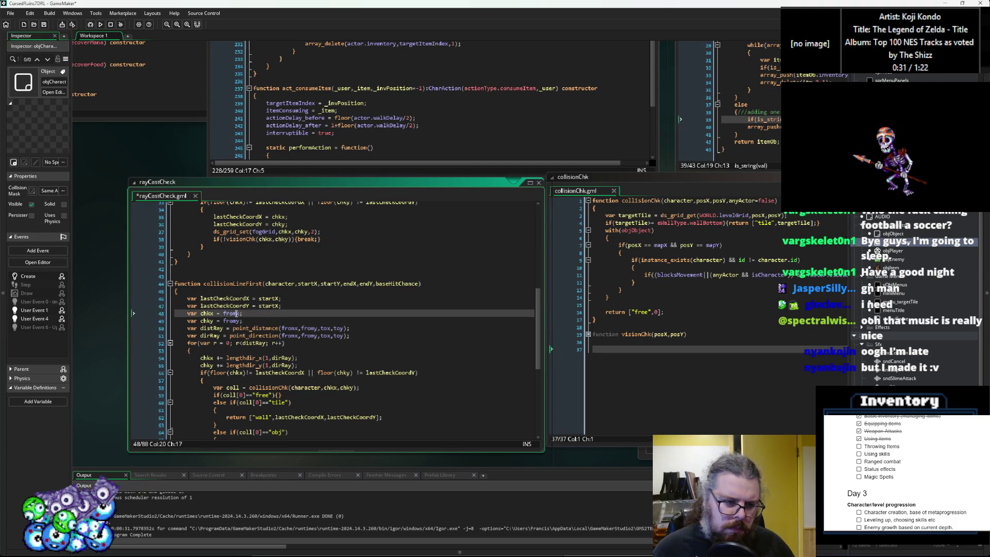
key("ctrl+v")
double_click(235, 321)
key("ctrl+v")
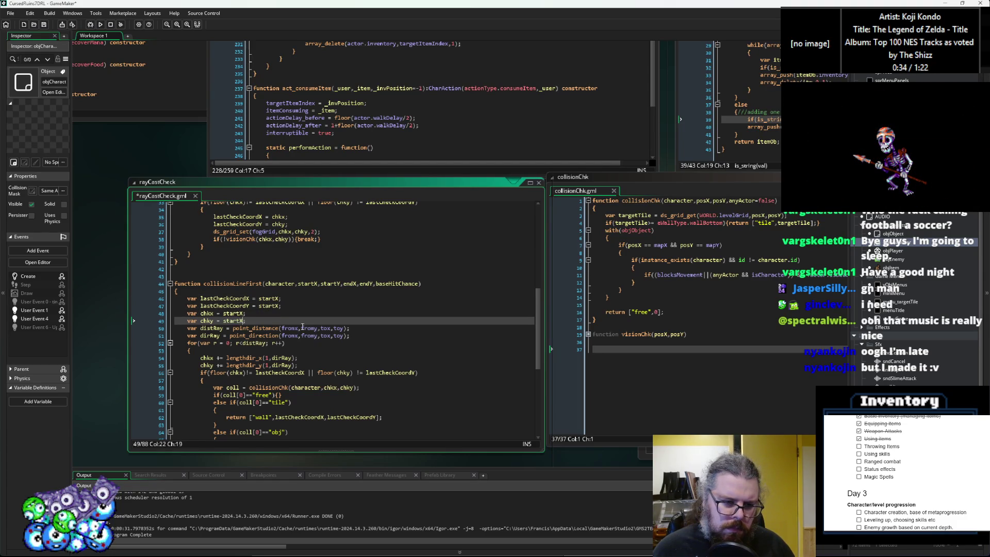
Step: Replace fromx and fromy in the distance and direction calculations with startX
double_click(287, 329)
key("ctrl+v")
double_click(287, 335)
key("ctrl+v")
double_click(312, 335)
key("ctrl+v")
double_click(313, 329)
key("ctrl+v")
Step: Copy endX and paste it over tox and toy in the distance and direction lines
double_click(350, 283)
key("ctrl+c")
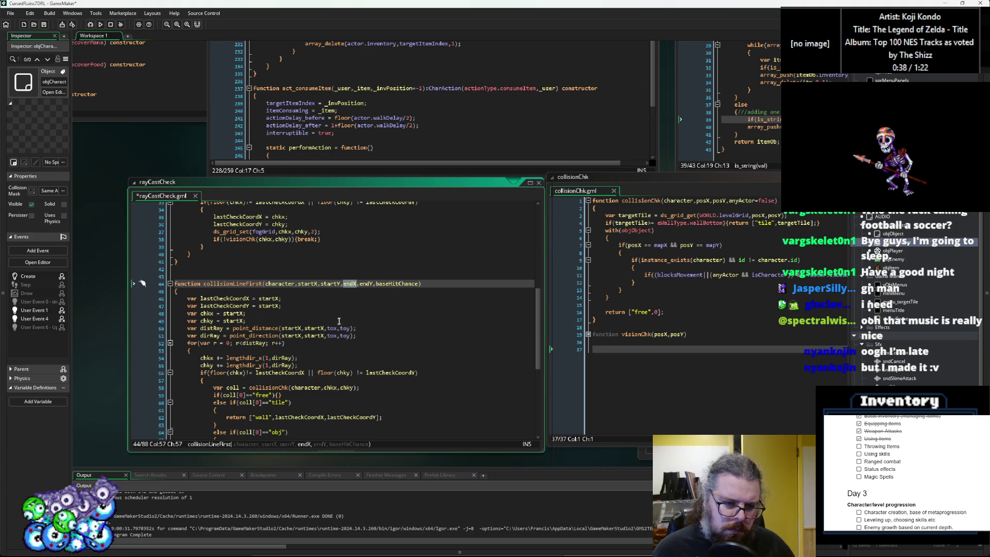
double_click(334, 328)
key("ctrl+v")
double_click(332, 335)
key("ctrl+v")
double_click(349, 328)
key("ctrl+v")
double_click(349, 335)
key("ctrl+v")
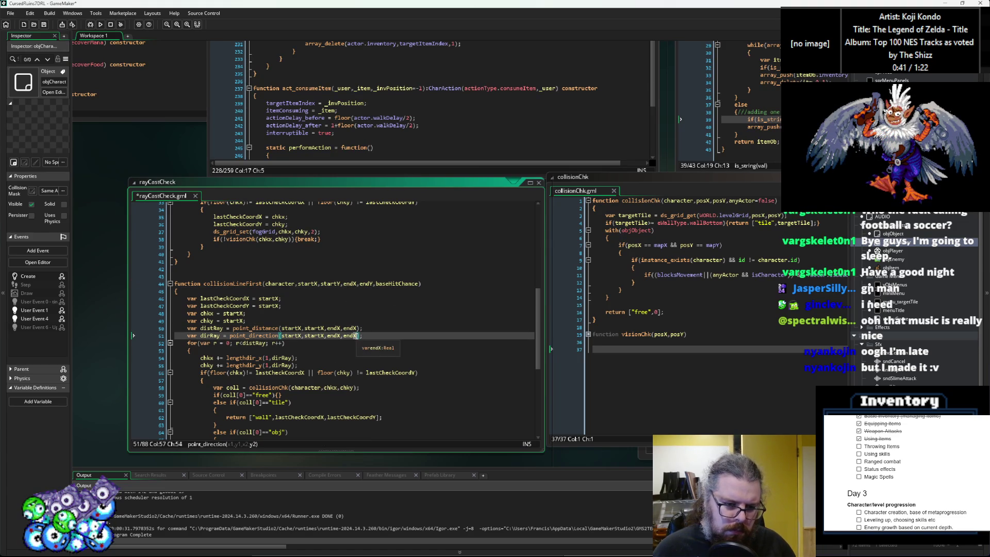
Step: Correct the y-coordinates on lines 50-51 to startY and endY
left_click(355, 328)
key("Delete")
type("Y")
left_click(321, 328)
key("Delete")
type("Y")
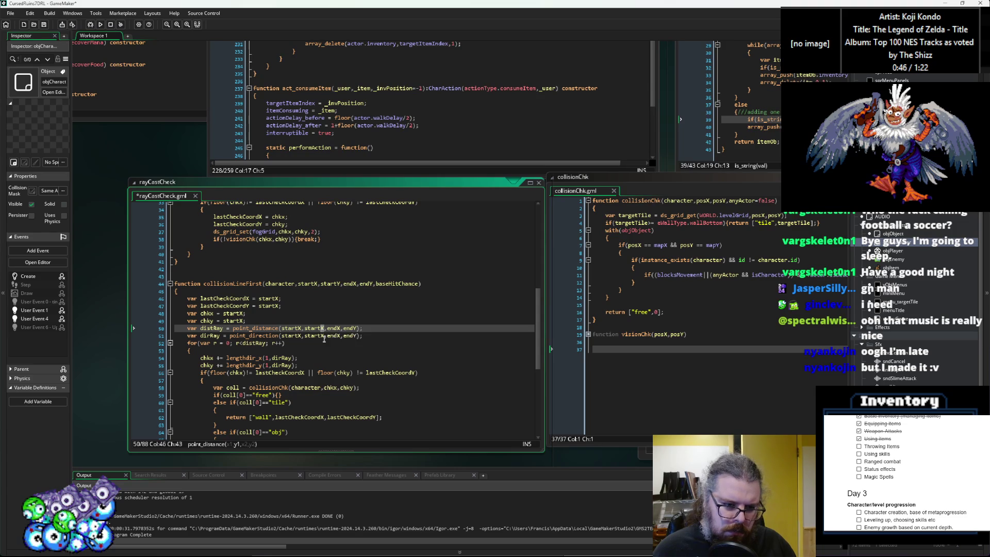
left_click(323, 336)
key("Delete")
type("Y")
Step: Make the chky line start from startY instead of startX
left_click(278, 307)
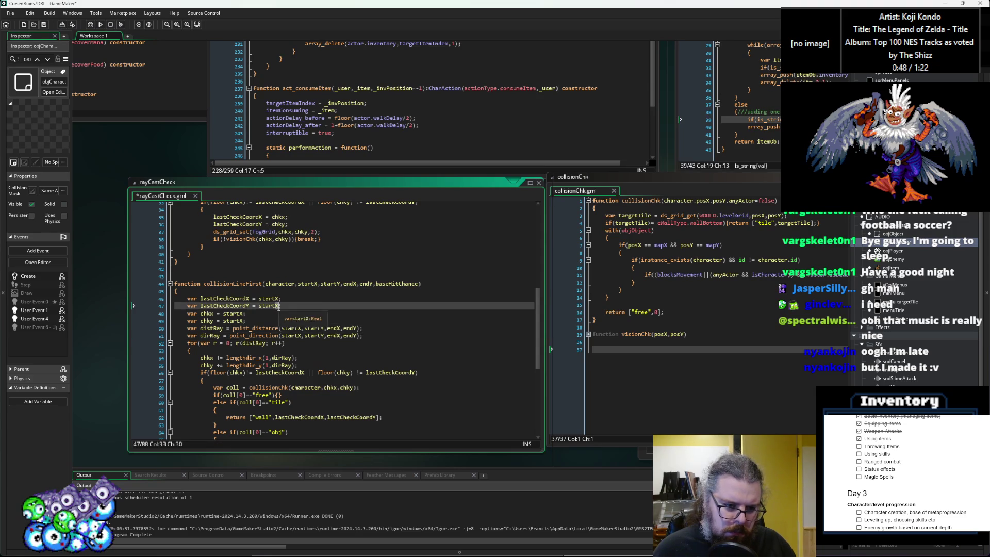
type("Y")
left_click(240, 321)
key("Delete")
type("Y")
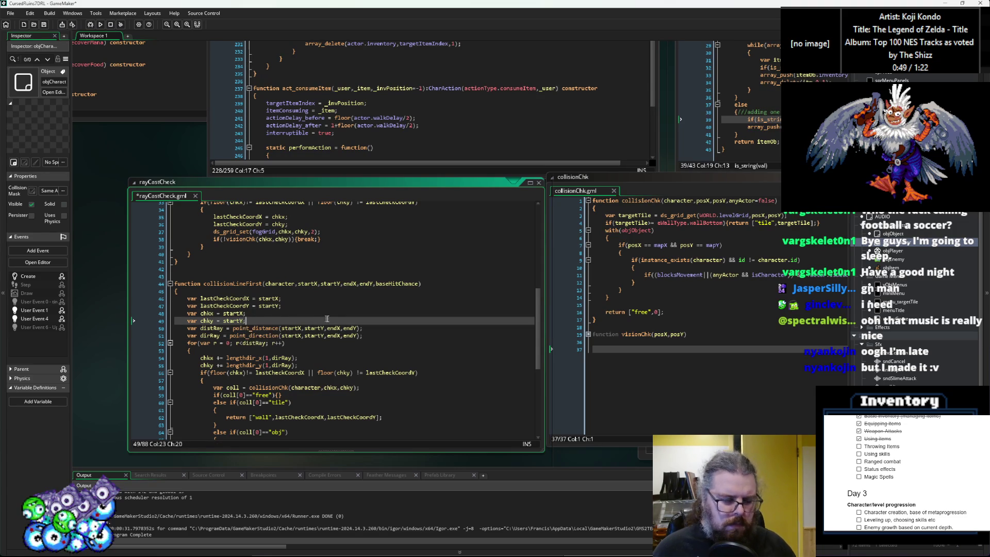
scroll(289, 322, "down", 3)
left_click(328, 319)
scroll(328, 319, "down", 6)
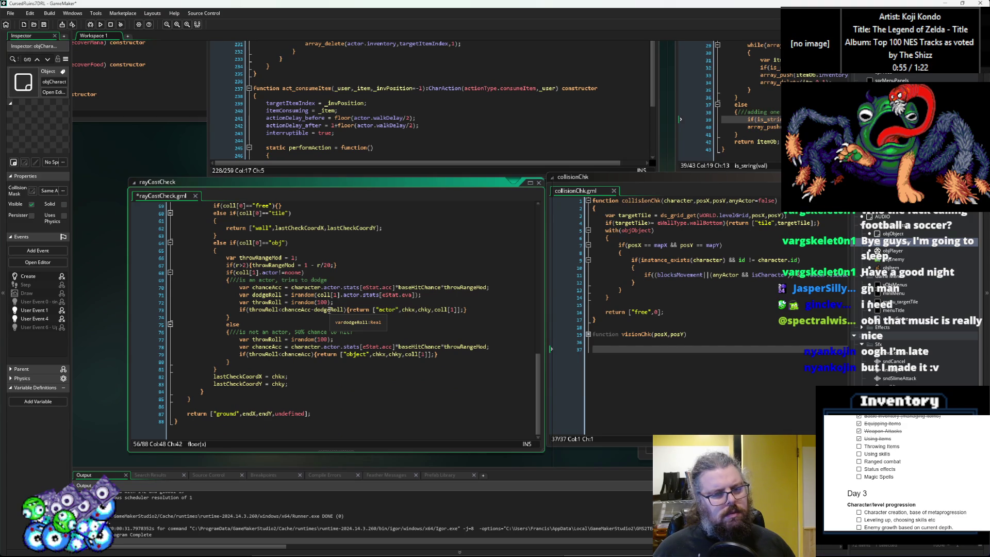
left_click(307, 103)
Step: Insert a new line above the spawnItems call and begin 'var throwResult ='
mouse_move(306, 103)
left_mouse_down()
mouse_move(414, 198)
mouse_move(670, 333)
mouse_move(279, 355)
left_mouse_up()
left_click_drag(454, 287, 433, 287)
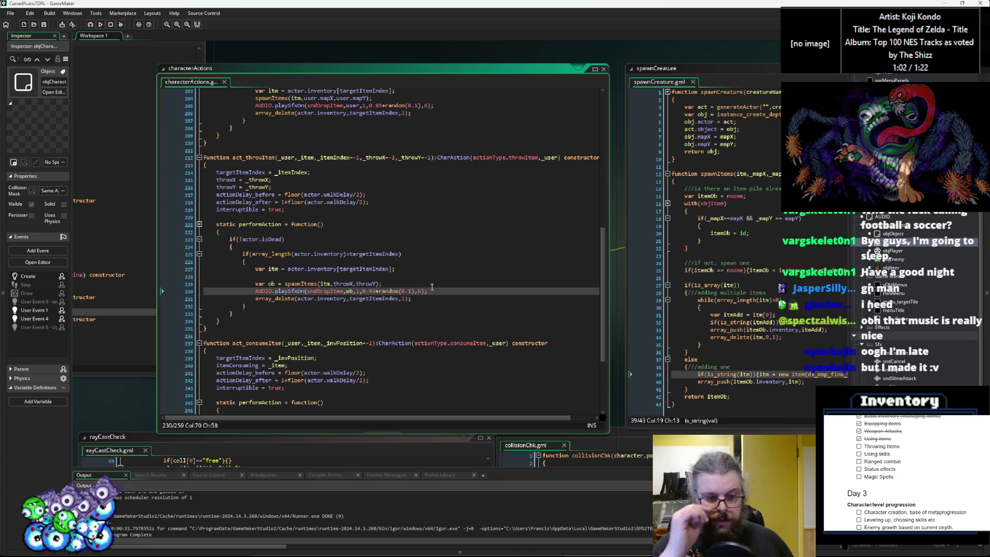
left_click(383, 277)
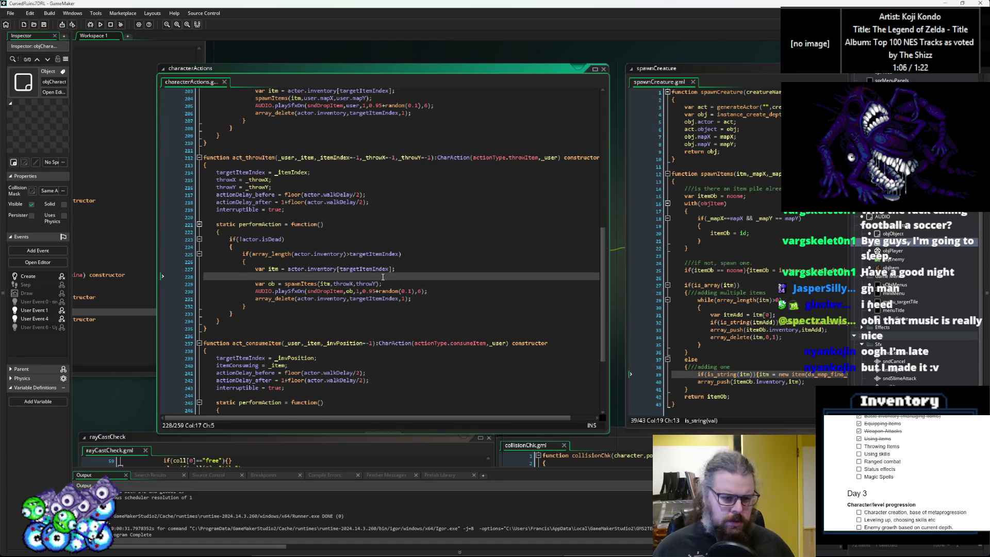
key("Return")
key("Up")
key("Down")
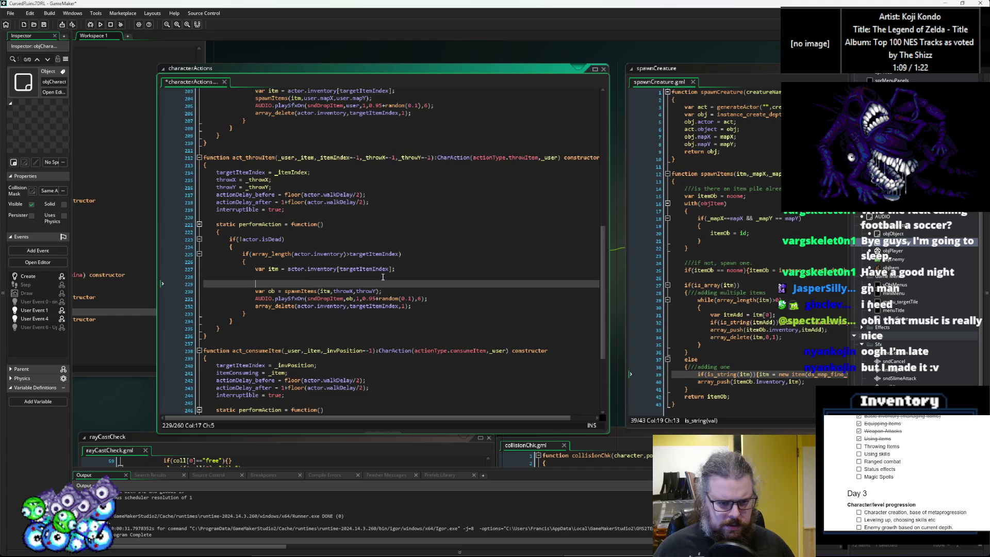
key("Return")
key("Up")
type("var throwResu")
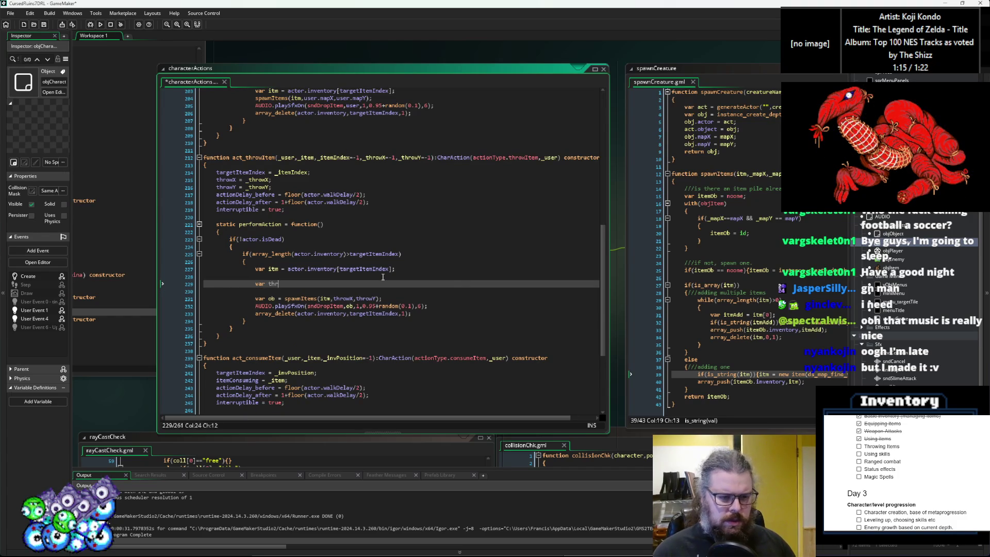
type("lt =")
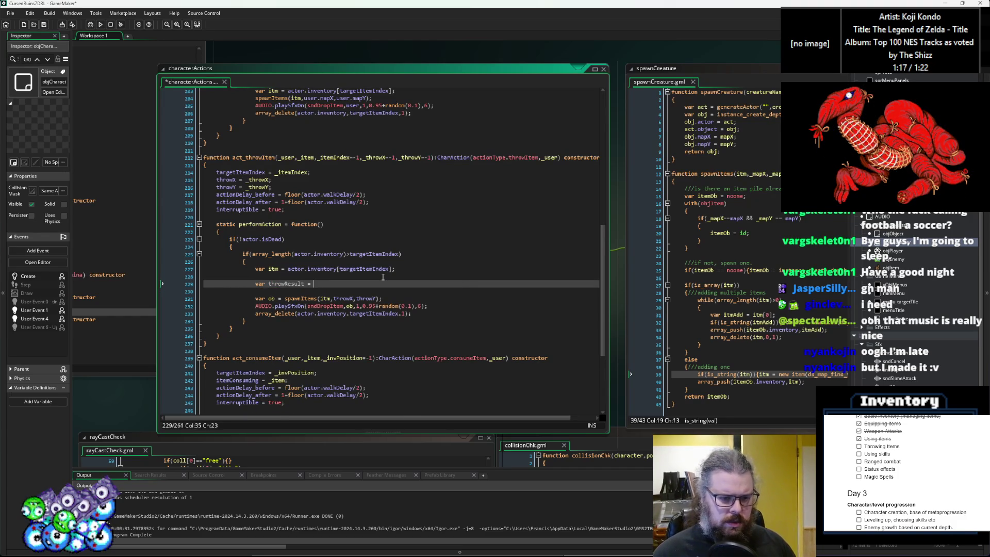
Step: Set throwResult to collisionLineFirst(actor, user.mapX, user.mapY, throwX, throwY, 0.9)
left_click(410, 125)
scroll(257, 325, "up", 8)
left_click(258, 325)
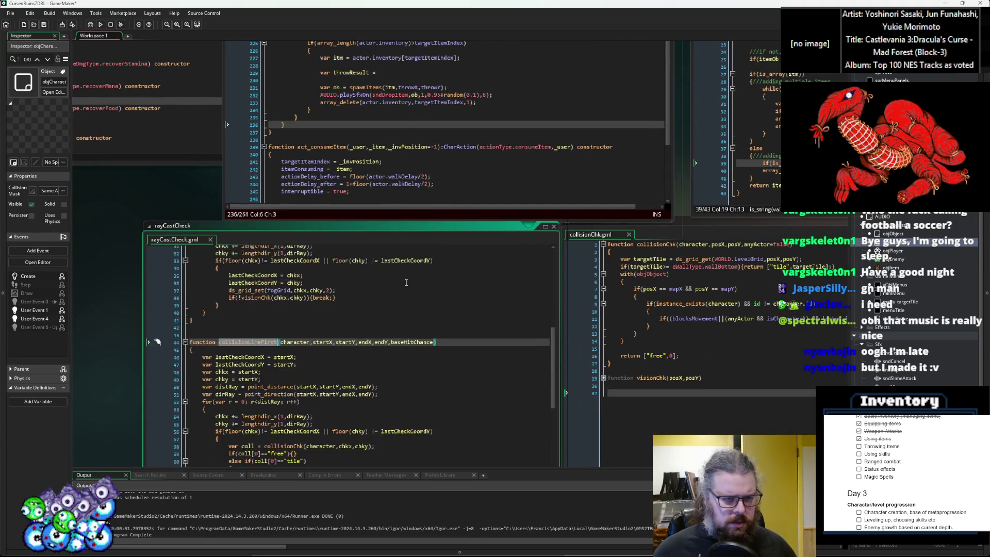
left_click(353, 231)
type("collisionLineFirst(")
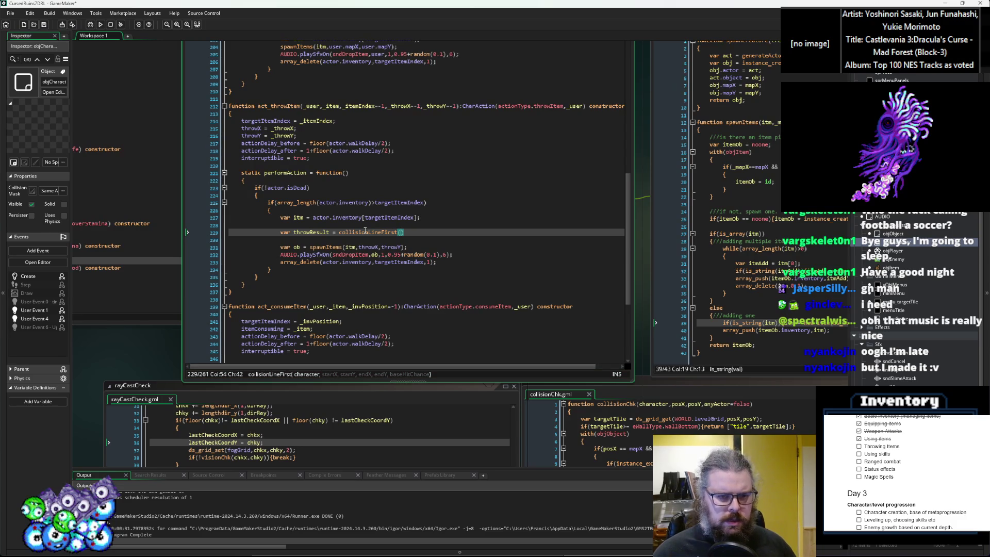
type("actor,")
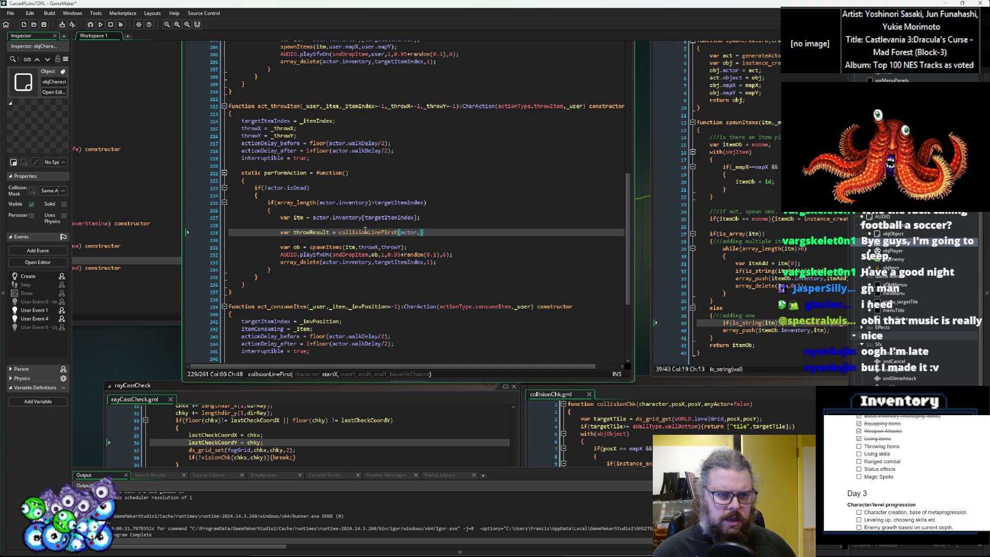
type("user.mapX")
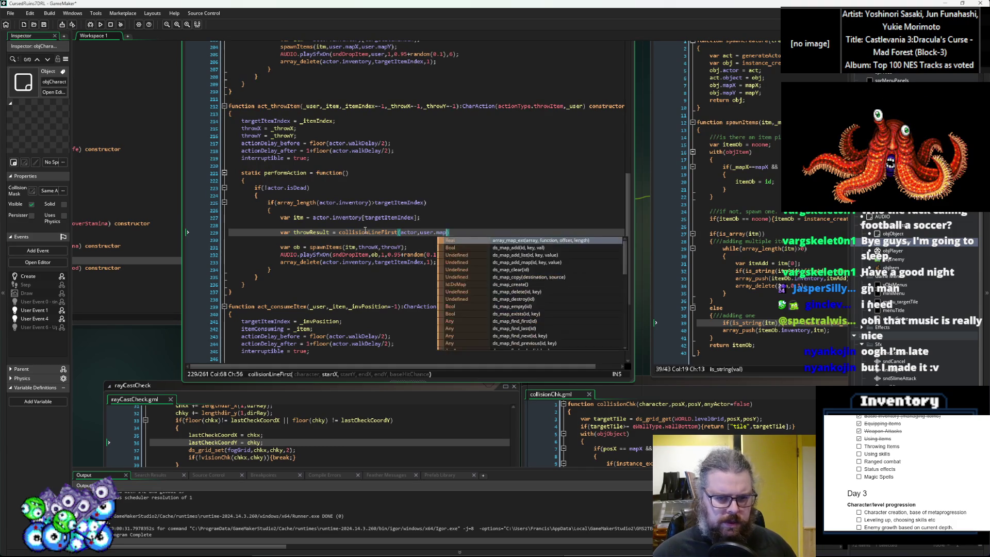
type(",user")
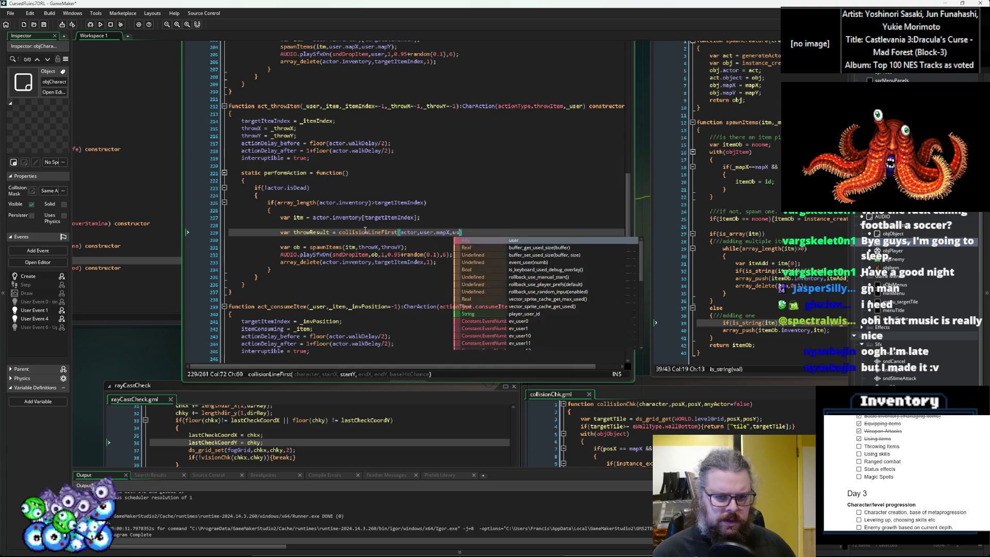
type(".mapY,")
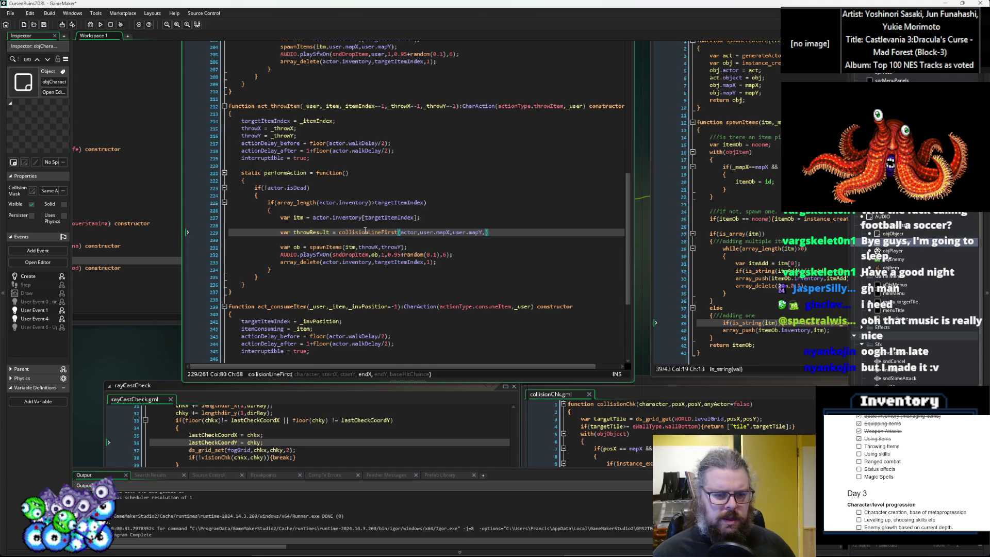
type("thh")
key("BackSpace")
type("rowX,")
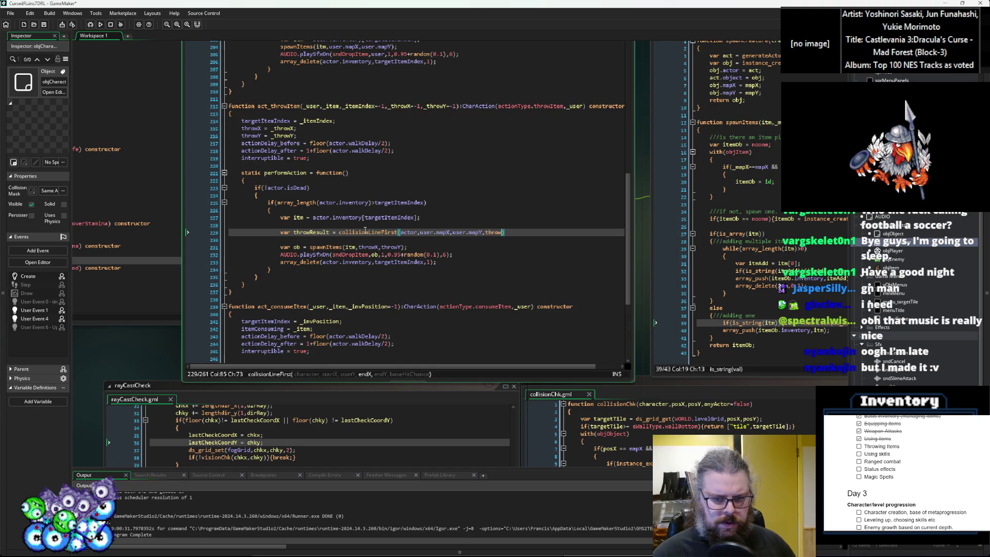
type("throwY")
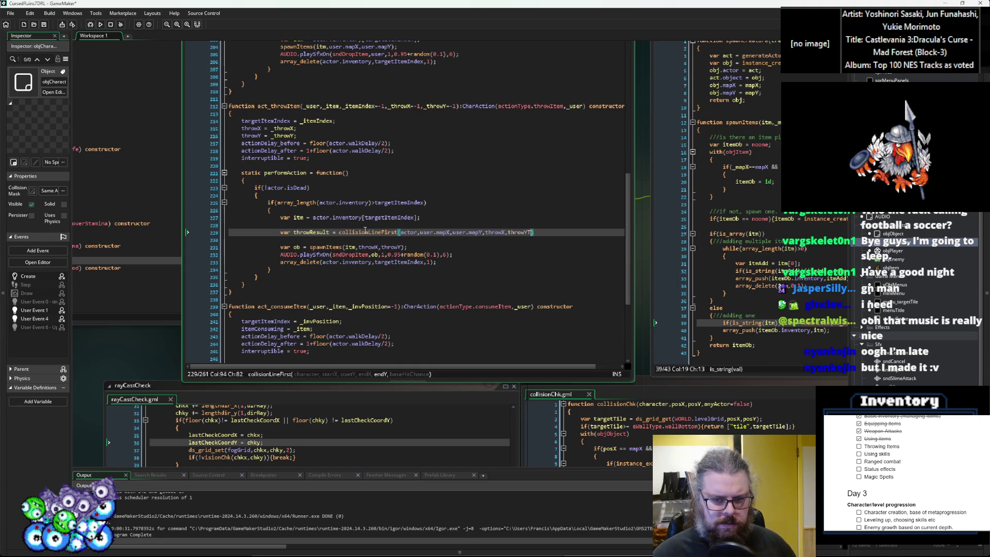
type(",")
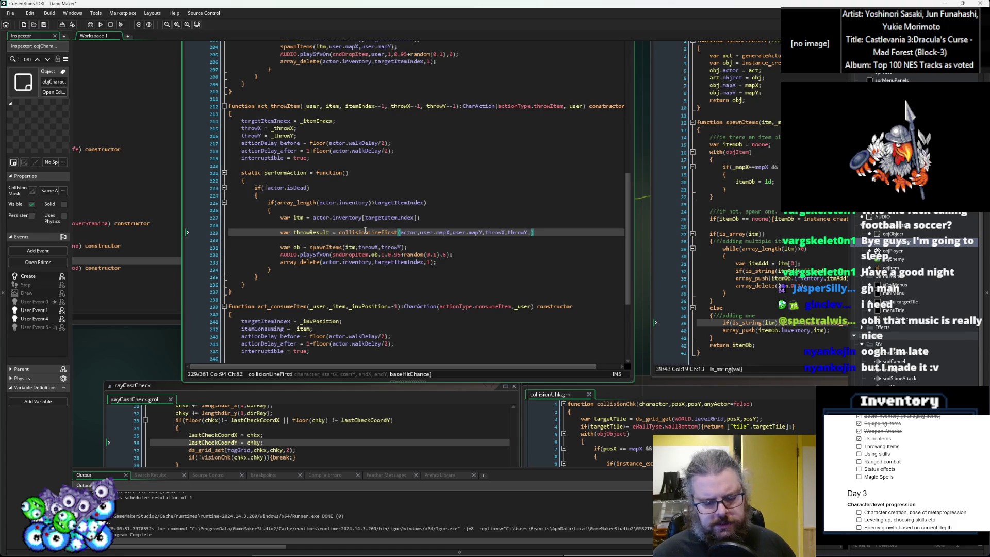
type("0.9")
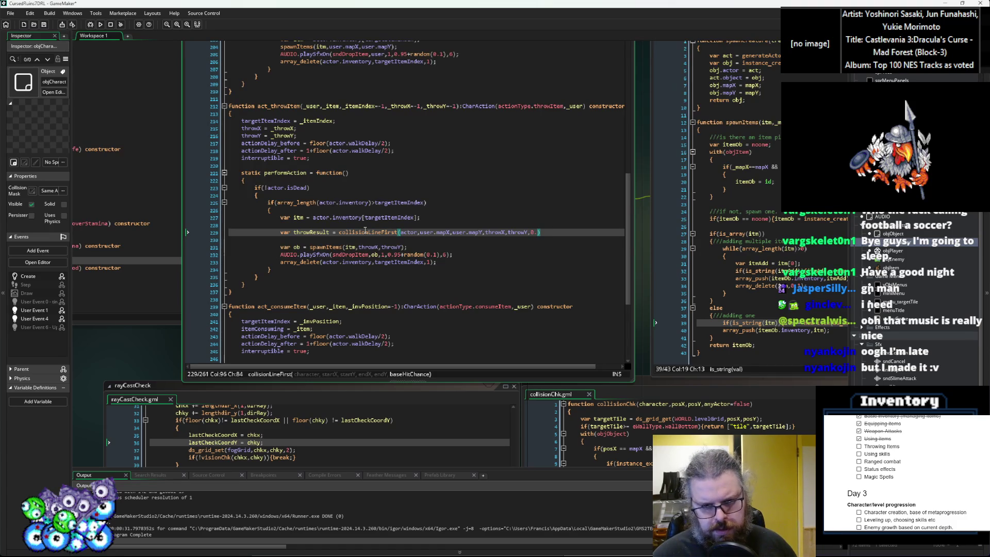
type(")")
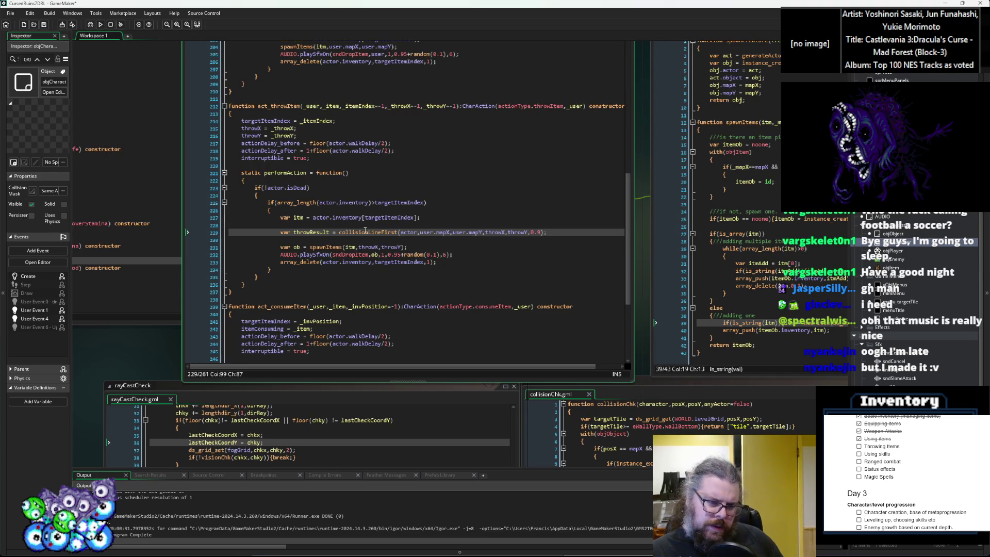
key("Down")
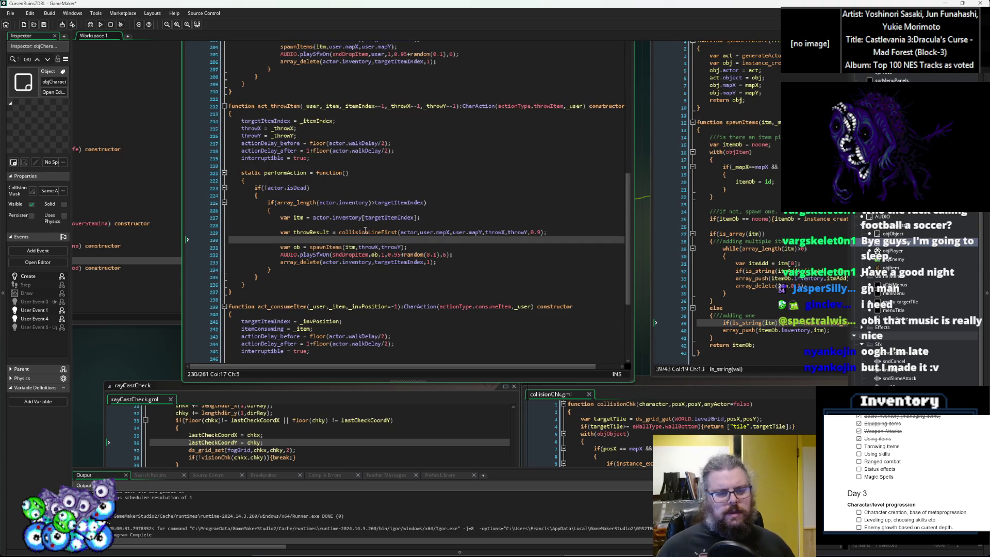
Step: Pass throwResult[1], throwResult[2] to spawnItems, save, and run the game in debug mode
left_click(428, 292)
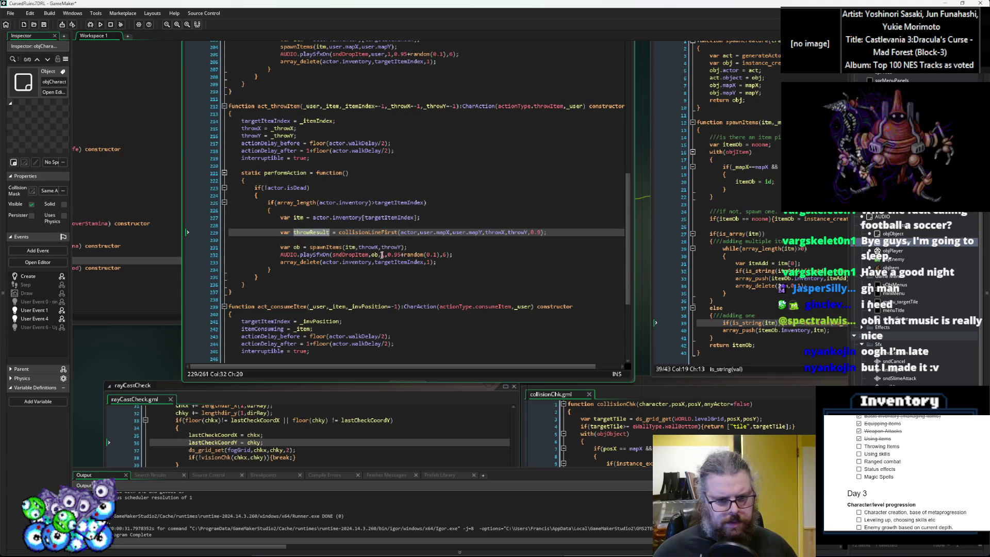
mouse_move(429, 293)
left_mouse_down()
mouse_move(356, 88)
mouse_move(382, 231)
left_mouse_up()
scroll(374, 356, "down", 9)
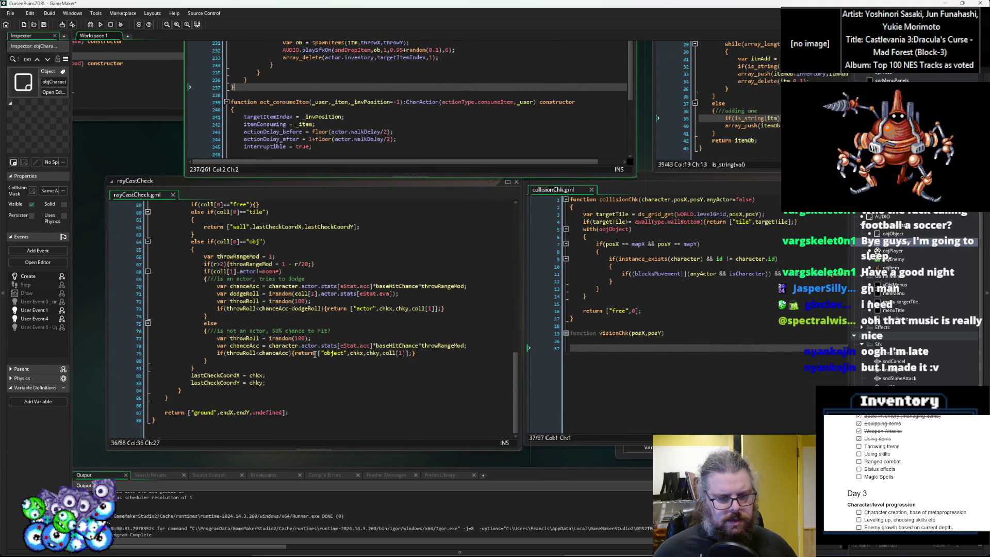
left_click_drag(399, 243, 359, 349)
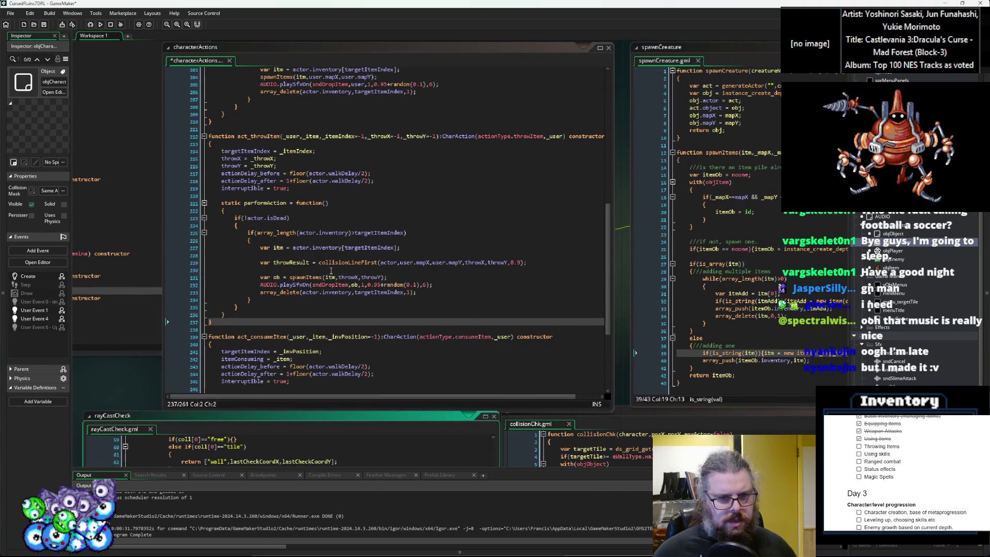
double_click(348, 277)
type("throwResult")
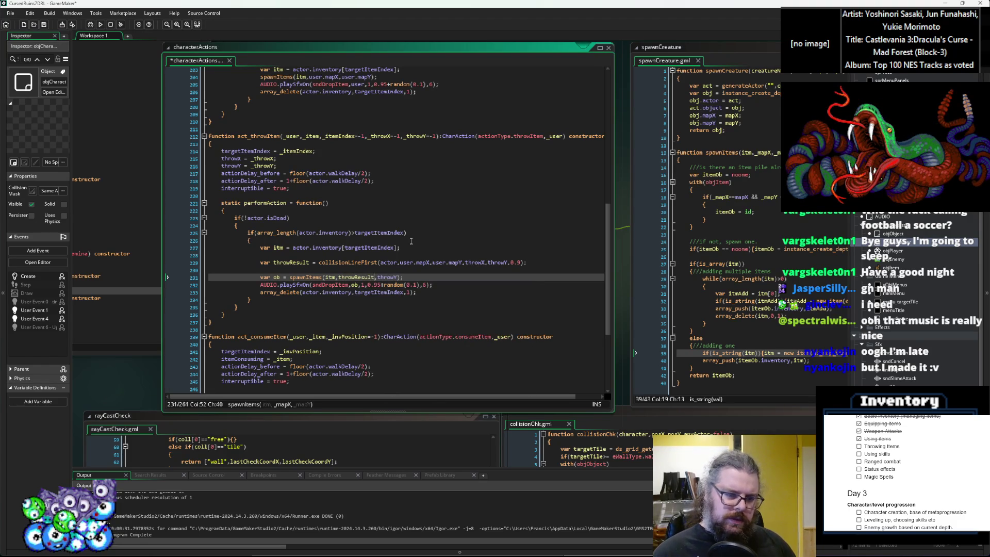
key("Right")
key("Right")
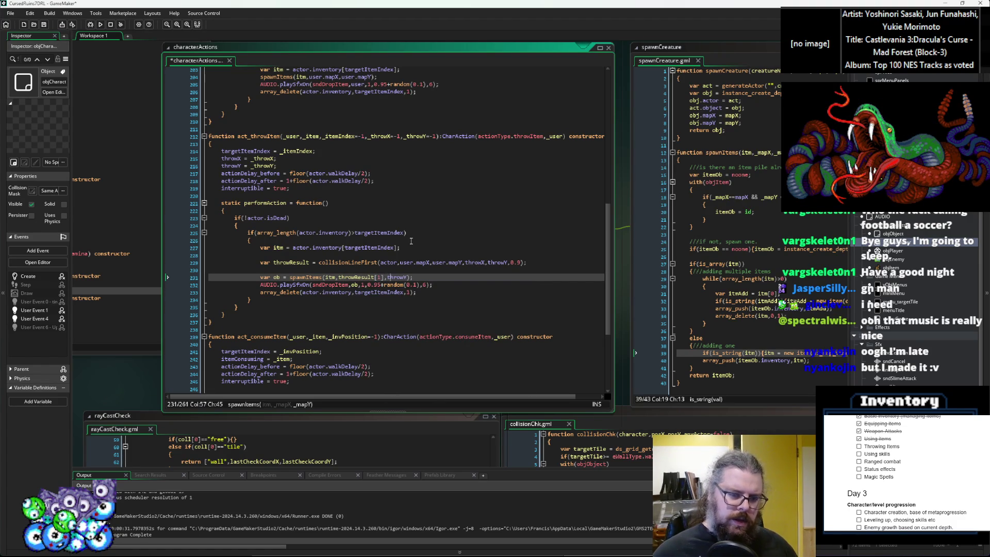
double_click(400, 277)
type("throwResult")
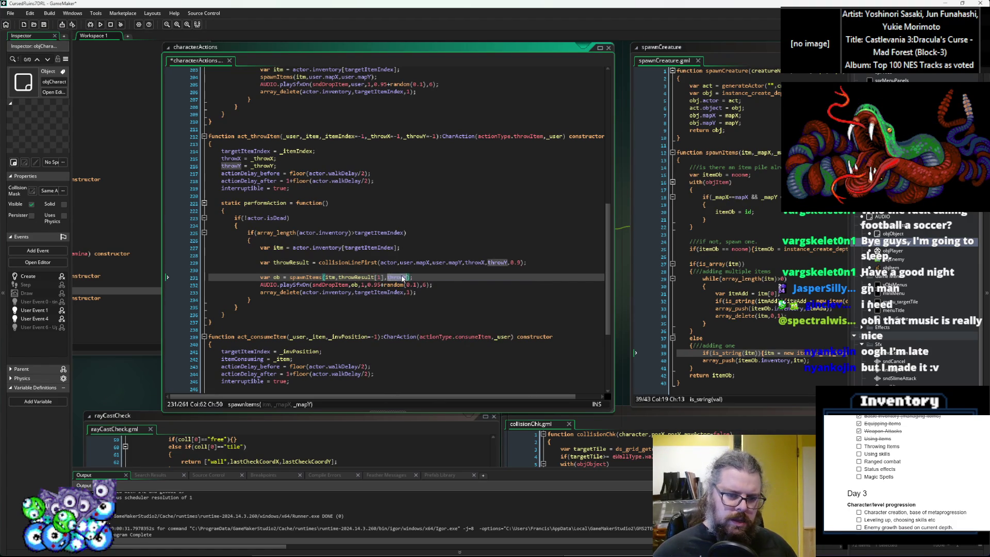
type("[]")
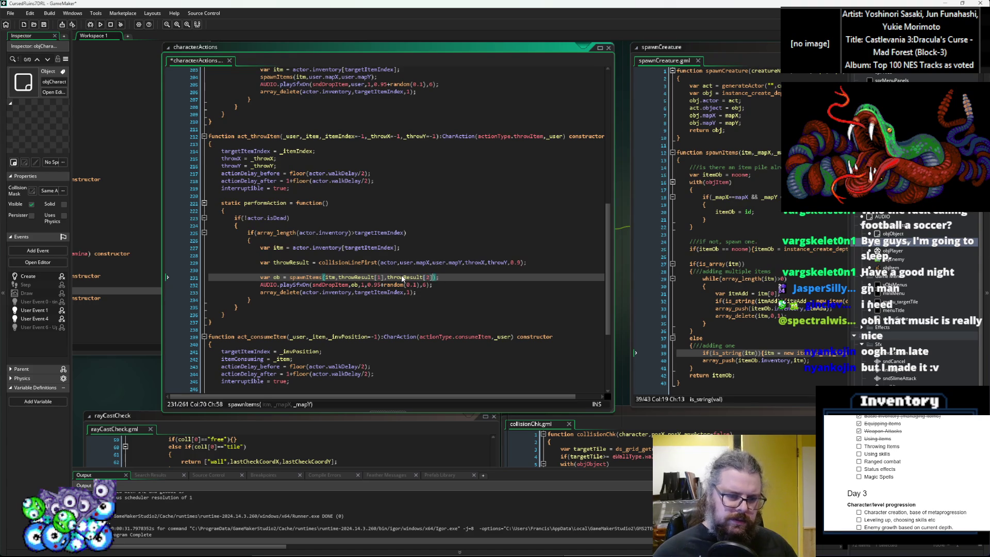
key("Left")
key("Left")
key("Left")
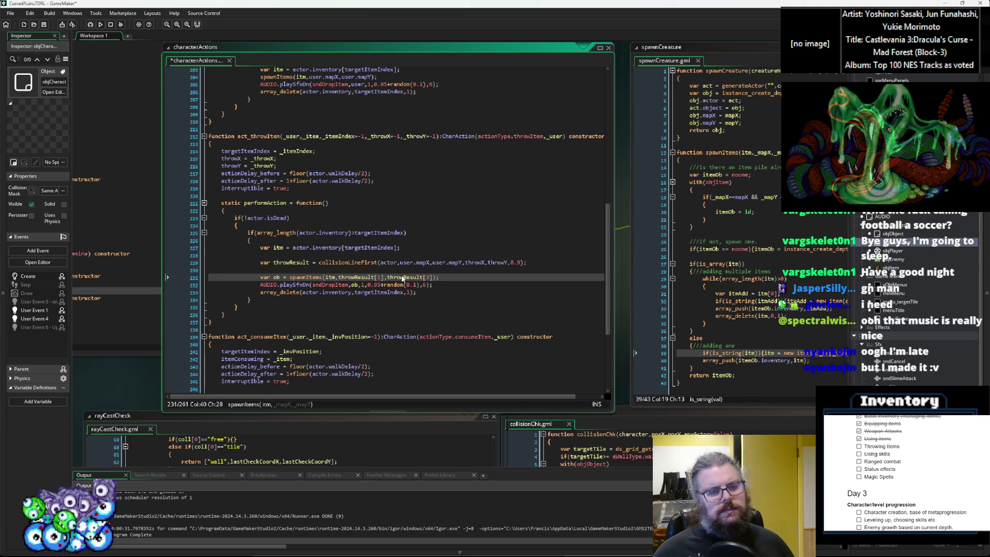
key("Right")
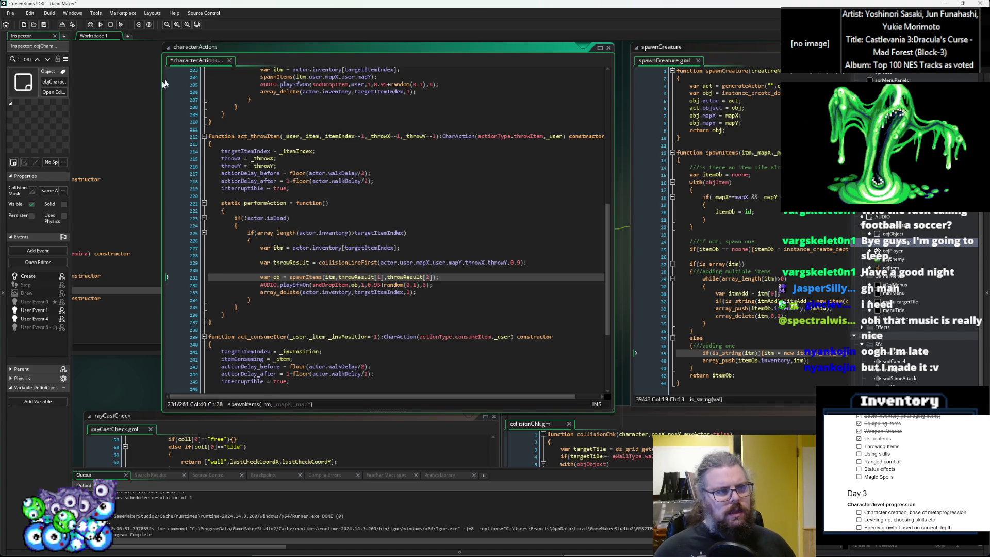
left_click(44, 24)
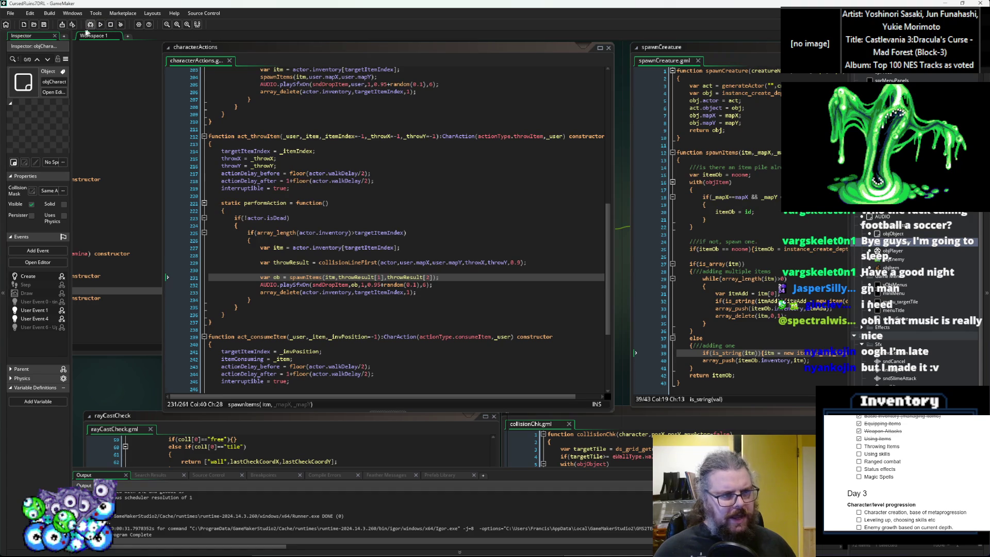
left_click(90, 28)
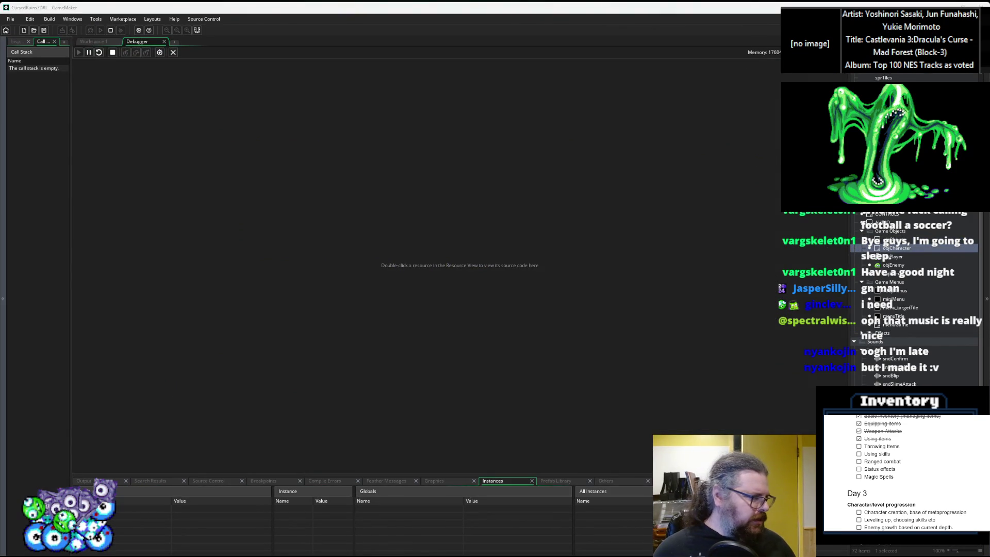
Step: Start a new game and walk the player through the dungeon
key("Return")
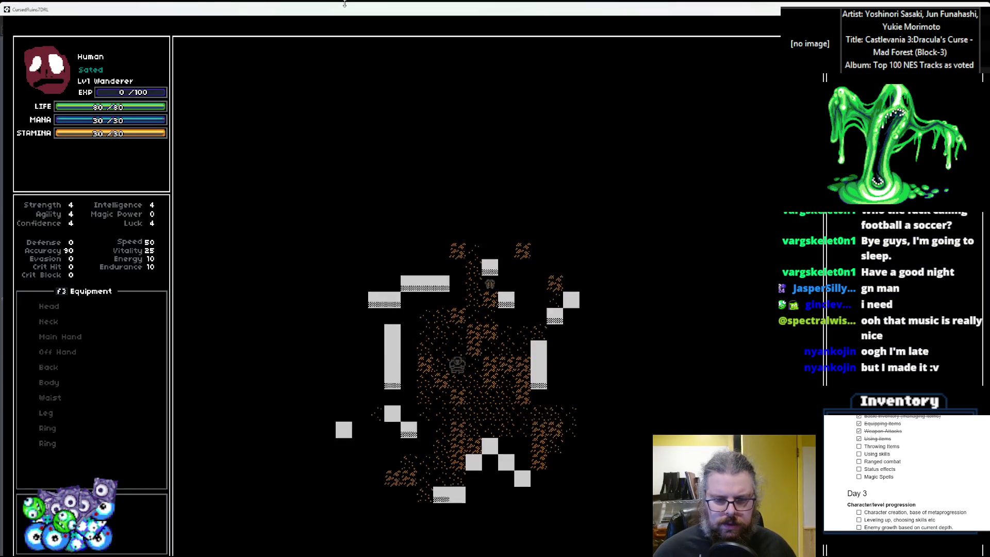
key("Down")
key("Right")
key("Right")
key("Right")
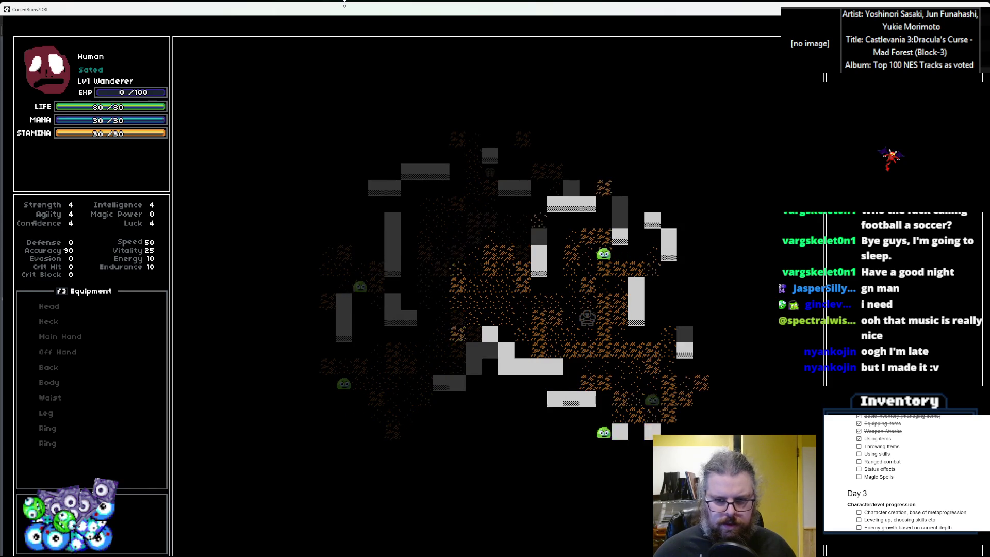
key("Down")
key("Down")
key("Left")
key("Left")
key("Left")
key("Up")
key("Up")
key("Left")
key("Left")
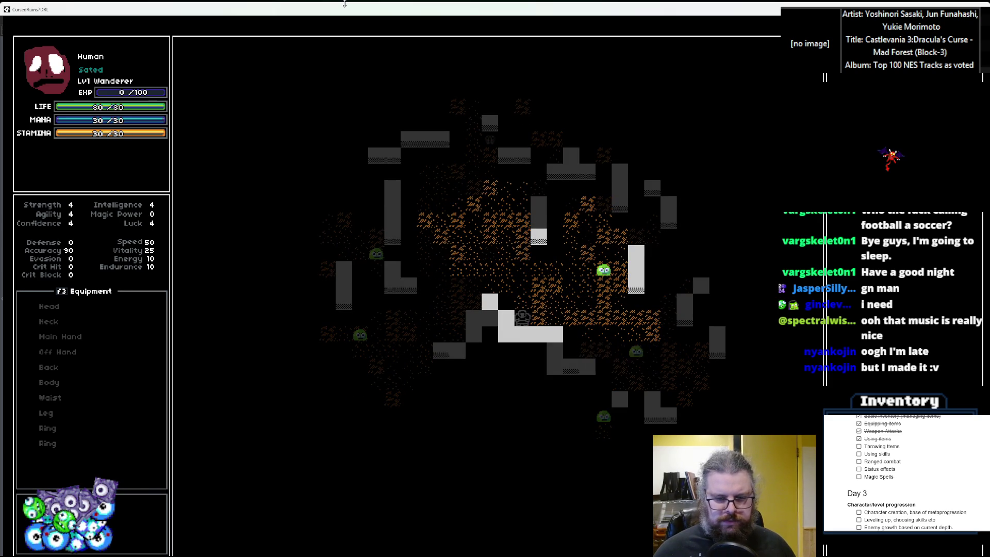
key("Left")
key("Left")
key("Left")
key("Down")
key("Down")
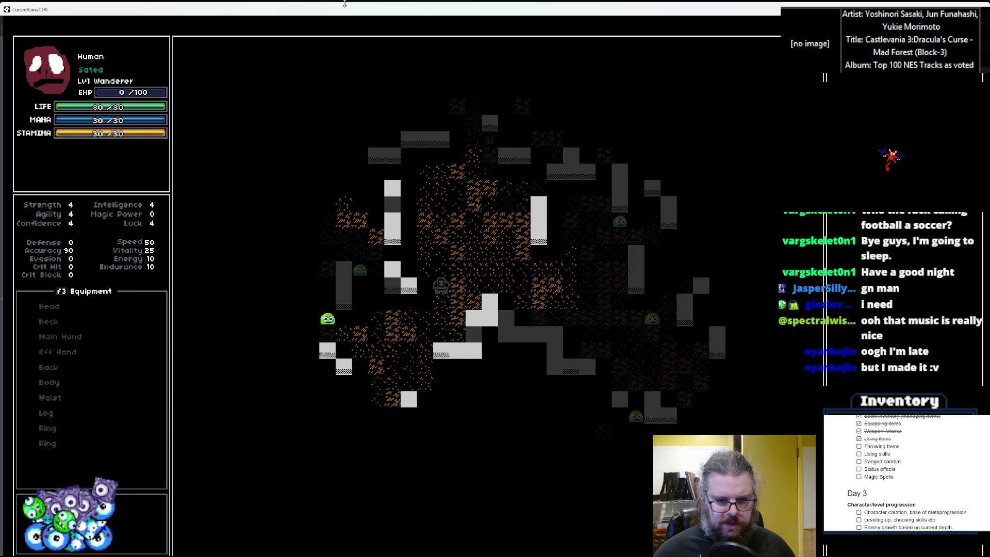
key("Down")
key("Down")
key("Right")
key("Down")
key("Right")
key("Down")
key("Down")
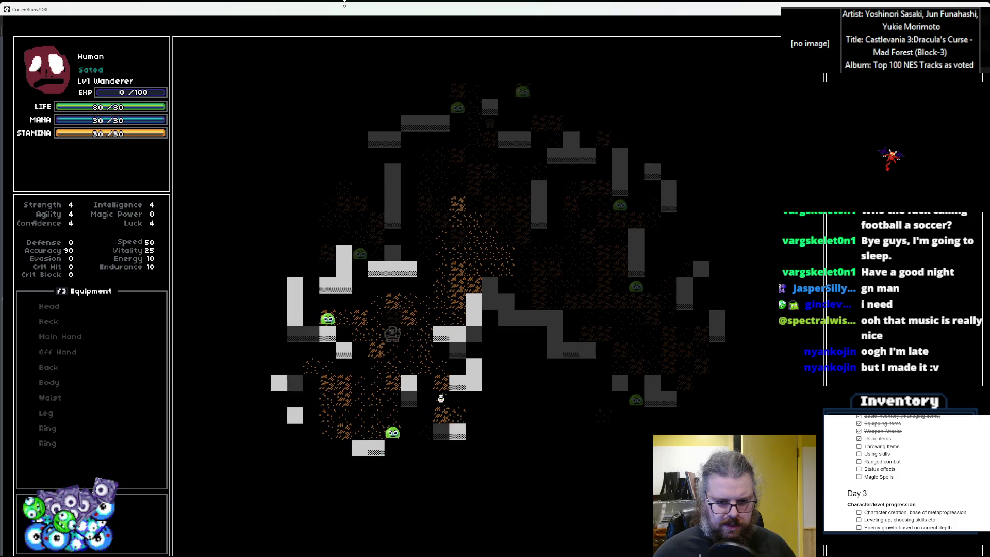
key("Right")
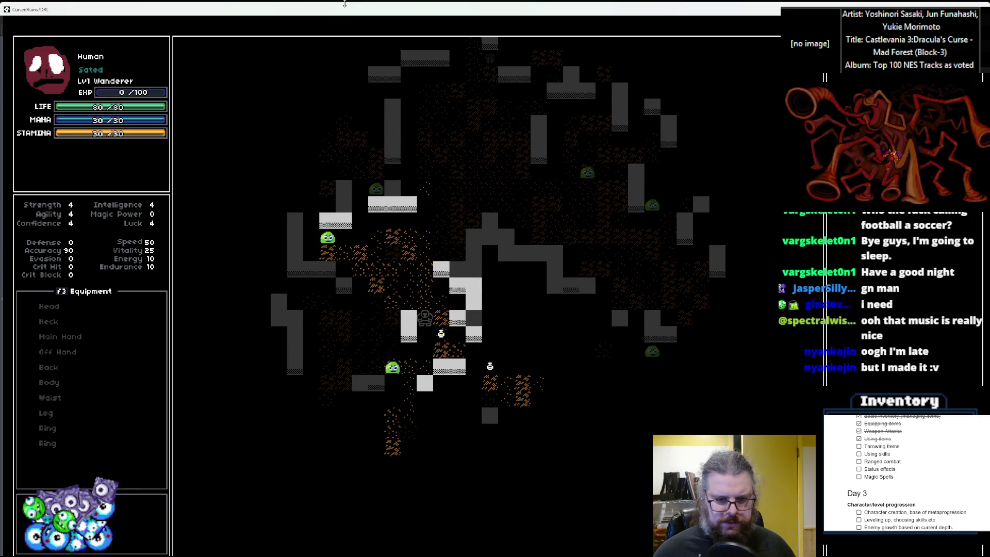
key("Down")
key("Up")
key("Left")
key("Up")
key("Left")
key("Up")
key("Left")
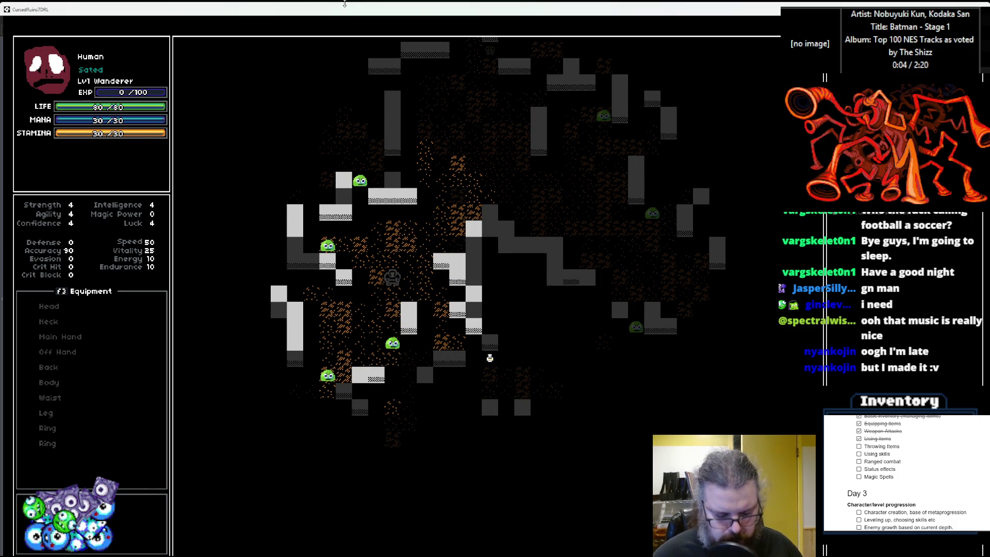
Step: Throw the item at a targeted tile from the item menu
key("i")
key("Down")
key("Down")
key("Down")
key("Down")
key("Down")
key("Right")
key("Right")
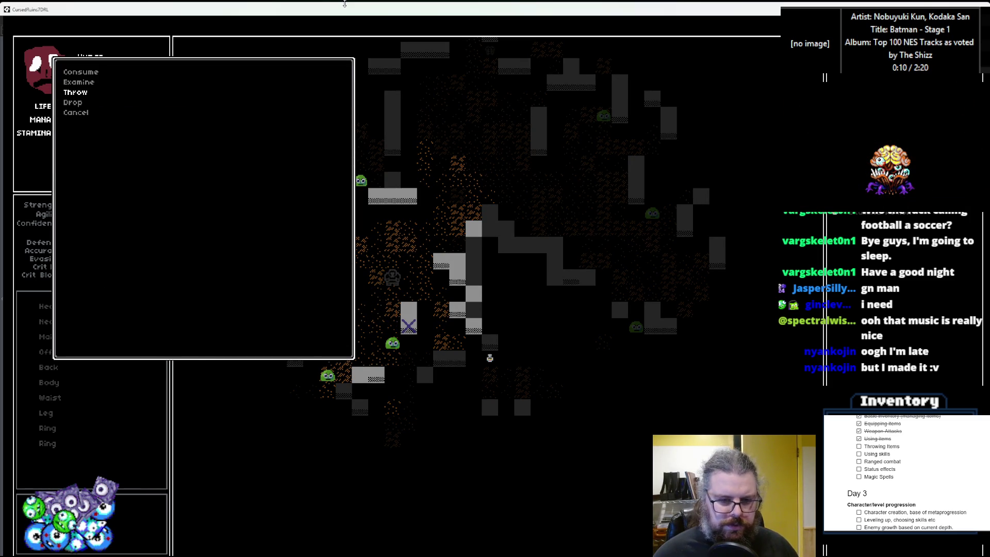
key("Return")
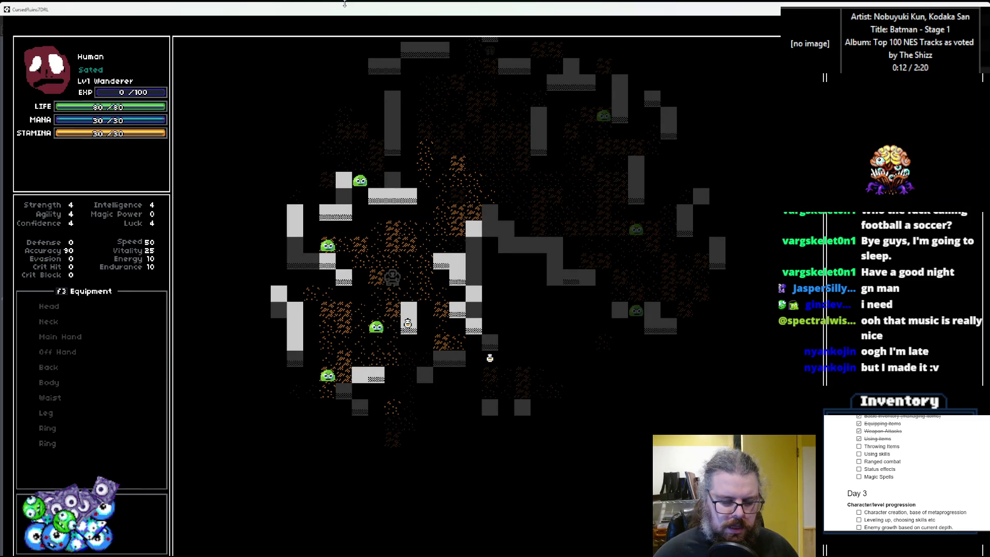
Step: Walk the player up, then down and to the right
key("Up")
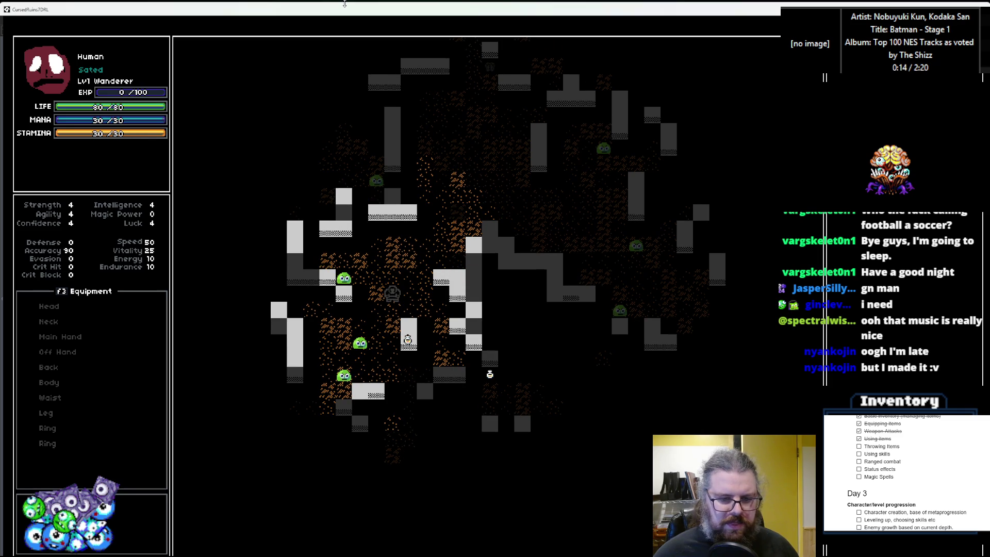
key("Right")
key("Down")
key("Right")
key("Down")
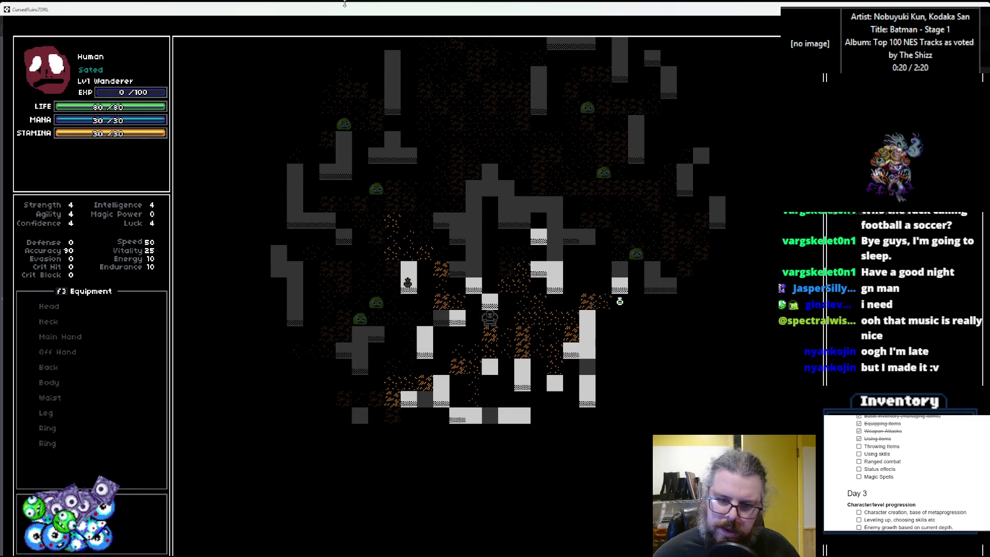
key("Down")
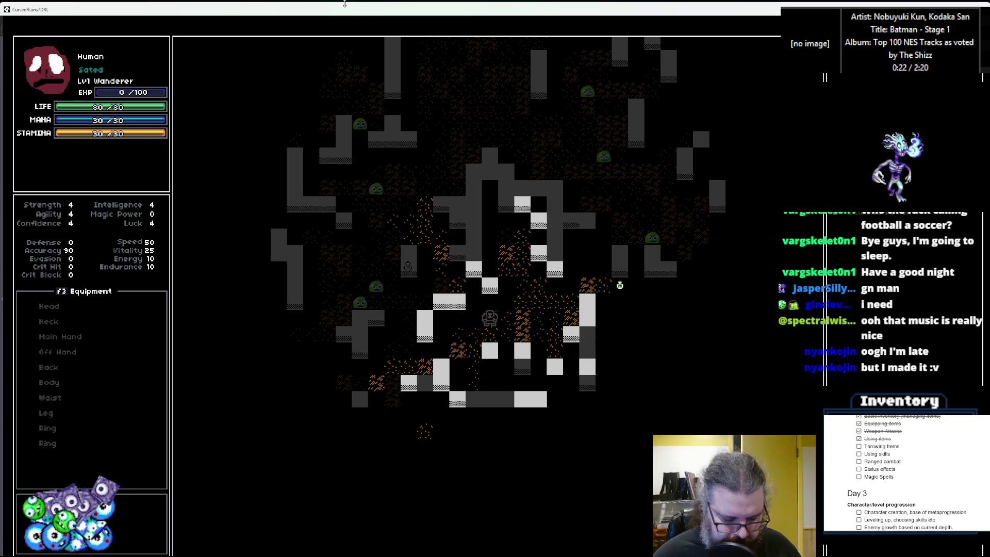
Step: Start a second throw aimed two tiles up, then return to GameMaker's debugger
key("i")
key("Return")
key("Down")
key("Down")
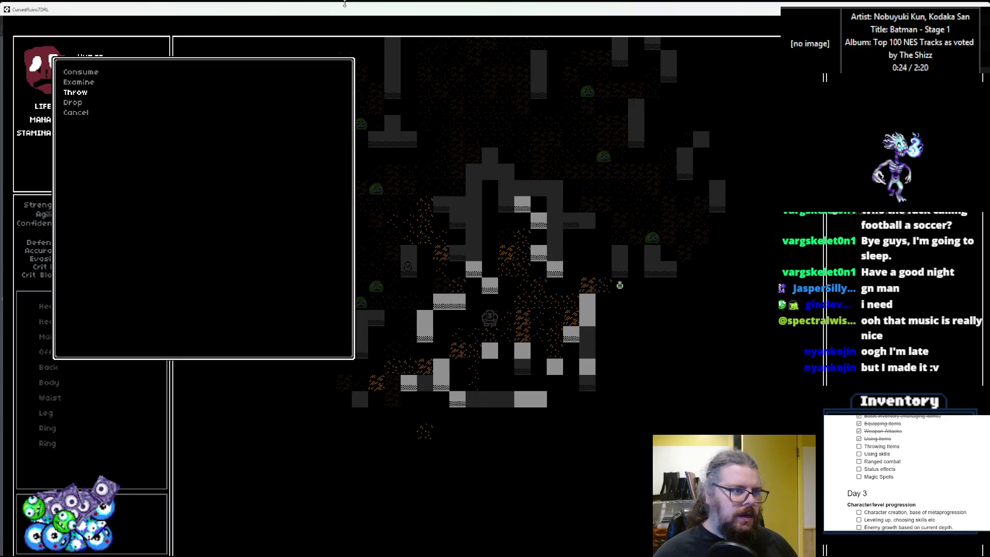
key("Return")
key("Up")
key("Up")
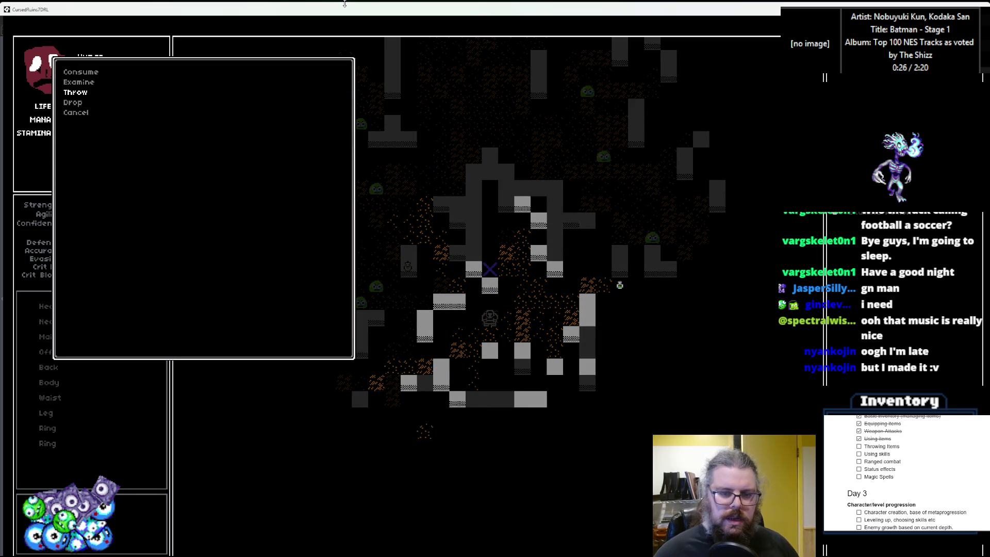
key("Escape")
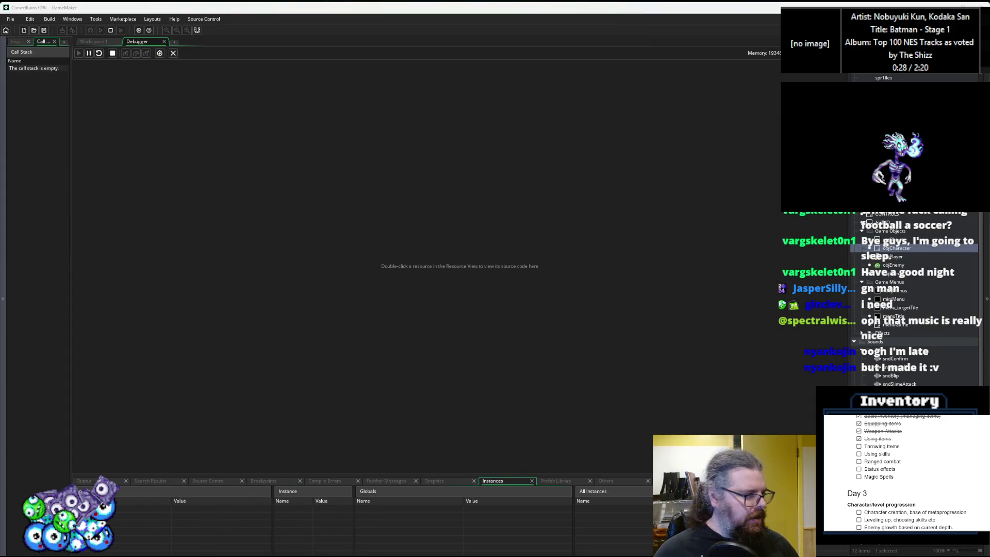
Step: Set a breakpoint on line 229's collisionLineFirst call and trigger it with a throw in the game
left_click(112, 41)
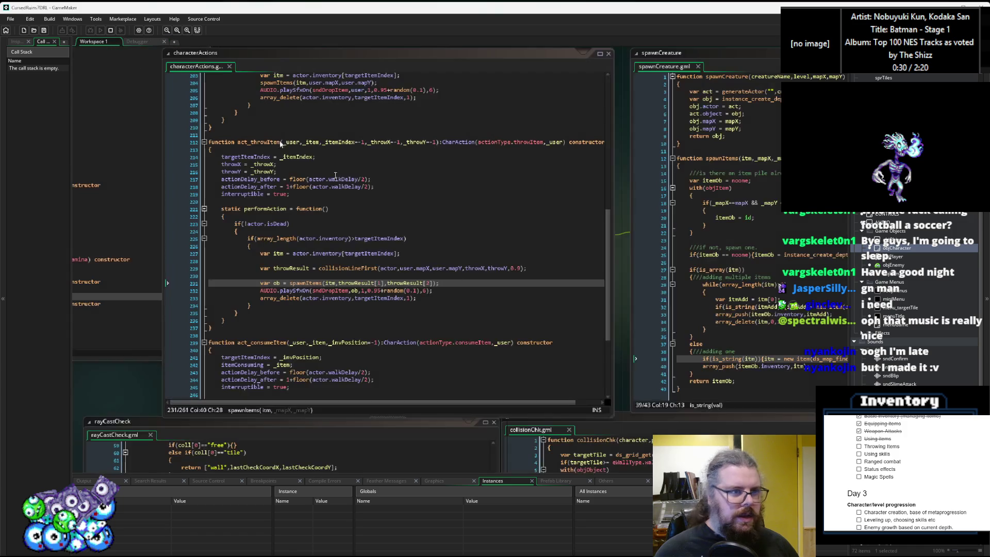
left_click(467, 301)
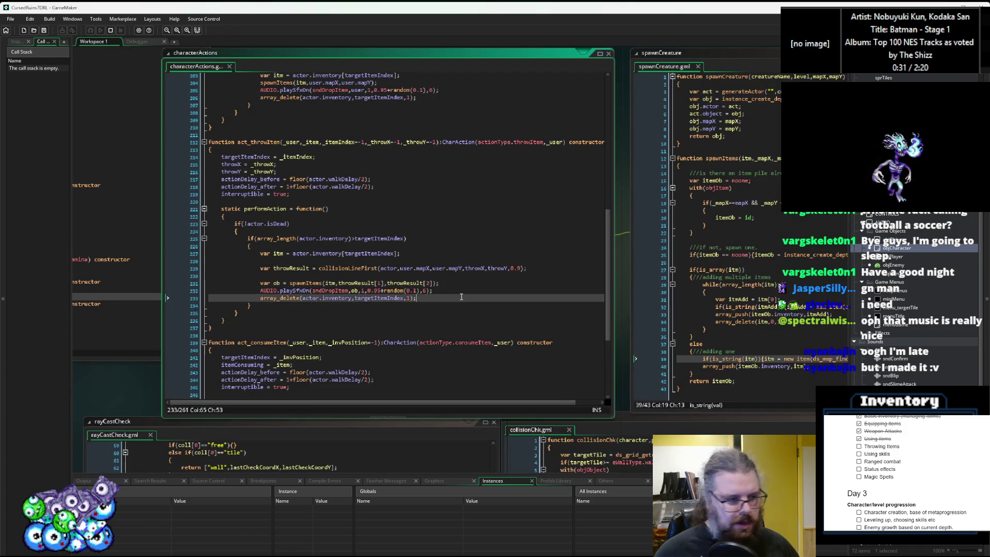
left_click(193, 269)
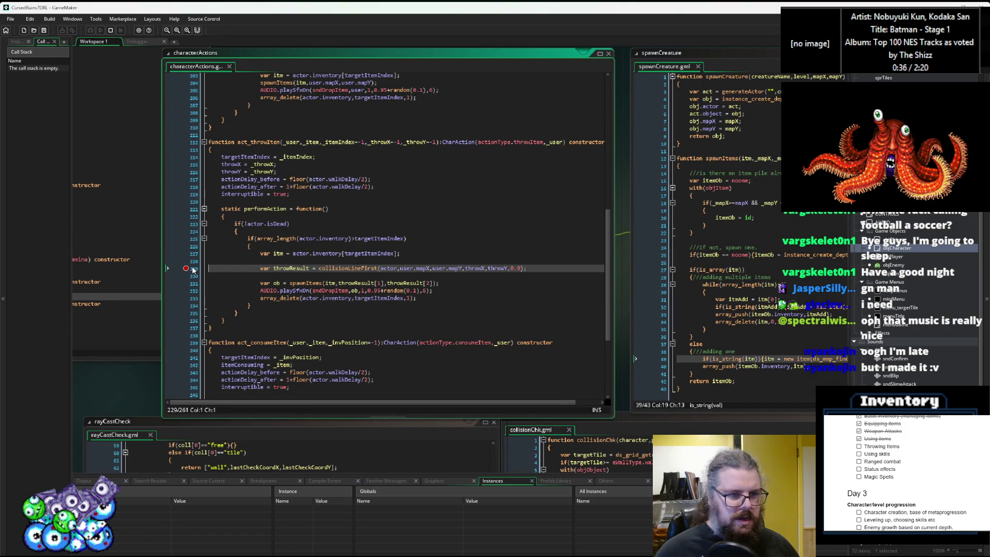
key("alt+Tab")
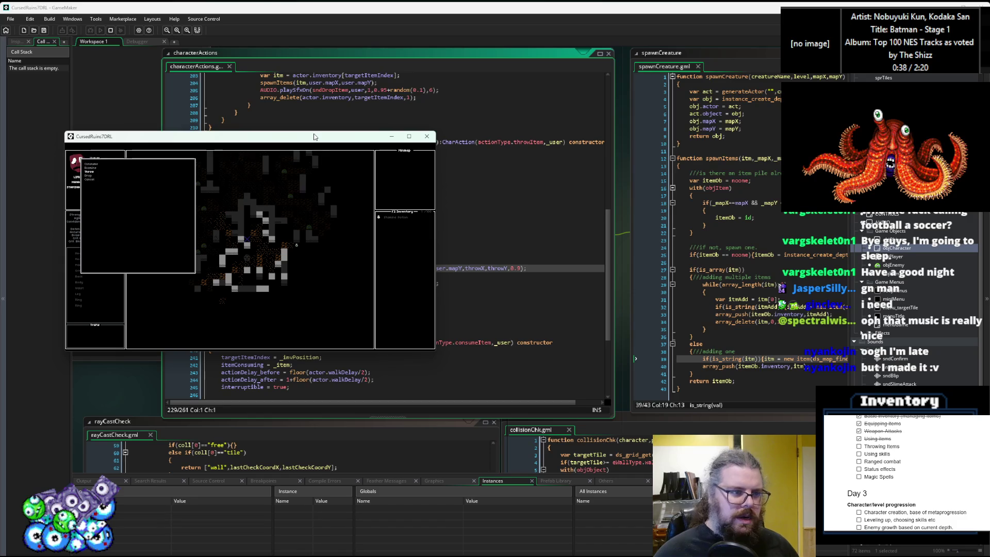
key("Return")
mouse_move(315, 137)
left_mouse_down()
mouse_move(316, 153)
mouse_move(320, 137)
left_mouse_up()
key("alt+Tab")
key("F10")
Step: Step into collisionLineFirst and over its start variables and ray distance setup
mouse_move(222, 251)
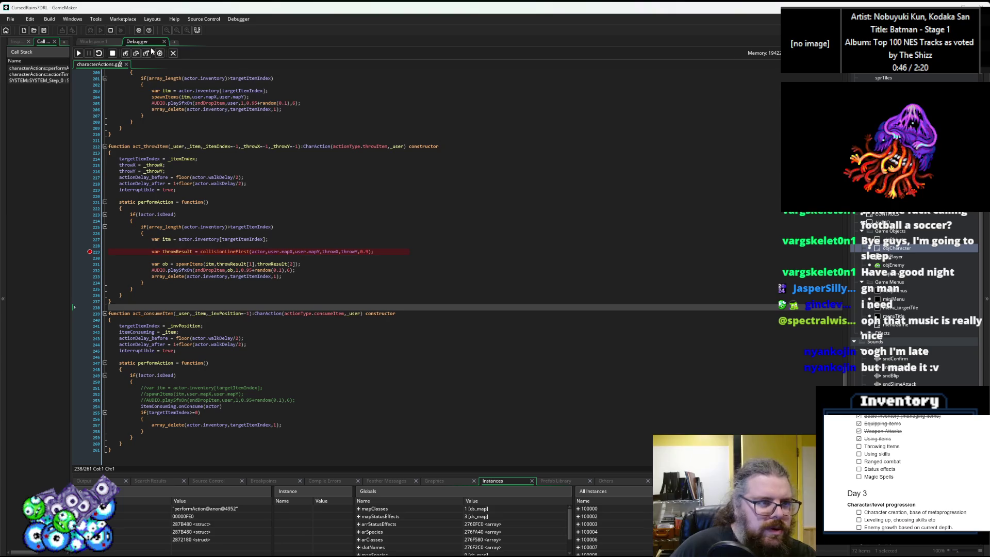
left_click(126, 53)
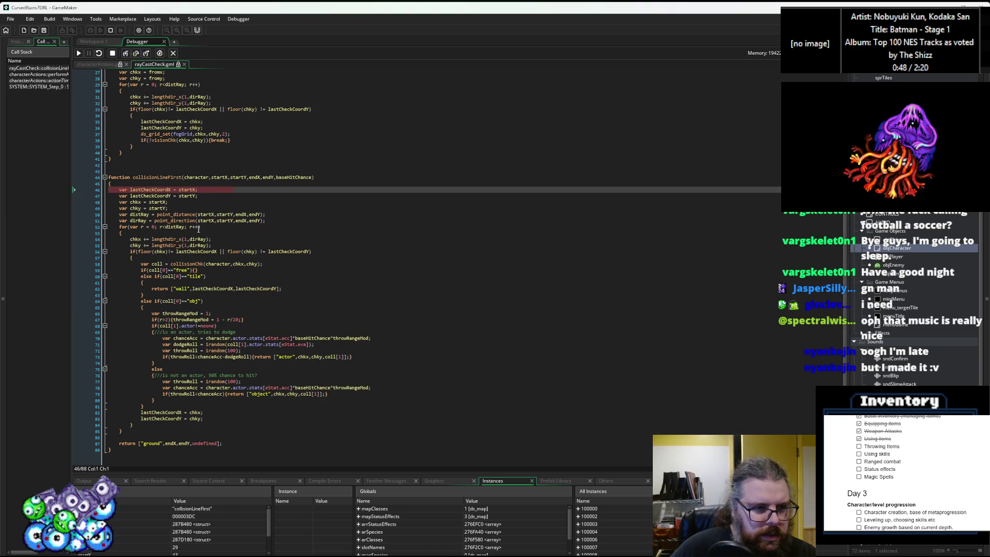
left_click(136, 53)
left_click(136, 53)
left_click(136, 53)
left_click(136, 53)
Step: Step into the raycast loop to the first x step and inspect the loop line's values
mouse_move(154, 191)
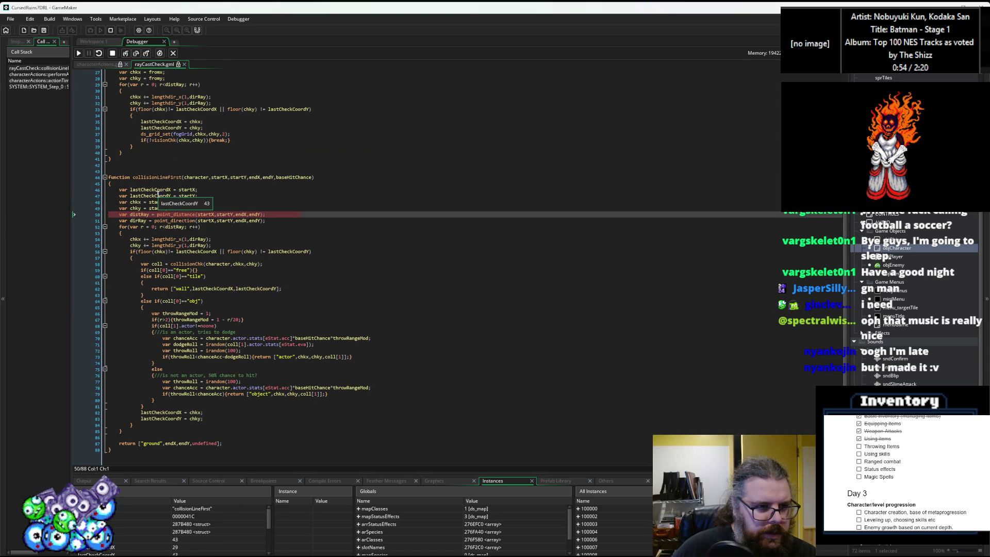
mouse_move(189, 187)
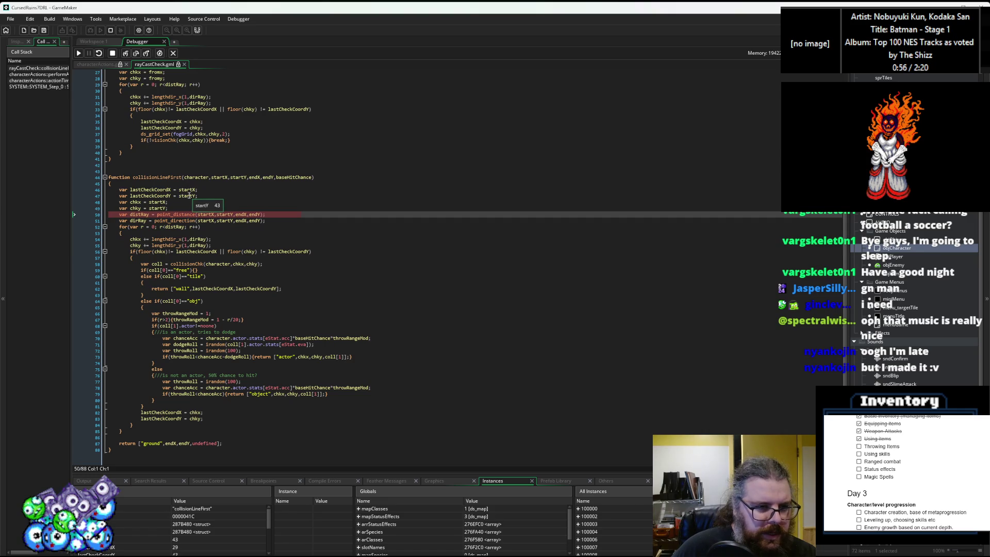
mouse_move(254, 178)
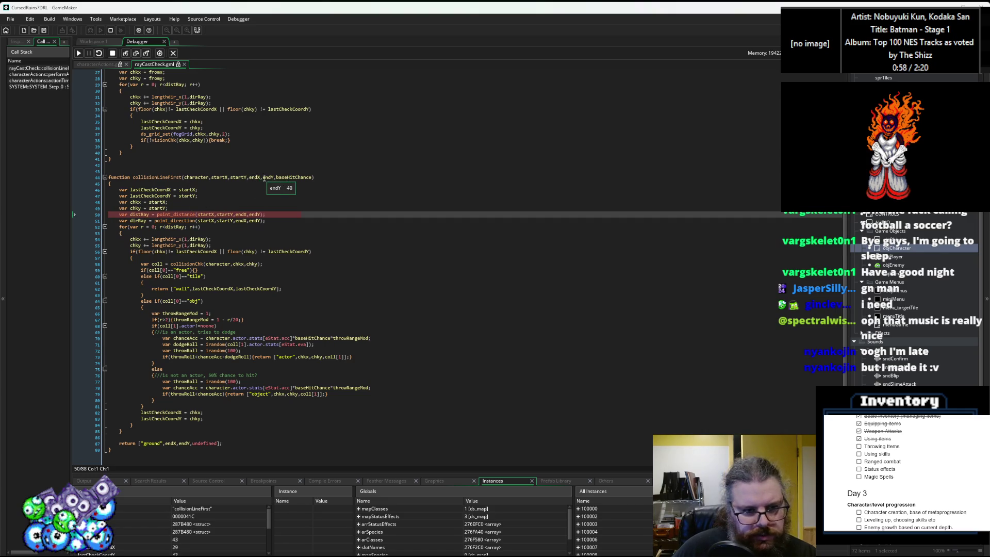
left_click(136, 53)
left_click(136, 53)
left_click(136, 53)
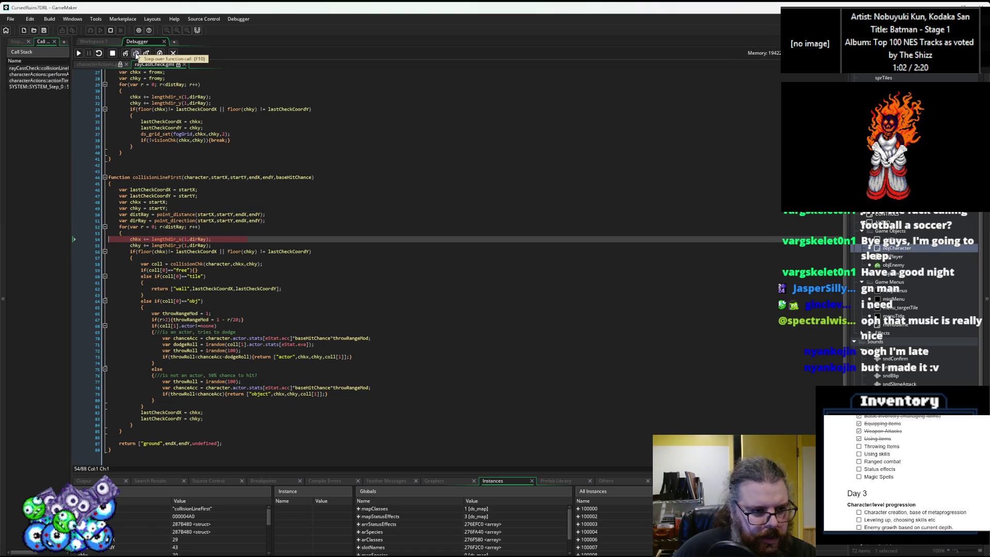
left_click(173, 227)
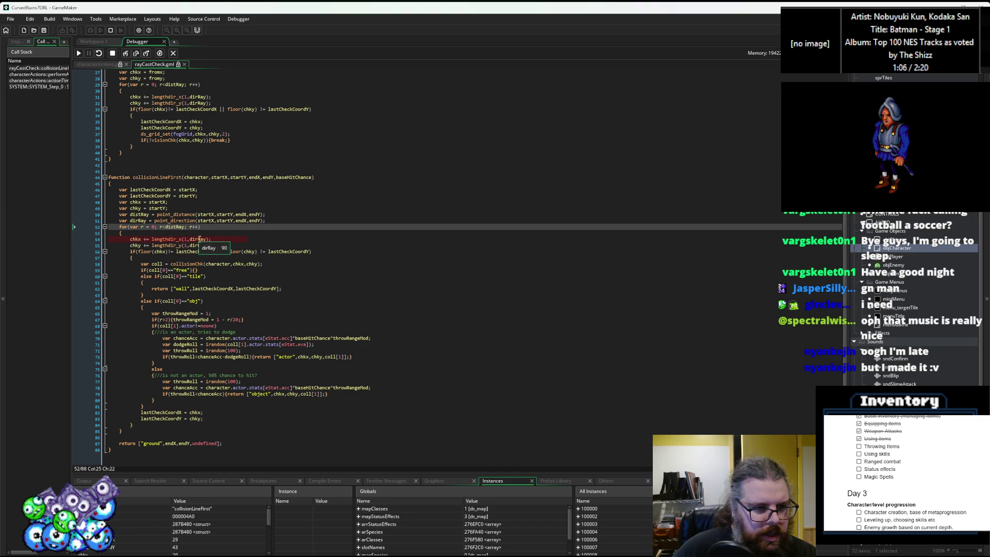
mouse_move(194, 228)
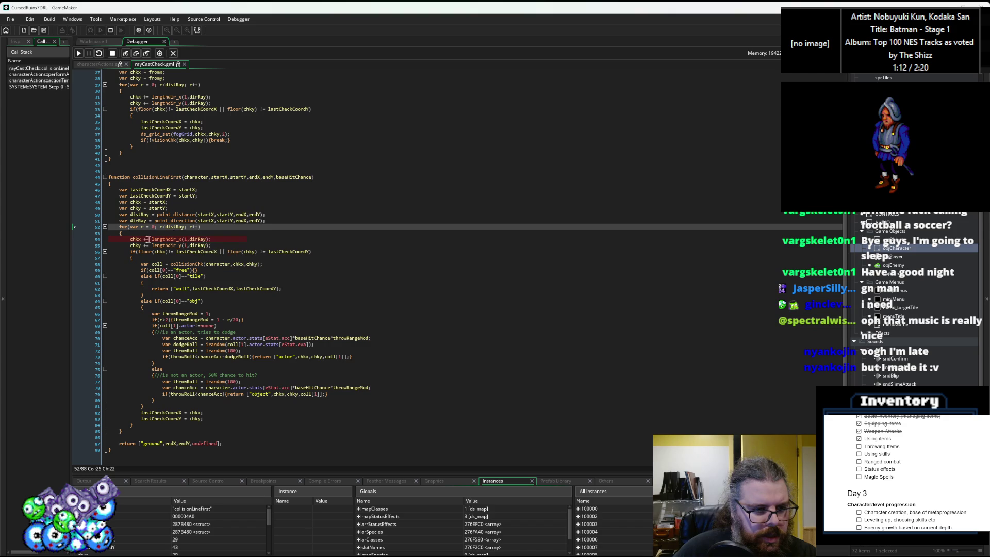
mouse_move(136, 239)
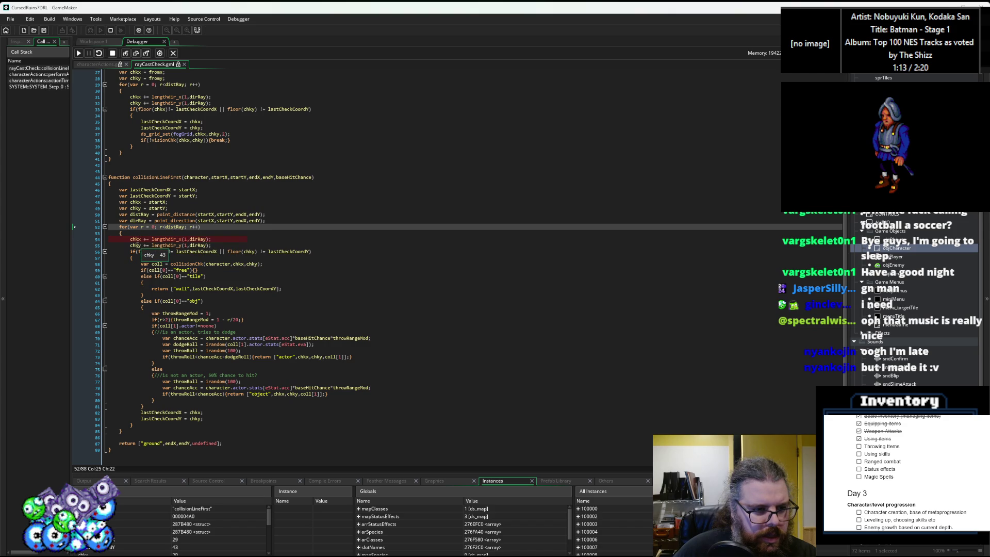
Step: Step through the y step, tile-change check and the first tile's collision check, which is free
left_click(136, 53)
mouse_move(139, 245)
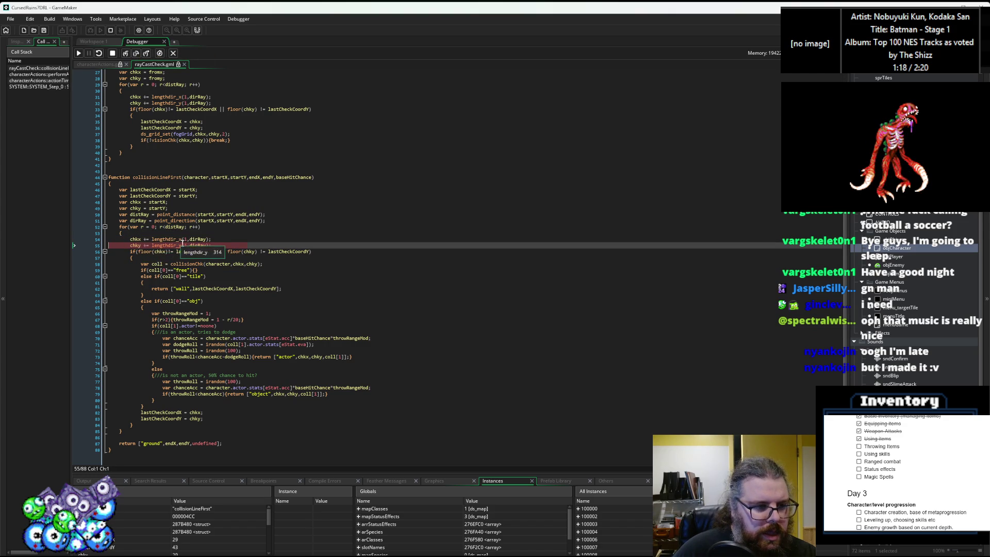
left_click(136, 54)
mouse_move(137, 246)
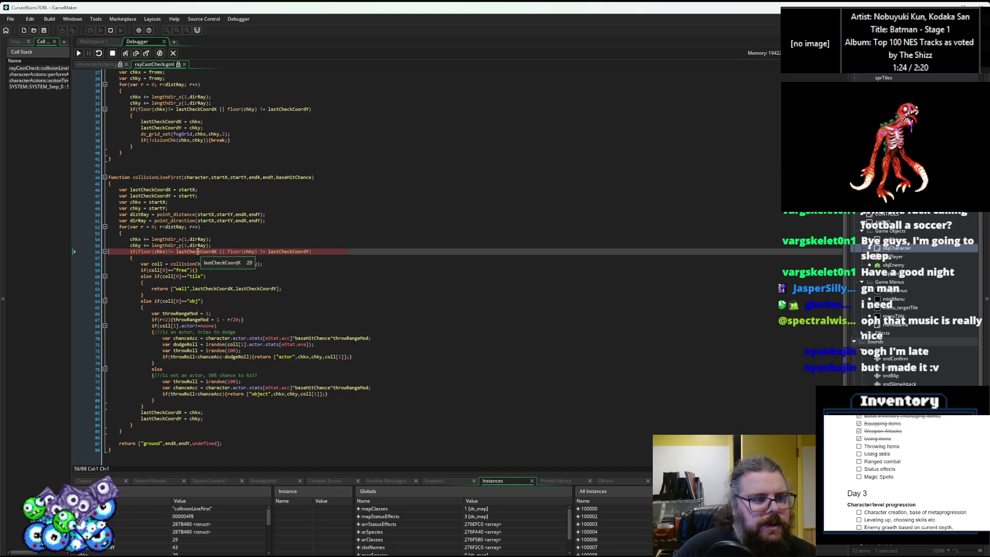
mouse_move(192, 252)
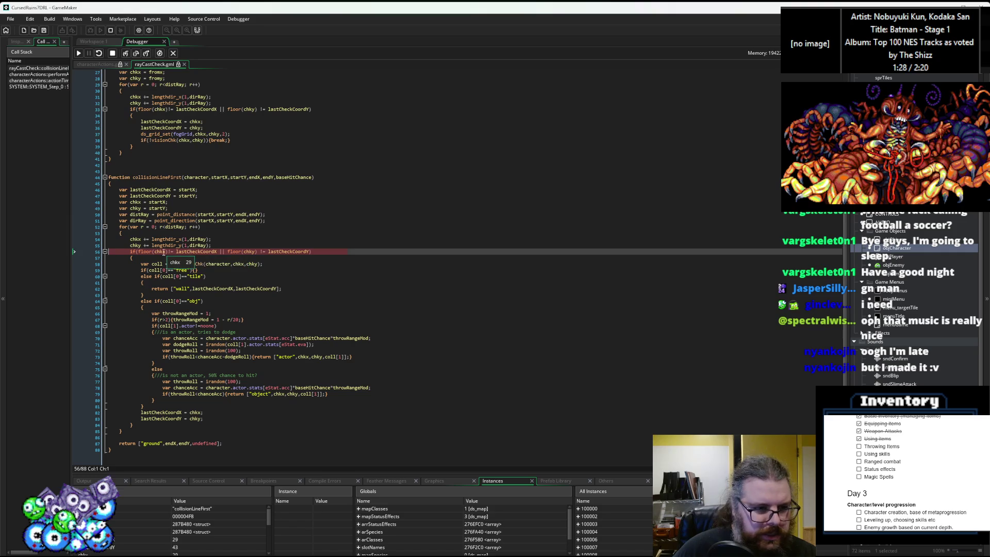
left_click(137, 54)
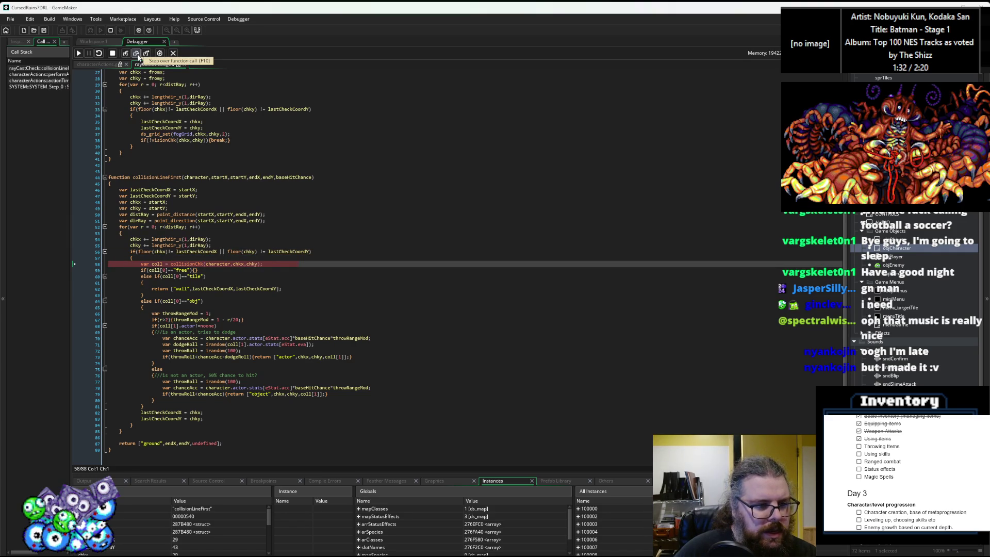
left_click(138, 55)
mouse_move(216, 262)
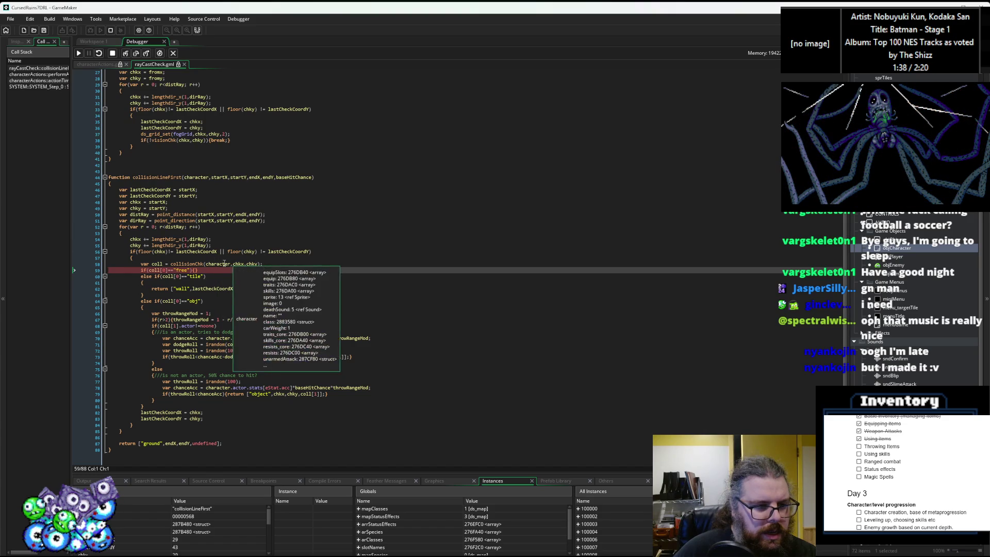
mouse_move(177, 264)
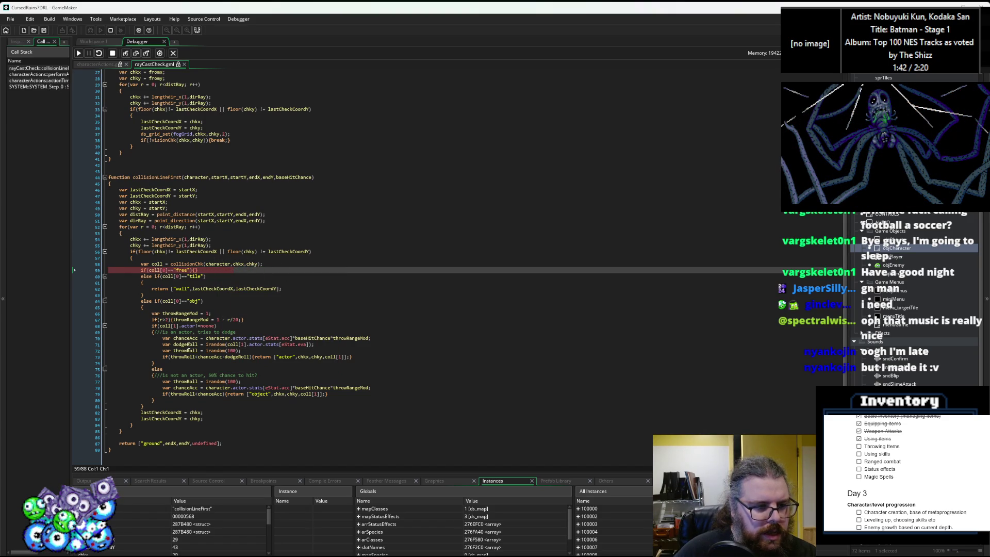
left_click(137, 54)
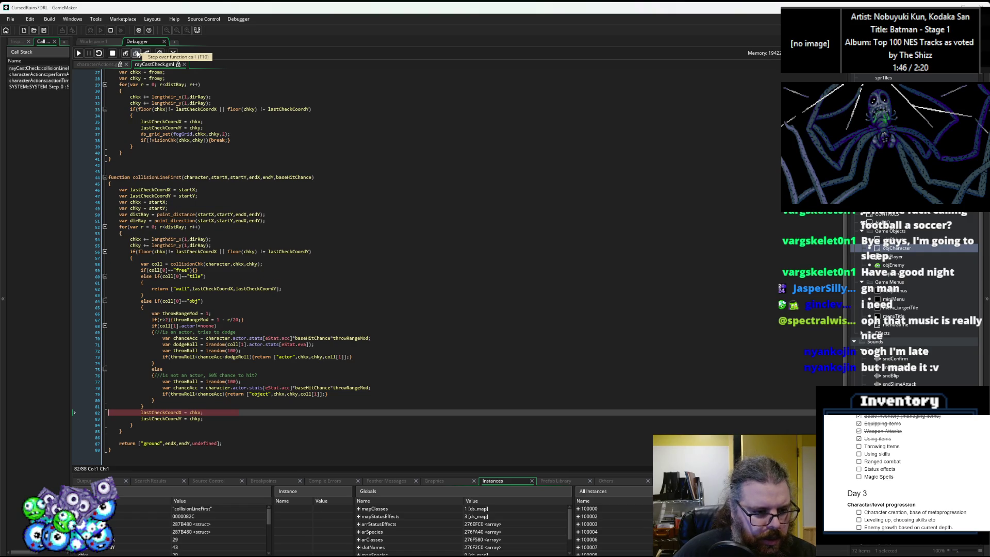
Step: Step through the next ray iteration's collision check to the wall tile test
left_click(137, 54)
left_click(137, 55)
left_click(137, 54)
left_click(137, 54)
left_click(138, 54)
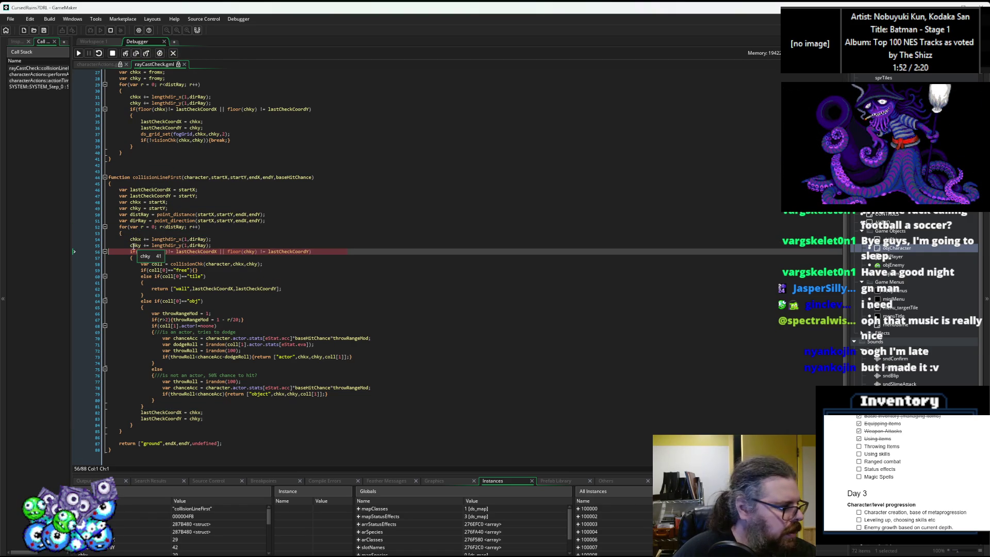
left_click(137, 54)
left_click(137, 54)
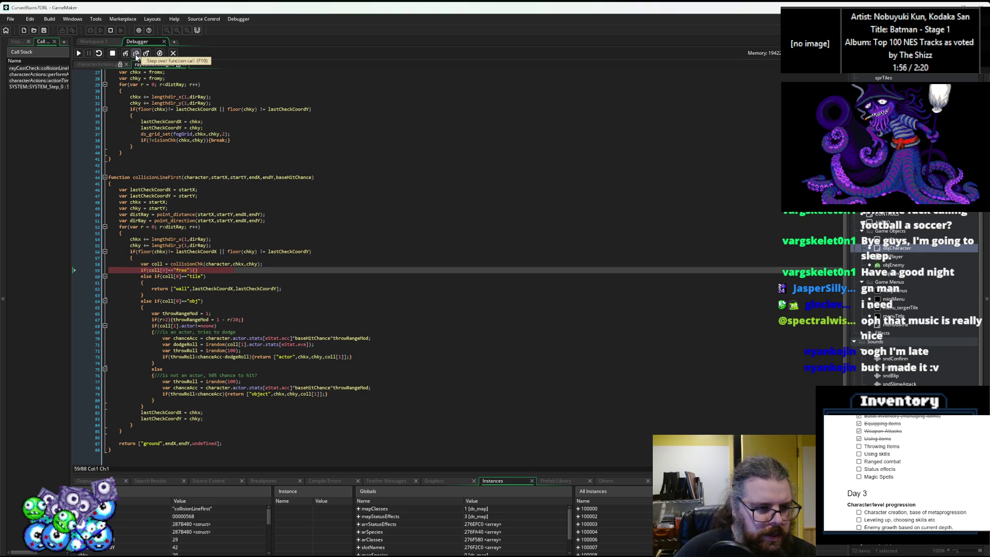
left_click(137, 53)
Step: Enlarge the debug panel, reach the return ["wall"…] line, then step out to act_throwItem
left_click_drag(251, 474, 256, 366)
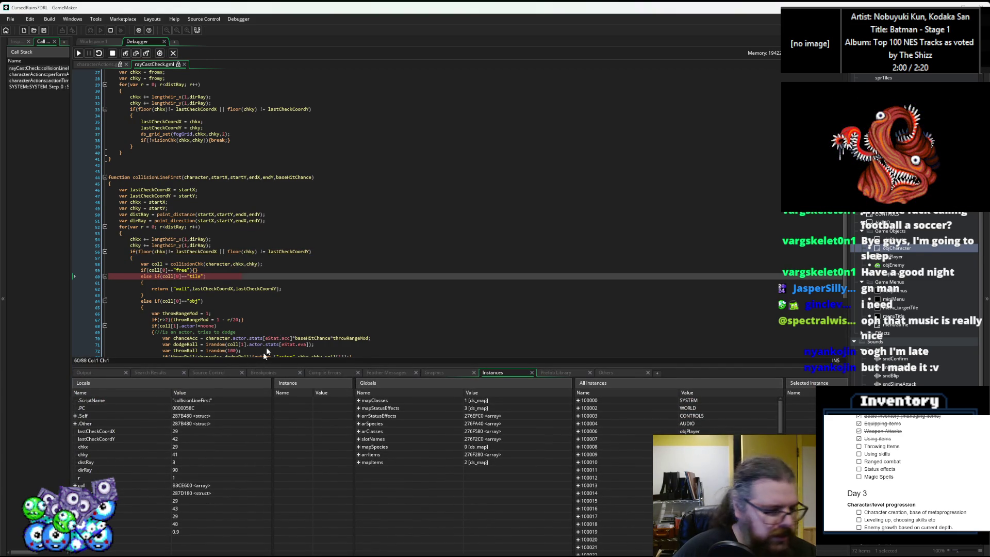
scroll(260, 296, "down", 3)
left_click(136, 53)
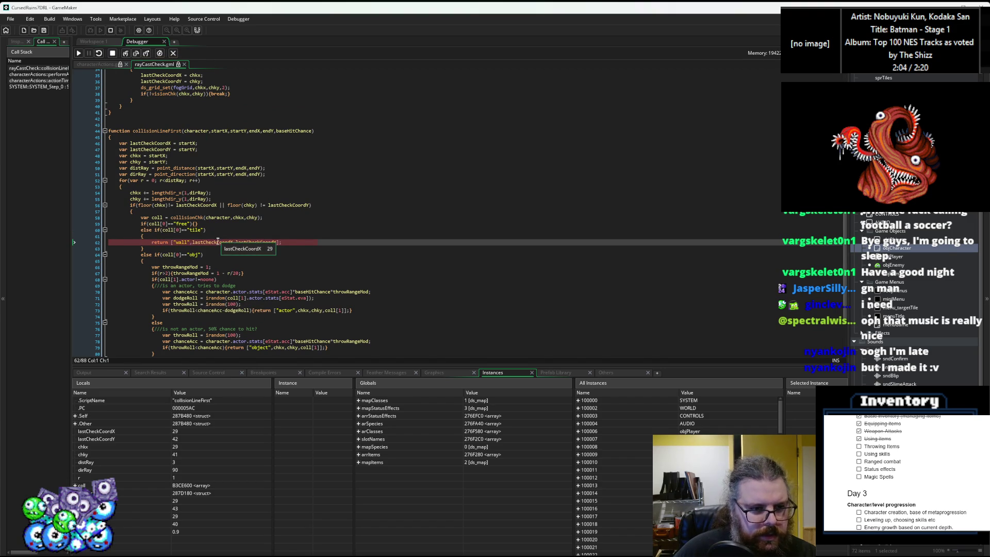
mouse_move(246, 243)
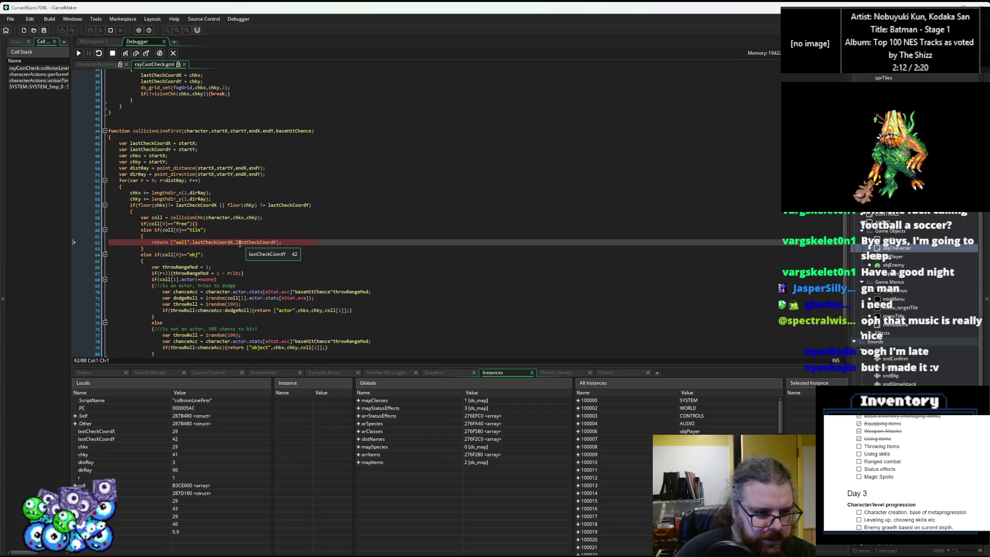
mouse_move(251, 207)
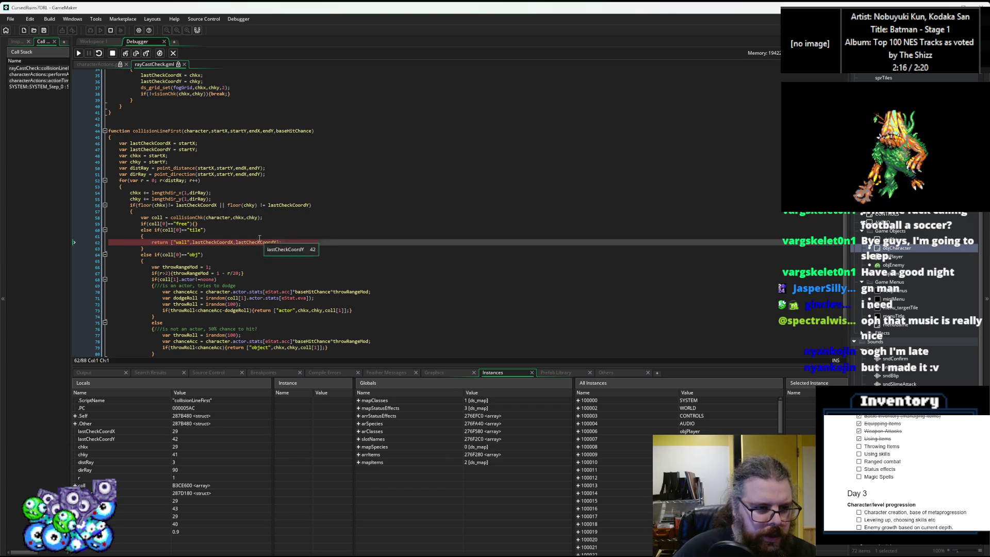
left_click(126, 53)
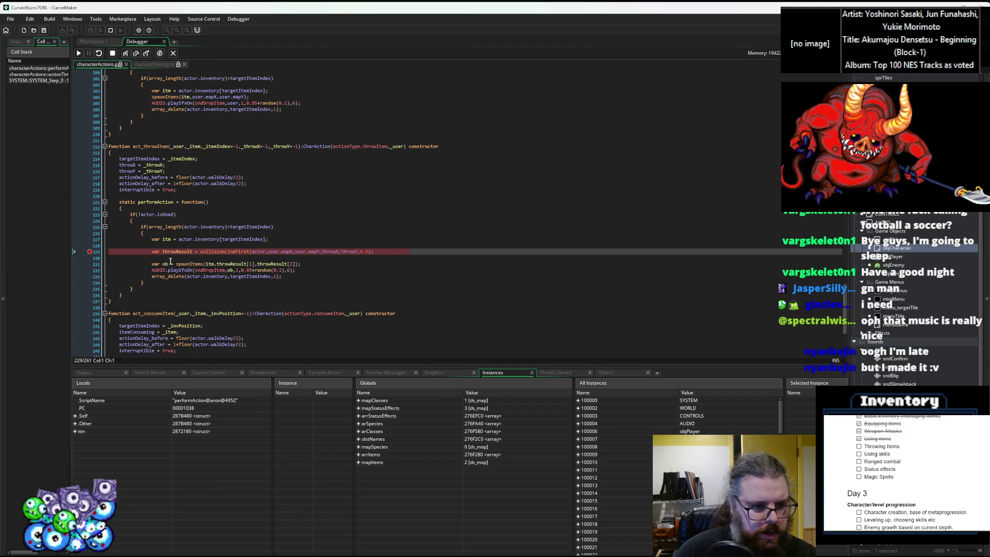
Step: Step over line 229, expand throwResult in Locals to see "wall", 29, 42, then enter spawnItems
left_click(137, 53)
mouse_move(308, 255)
mouse_move(282, 264)
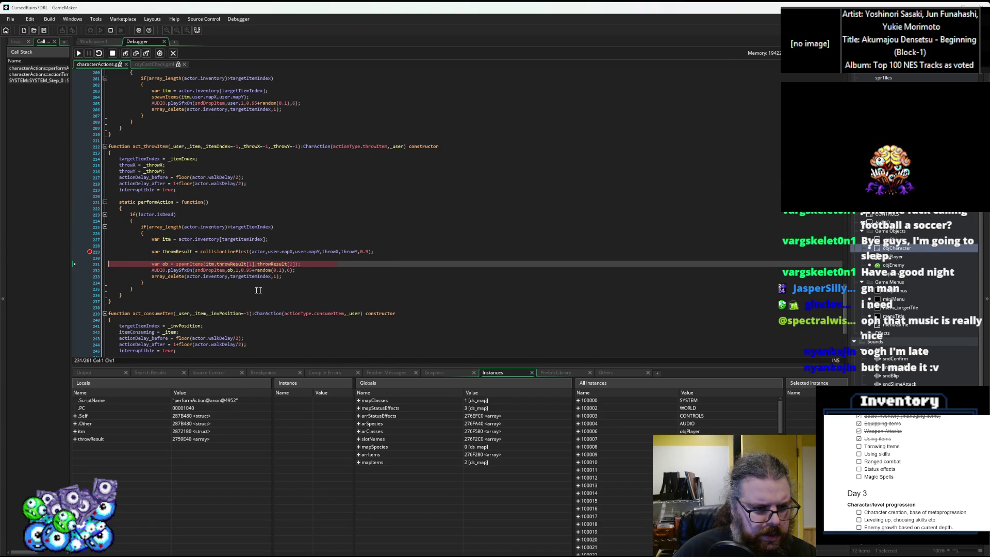
mouse_move(233, 264)
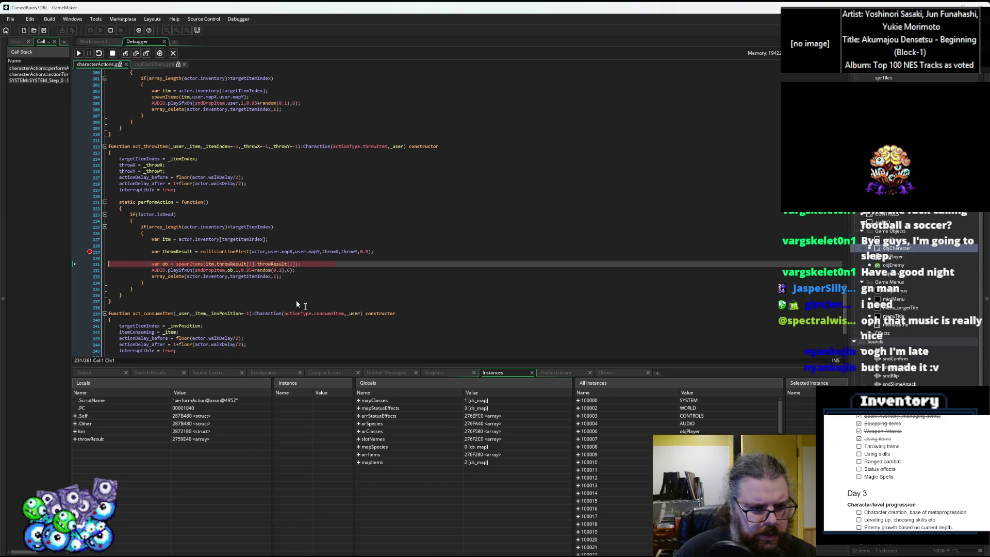
left_click_drag(401, 366, 394, 311)
scroll(369, 266, "down", 2)
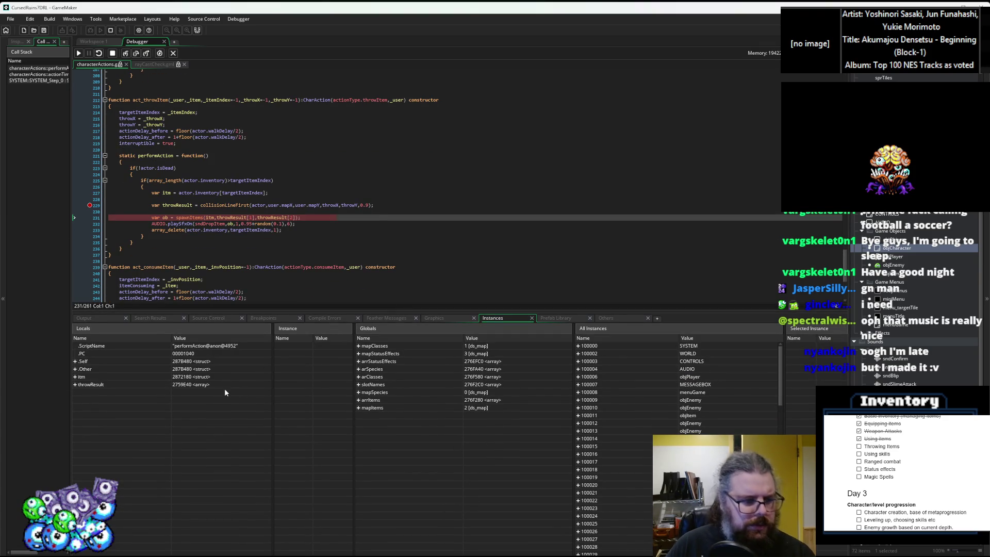
left_click(74, 384)
left_click(192, 400)
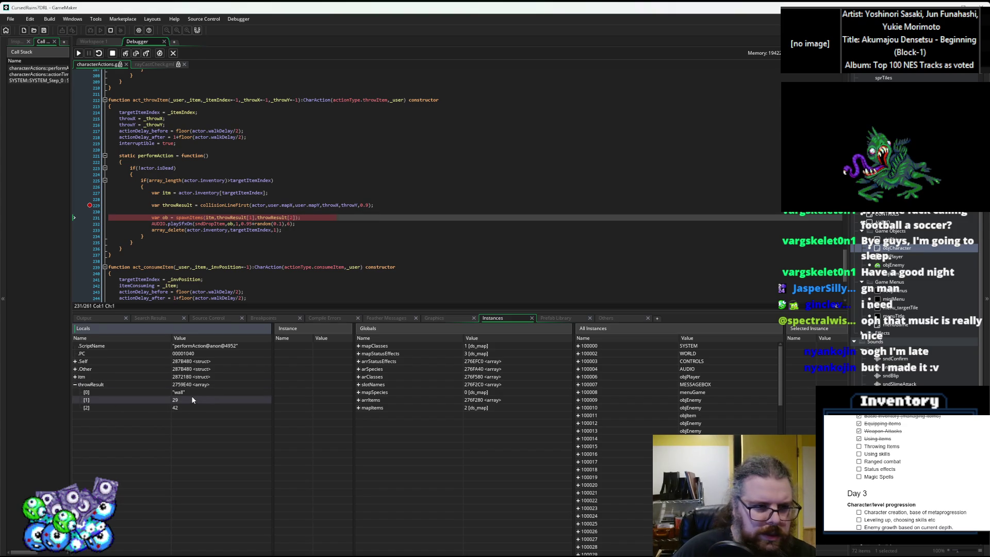
left_click(135, 53)
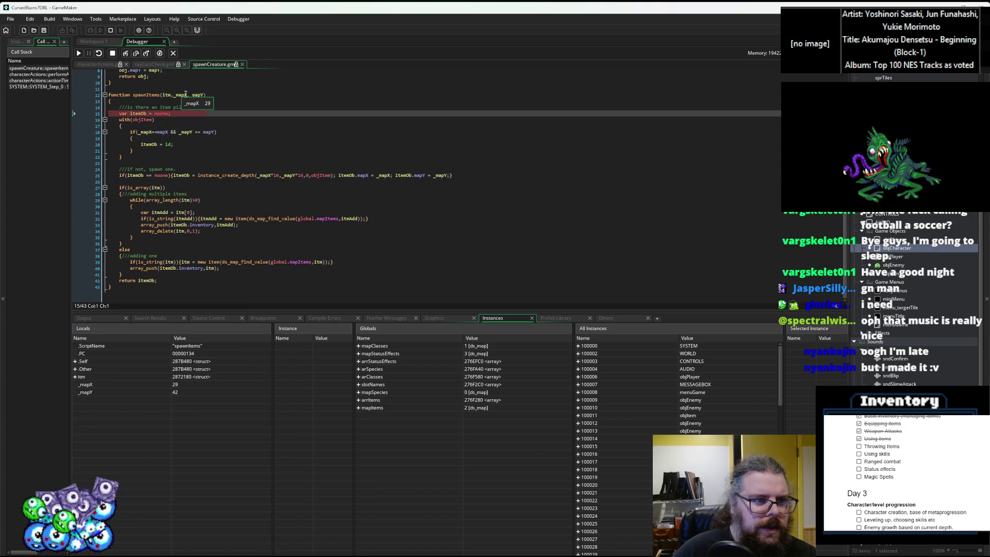
Step: Step through spawnItems to the existing item-pile position comparison
left_click(138, 55)
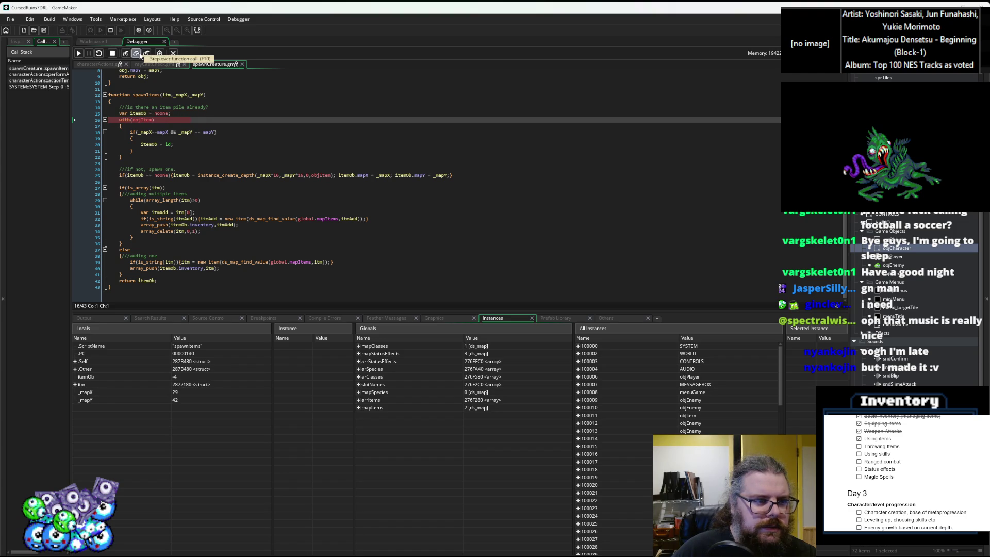
left_click(138, 54)
left_click(139, 54)
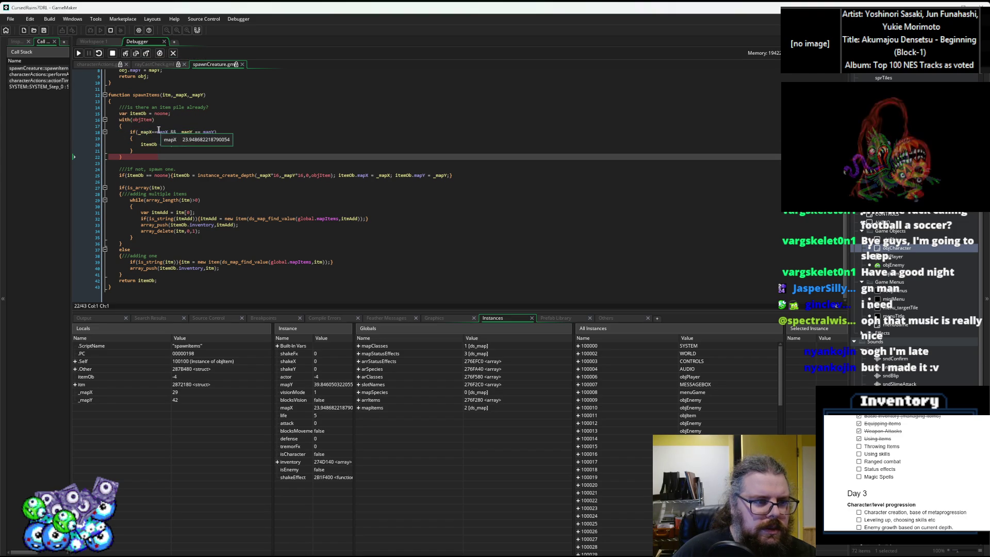
mouse_move(159, 129)
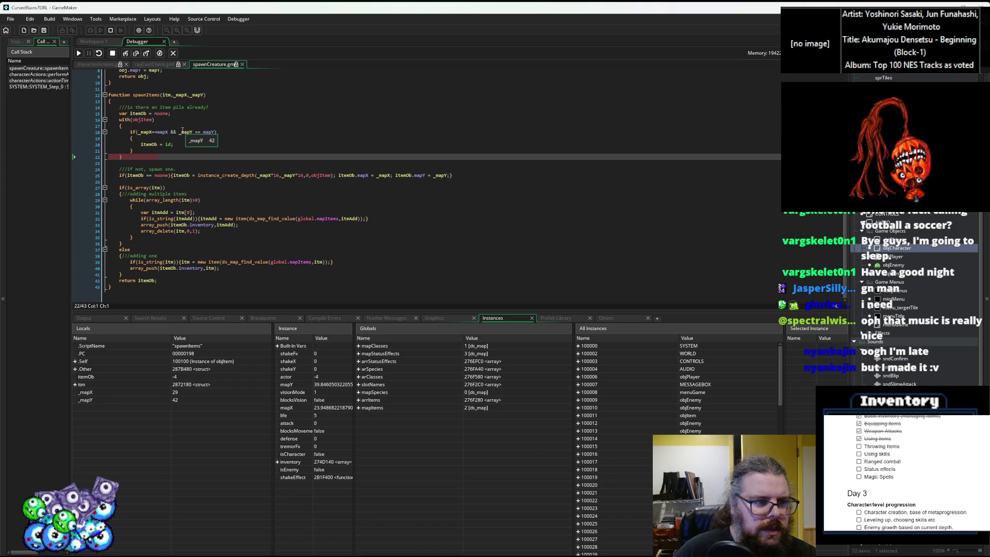
mouse_move(205, 131)
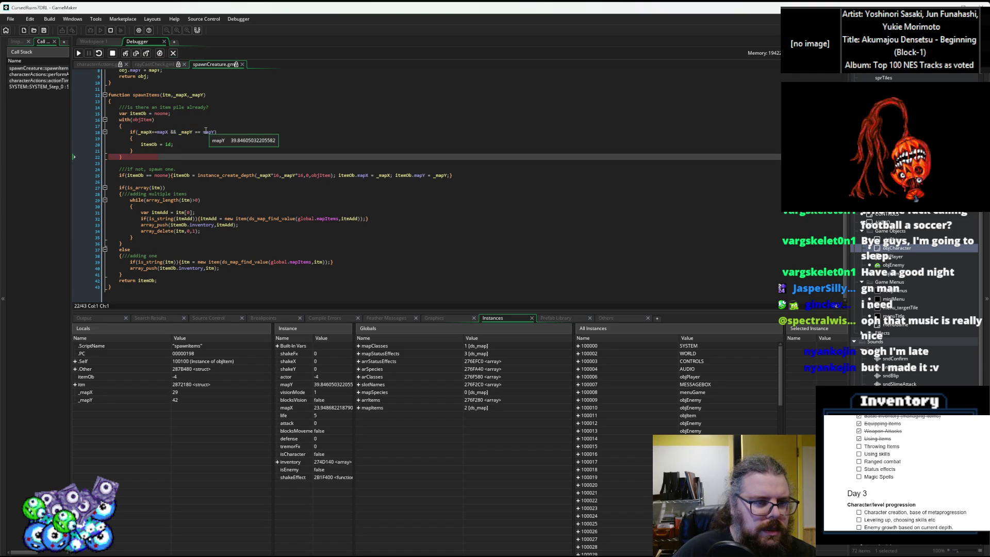
left_click(193, 132)
scroll(211, 175, "up", 3)
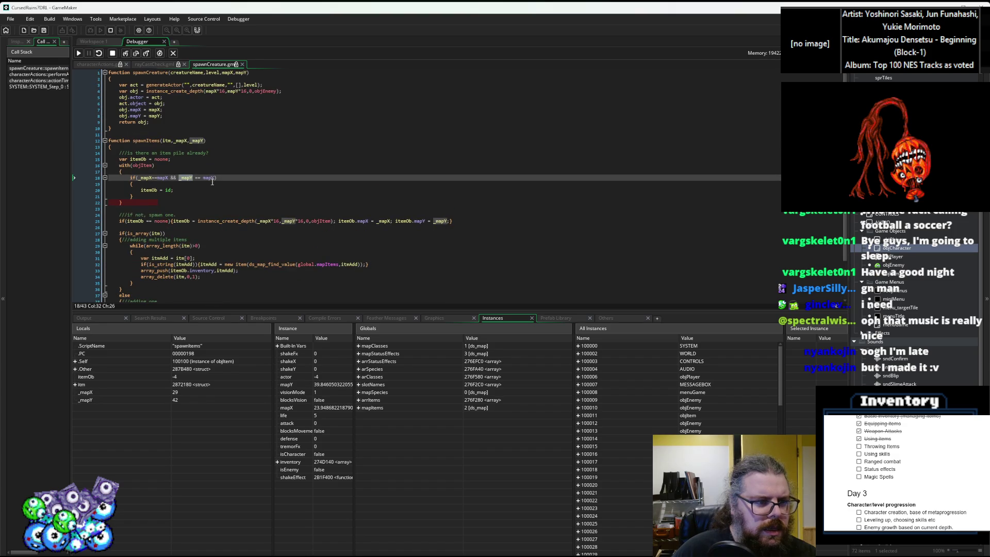
key("F10")
Step: Inspect the mapX uses and the objItem reference, then step into the position check
mouse_move(164, 179)
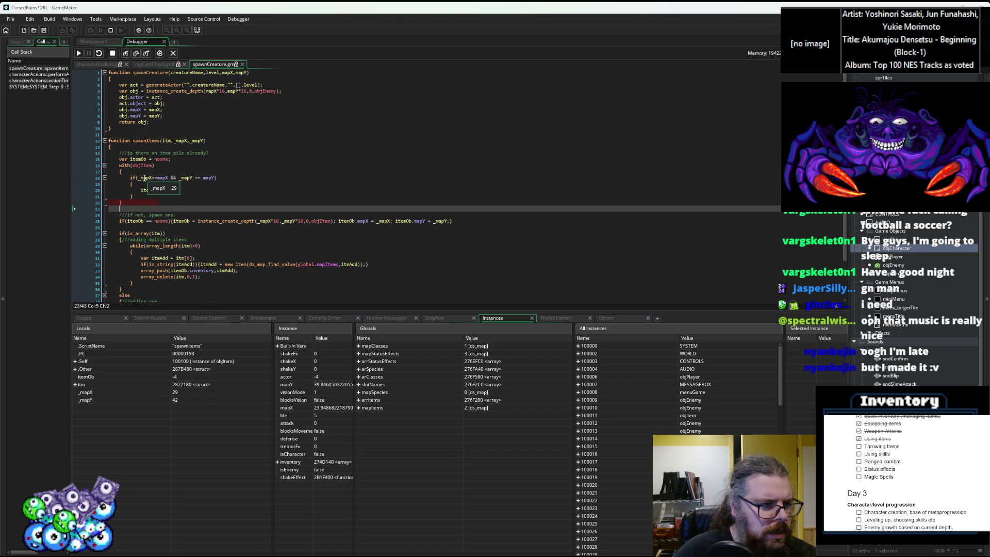
mouse_move(164, 221)
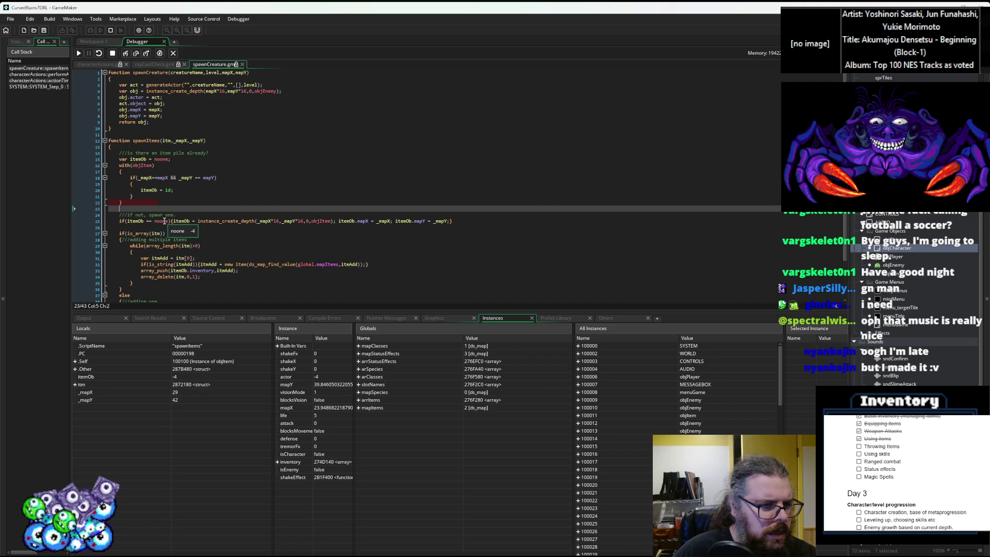
mouse_move(210, 177)
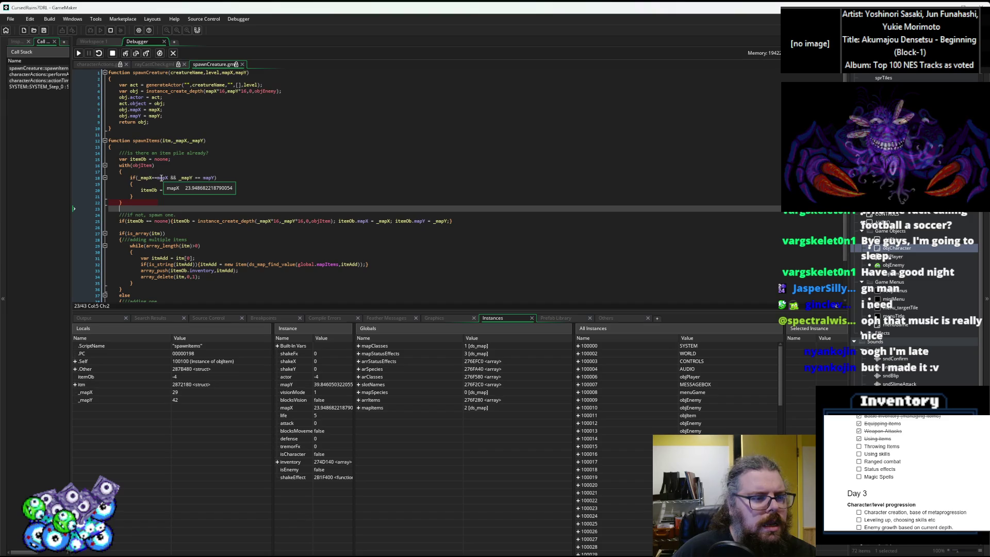
left_click(161, 177)
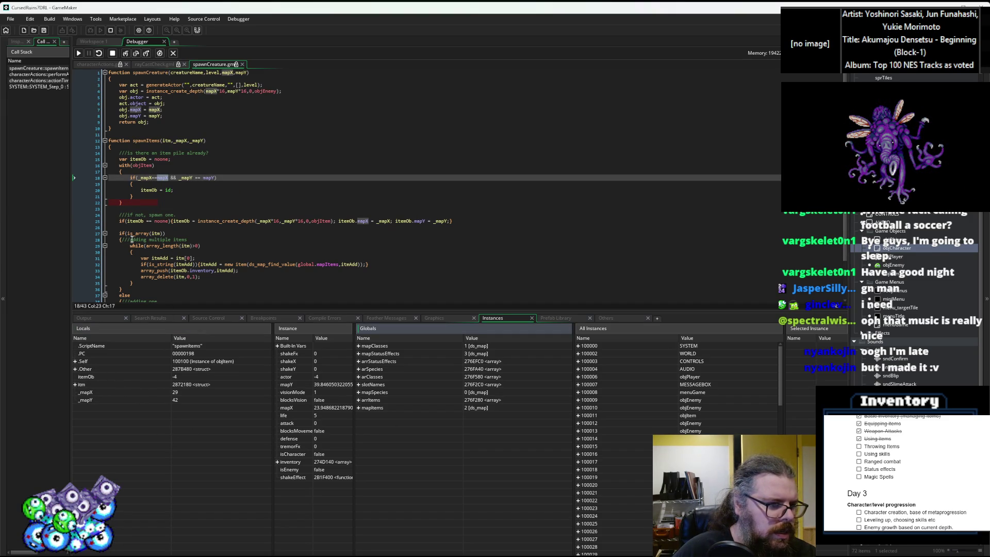
left_click(142, 165)
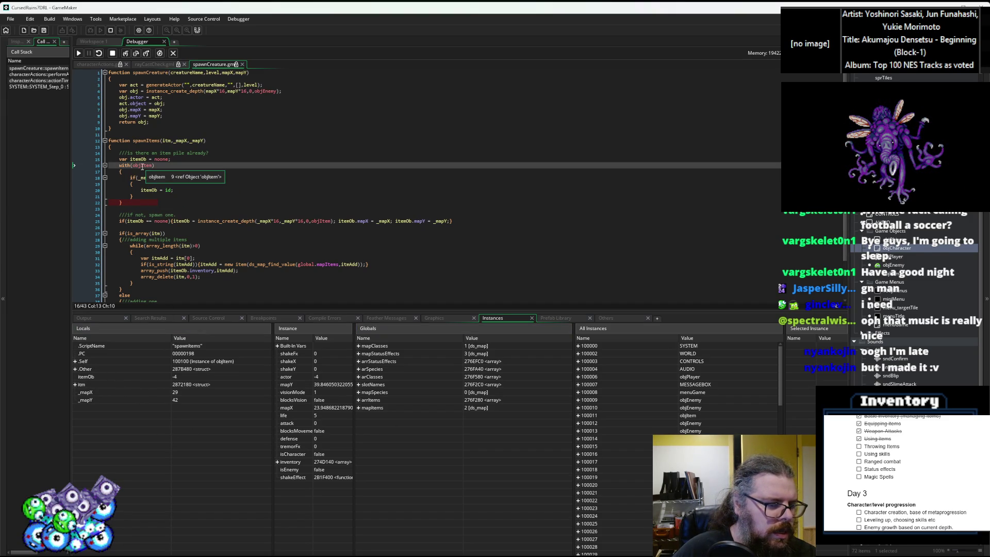
key("F10")
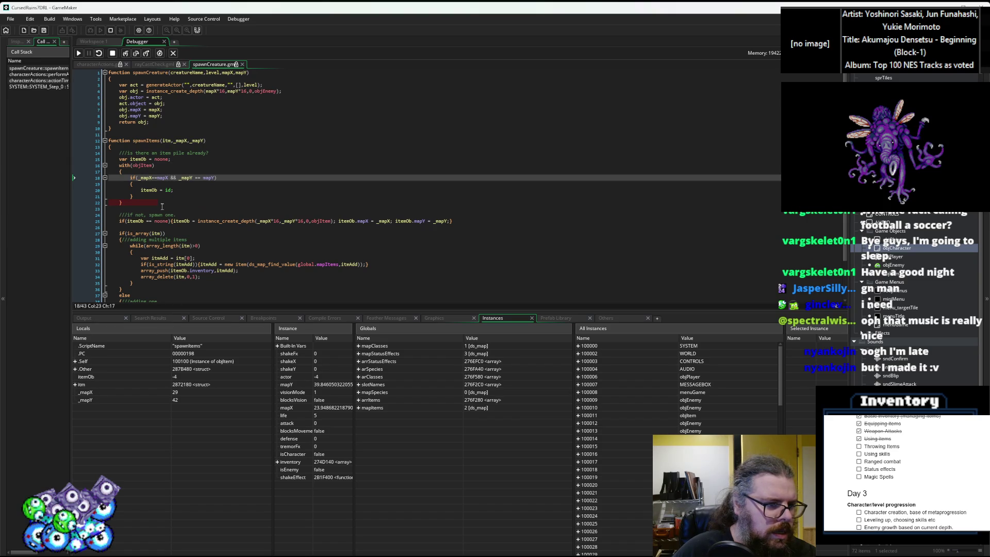
Step: Step Over through the with(objItem) position check for every remaining item instance
left_click(135, 54)
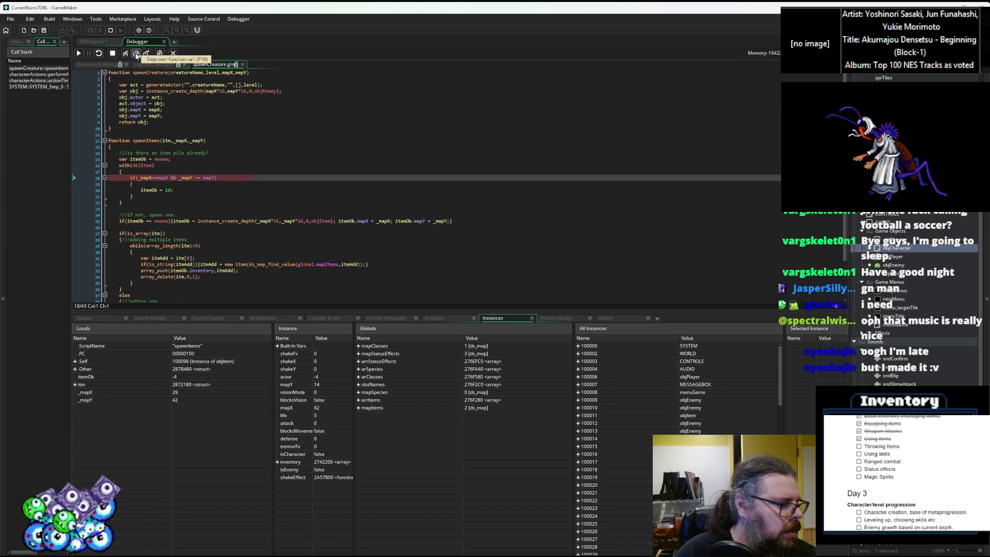
left_click(136, 54)
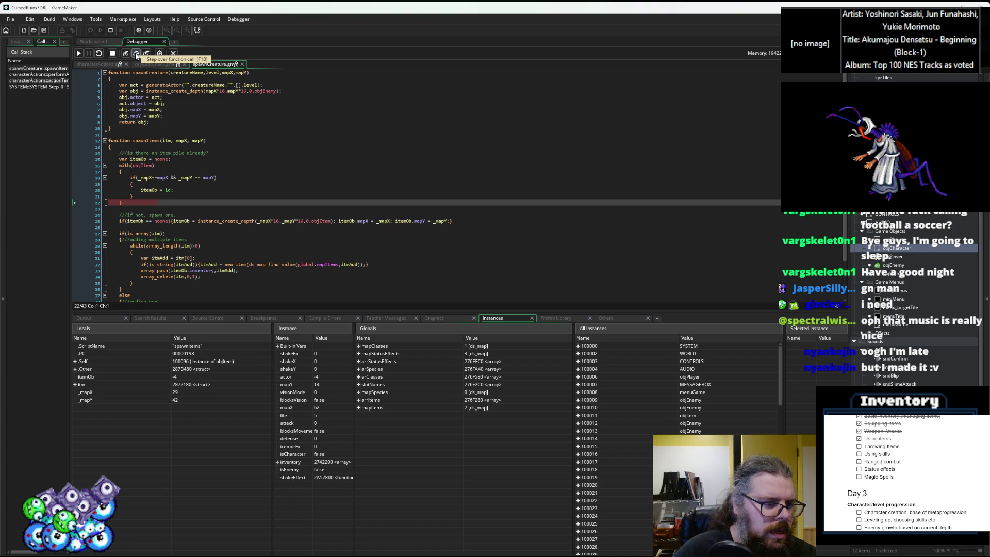
left_click(136, 53)
left_click(136, 54)
left_click(136, 53)
left_click(137, 54)
left_click(136, 53)
left_click(136, 54)
left_click(136, 54)
left_click(136, 54)
left_click(136, 54)
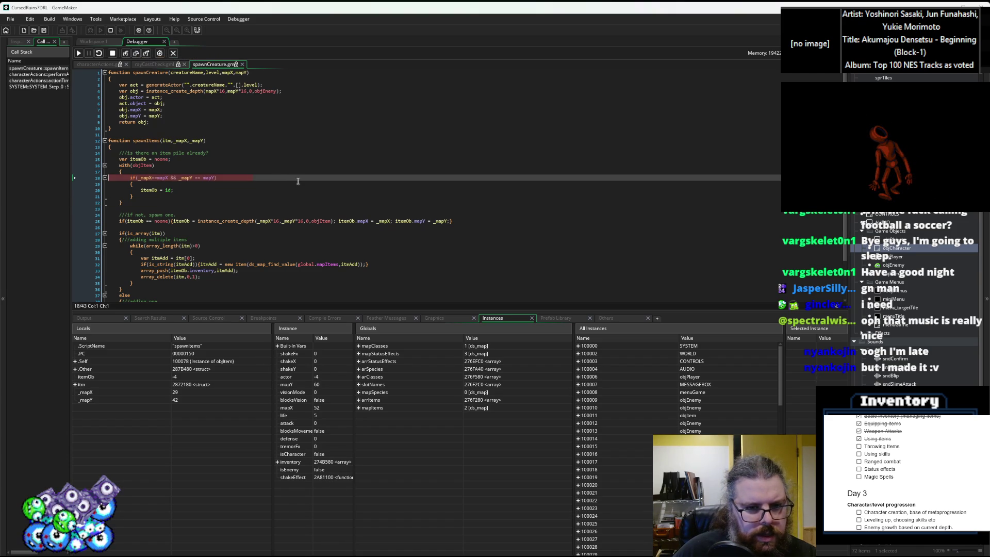
left_click(137, 54)
left_click(136, 53)
left_click(137, 53)
left_click(137, 53)
left_click(136, 53)
left_click(136, 53)
left_click(136, 53)
left_click(137, 54)
left_click(137, 54)
left_click(136, 54)
left_click(137, 54)
left_click(137, 53)
left_click(136, 53)
left_click(137, 53)
left_click(136, 54)
left_click(136, 54)
left_click(136, 53)
left_click(137, 54)
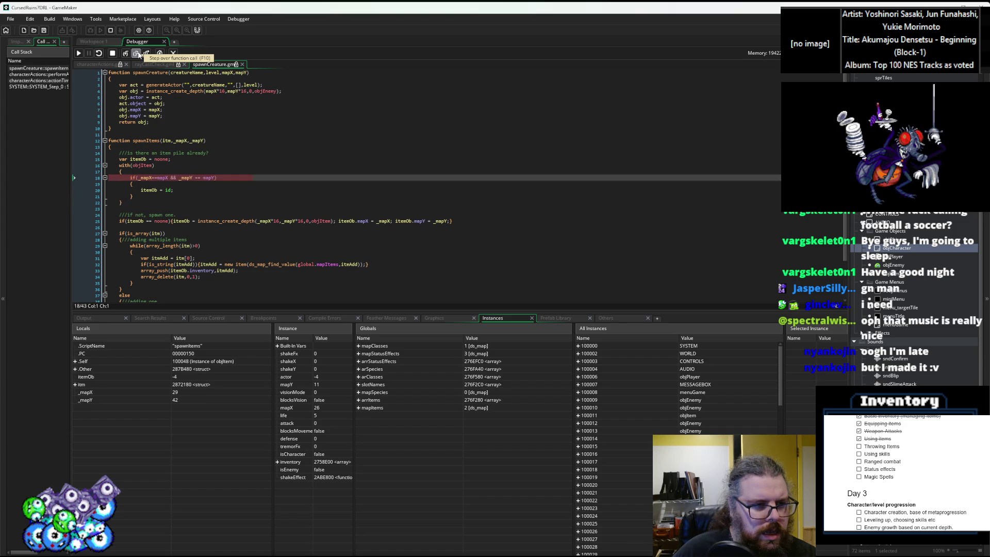
left_click(137, 53)
left_click(136, 53)
left_click(136, 54)
left_click(136, 53)
left_click(137, 53)
left_click(137, 53)
left_click(137, 53)
left_click(138, 54)
left_click(137, 53)
left_click(137, 53)
left_click(137, 54)
left_click(138, 54)
left_click(137, 54)
left_click(137, 54)
left_click(138, 53)
left_click(137, 53)
left_click(137, 54)
left_click(137, 53)
left_click(137, 53)
left_click(137, 54)
left_click(137, 54)
left_click(137, 53)
left_click(137, 53)
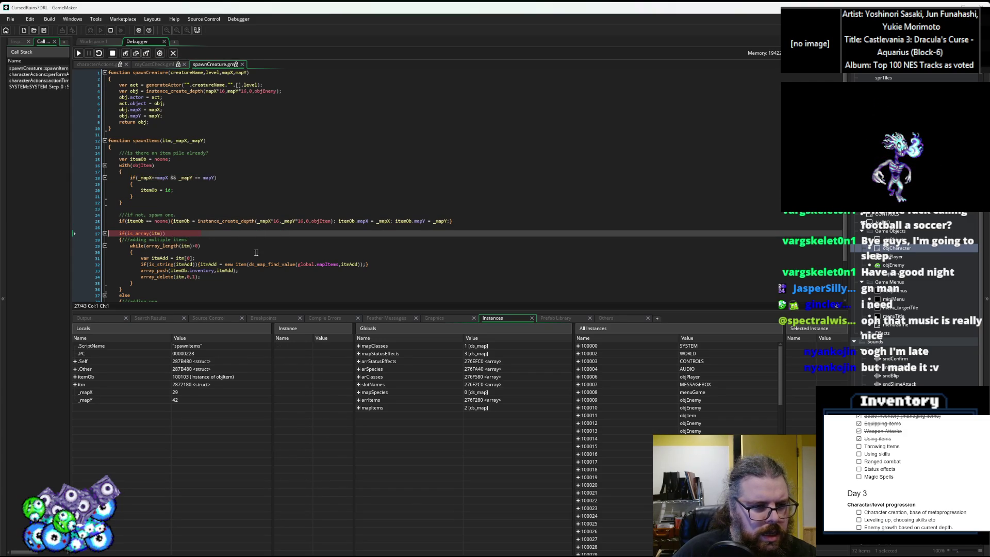
Step: Resume running the game from the debugger
scroll(248, 252, "down", 3)
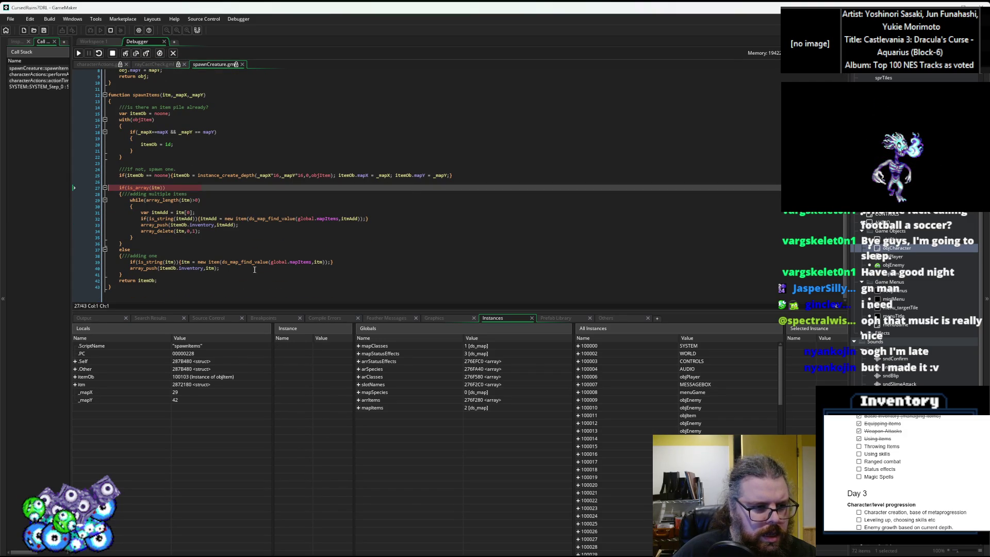
scroll(247, 244, "up", 1)
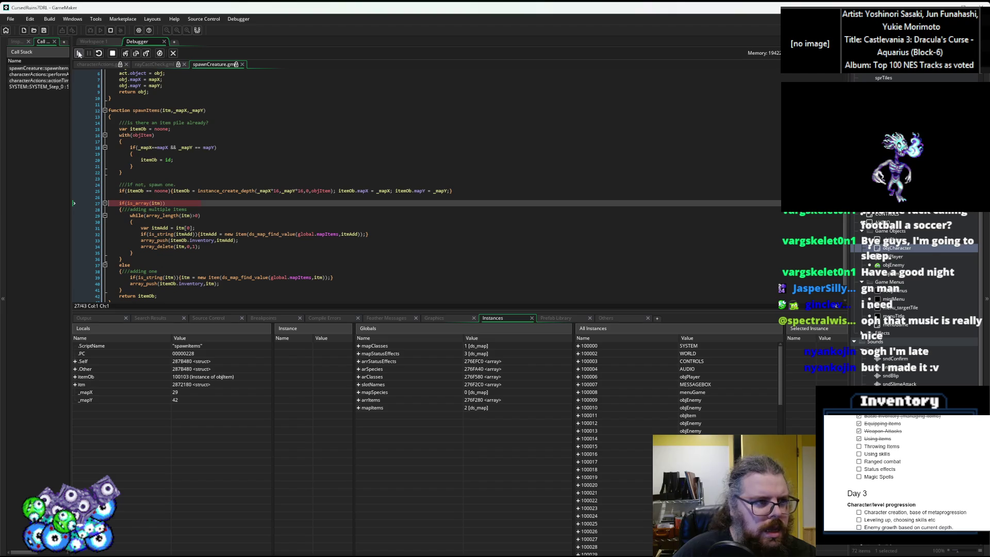
left_click(79, 54)
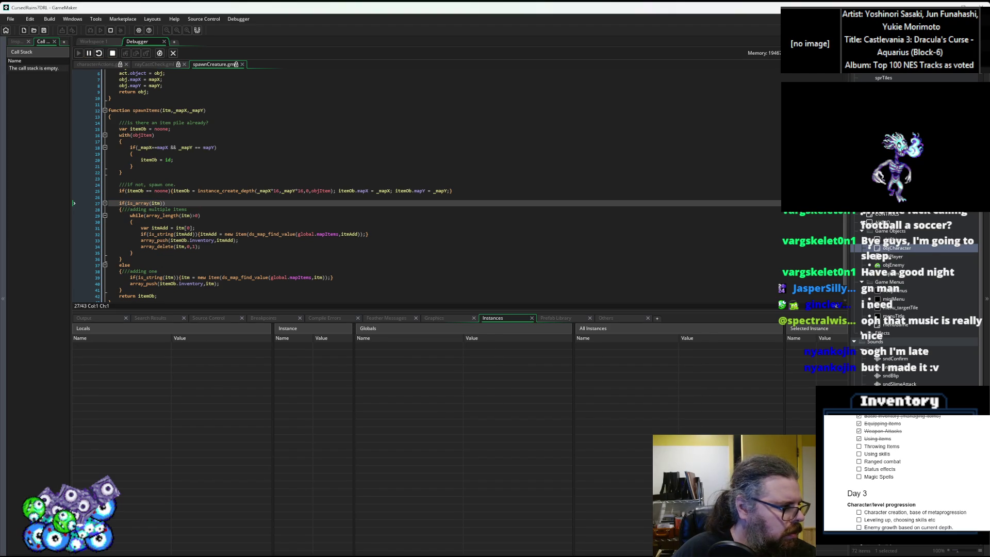
Step: Close the game window and the Debugger workspace
left_click_drag(483, 232, 425, 146)
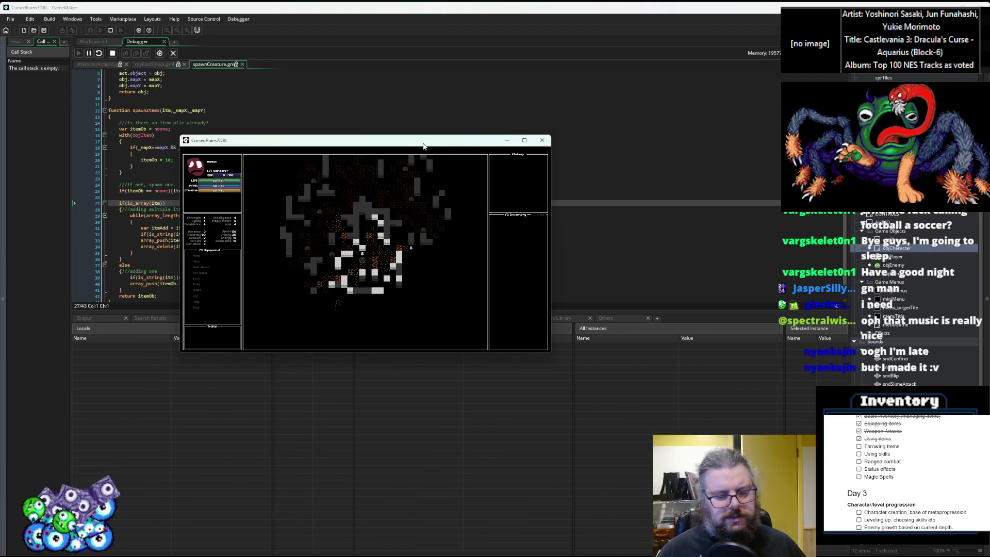
left_click(542, 140)
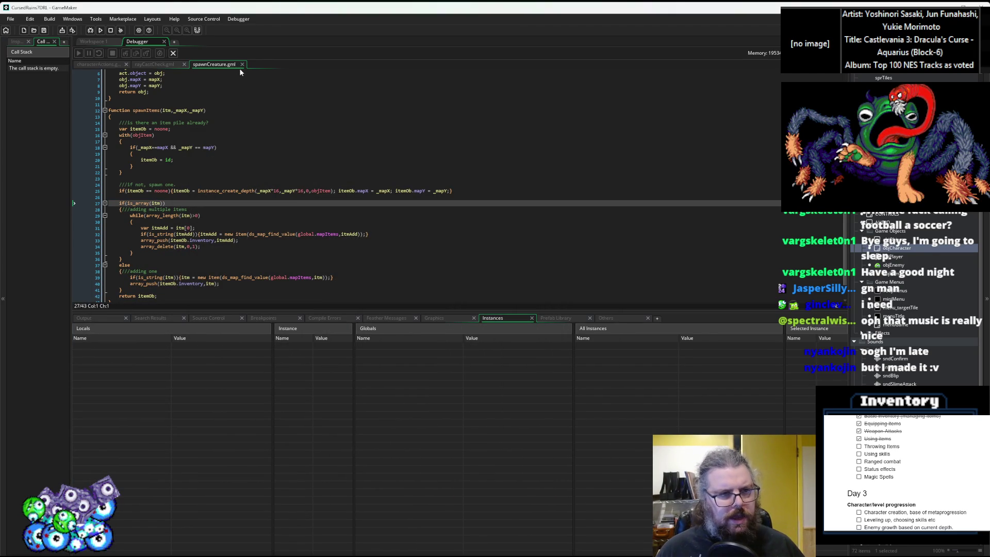
left_click(164, 41)
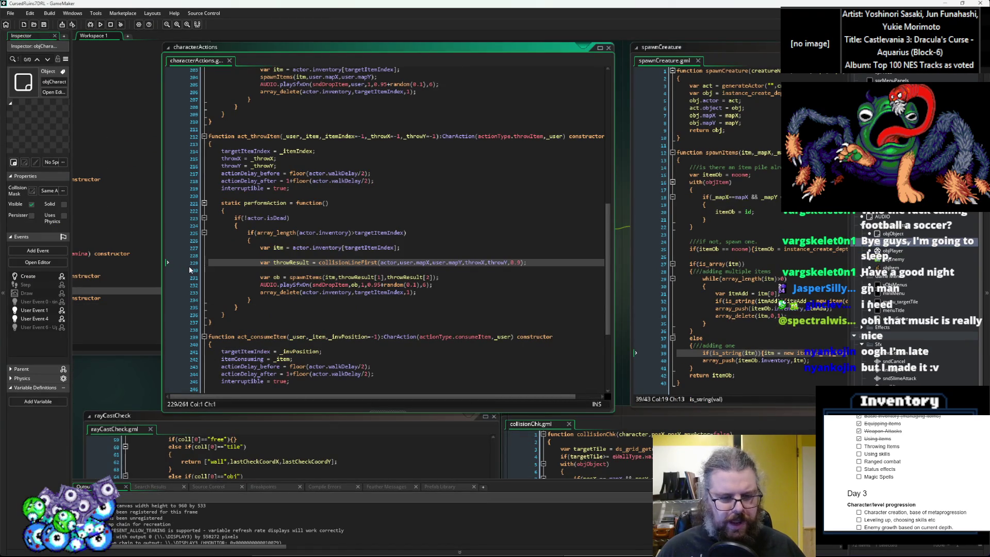
Step: Scroll the rayCastCheck script to show collisionLineFirst beside collisionChk
left_click(413, 307)
left_click(407, 476)
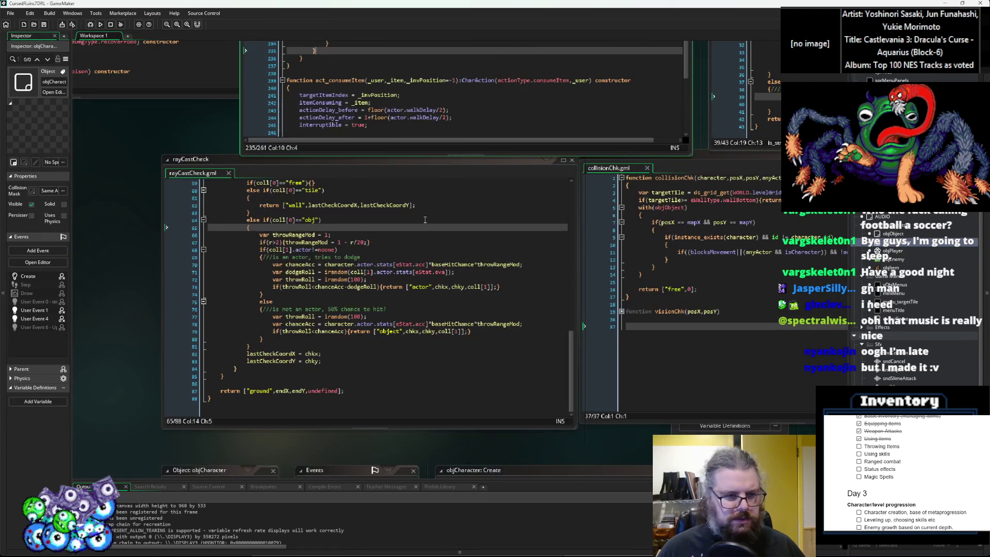
scroll(408, 241, "up", 6)
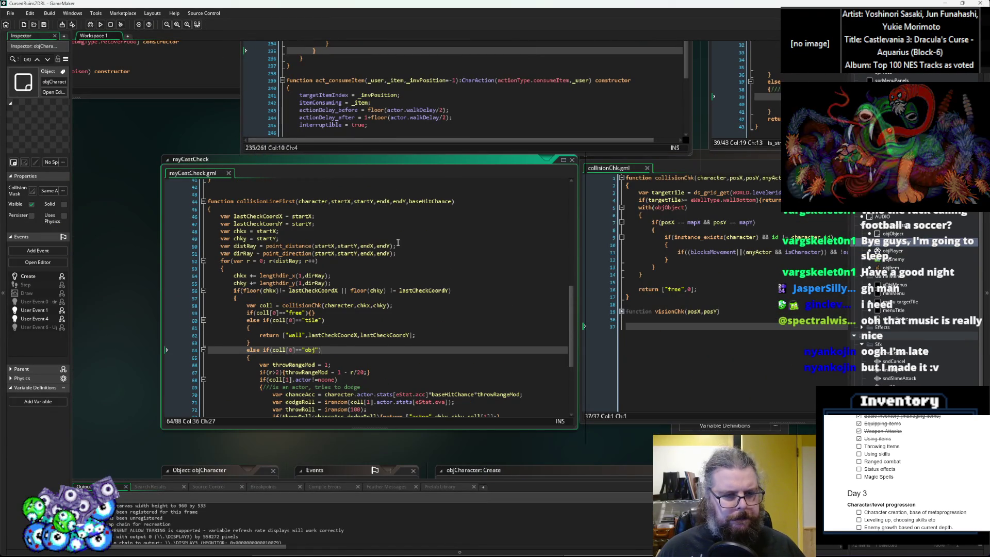
scroll(398, 242, "up", 3)
scroll(398, 242, "down", 1)
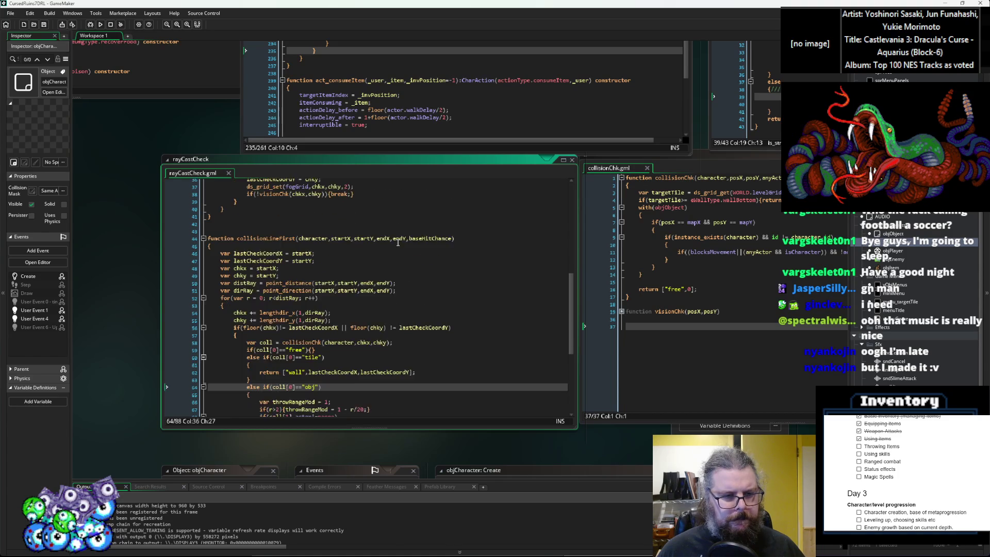